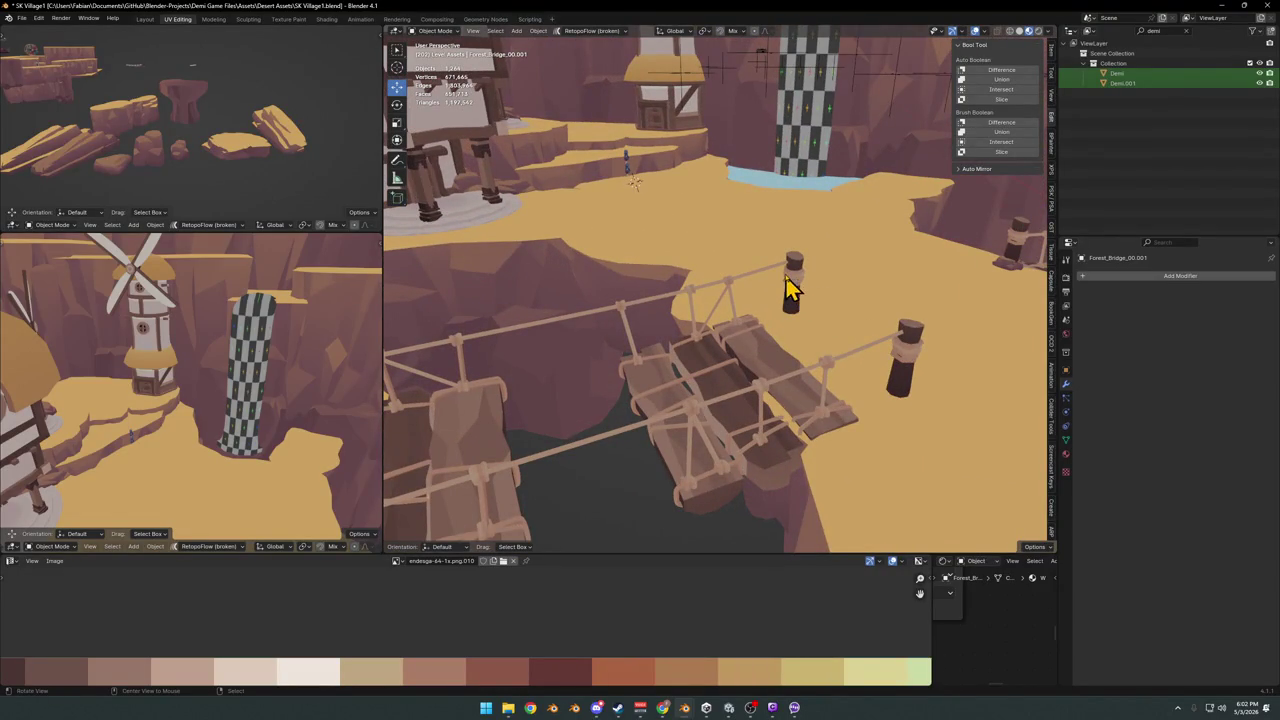
Enter Edit Mode on the bridge mesh and reveal the hidden post geometry
scroll(791, 289, up, 3)
mouse_move(791, 289)
middle_down()
mouse_move(709, 349)
mouse_move(814, 326)
mouse_move(650, 348)
mouse_move(763, 349)
mouse_move(683, 366)
mouse_move(810, 380)
middle_up()
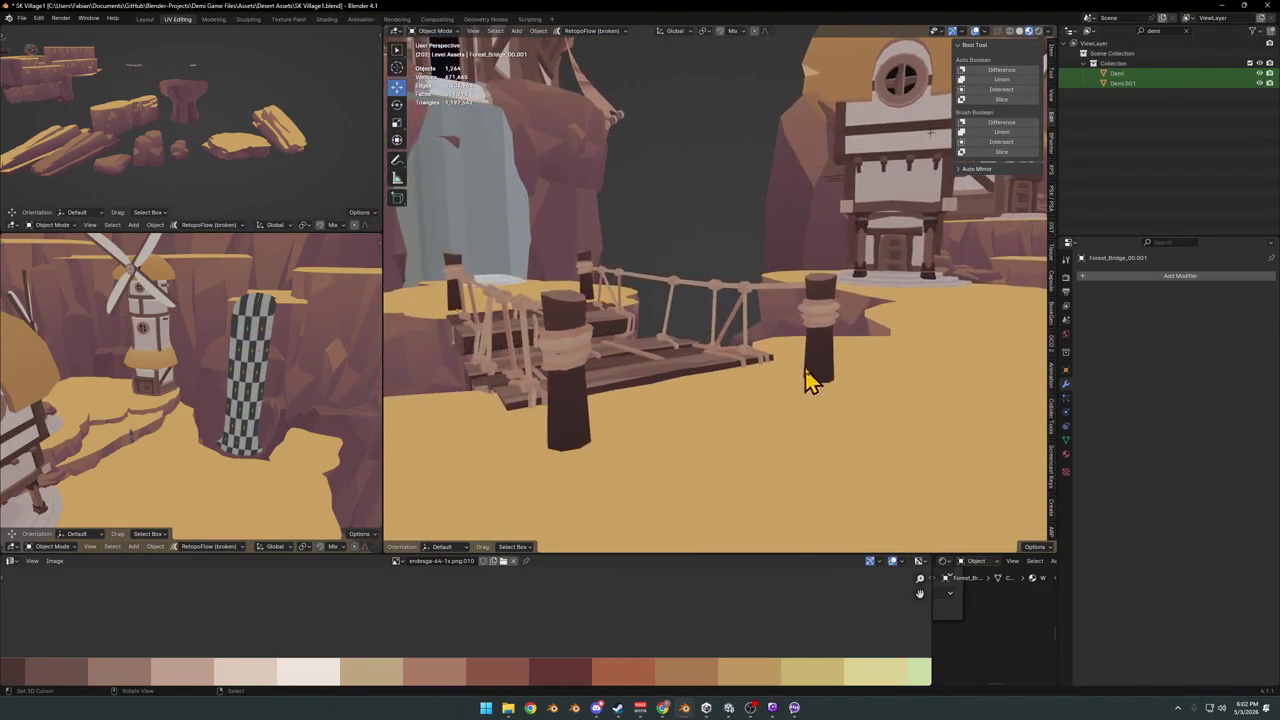
key(Tab)
middle_drag(669, 363, 757, 371)
key(alt+h)
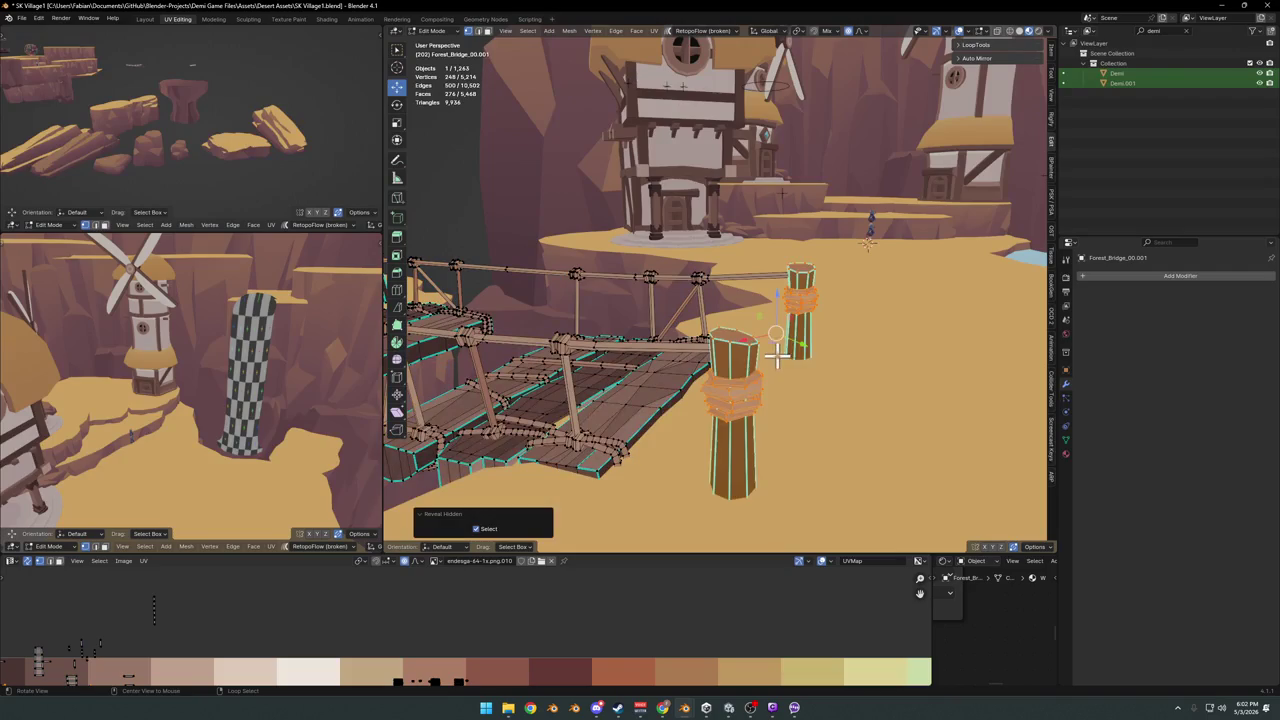
Raise the near post about half a metre along Z with proportional editing
key(g)
key(z)
key(o)
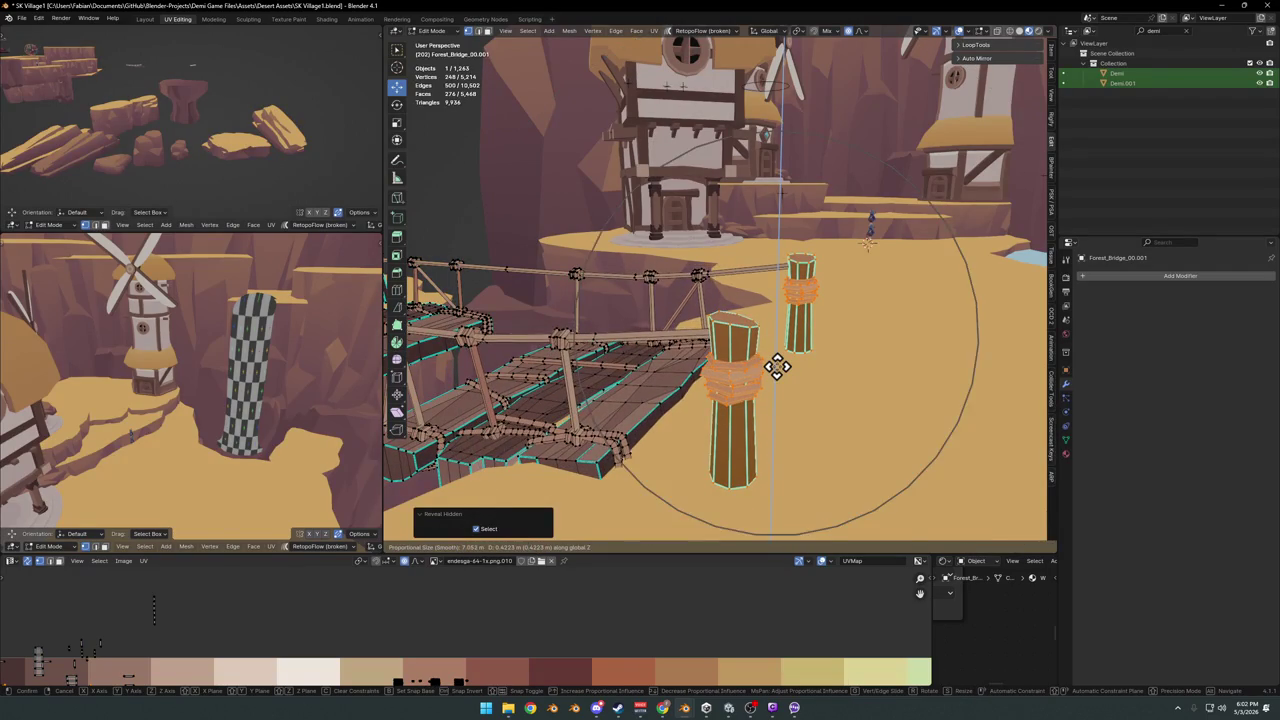
scroll(777, 366, up, 7)
scroll(777, 365, up, 15)
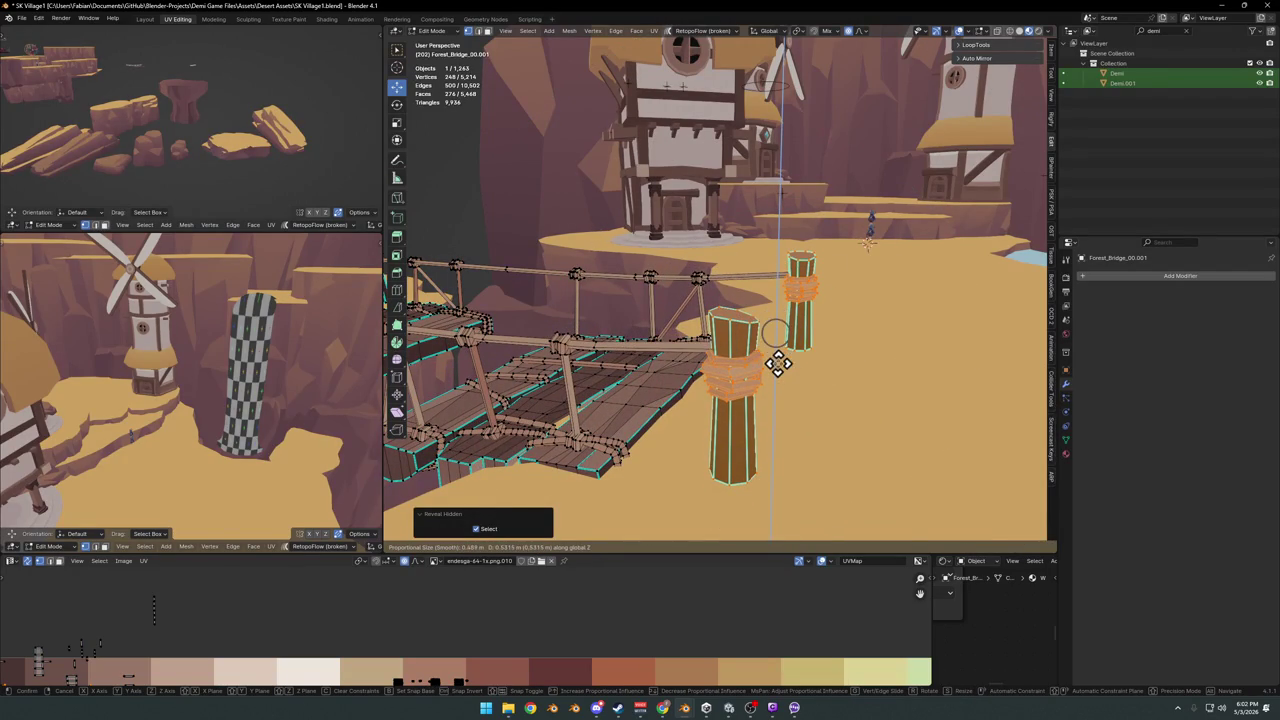
click(778, 362)
key(alt+a)
middle_drag(778, 362, 677, 370)
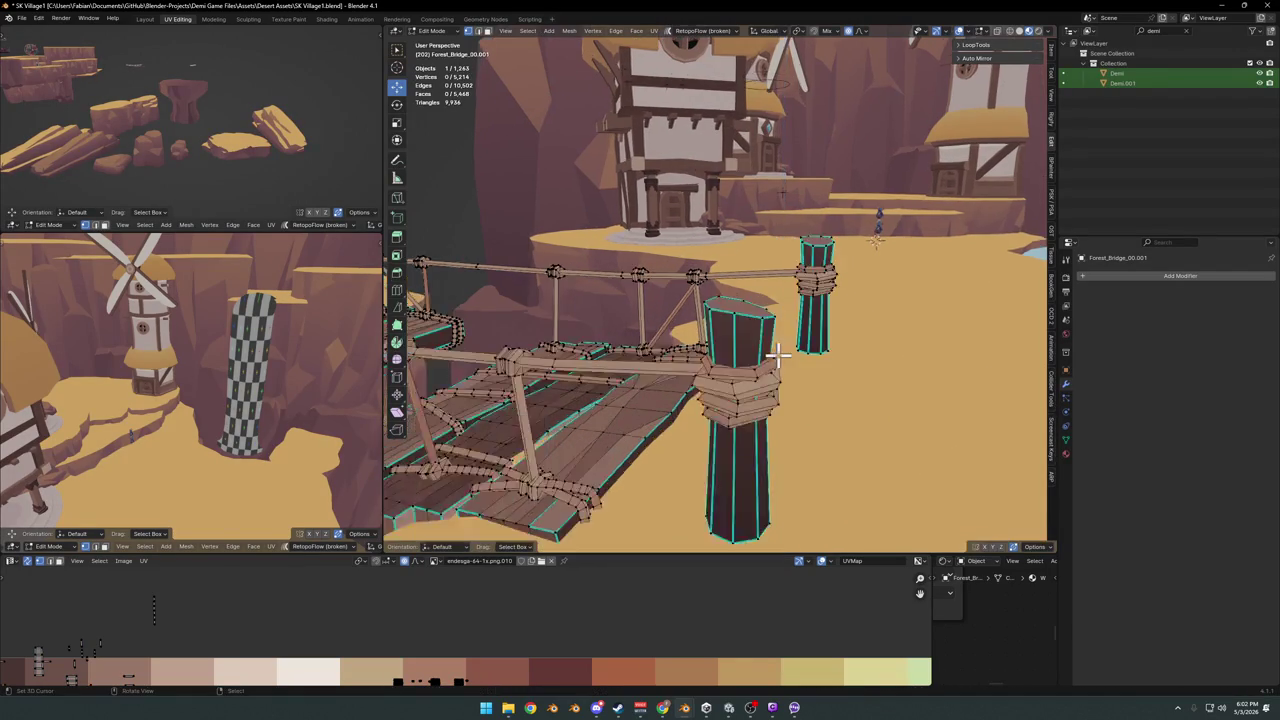
Return to Object Mode and fly the view over to the bridge
key(Tab)
key(shift+grave)
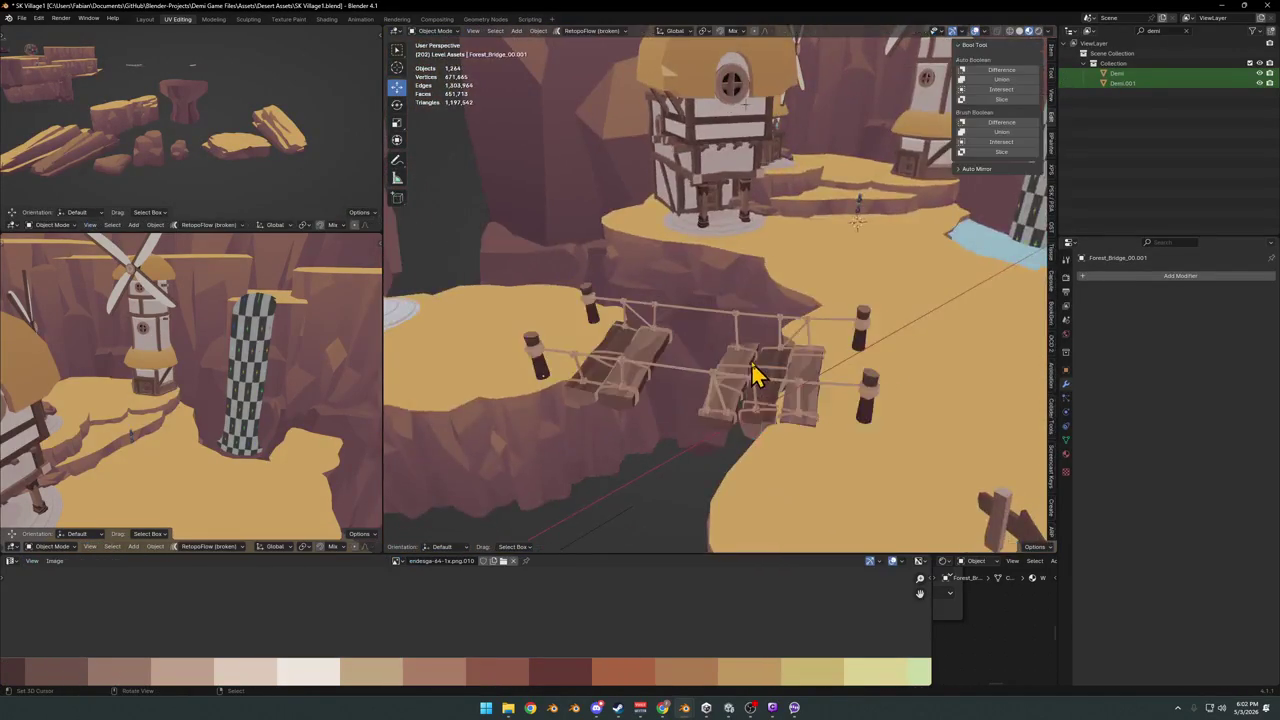
click(711, 387)
mouse_move(711, 378)
middle_down()
mouse_move(679, 397)
mouse_move(606, 398)
mouse_move(534, 380)
mouse_move(431, 381)
mouse_move(625, 390)
middle_up()
scroll(724, 230, up, 5)
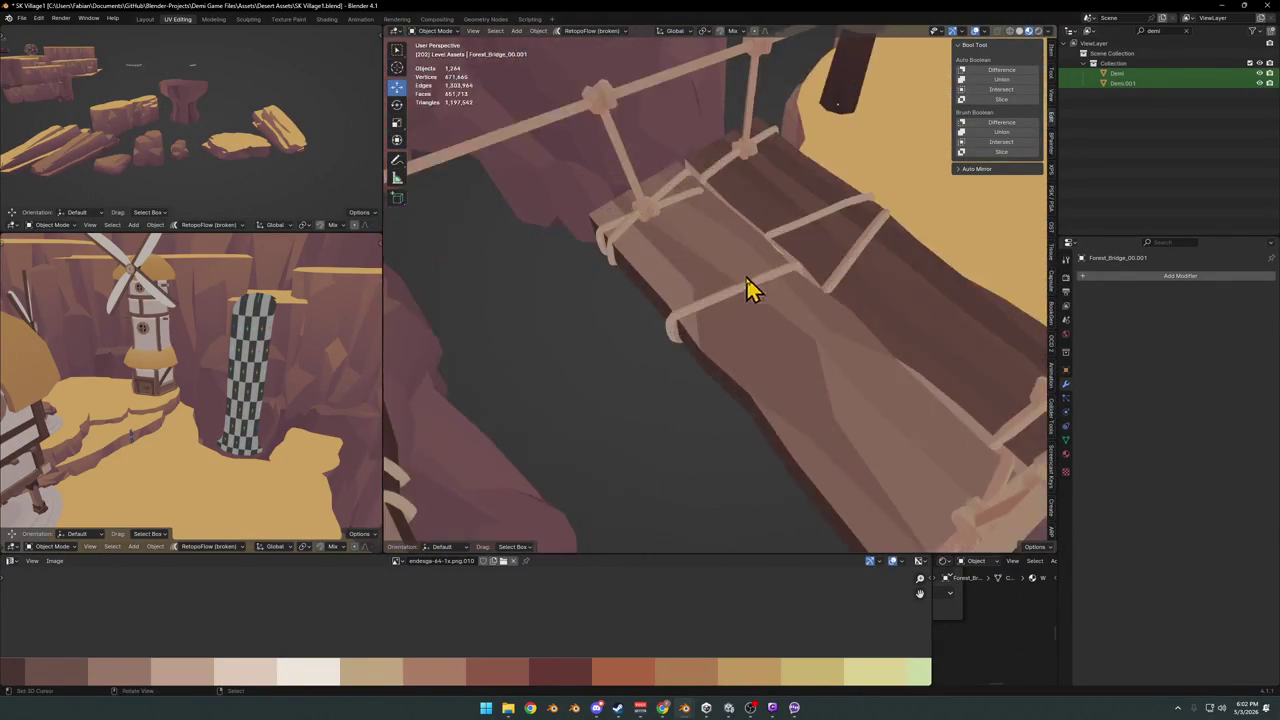
Back in Edit Mode, select one plank's linked geometry, delimited by Seam
key(Tab)
mouse_move(794, 349)
middle_down()
mouse_move(711, 303)
mouse_move(697, 334)
middle_up()
scroll(715, 300, down, 4)
key(l)
key(l)
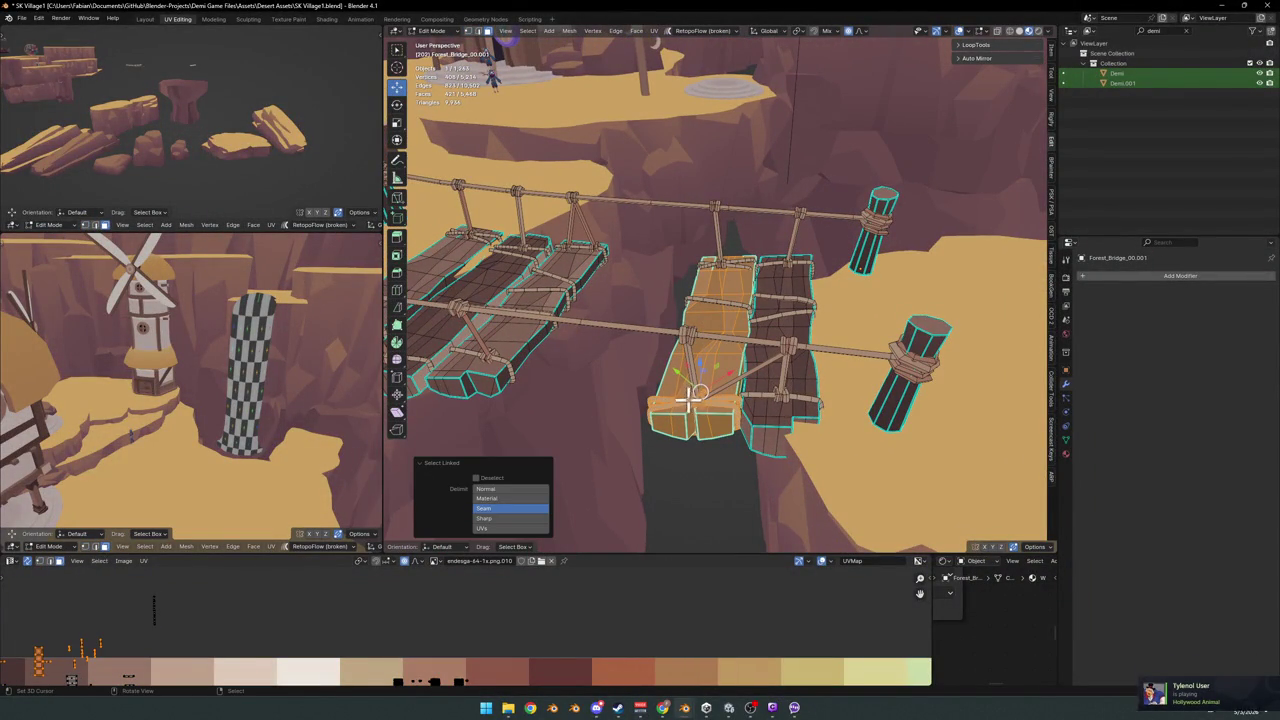
Add the upper plank to the selection and inspect both plank groups from several angles
key(l)
key(l)
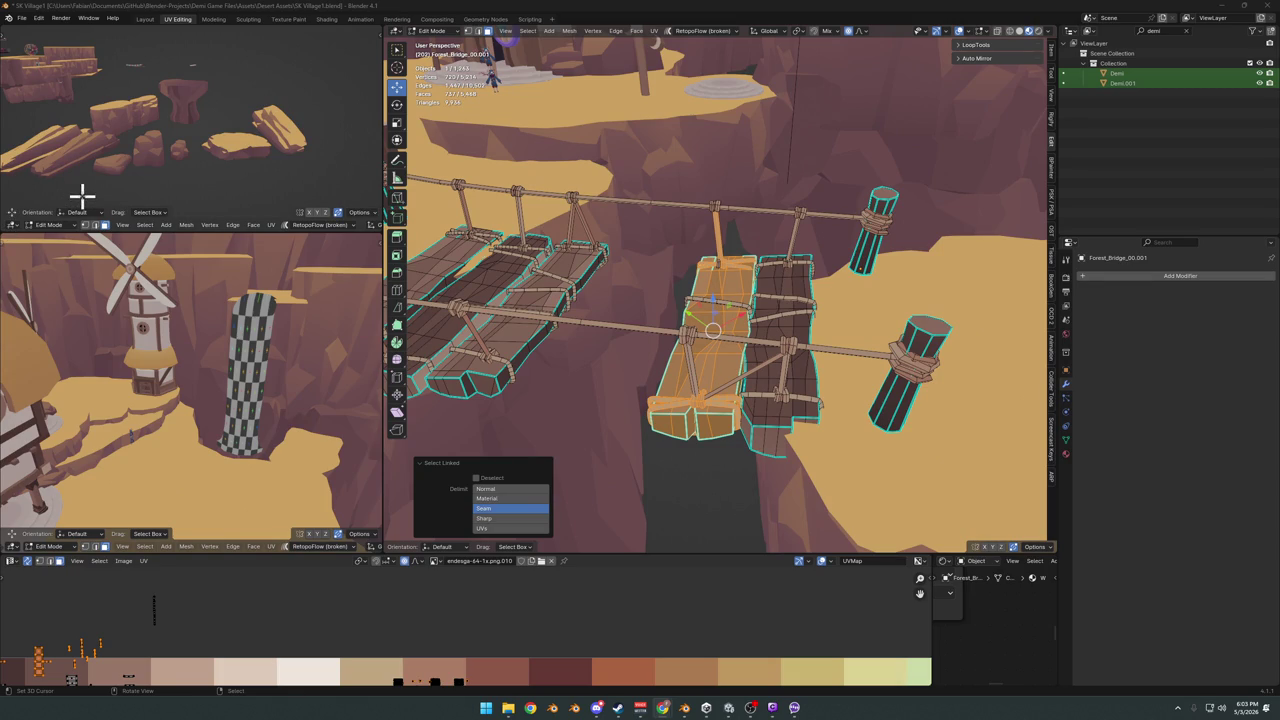
scroll(770, 285, up, 2)
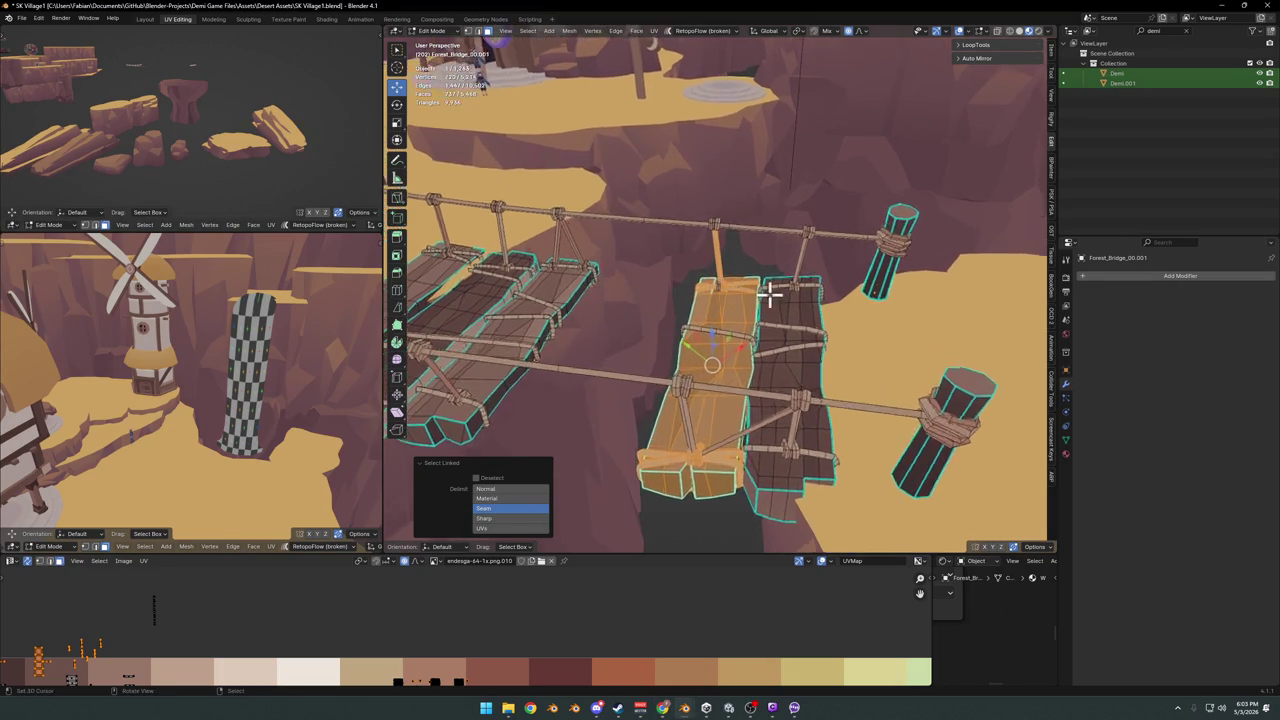
scroll(700, 308, up, 3)
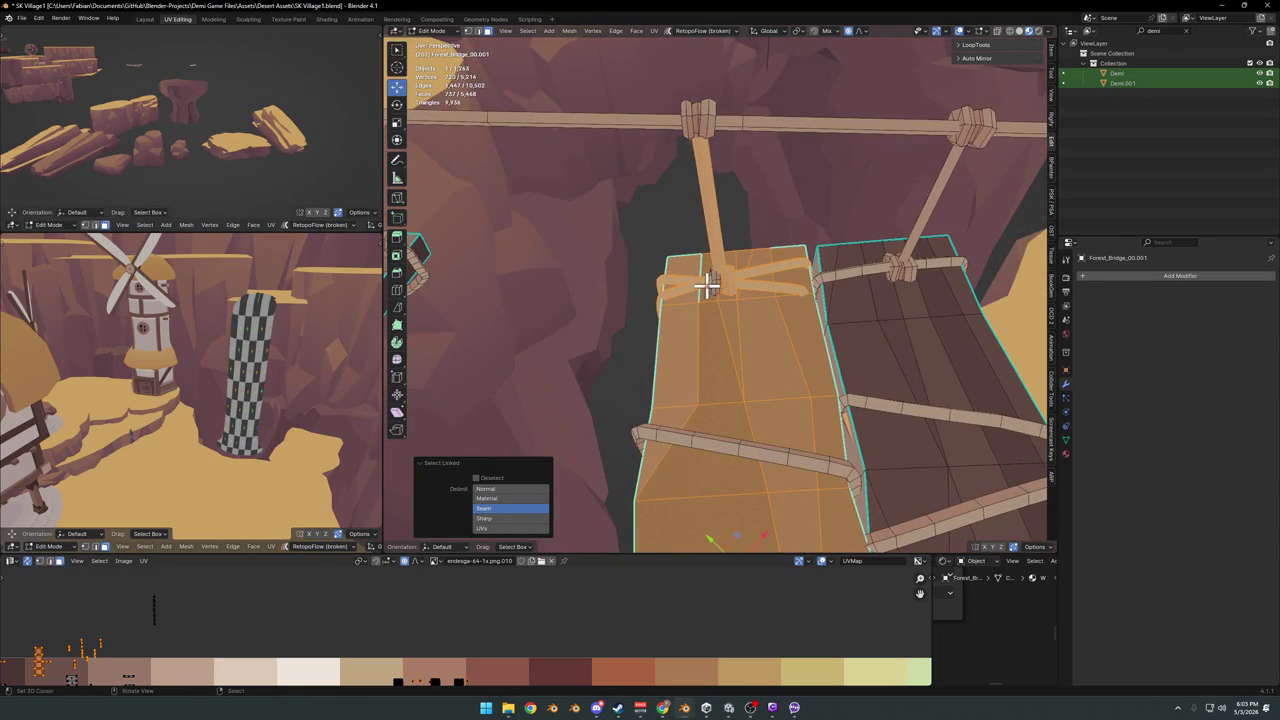
scroll(716, 286, down, 2)
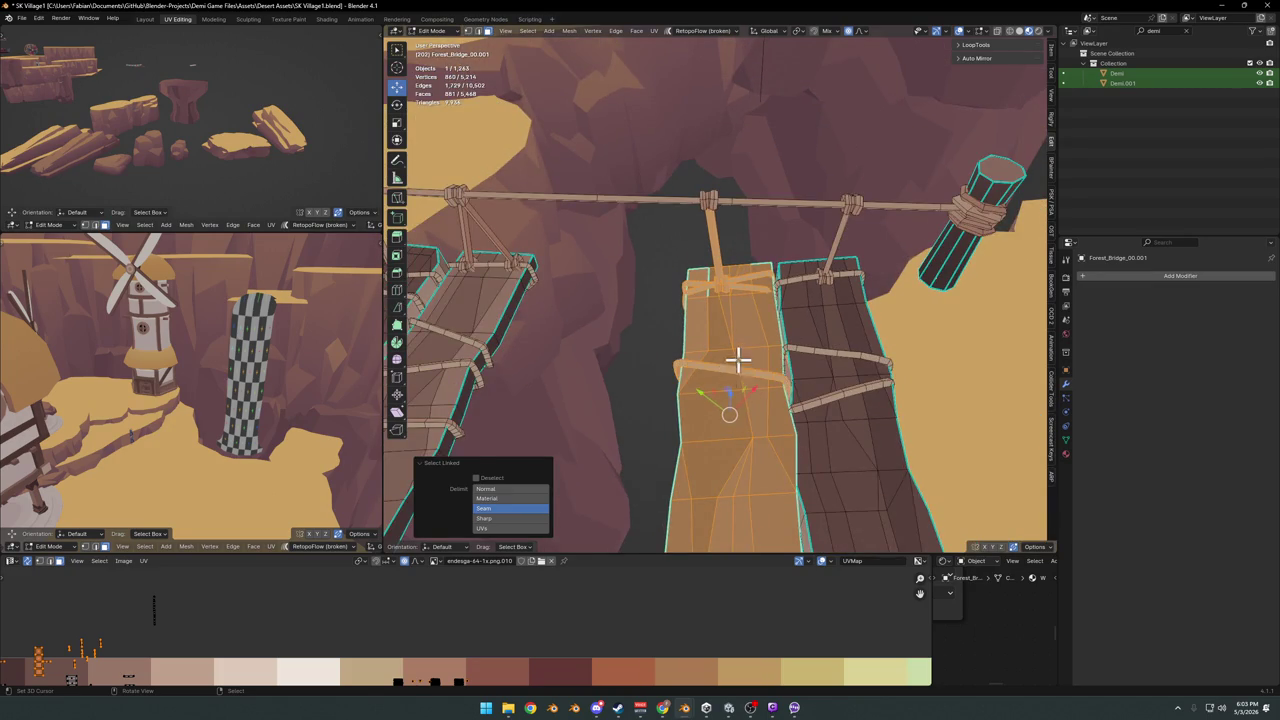
scroll(737, 362, down, 3)
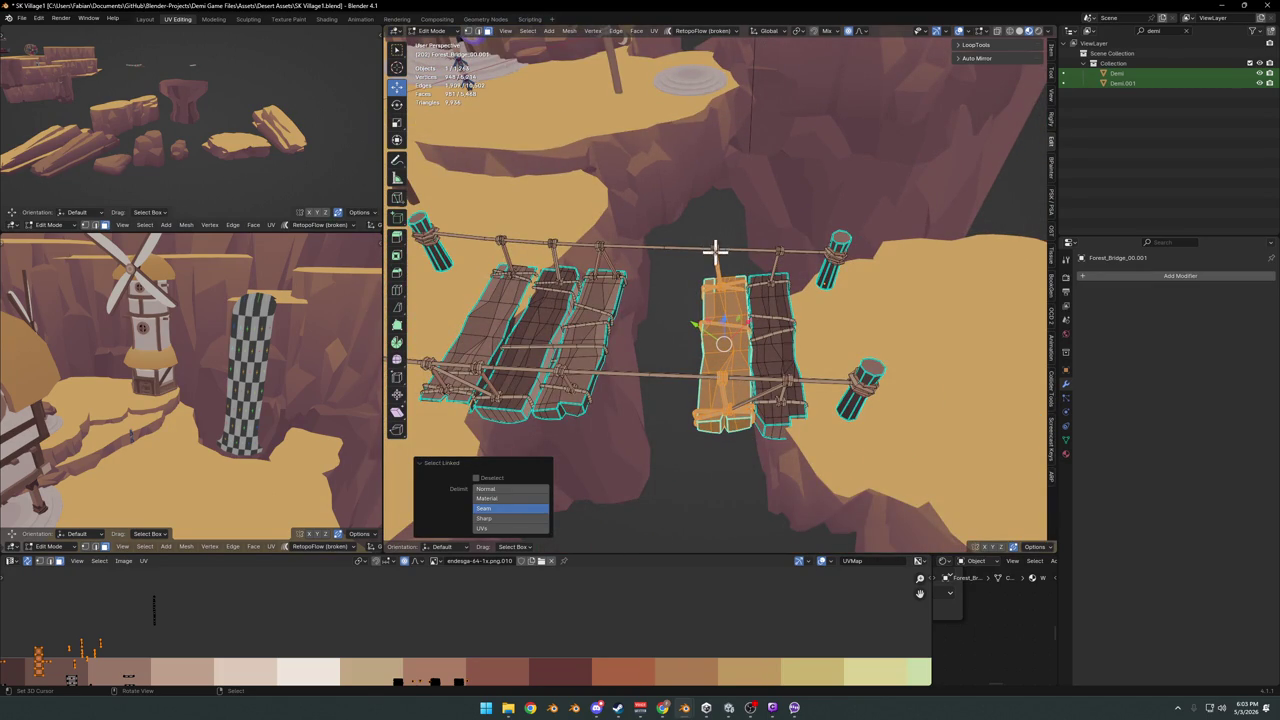
scroll(719, 256, up, 3)
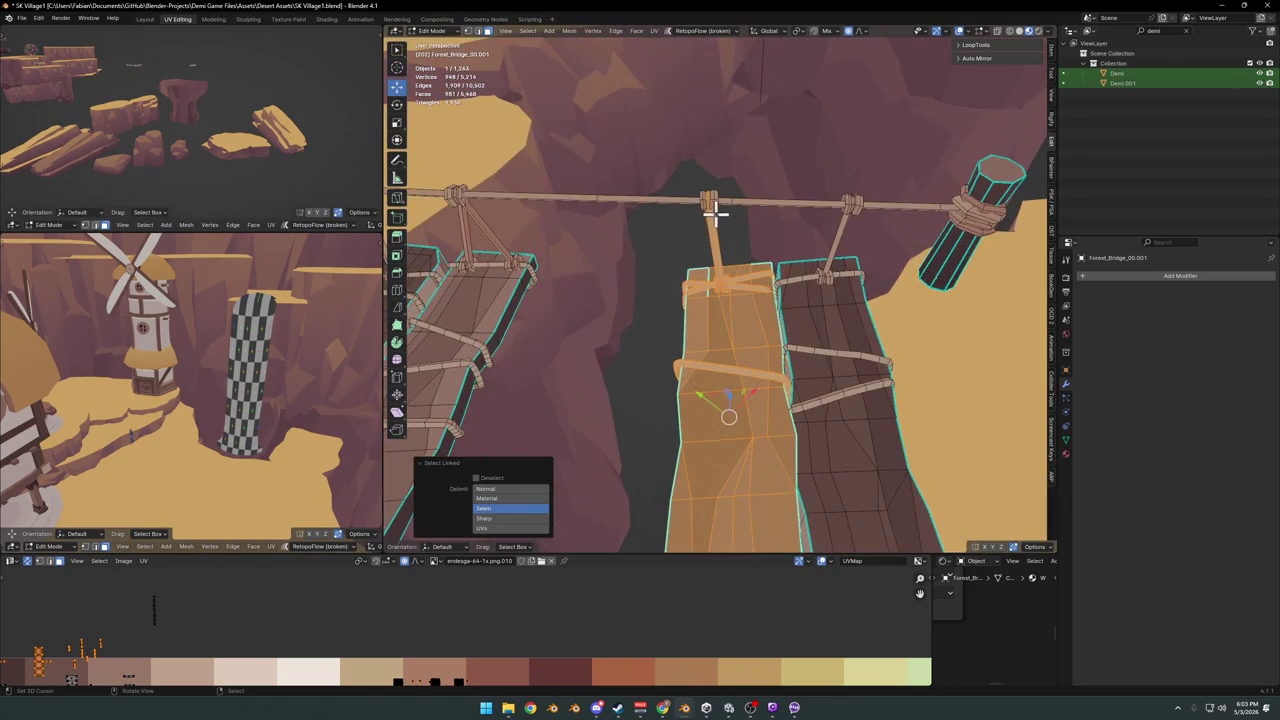
scroll(737, 251, down, 5)
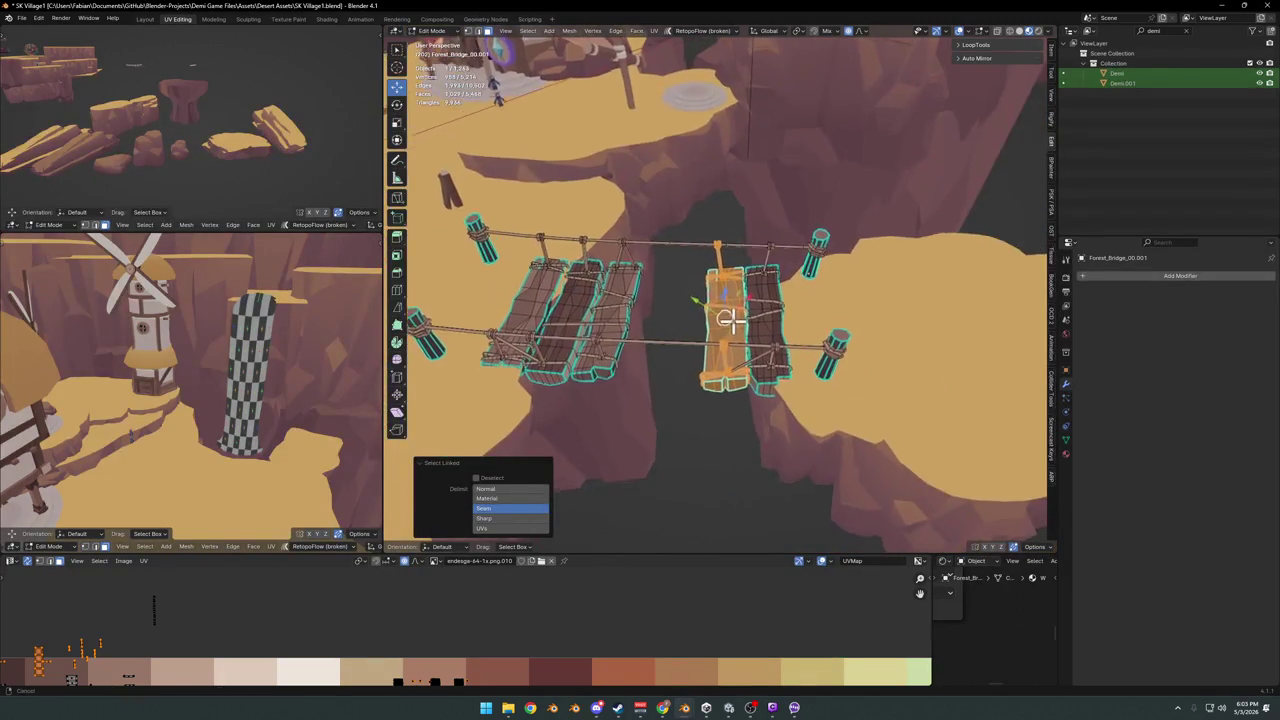
mouse_move(737, 251)
middle_down()
mouse_move(735, 286)
mouse_move(716, 297)
mouse_move(722, 320)
middle_up()
scroll(737, 268, up, 5)
middle_drag(651, 297, 650, 315)
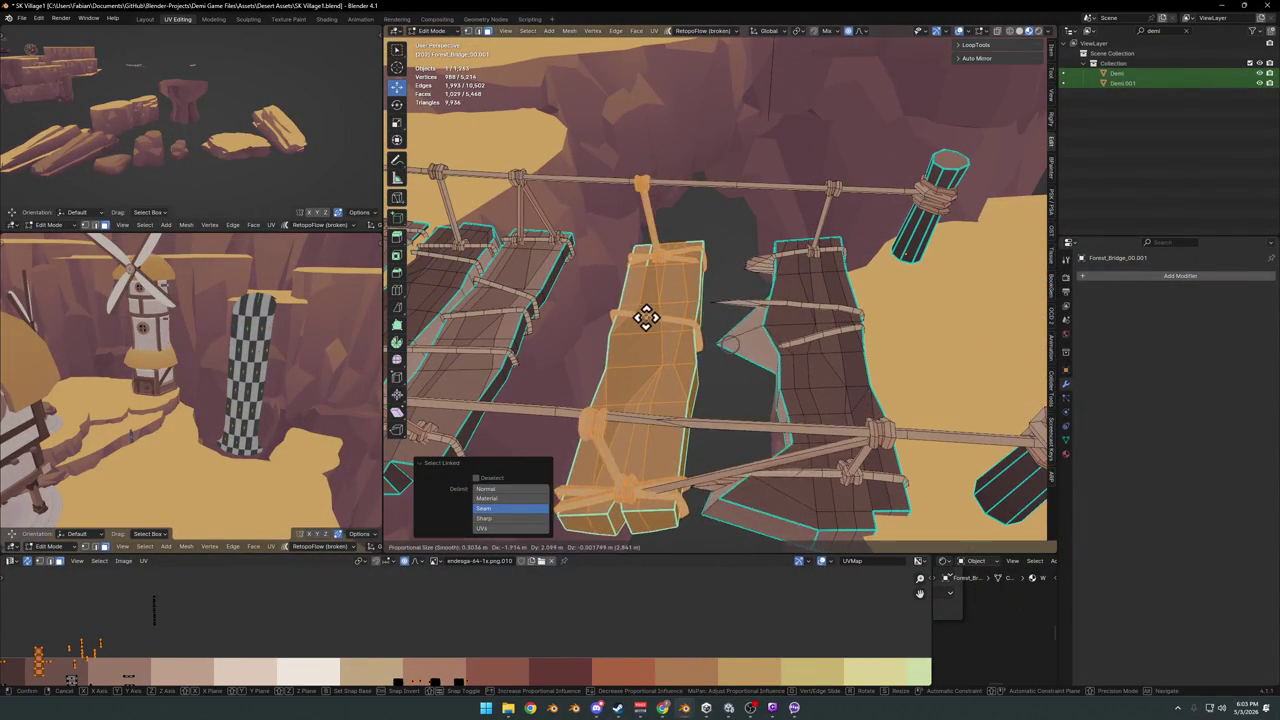
mouse_move(728, 323)
middle_down()
mouse_move(660, 334)
mouse_move(676, 336)
middle_up()
In top view, move the copied plank into the gap between neighbouring planks
key(KP_7)
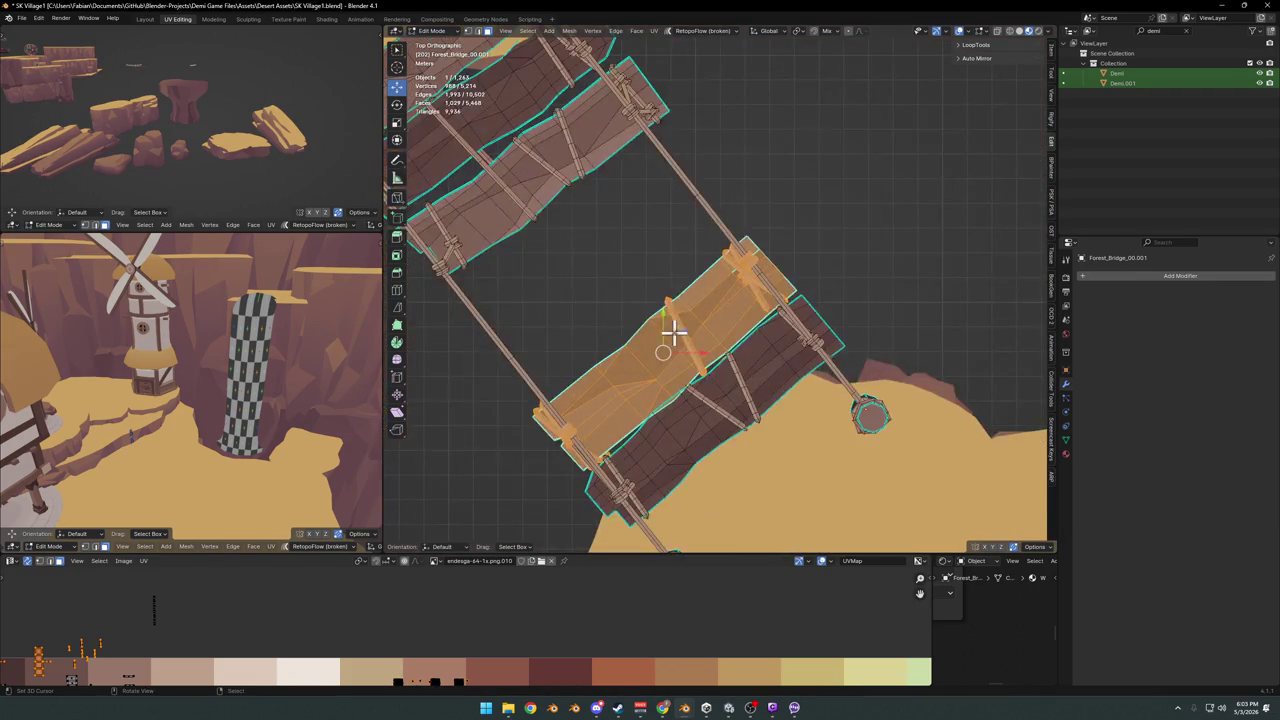
shift+middle_drag(649, 251, 723, 320)
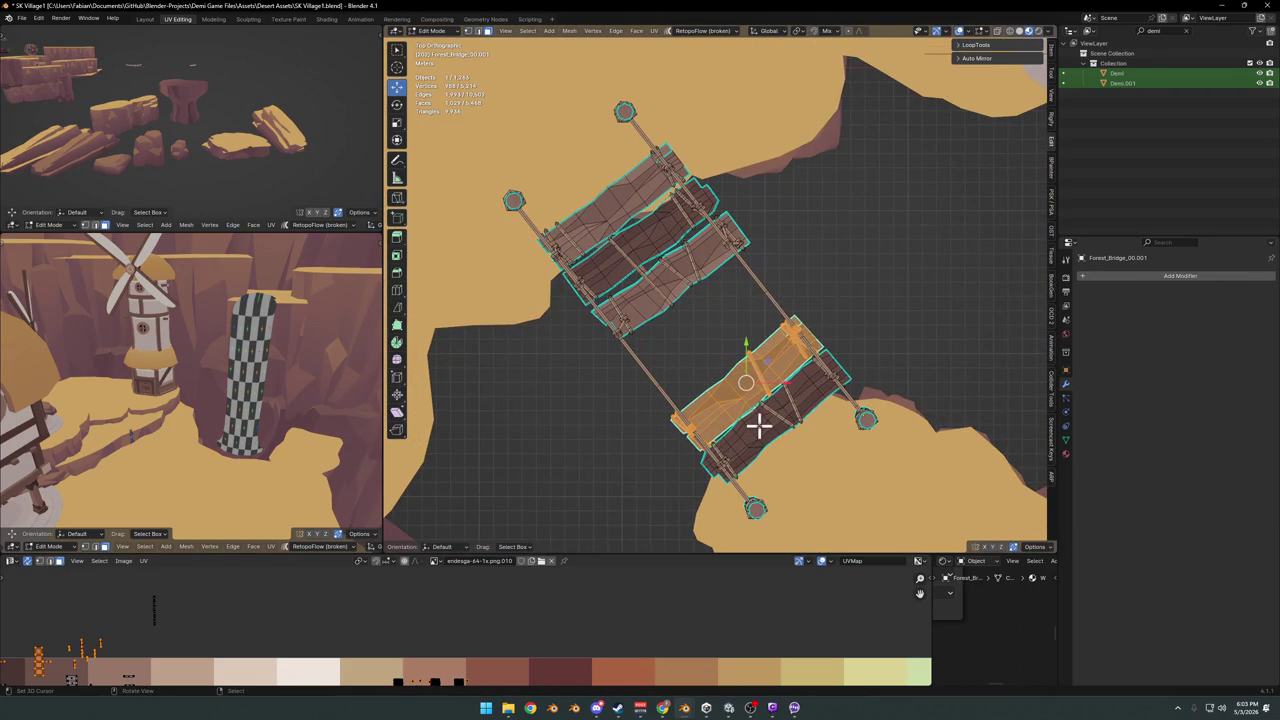
key(g)
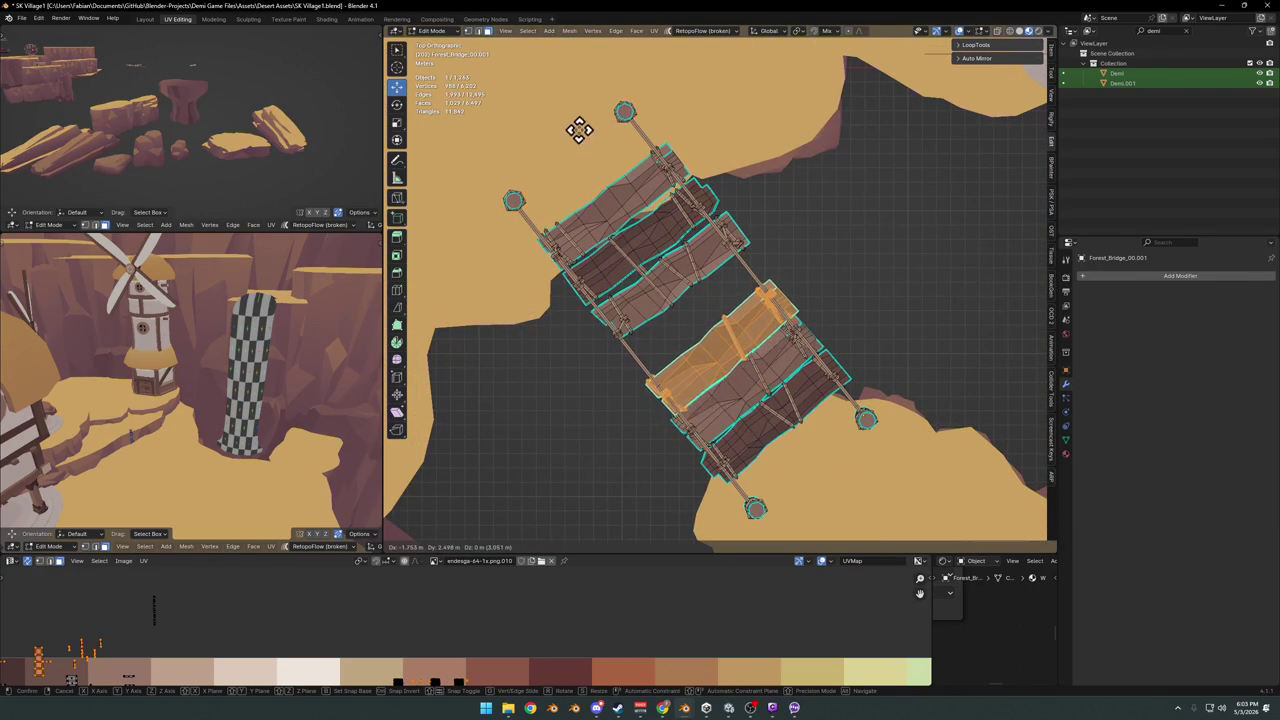
click(972, 310)
Rotate the plank -2° around the Z axis and check it from both sides
key(r)
click(881, 341)
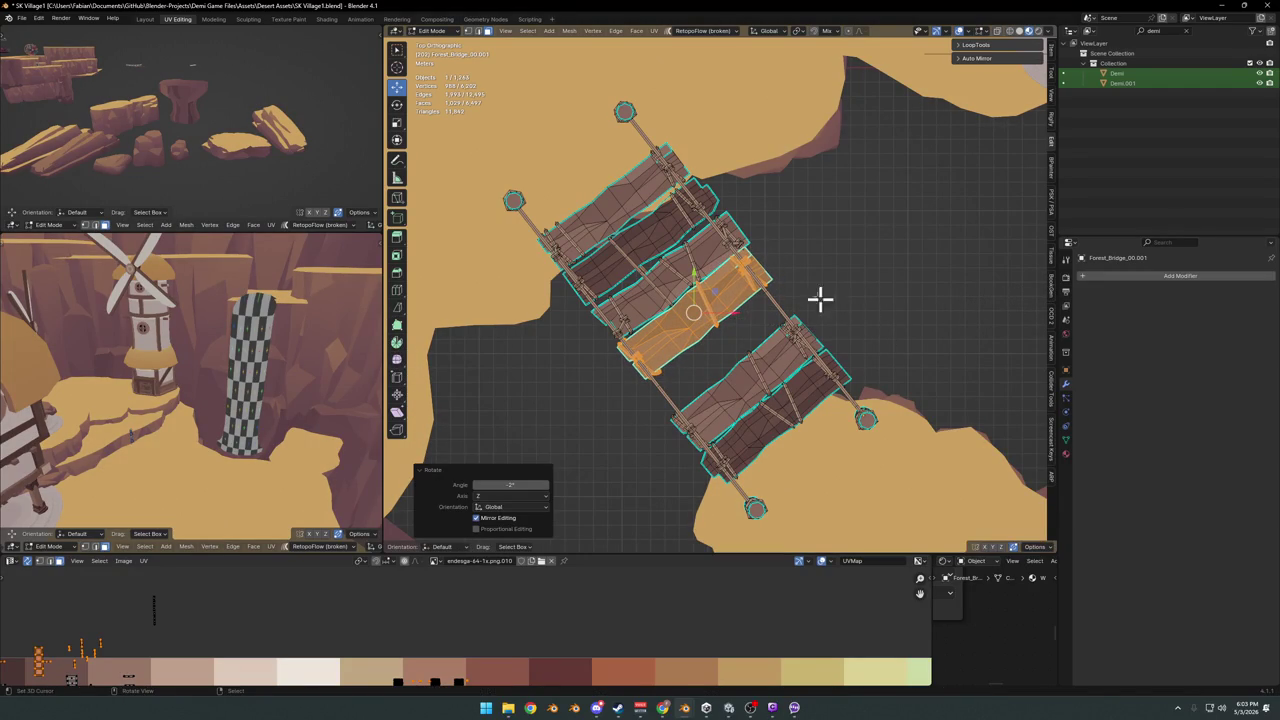
mouse_move(717, 291)
middle_down()
mouse_move(772, 314)
mouse_move(771, 337)
mouse_move(757, 351)
mouse_move(758, 316)
mouse_move(694, 380)
mouse_move(737, 409)
mouse_move(750, 378)
mouse_move(737, 383)
mouse_move(802, 380)
mouse_move(620, 446)
mouse_move(697, 431)
mouse_move(756, 396)
middle_up()
click(758, 316)
mouse_move(745, 286)
middle_down()
mouse_move(804, 326)
mouse_move(766, 334)
mouse_move(731, 289)
mouse_move(708, 381)
middle_up()
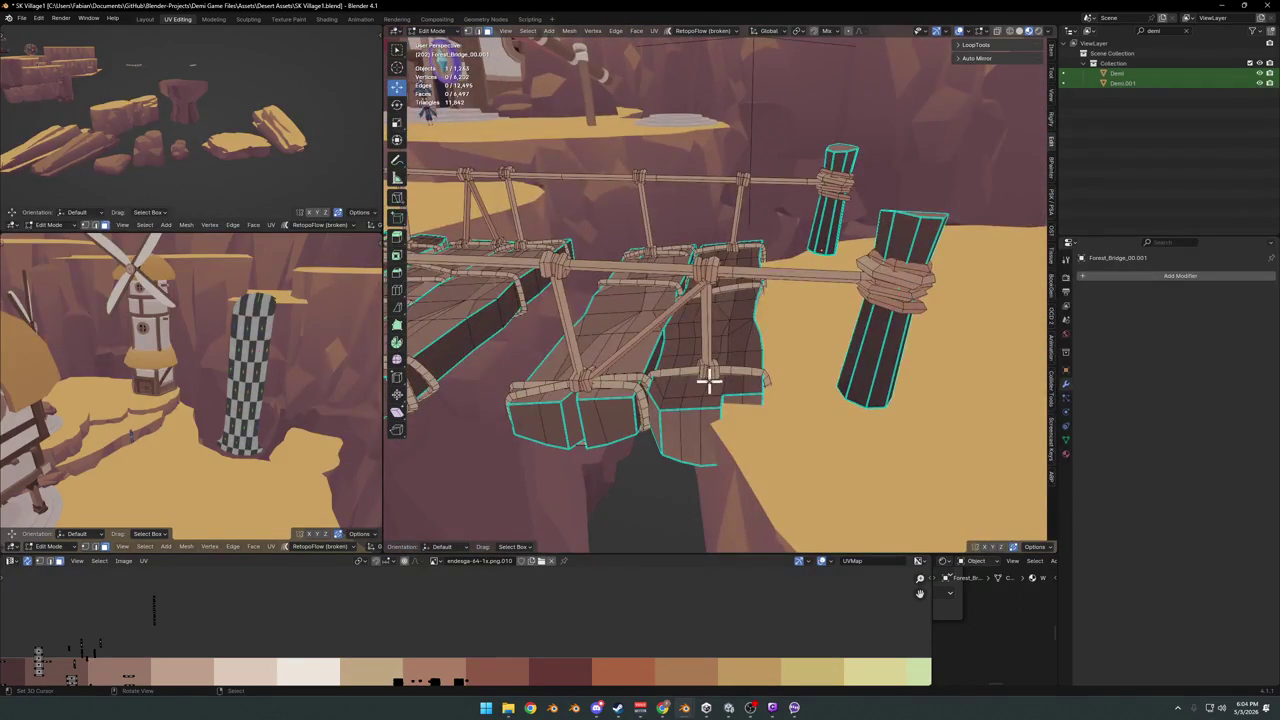
Select the far-end plank and its rope strip as linked geometry
click(700, 381)
key(ctrl+l)
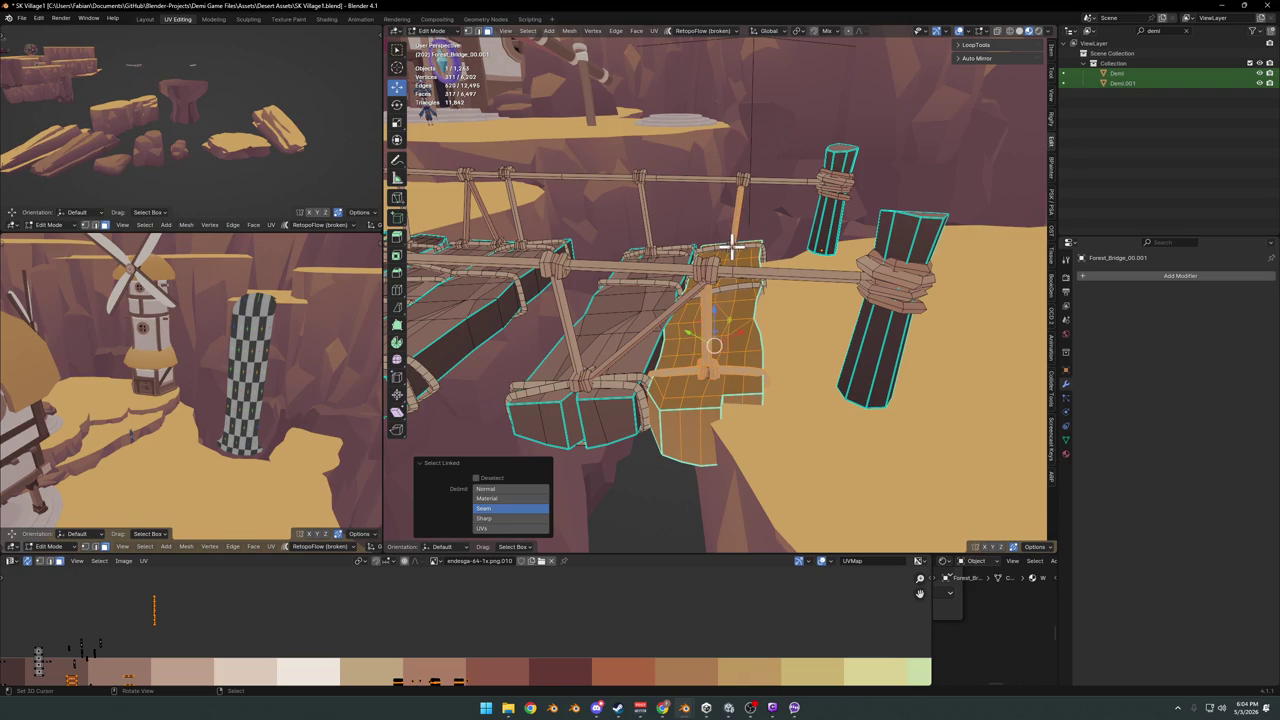
mouse_move(743, 285)
middle_down()
mouse_move(737, 274)
mouse_move(720, 288)
mouse_move(718, 338)
middle_up()
key(l)
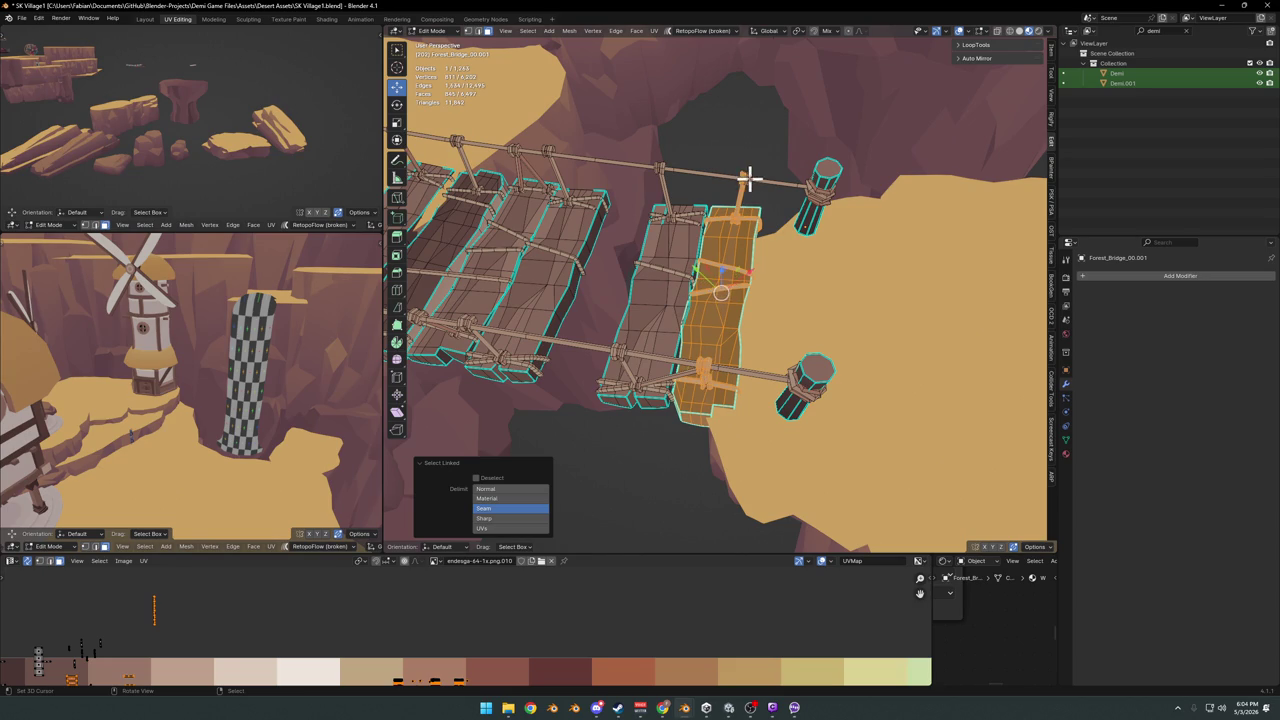
middle_drag(748, 193, 794, 328)
key(h)
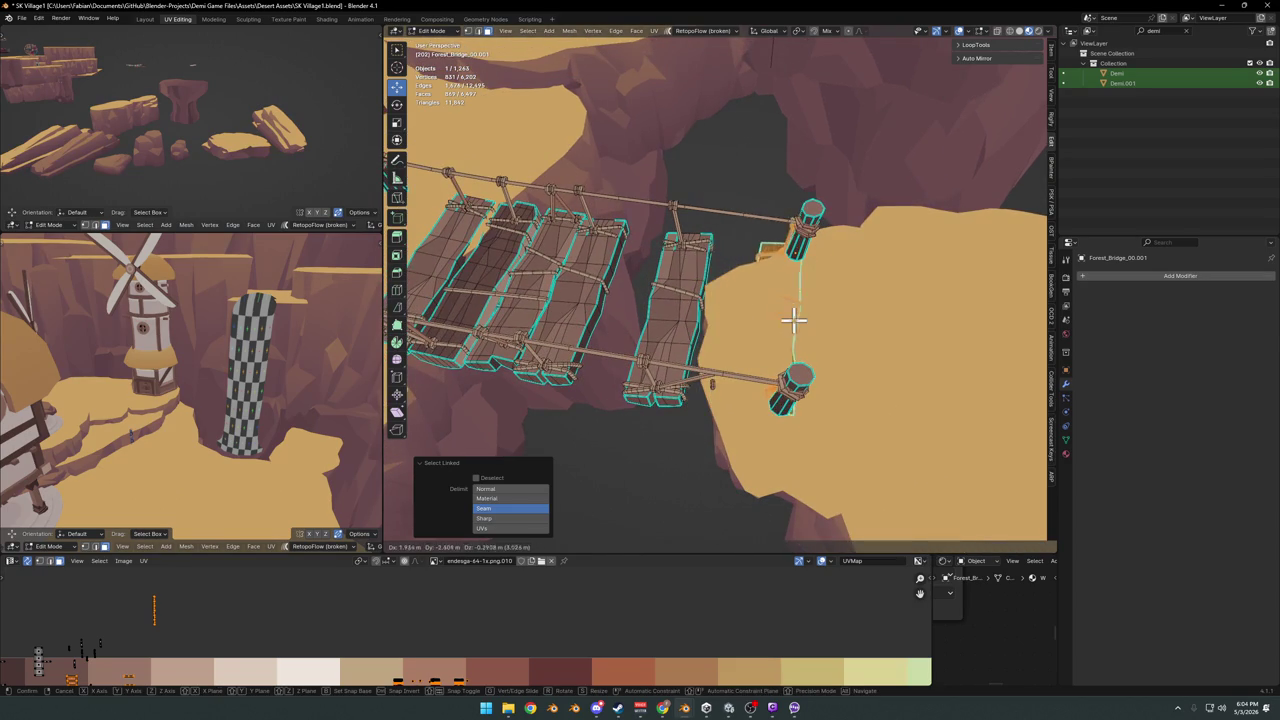
key(alt+h)
middle_drag(708, 393, 746, 351)
scroll(737, 363, up, 4)
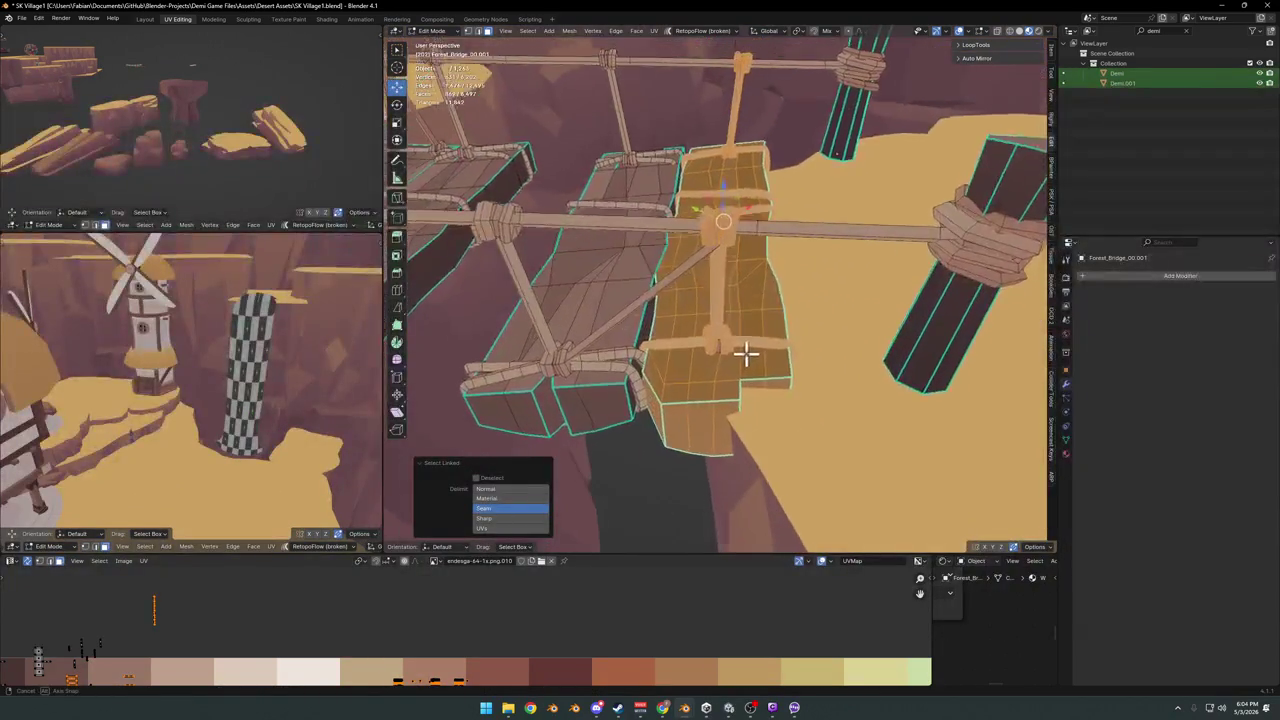
Check the bridge gaps from top view and save SK Village1.blend
key(g)
right_click(748, 337)
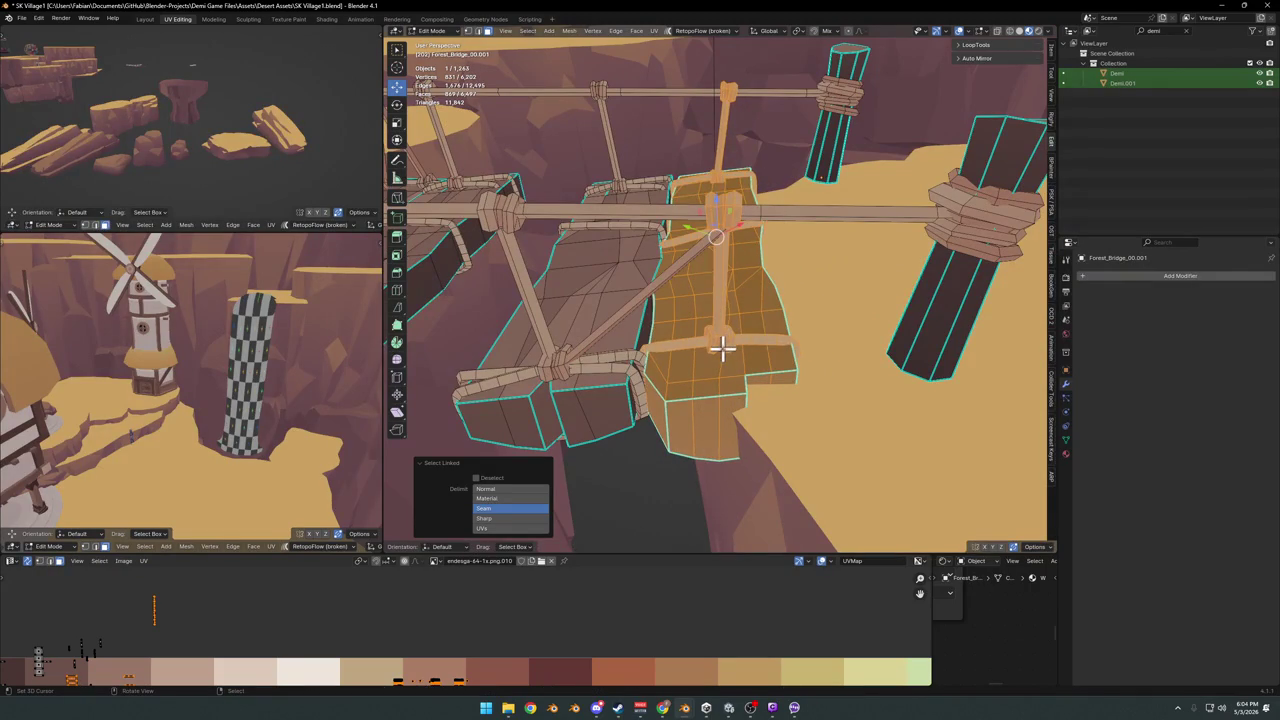
mouse_move(779, 355)
middle_down()
mouse_move(728, 286)
mouse_move(714, 306)
middle_up()
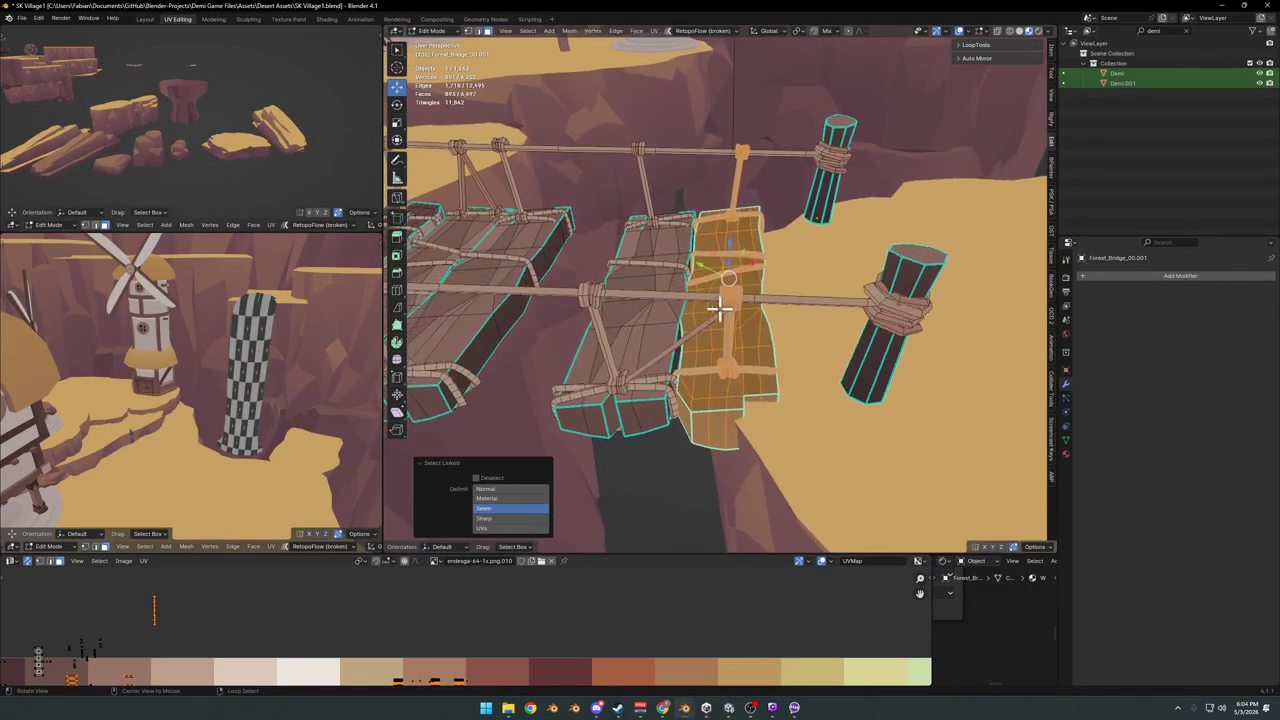
key(KP_7)
scroll(711, 284, down, 3)
key(ctrl+s)
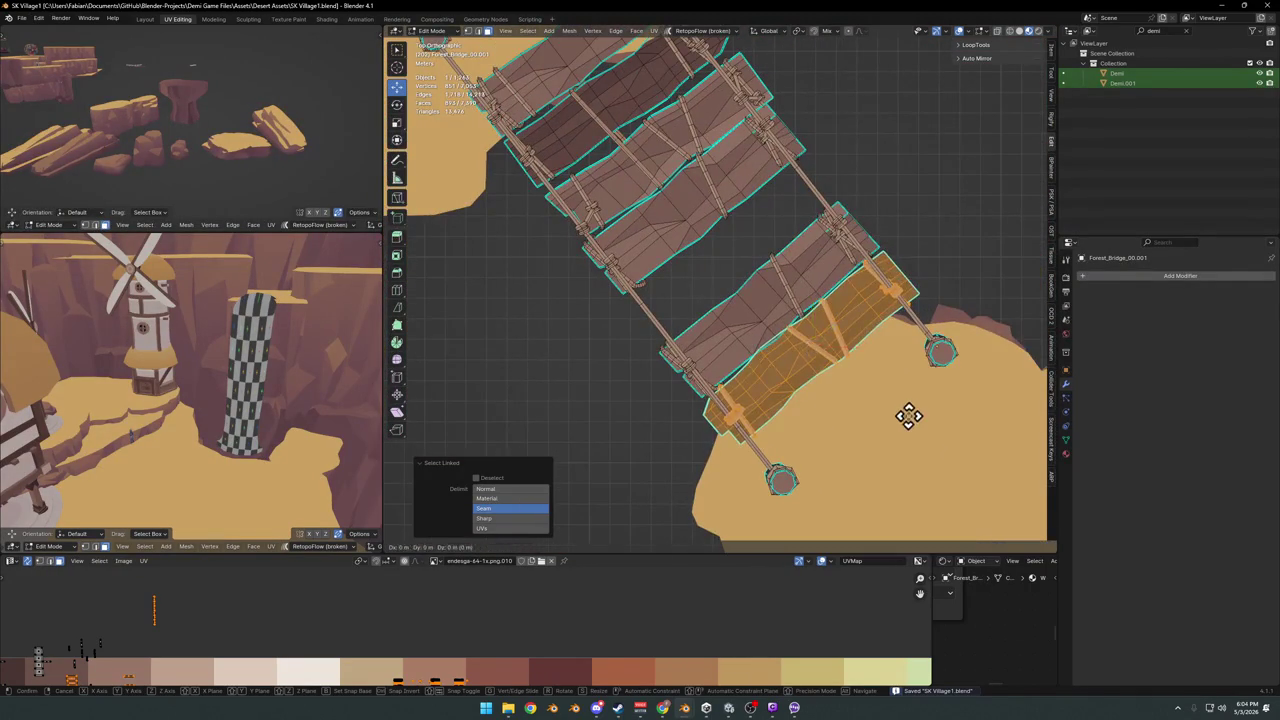
Move the plank into the gap along the bridge and return to Object Mode
key(g)
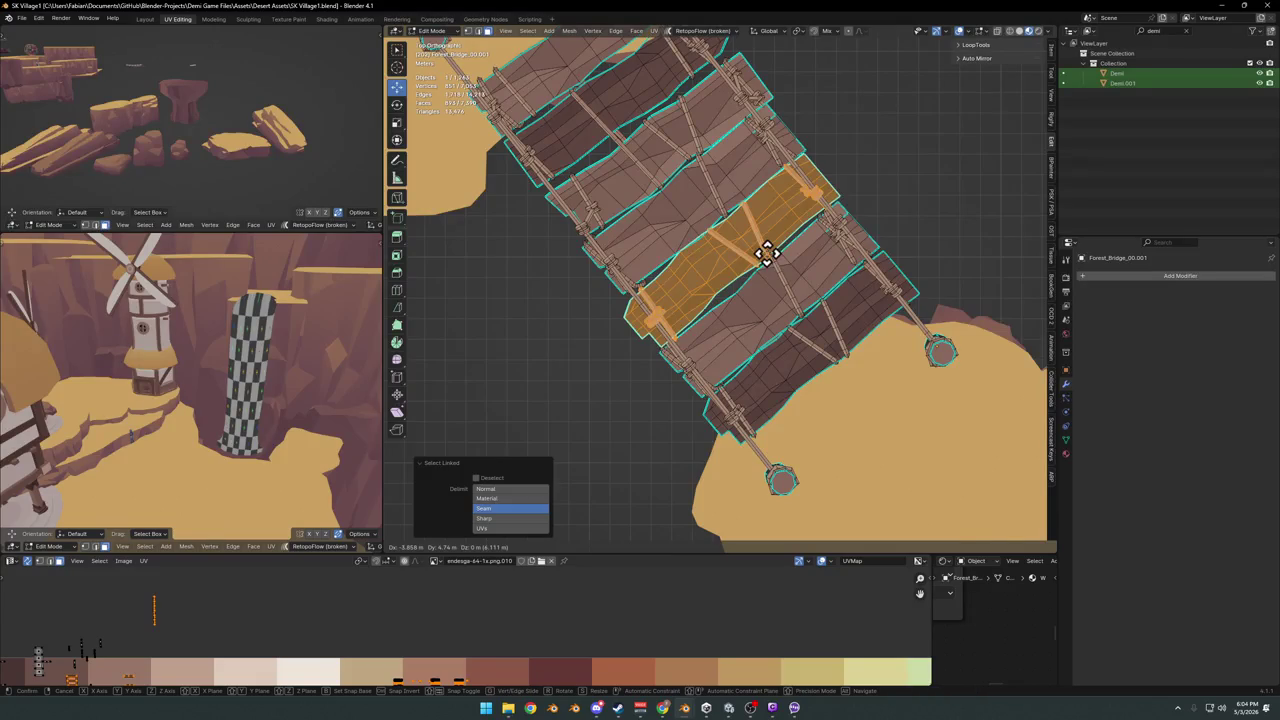
key(Escape)
key(Tab)
mouse_move(651, 380)
middle_down()
mouse_move(749, 286)
mouse_move(808, 300)
mouse_move(700, 372)
mouse_move(737, 335)
mouse_move(729, 366)
mouse_move(870, 392)
mouse_move(786, 394)
mouse_move(734, 363)
mouse_move(730, 435)
middle_up()
scroll(729, 366, down, 5)
scroll(734, 363, up, 4)
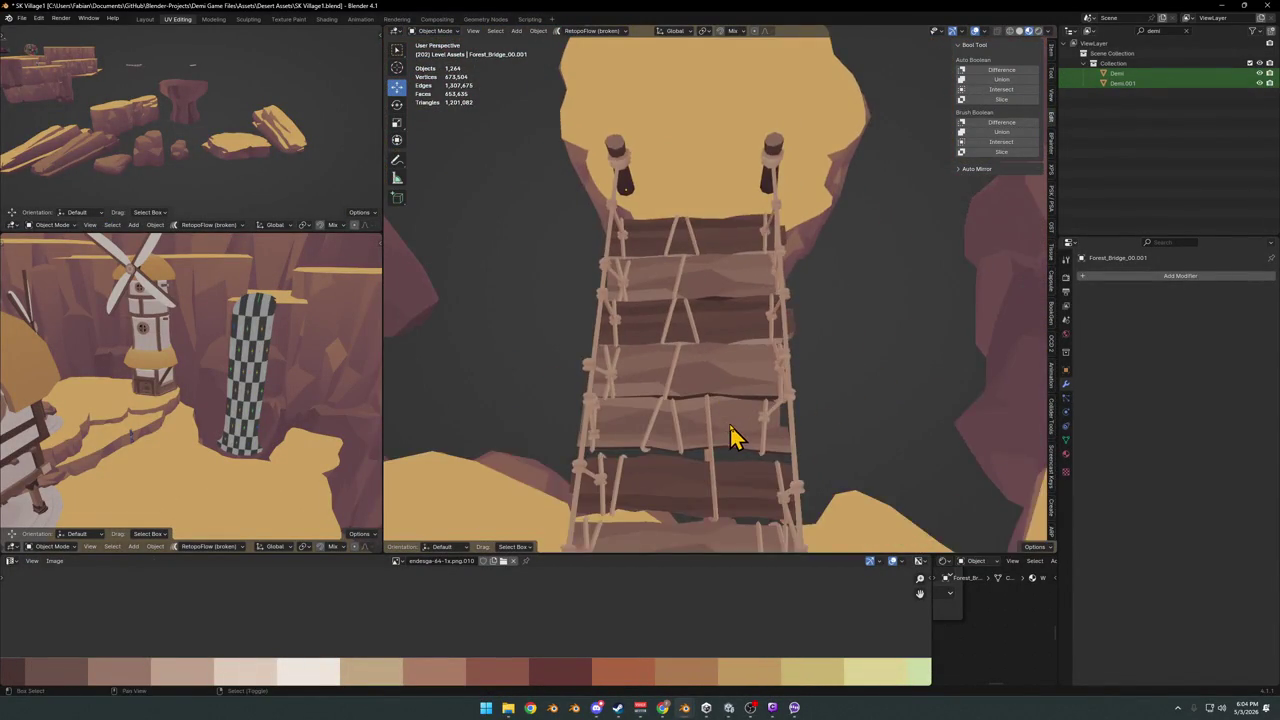
scroll(730, 425, down, 2)
mouse_move(743, 380)
middle_down()
mouse_move(794, 423)
mouse_move(889, 400)
mouse_move(751, 362)
mouse_move(703, 368)
mouse_move(700, 394)
mouse_move(642, 369)
mouse_move(749, 363)
mouse_move(771, 349)
mouse_move(643, 352)
mouse_move(794, 343)
mouse_move(740, 366)
mouse_move(573, 370)
mouse_move(757, 431)
mouse_move(757, 380)
mouse_move(720, 354)
mouse_move(770, 357)
mouse_move(706, 391)
mouse_move(811, 337)
mouse_move(706, 380)
mouse_move(677, 371)
mouse_move(686, 383)
mouse_move(686, 354)
mouse_move(672, 424)
mouse_move(714, 366)
mouse_move(691, 371)
mouse_move(674, 389)
mouse_move(700, 367)
mouse_move(689, 380)
mouse_move(709, 369)
mouse_move(746, 386)
mouse_move(714, 401)
mouse_move(788, 372)
middle_up()
key(ctrl+s)
scroll(751, 372, down, 3)
scroll(726, 374, up, 2)
key(ctrl+s)
click(680, 372)
key(Delete)
key(ctrl+z)
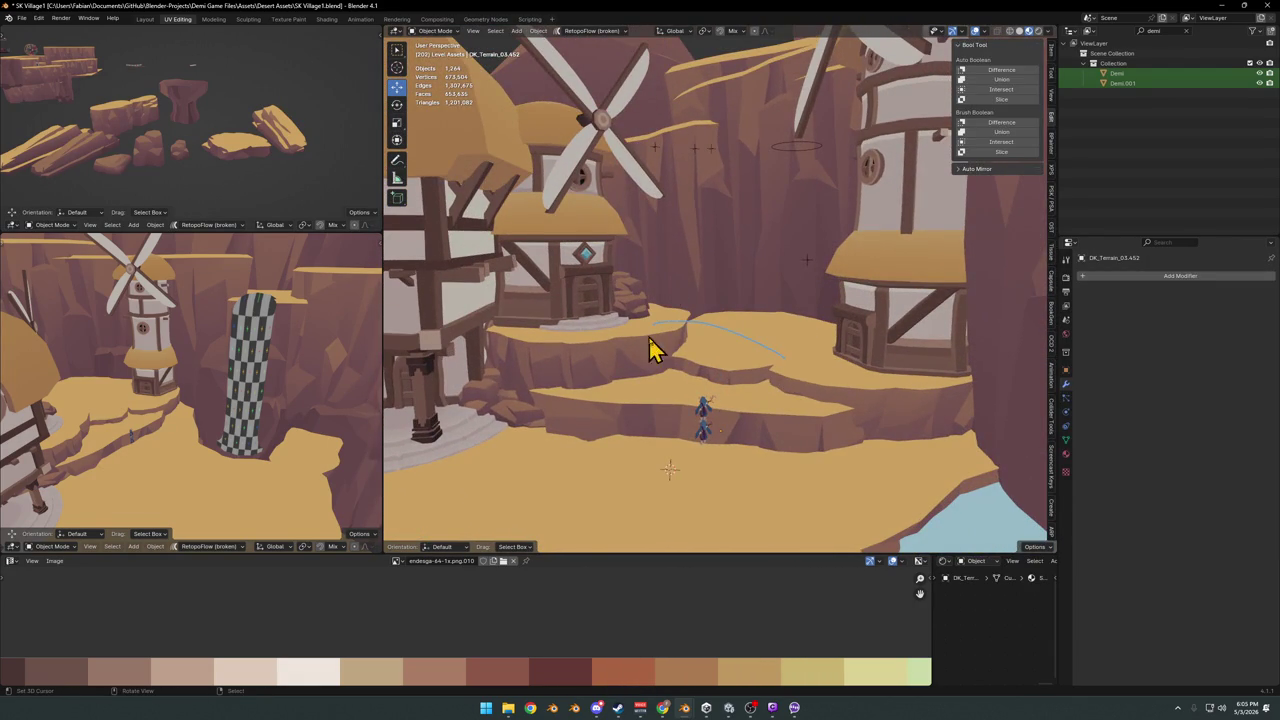
Rotate the cliff rock -17.4° around Z and move it to a new position
mouse_move(791, 331)
middle_down()
mouse_move(766, 386)
mouse_move(789, 346)
mouse_move(757, 366)
mouse_move(709, 343)
mouse_move(829, 340)
mouse_move(823, 371)
mouse_move(850, 395)
middle_up()
key(r)
key(z)
click(869, 408)
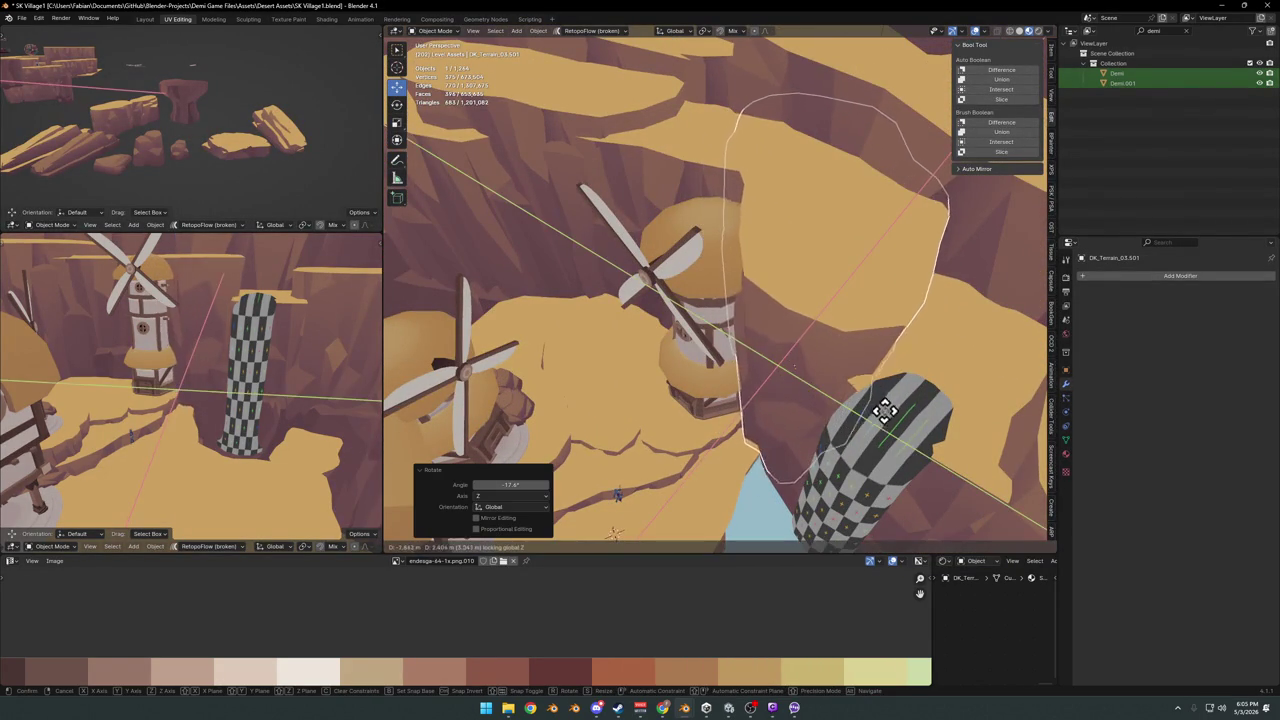
click(820, 470)
mouse_move(820, 470)
middle_down()
mouse_move(834, 409)
mouse_move(820, 417)
mouse_move(834, 437)
mouse_move(918, 453)
mouse_move(766, 434)
middle_up()
Rotate a second terrain rock near the windmills
click(722, 368)
middle_drag(722, 368, 674, 334)
key(r)
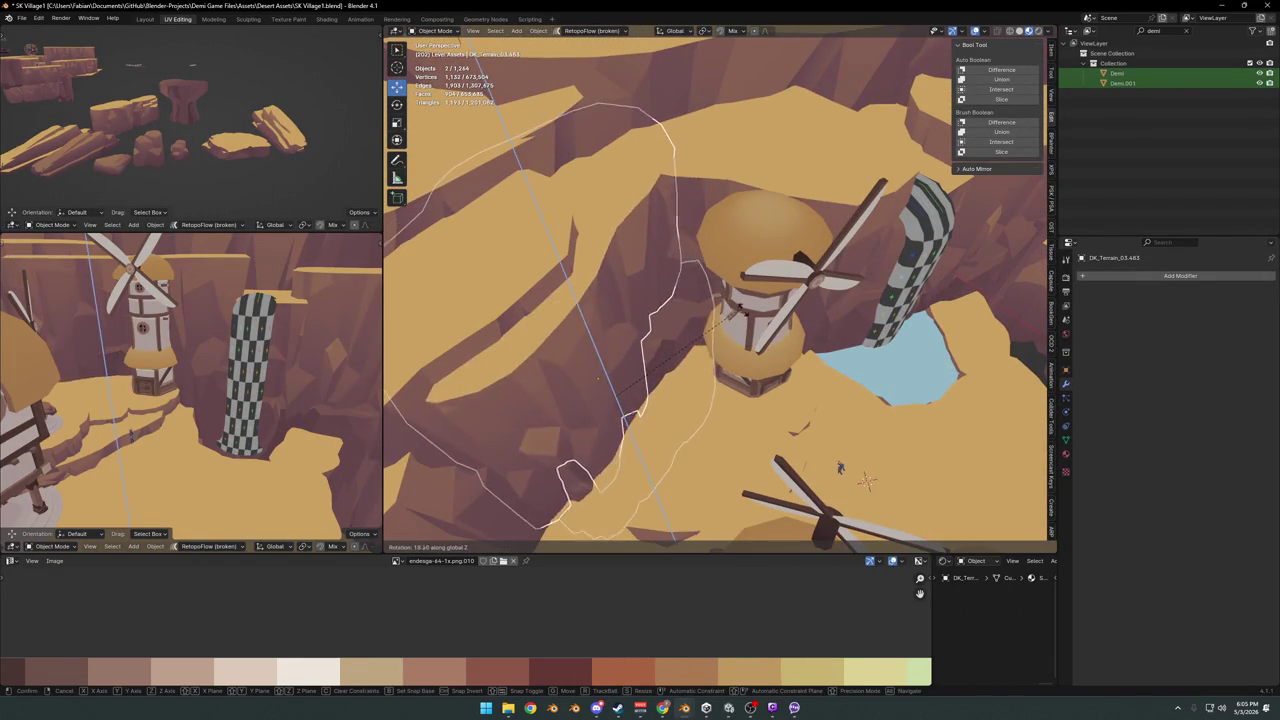
key(Escape)
key(alt+a)
Save SK Village1.blend and walk the view to the windmill house
mouse_move(772, 351)
middle_down()
mouse_move(737, 337)
mouse_move(670, 420)
mouse_move(831, 326)
mouse_move(809, 306)
mouse_move(826, 303)
mouse_move(770, 350)
mouse_move(745, 322)
middle_up()
key(ctrl+s)
scroll(770, 350, up, 3)
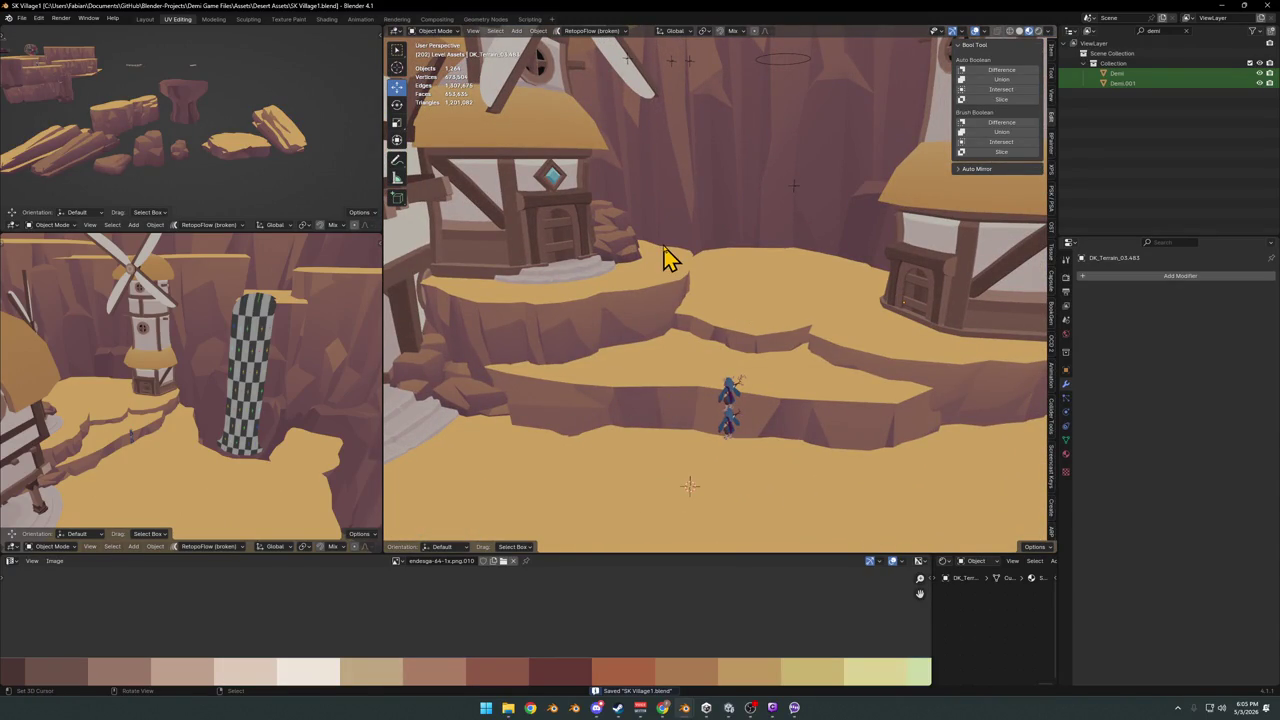
key(shift+grave)
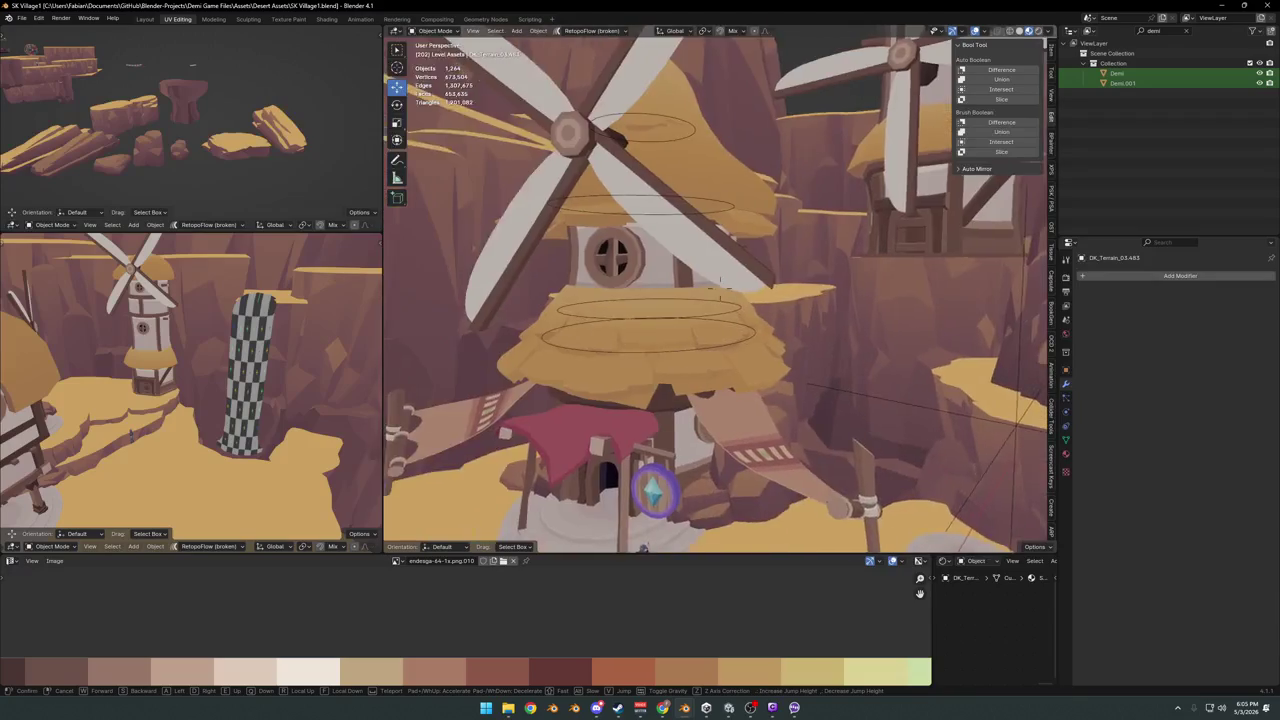
click(660, 282)
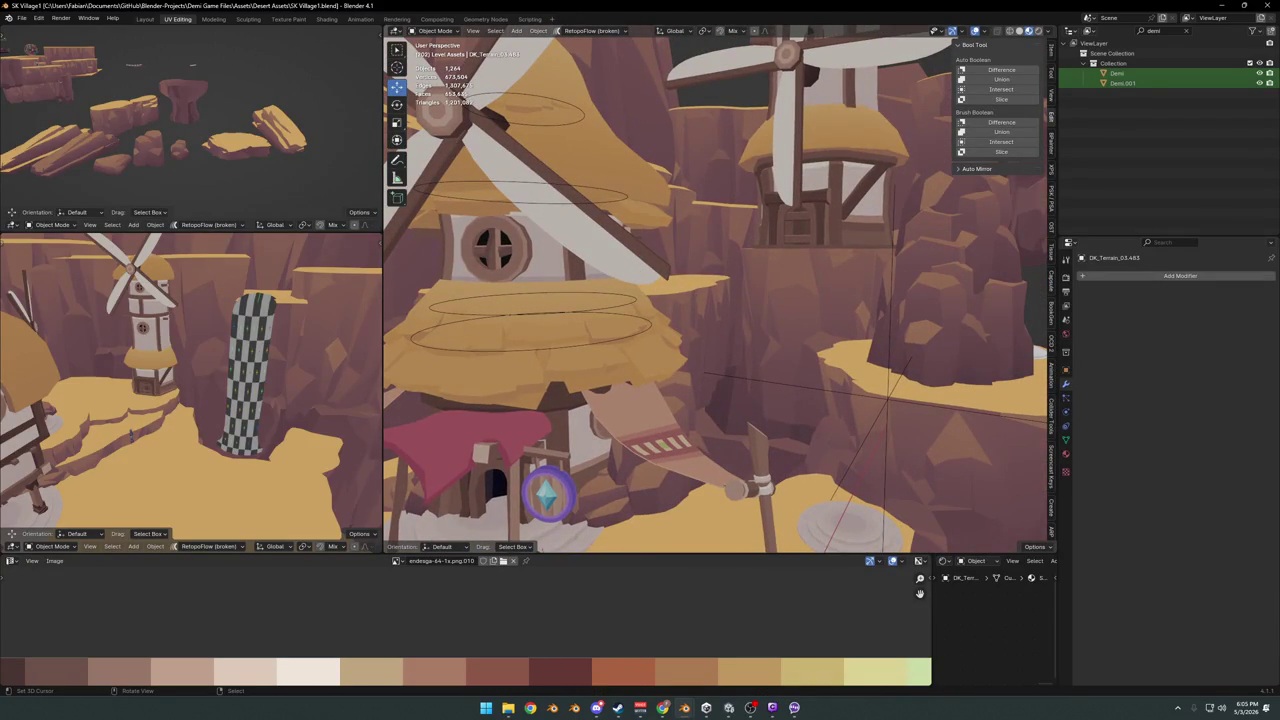
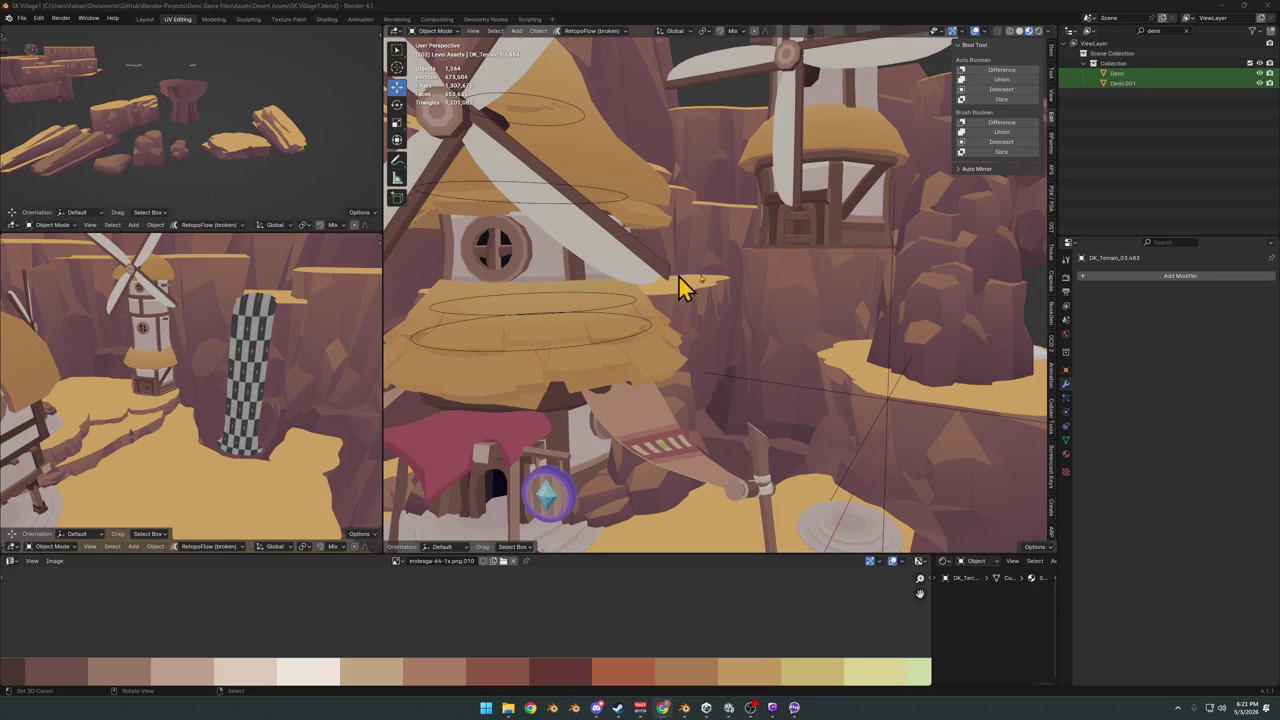
Walk-navigate through the desert village canyon and settle on a view above it
key(shift+grave)
key(w)
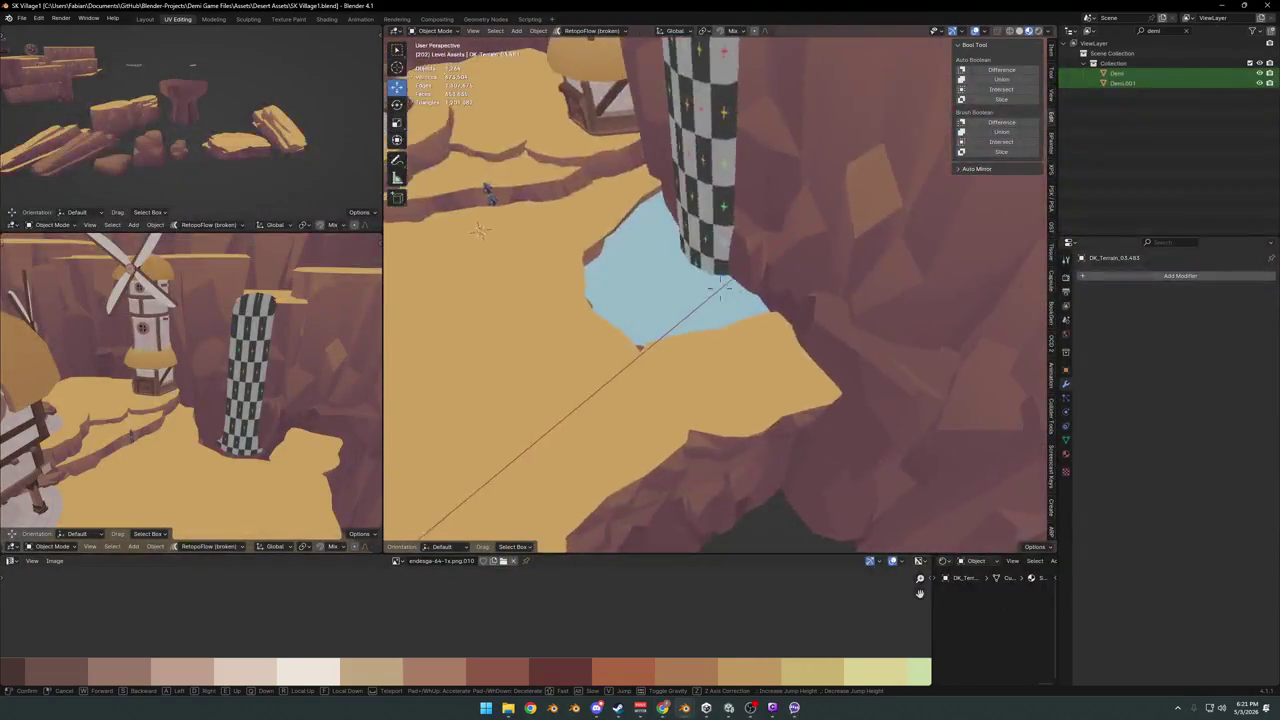
click(800, 255)
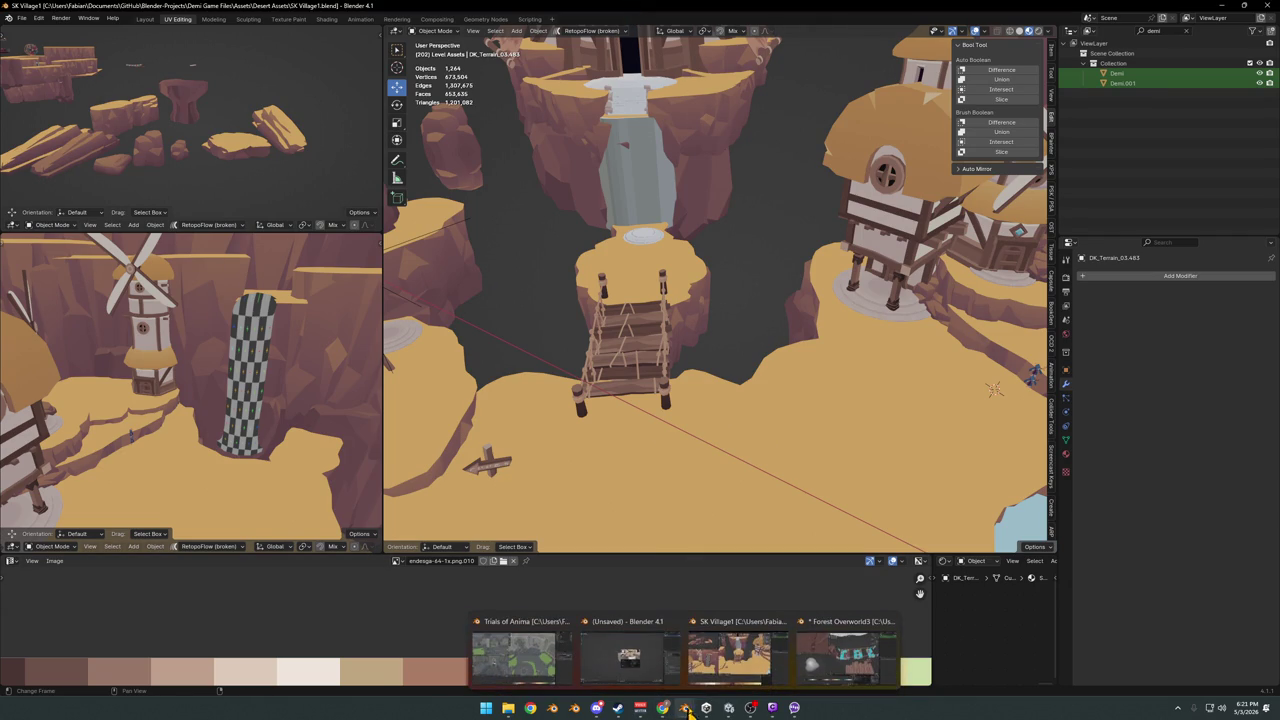
mouse_move(684, 708)
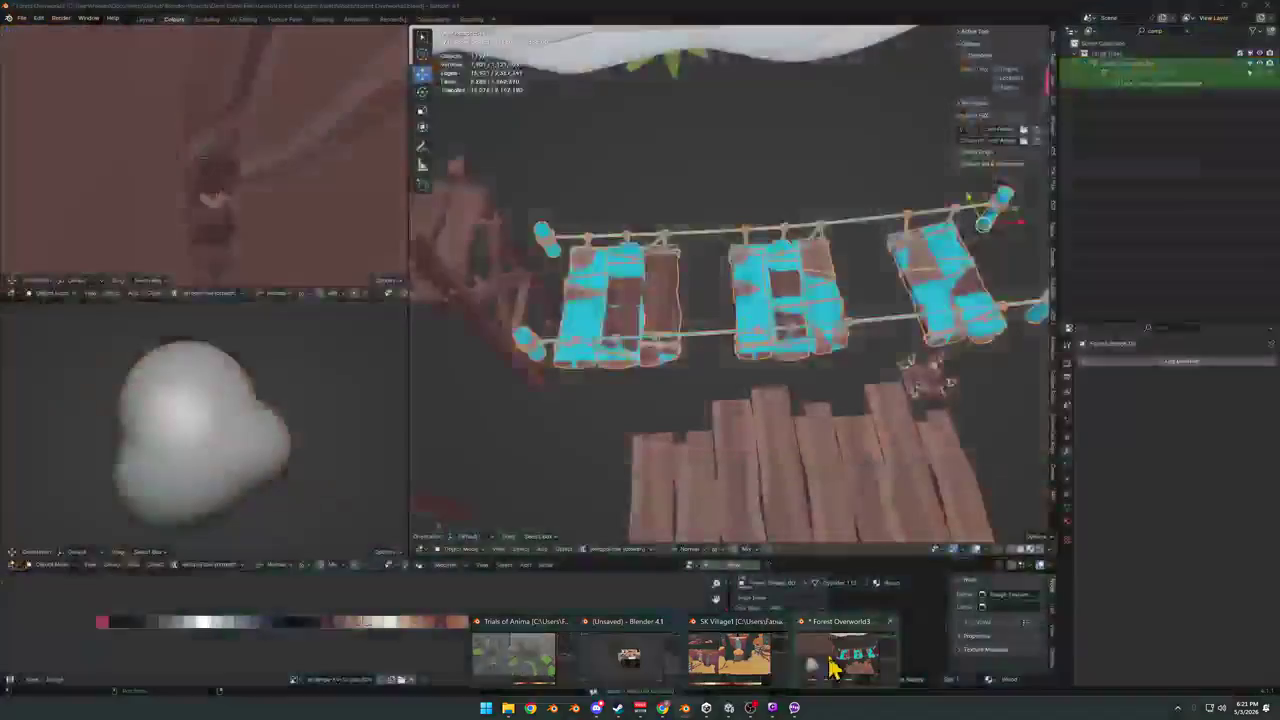
In the Forest Overworld3 file, fly over the forest level toward the bridge and small wooden fence
click(820, 657)
key(w)
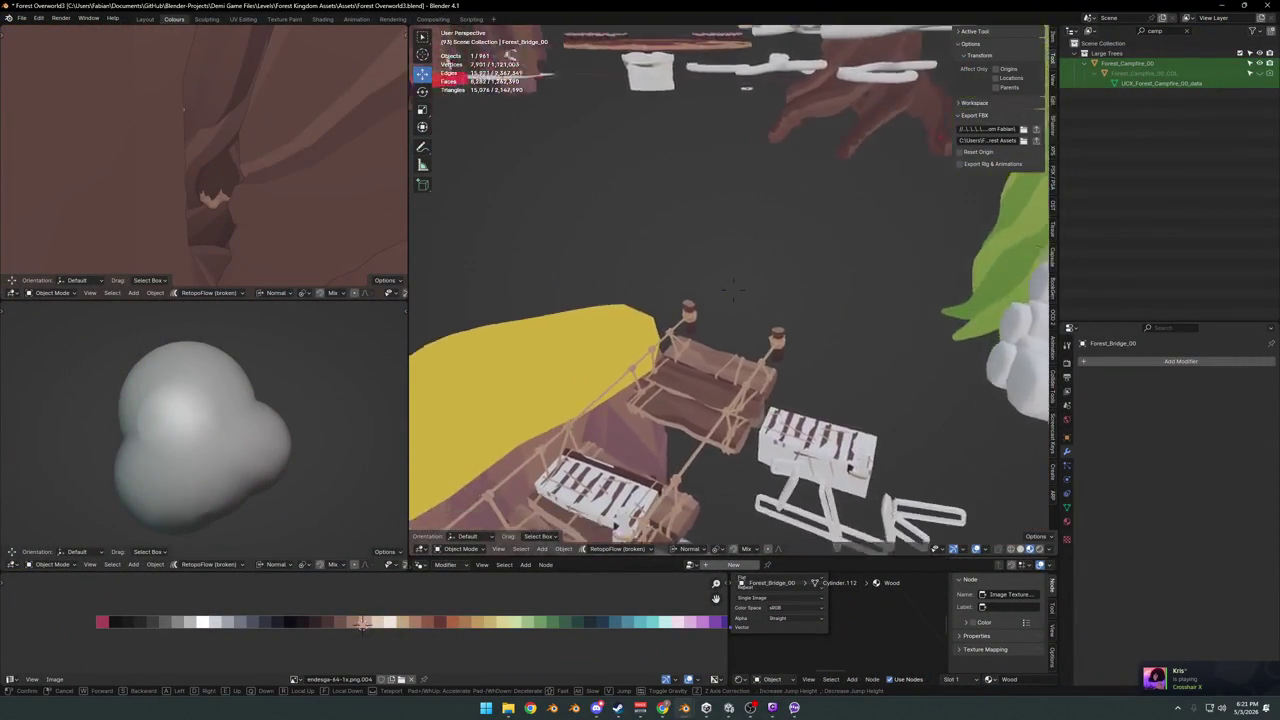
key(s)
key(e)
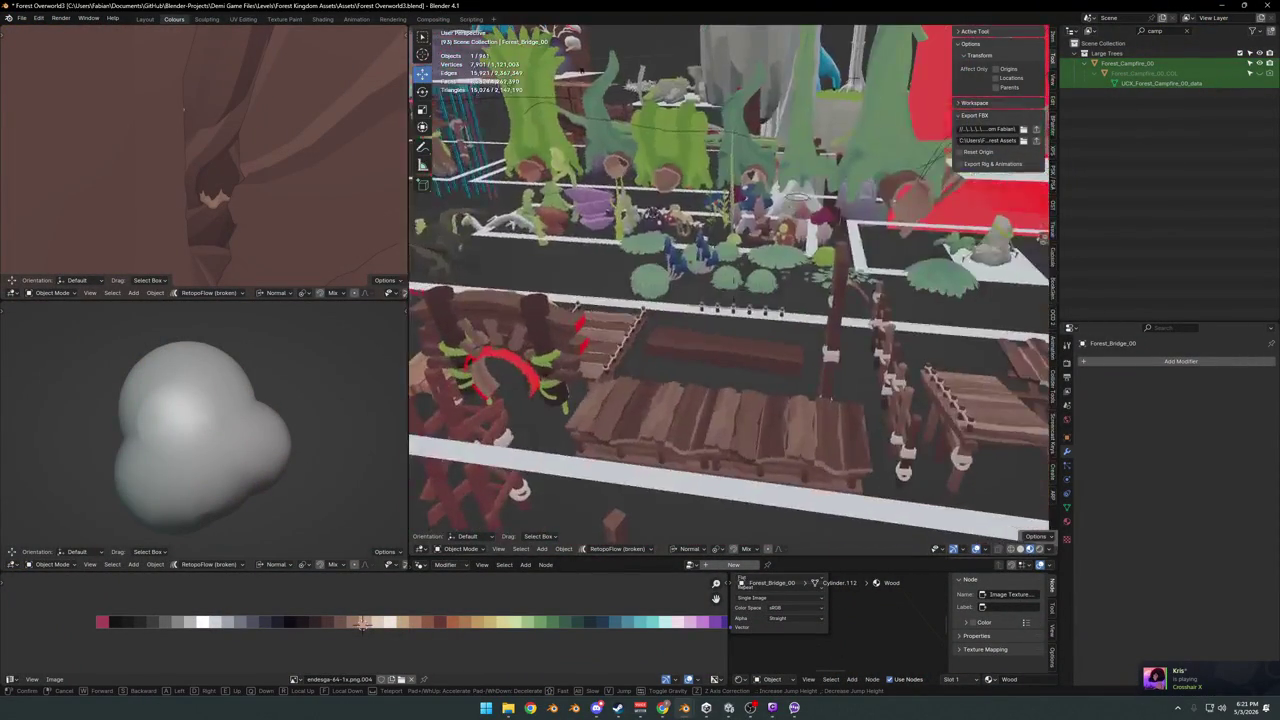
key(w)
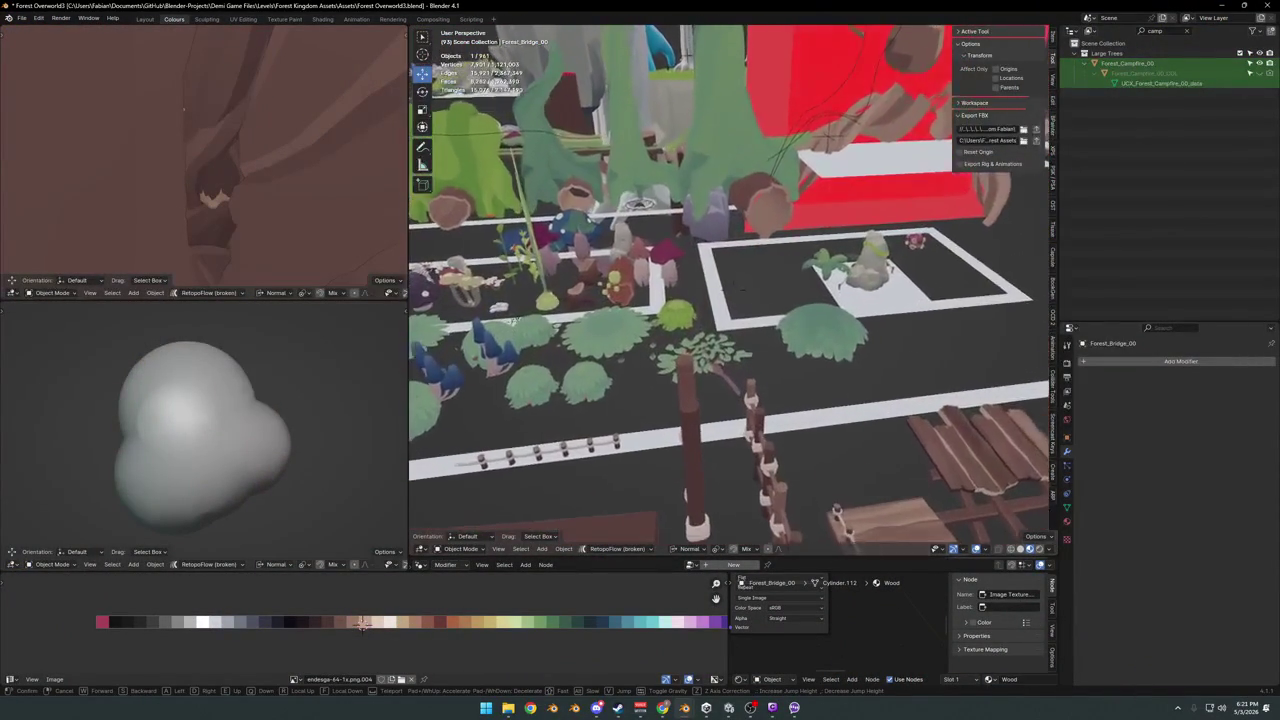
key(w)
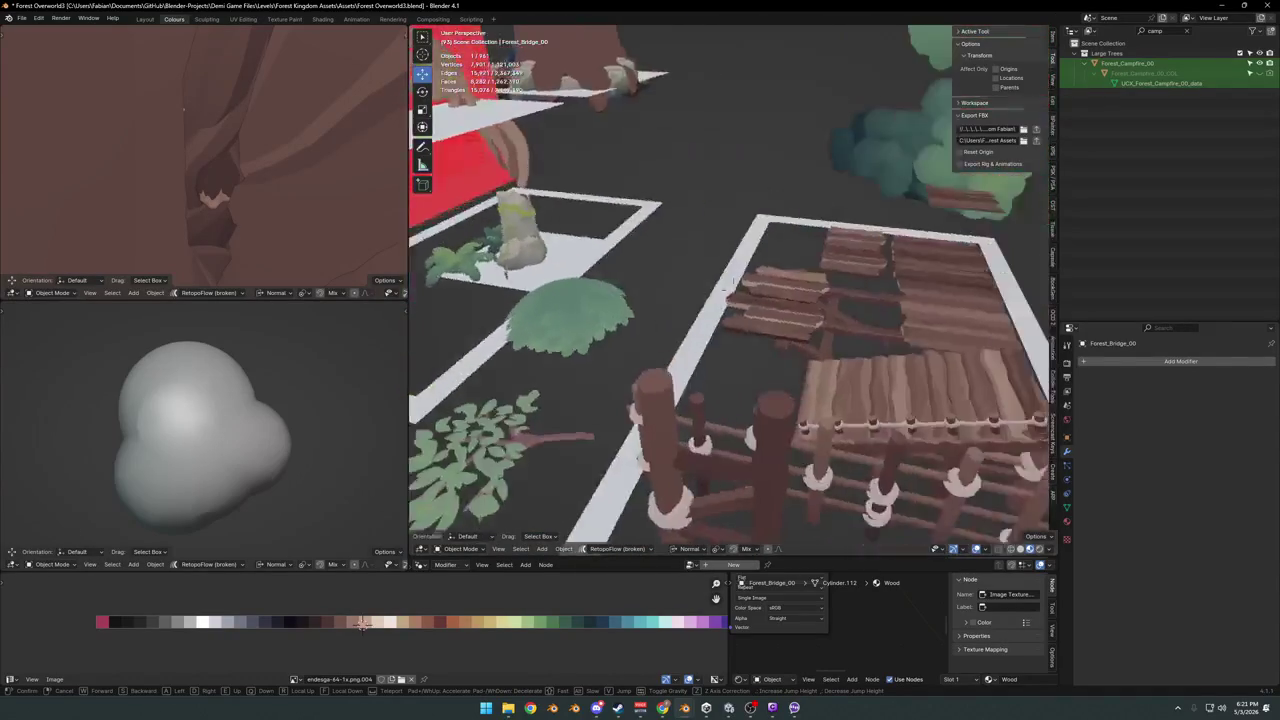
key(w)
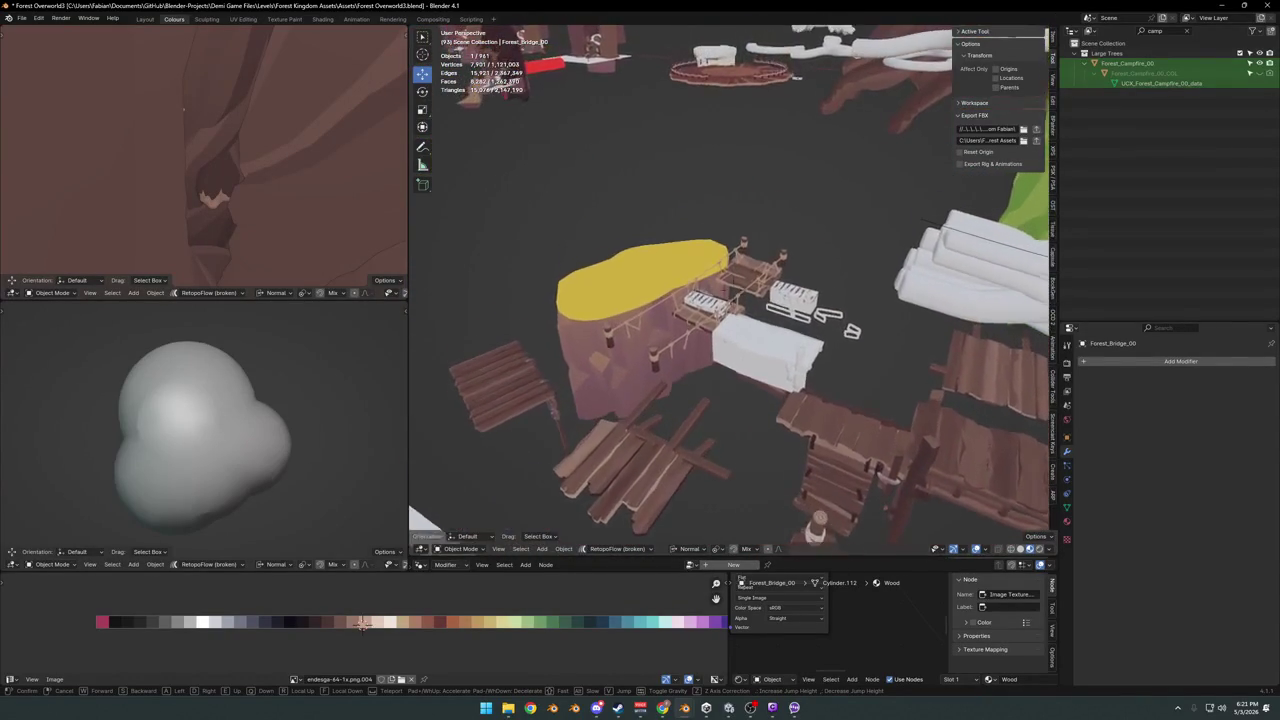
key(w)
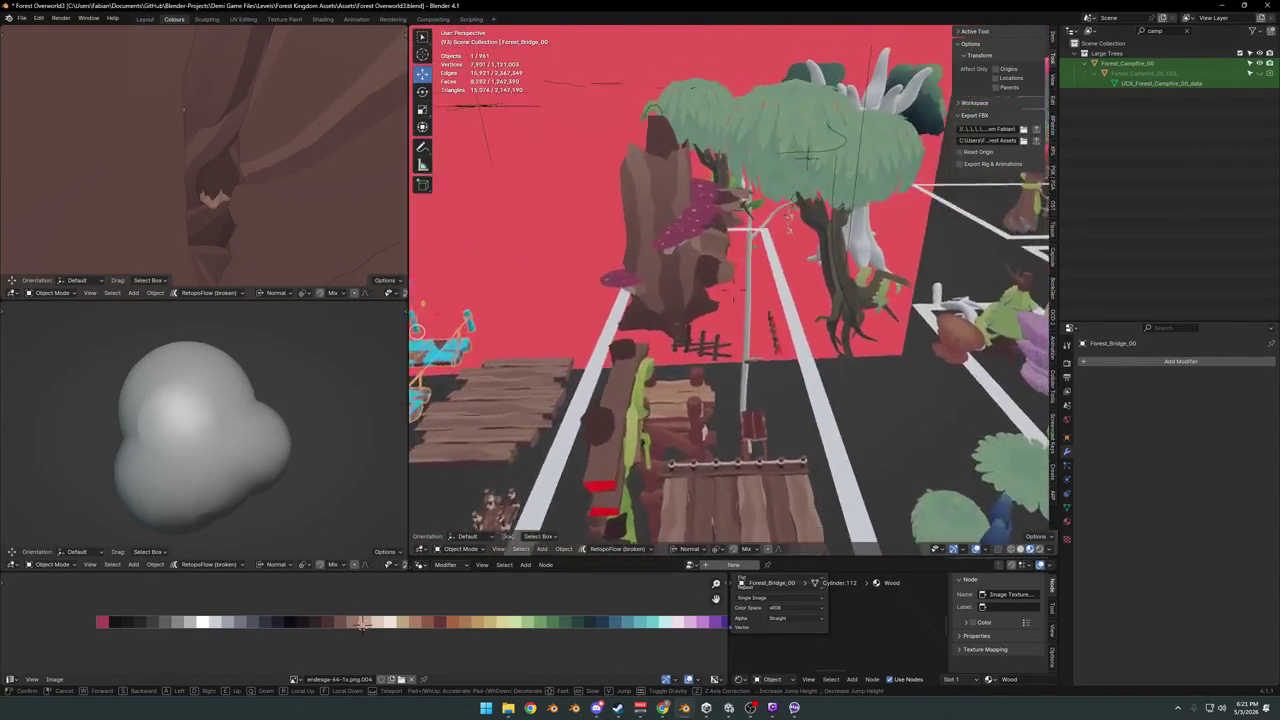
key(w)
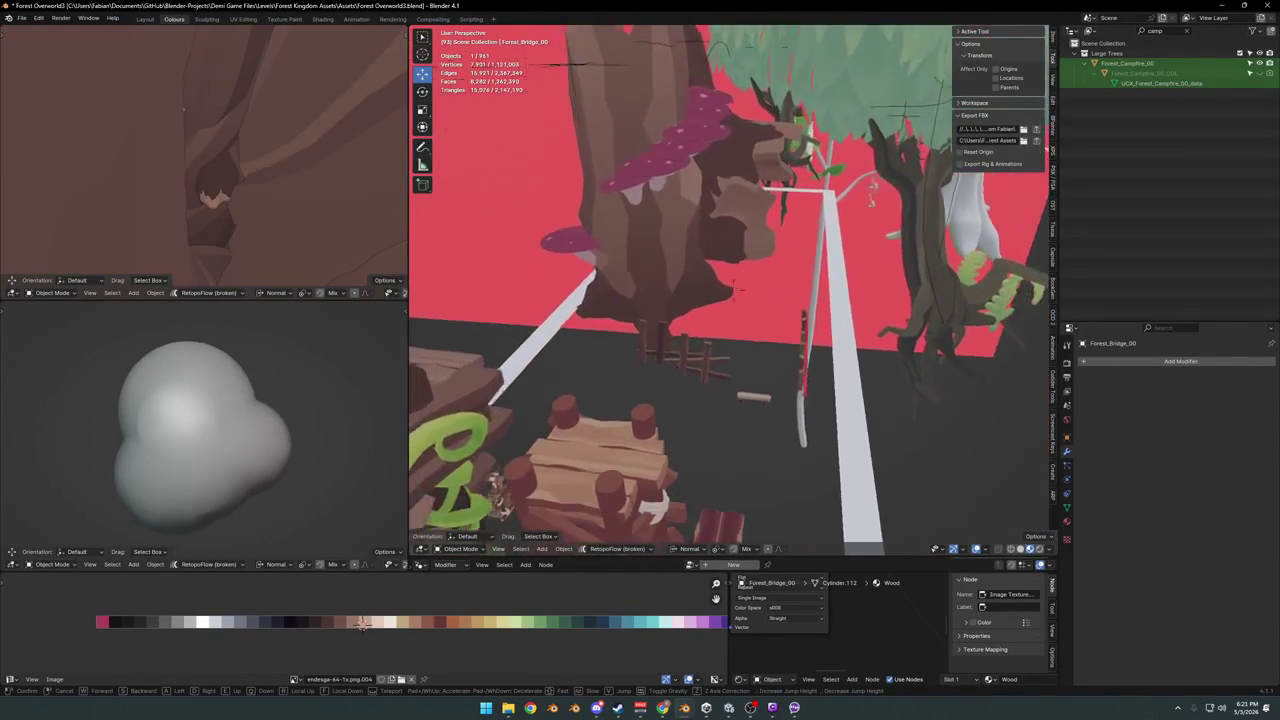
click(870, 420)
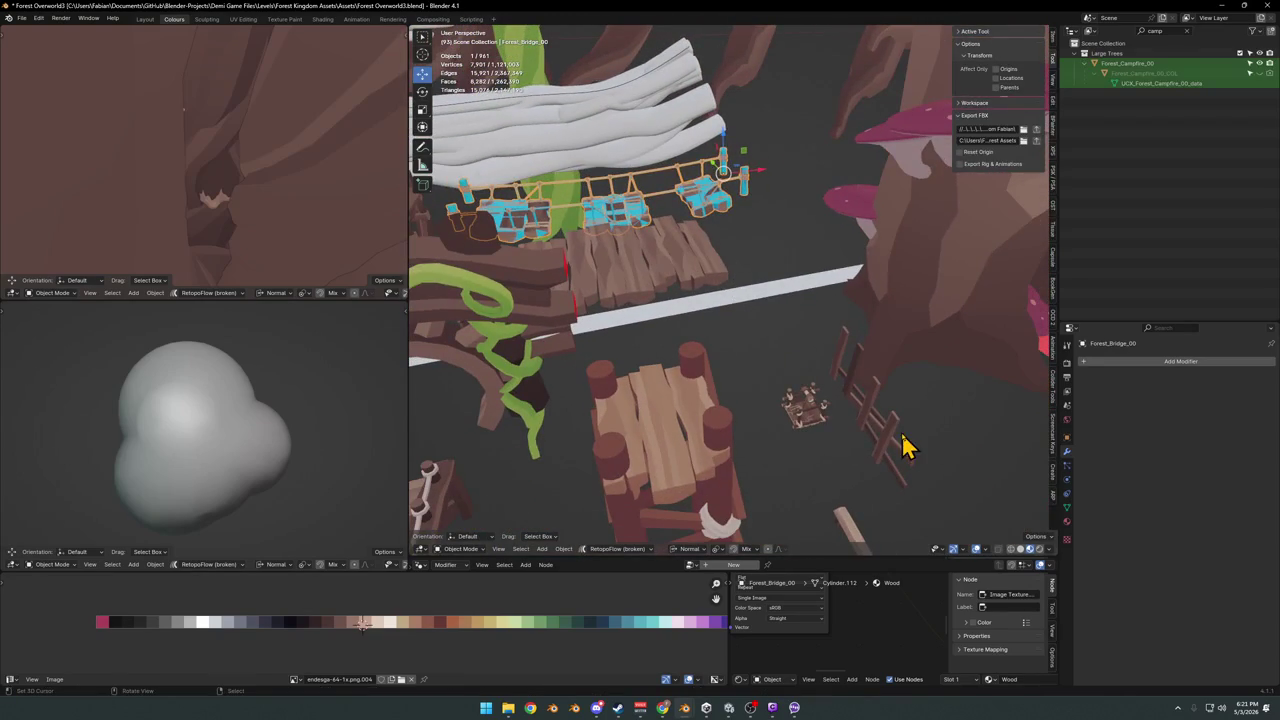
Set the small wooden fence's origin to geometry, copy it, and minimise the forest file
click(870, 420)
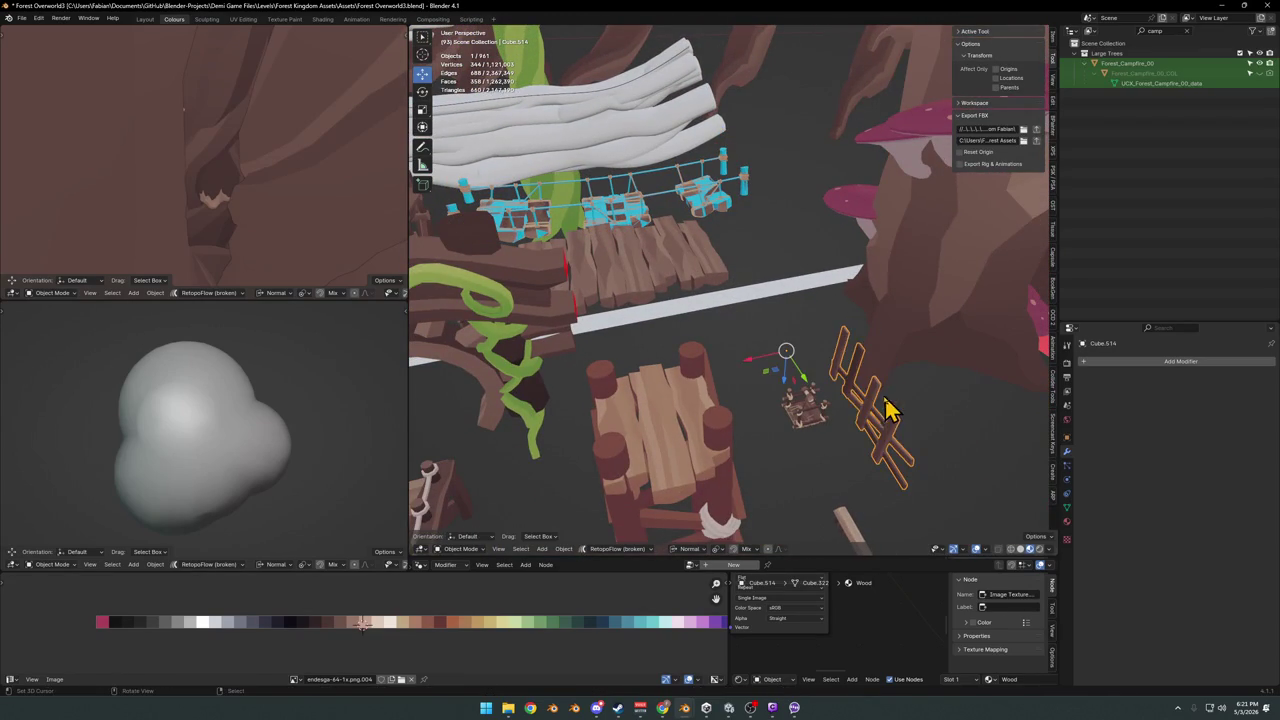
key(q)
click(830, 363)
key(q)
key(ctrl+c)
click(1226, 8)
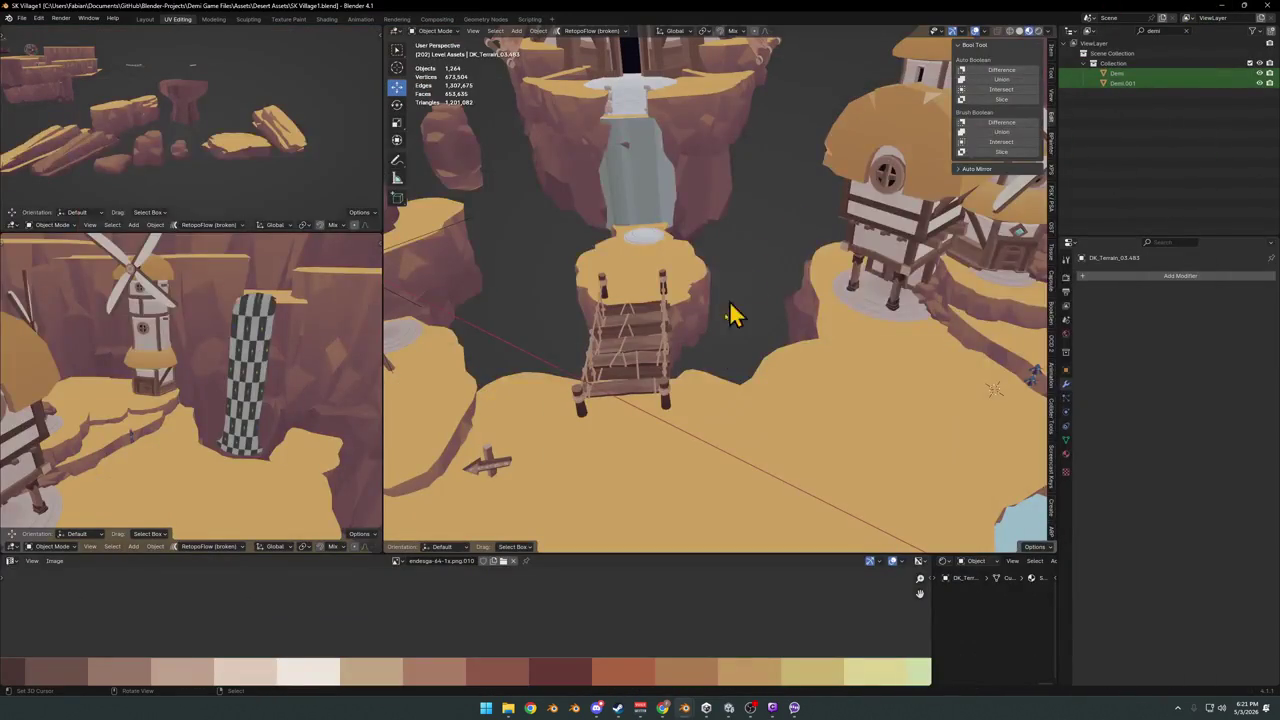
Paste the fence into the village, reset its rotation and mirror it along Z
key(ctrl+v)
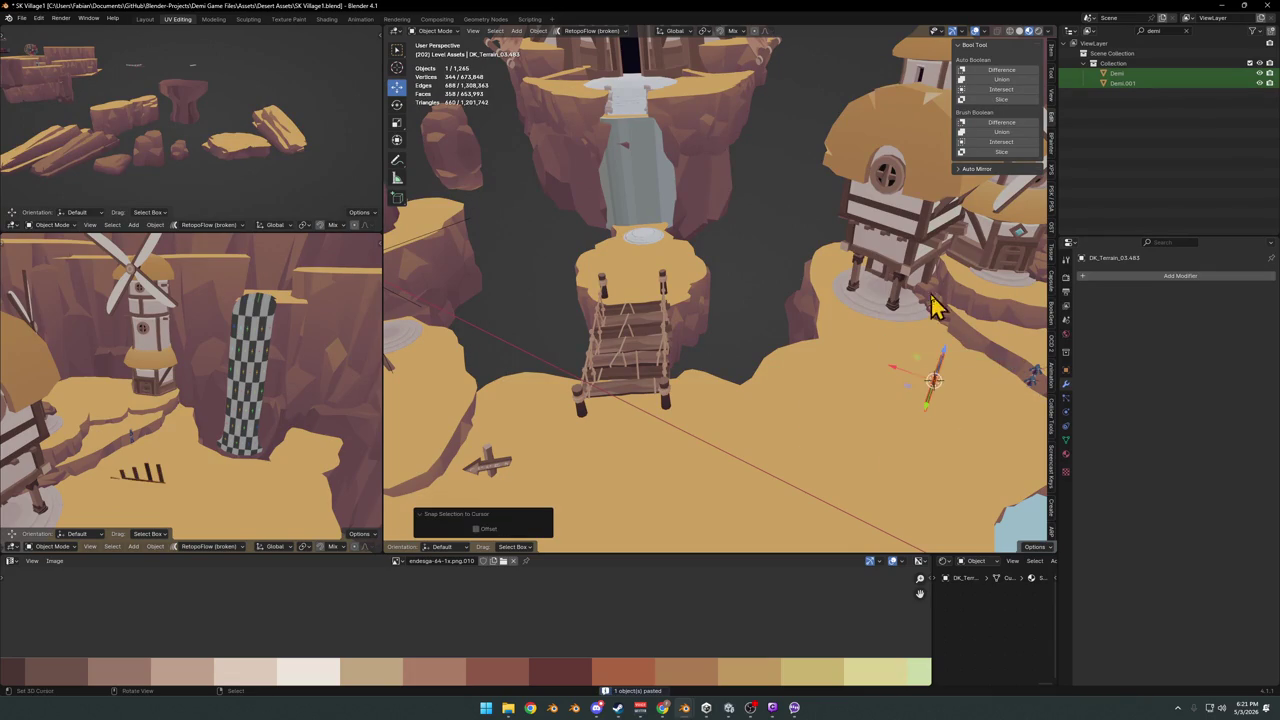
key(KP_Decimal)
mouse_move(760, 350)
middle_down()
mouse_move(766, 371)
mouse_move(729, 357)
mouse_move(749, 363)
middle_up()
key(alt+r)
middle_drag(800, 408, 777, 391)
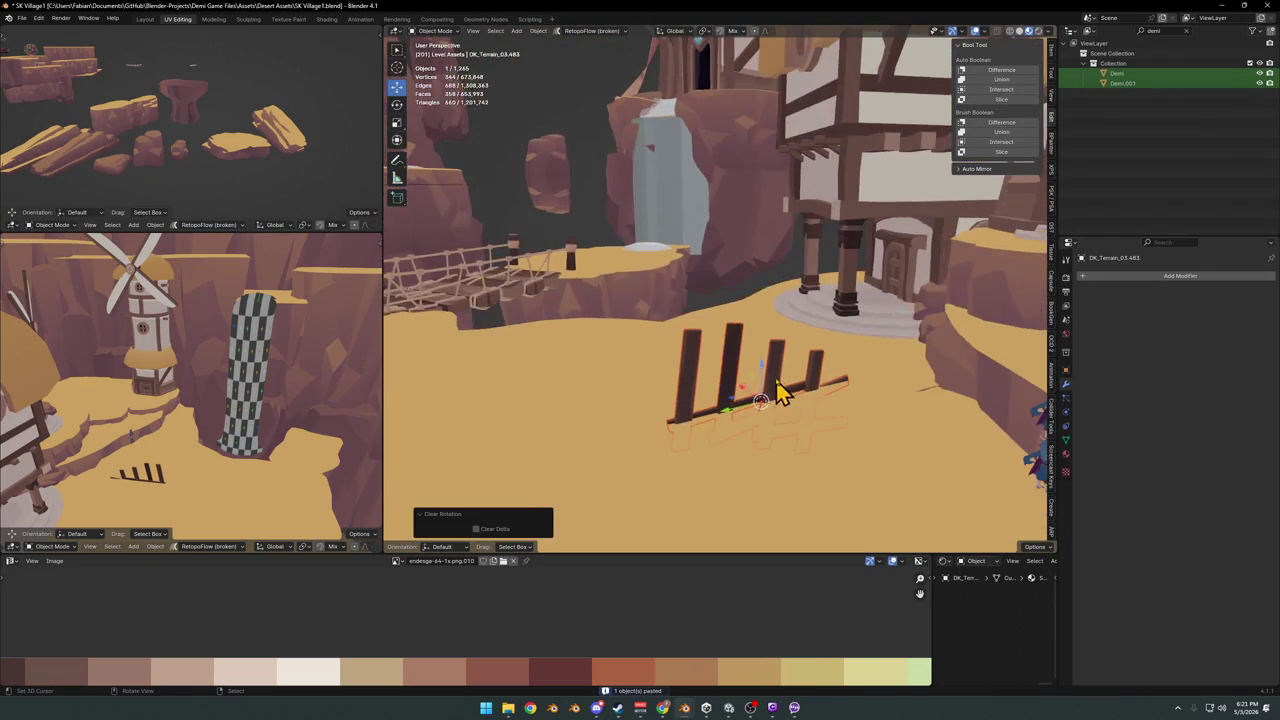
click(779, 378)
key(ctrl+m)
key(z)
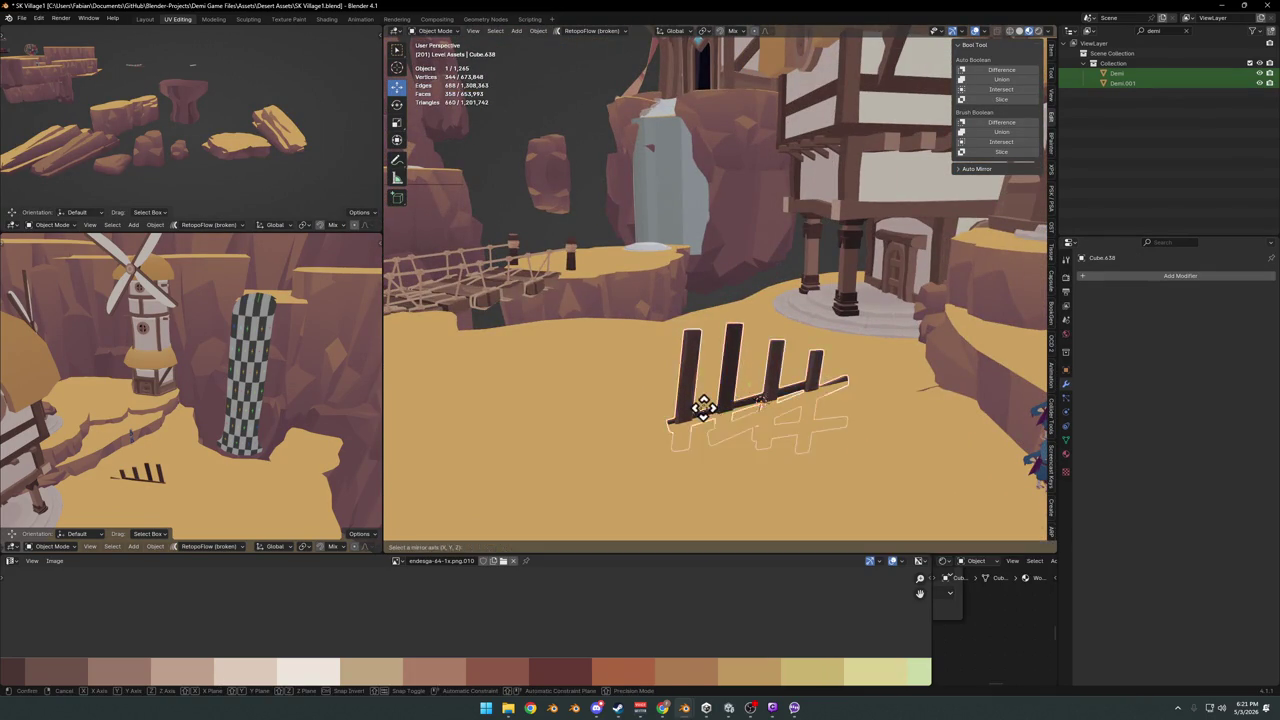
click(708, 423)
Turn the fence around Z and slide it along the ground beside the rope bridge
key(r)
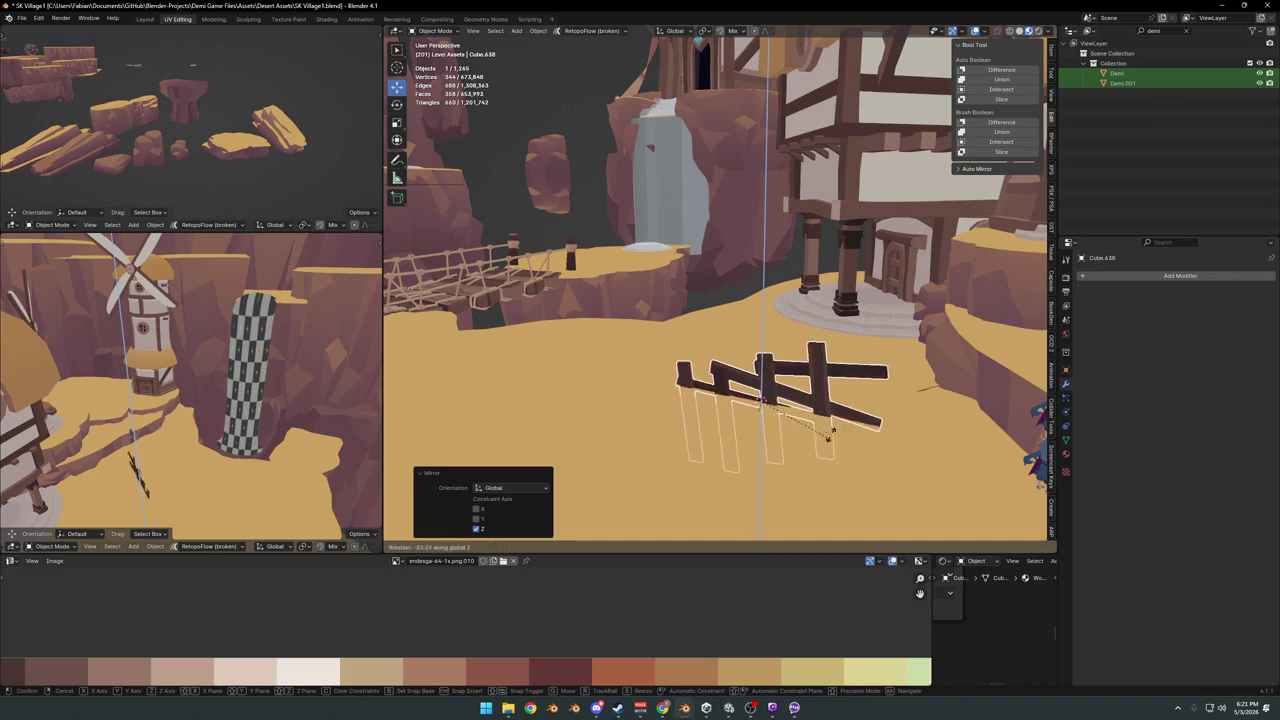
click(843, 412)
key(g)
key(shift+z)
click(556, 328)
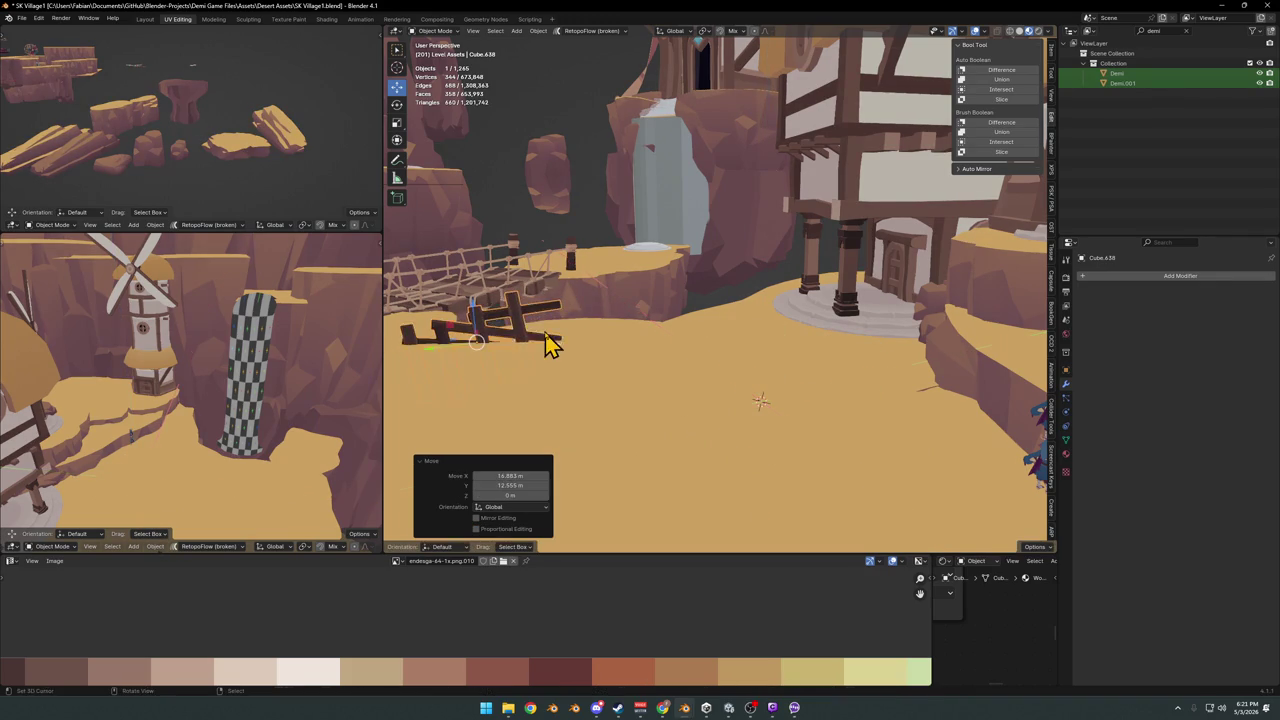
key(KP_Decimal)
key(g)
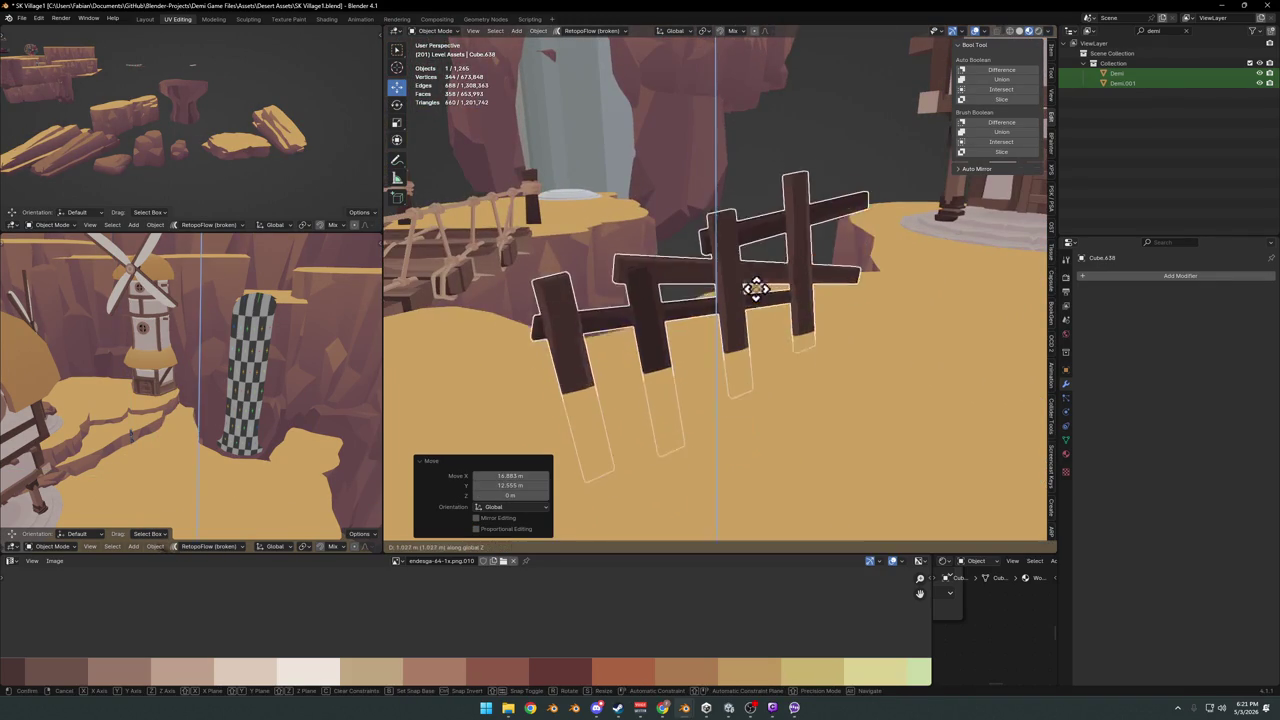
key(Escape)
mouse_move(737, 323)
middle_down()
mouse_move(837, 343)
mouse_move(686, 329)
middle_up()
middle_drag(749, 294, 826, 303)
Tilt the fence slightly and apply its rotation and scale
key(r)
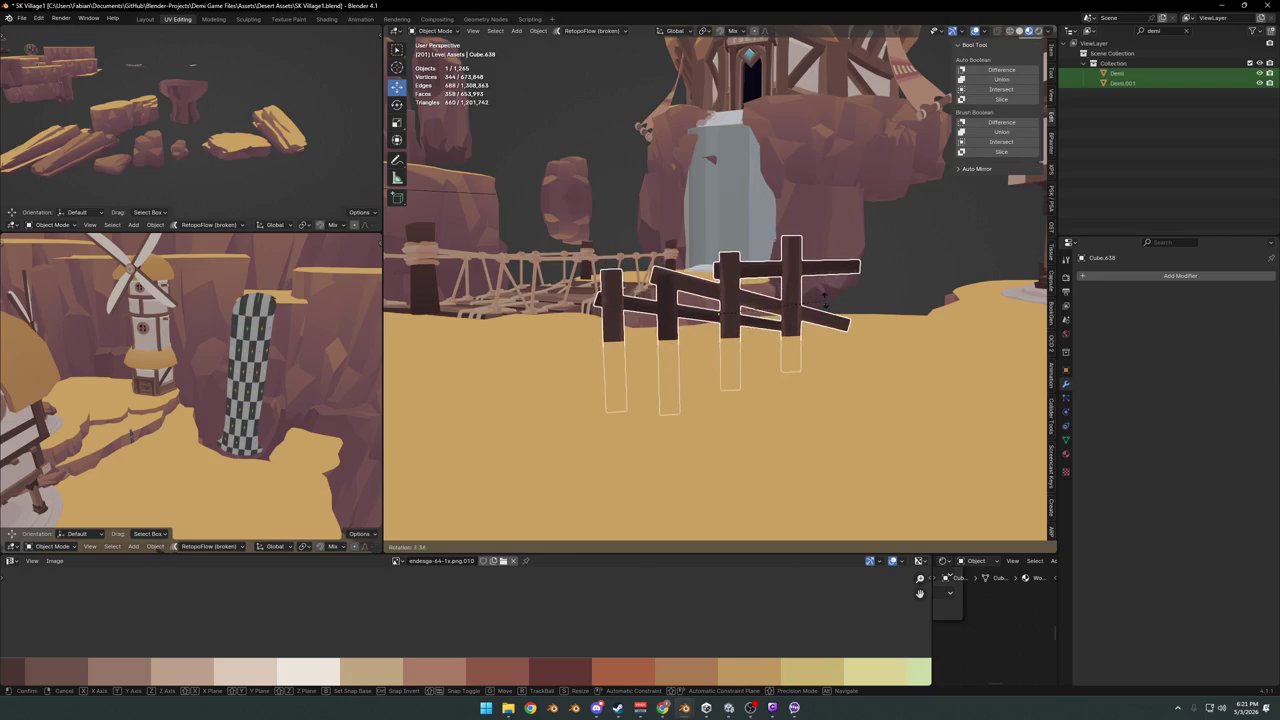
click(800, 320)
key(ctrl+a)
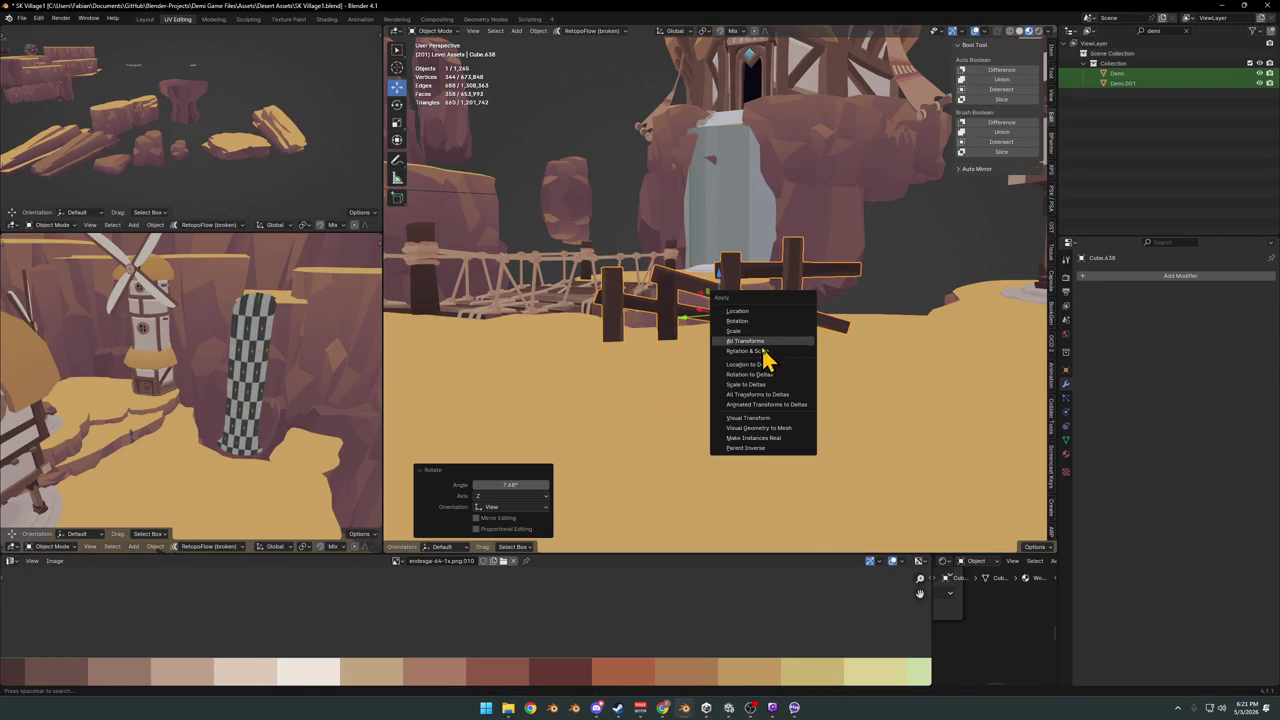
click(766, 351)
mouse_move(657, 349)
middle_down()
mouse_move(754, 331)
mouse_move(810, 350)
middle_up()
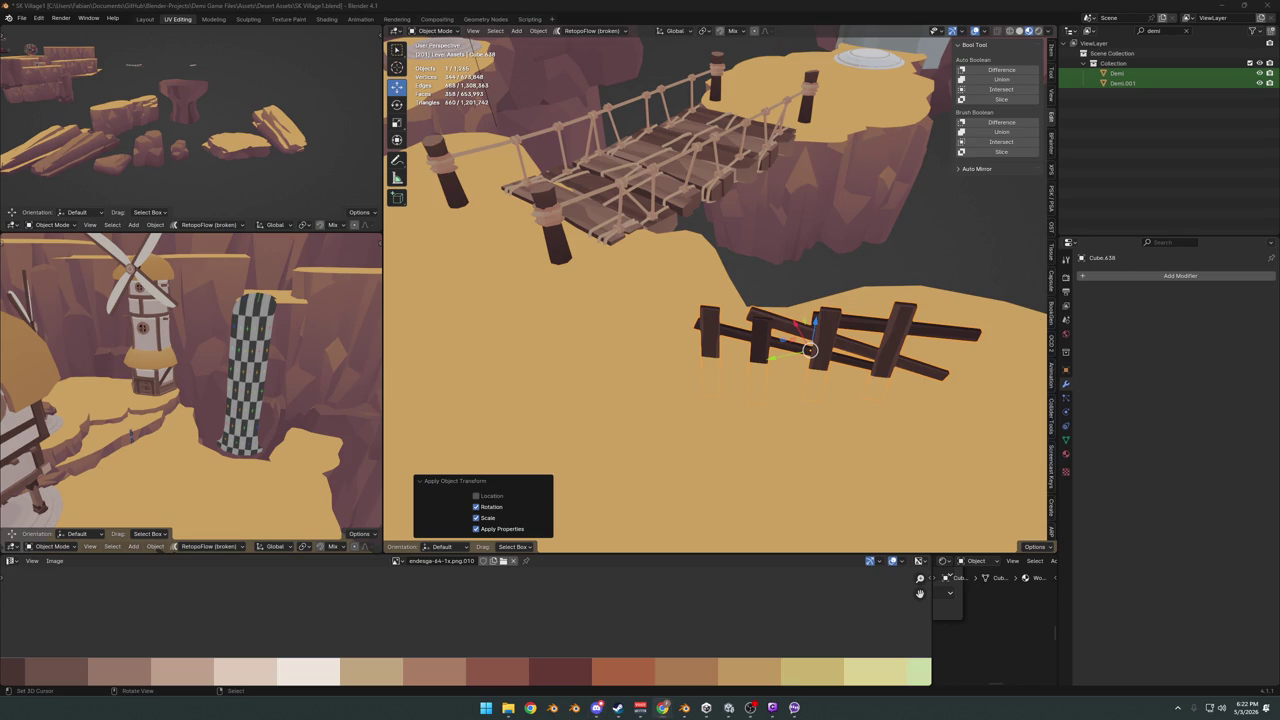
Delete the terrain ledge piece next to the fence
mouse_move(614, 237)
middle_down()
mouse_move(634, 354)
mouse_move(863, 363)
mouse_move(766, 351)
mouse_move(714, 366)
mouse_move(757, 372)
middle_up()
scroll(757, 368, up, 2)
scroll(757, 368, up, 2)
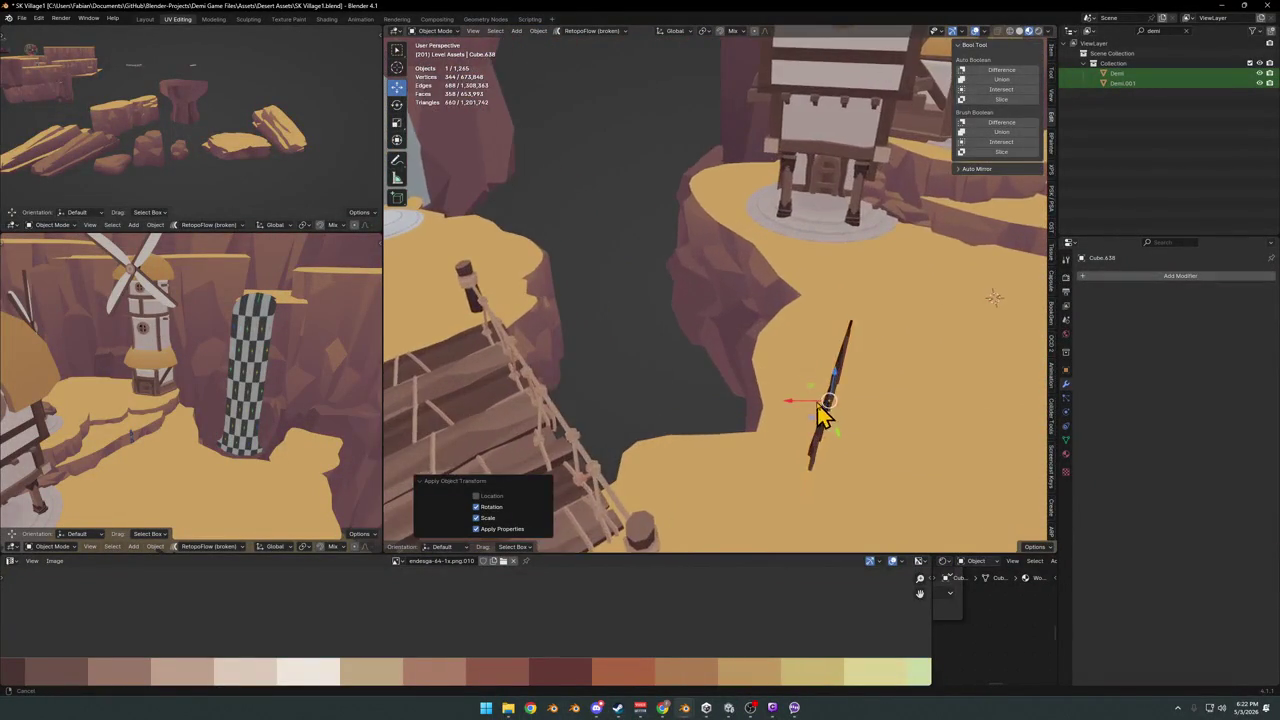
scroll(765, 380, up, 1)
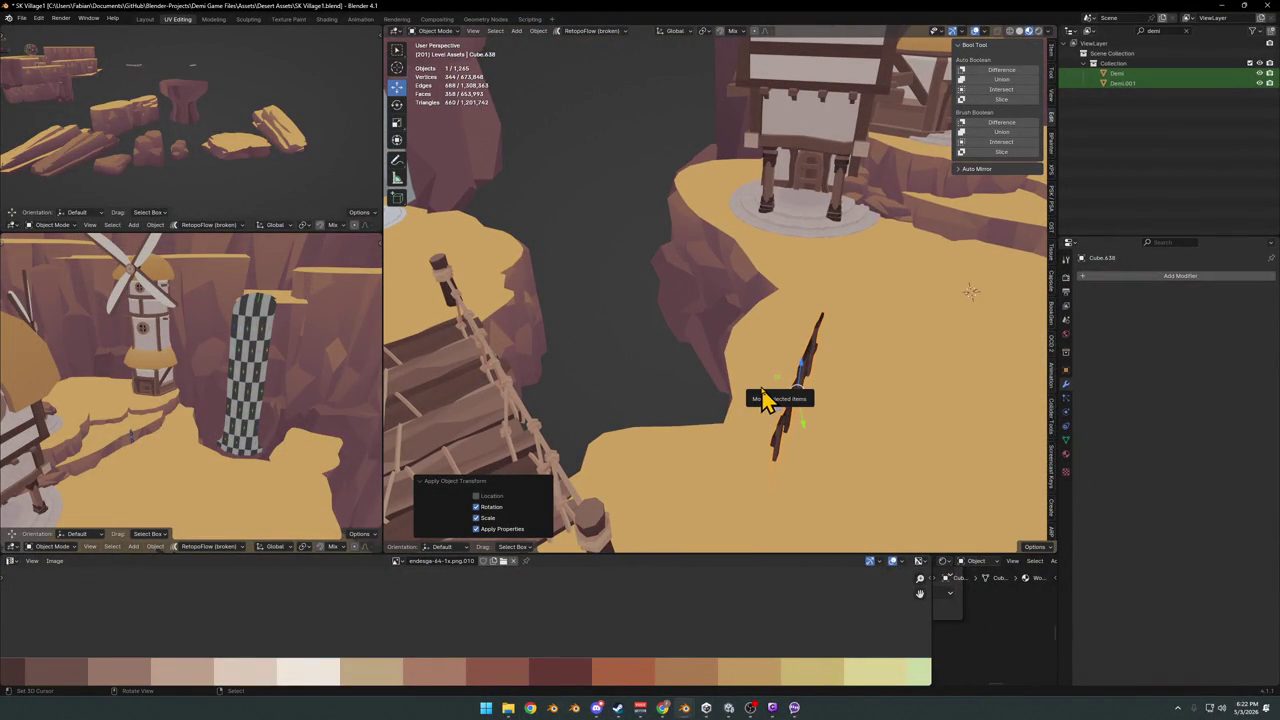
mouse_move(837, 374)
middle_down()
mouse_move(774, 366)
mouse_move(860, 357)
mouse_move(818, 343)
mouse_move(860, 303)
middle_up()
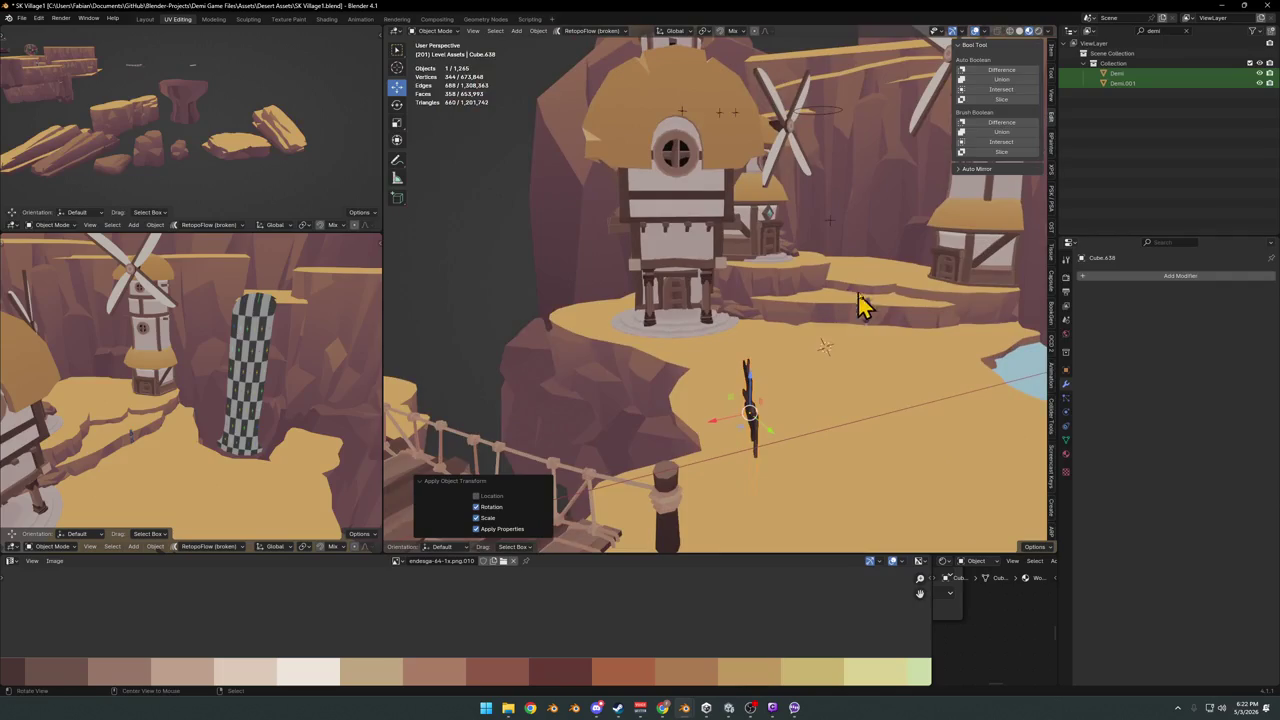
click(860, 303)
scroll(869, 320, up, 5)
middle_drag(758, 338, 746, 351)
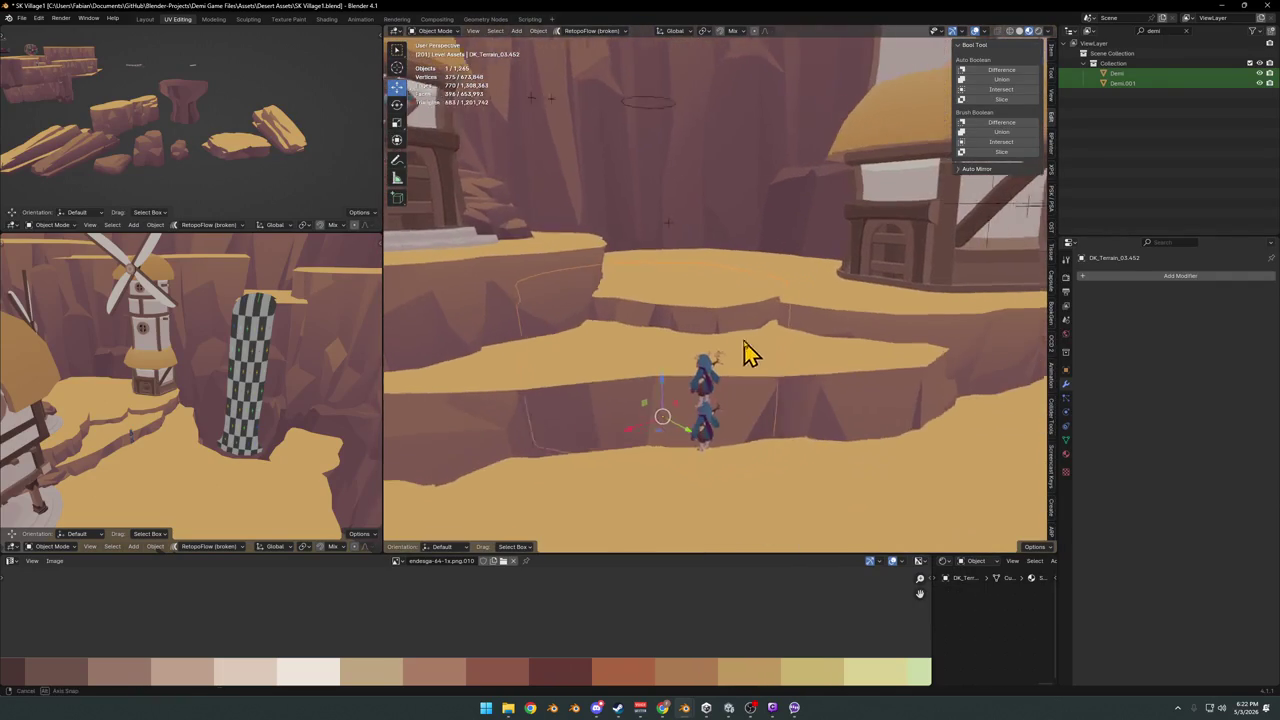
key(g)
key(z)
right_click(768, 300)
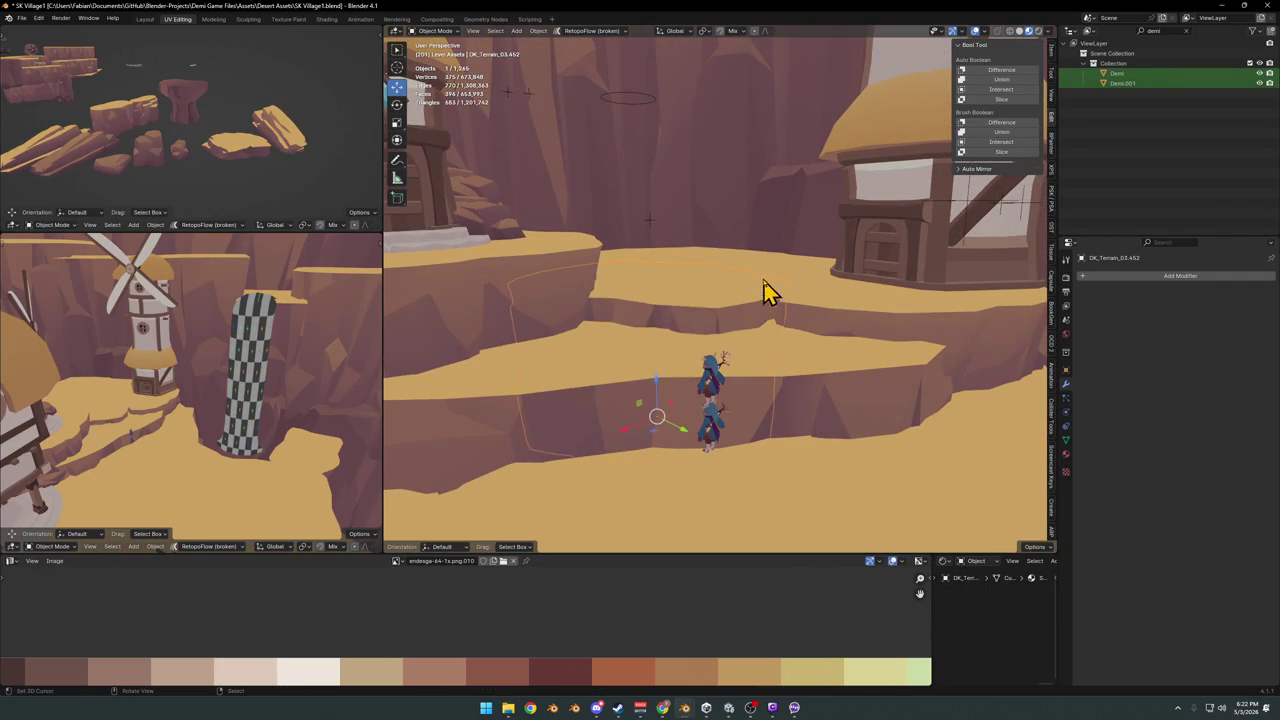
key(Delete)
mouse_move(763, 286)
middle_down()
mouse_move(783, 341)
mouse_move(837, 306)
mouse_move(631, 369)
mouse_move(714, 337)
mouse_move(724, 292)
middle_up()
Duplicate the small house with two ledge pieces and raise the copy along Z
click(783, 341)
click(716, 305)
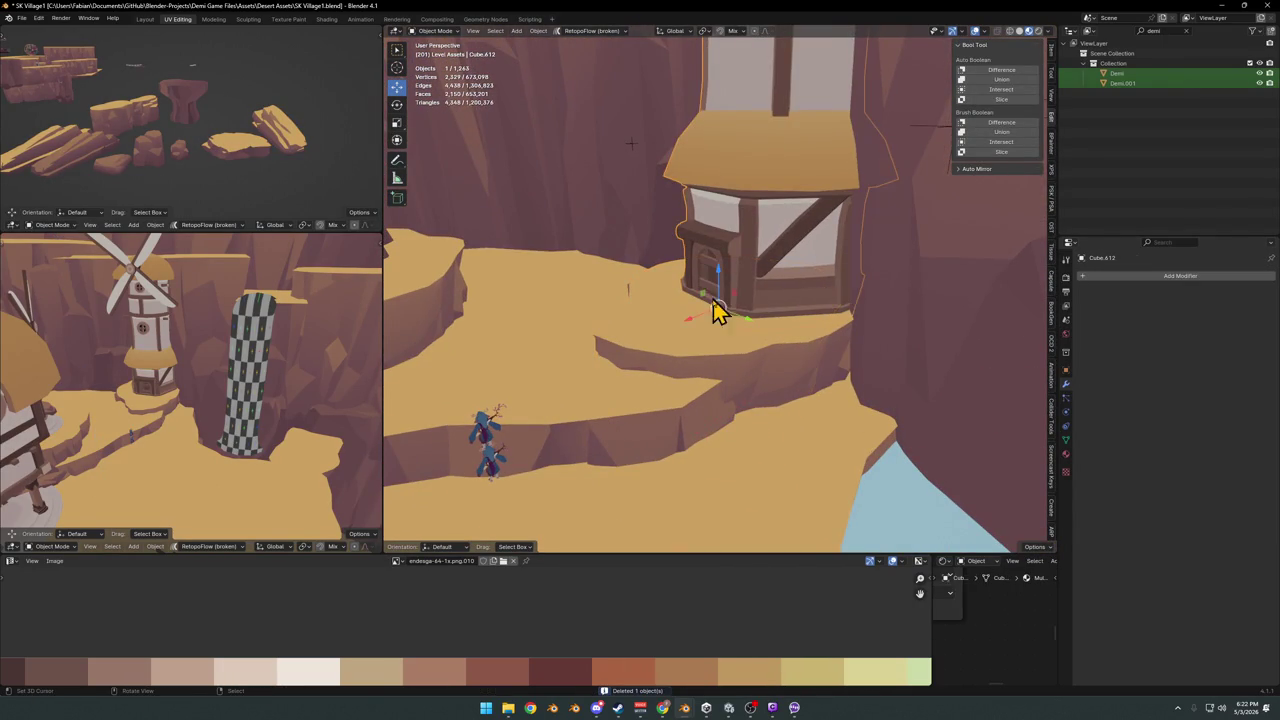
shift+click(748, 318)
shift+click(748, 343)
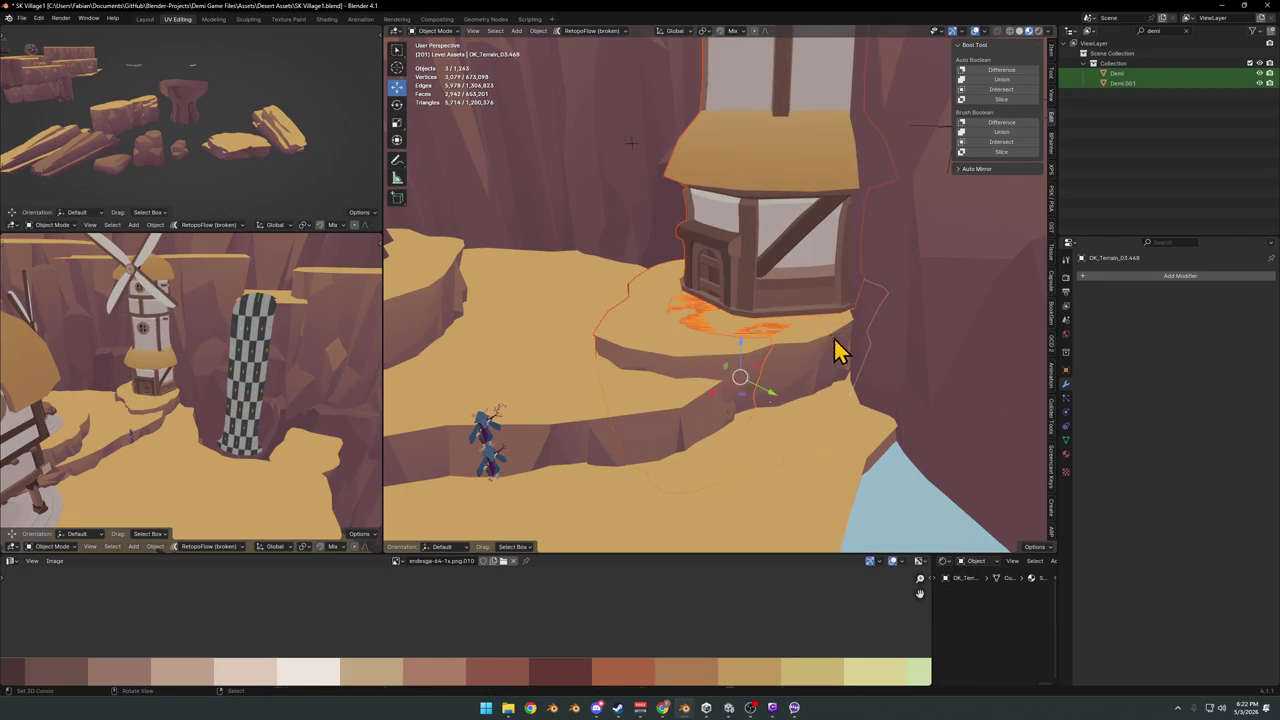
key(shift+d)
key(z)
click(830, 373)
mouse_move(829, 386)
middle_down()
mouse_move(715, 368)
mouse_move(820, 366)
mouse_move(790, 372)
middle_up()
mouse_move(789, 314)
middle_down()
mouse_move(760, 386)
mouse_move(811, 371)
mouse_move(540, 340)
middle_up()
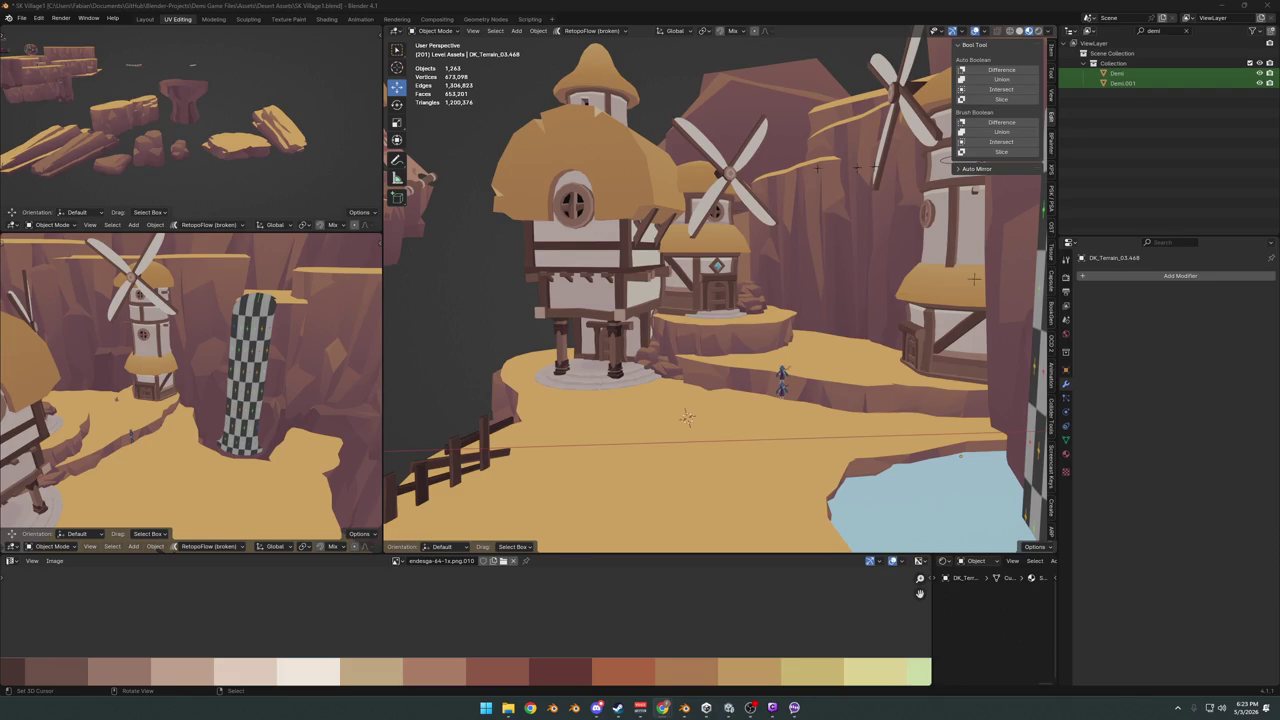
Zoom and orbit down onto the house ledge beside the fence, then bring up the Add menu
middle_drag(671, 363, 800, 392)
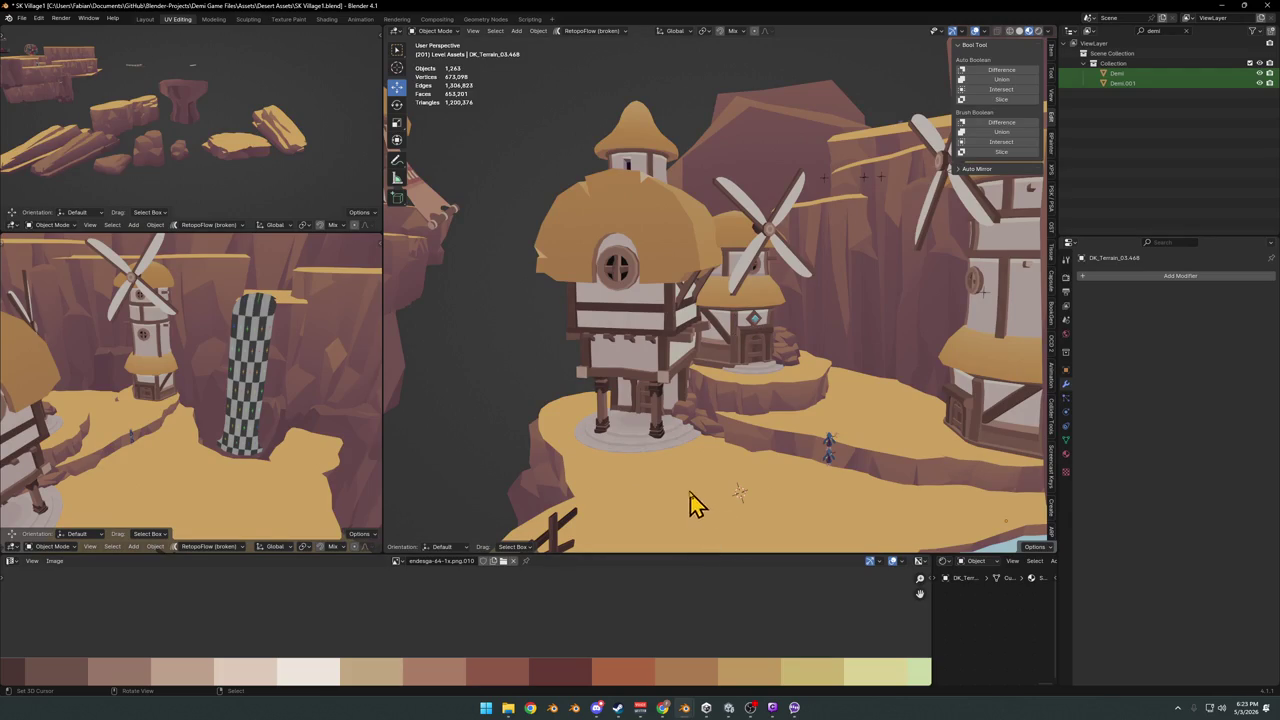
scroll(660, 460, up, 3)
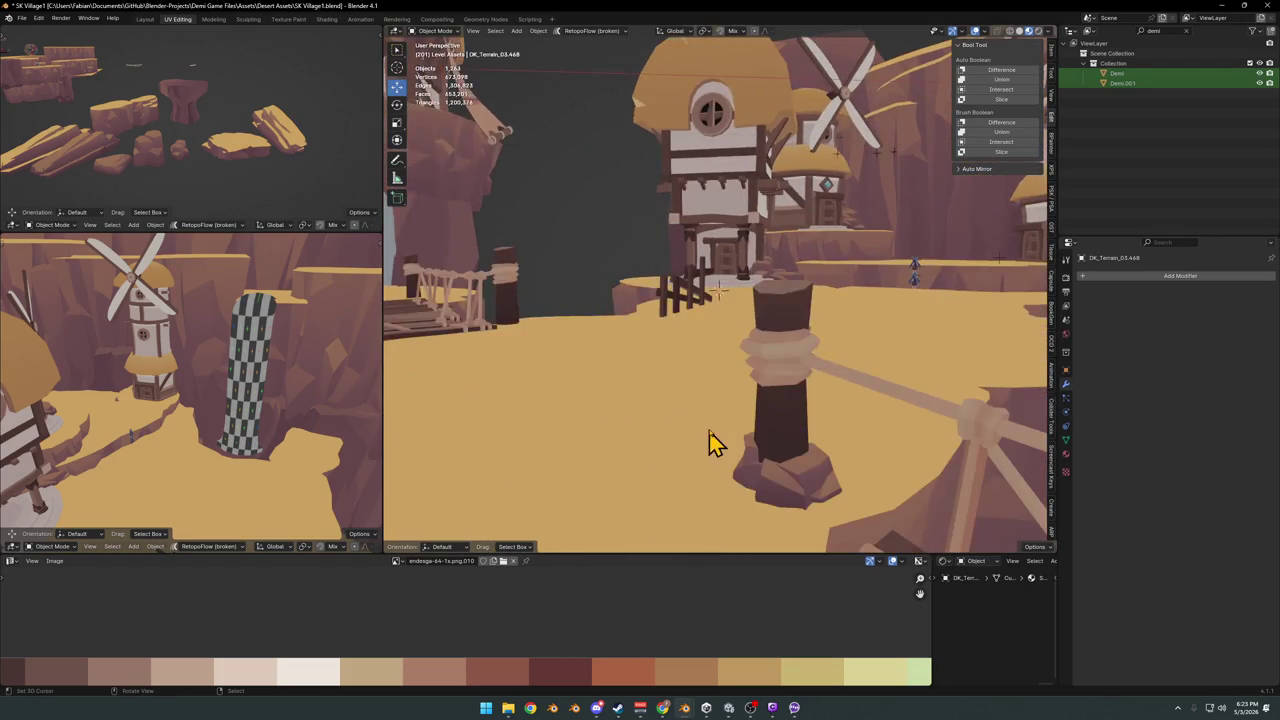
scroll(715, 420, up, 2)
middle_drag(725, 410, 685, 432)
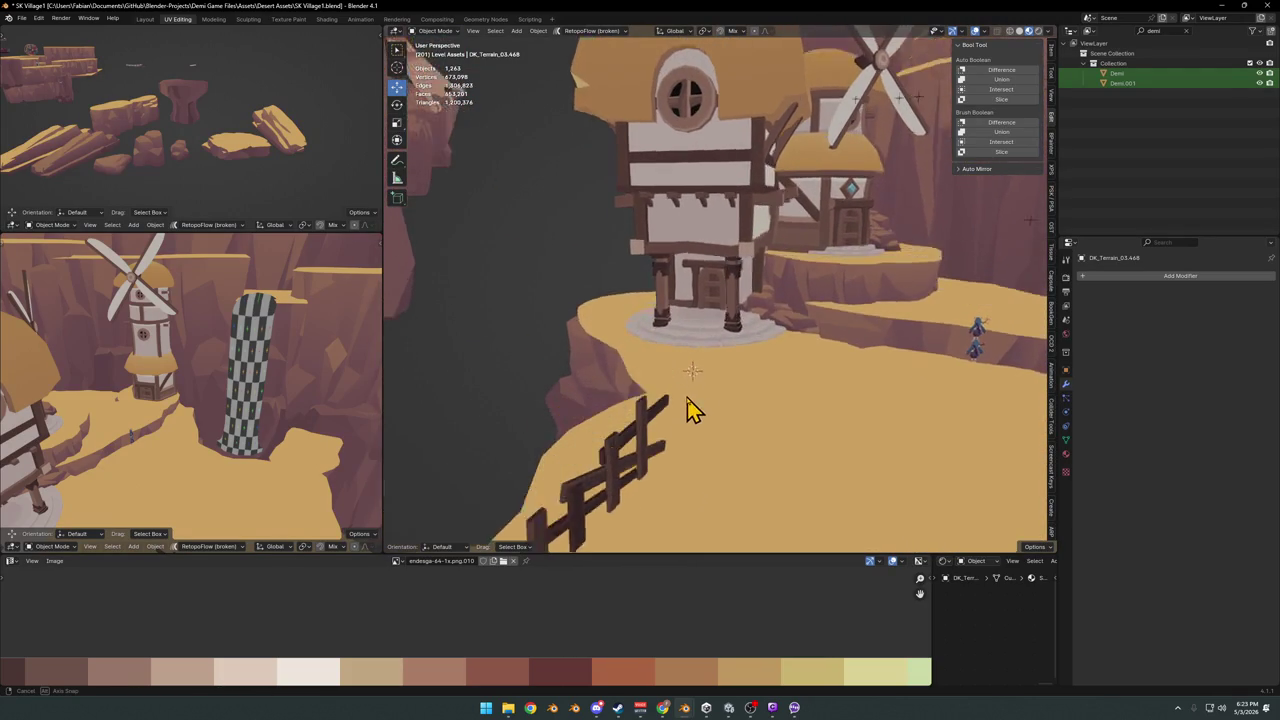
key(shift+a)
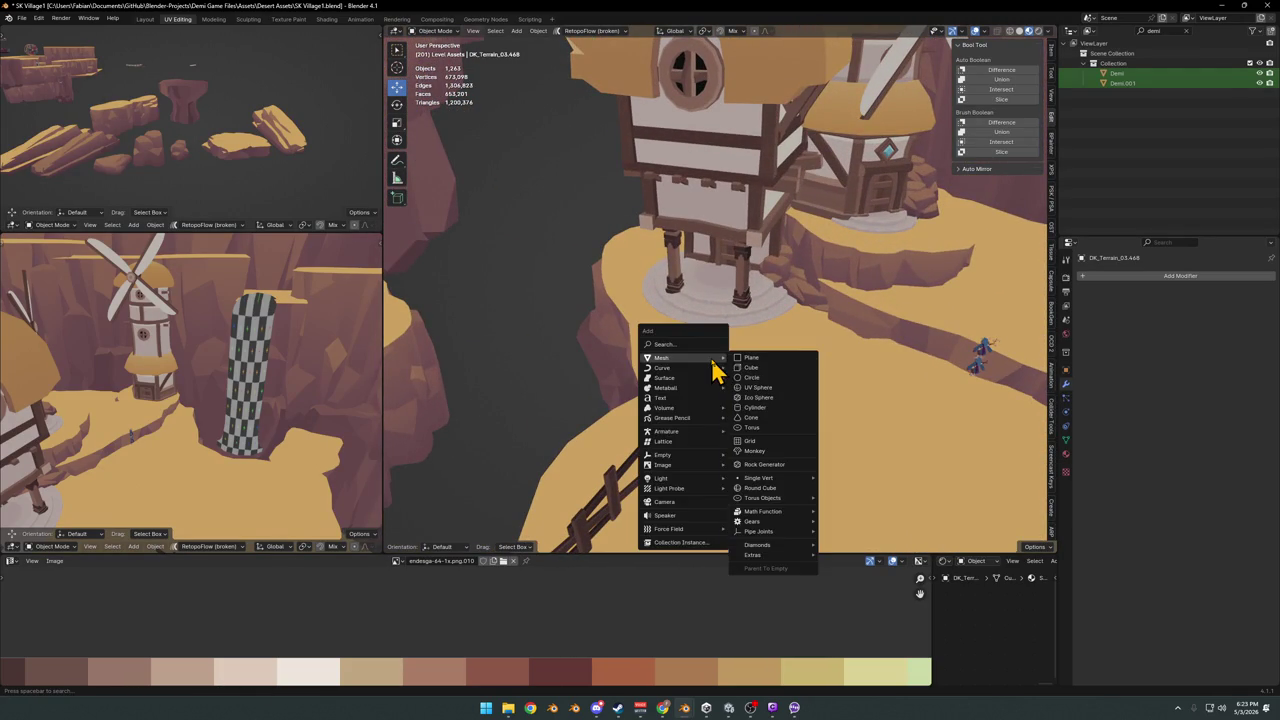
Add a plane and move it beside the windmill house base
click(774, 358)
key(g)
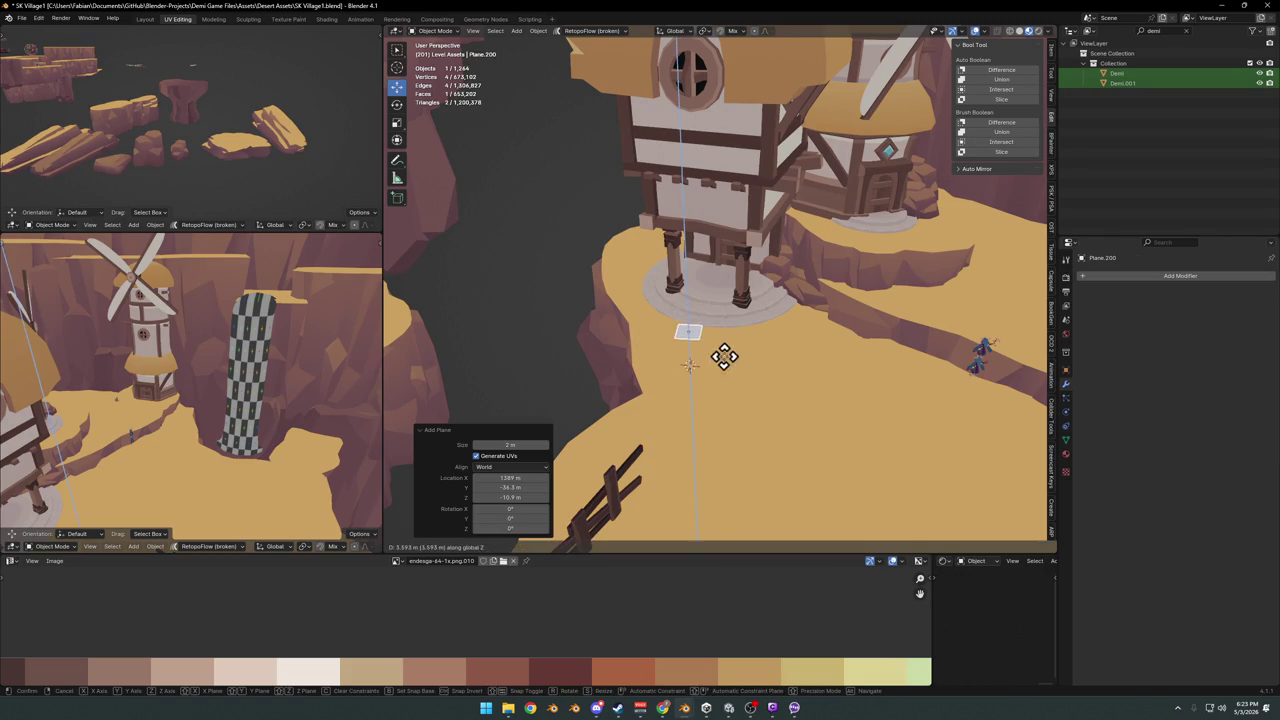
click(723, 357)
key(q)
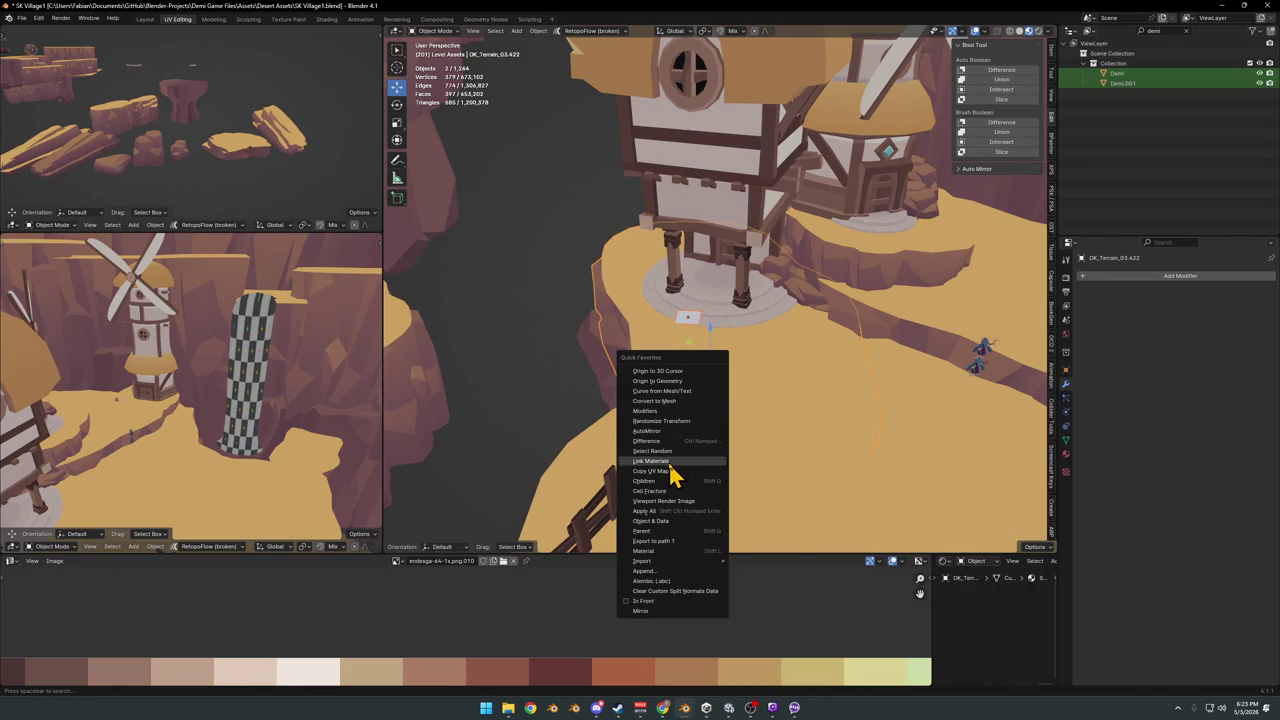
click(672, 461)
right_click(708, 430)
key(Escape)
click(715, 385)
Assign the Nature material to the plane, then frame it and isolate it in local view
click(848, 136)
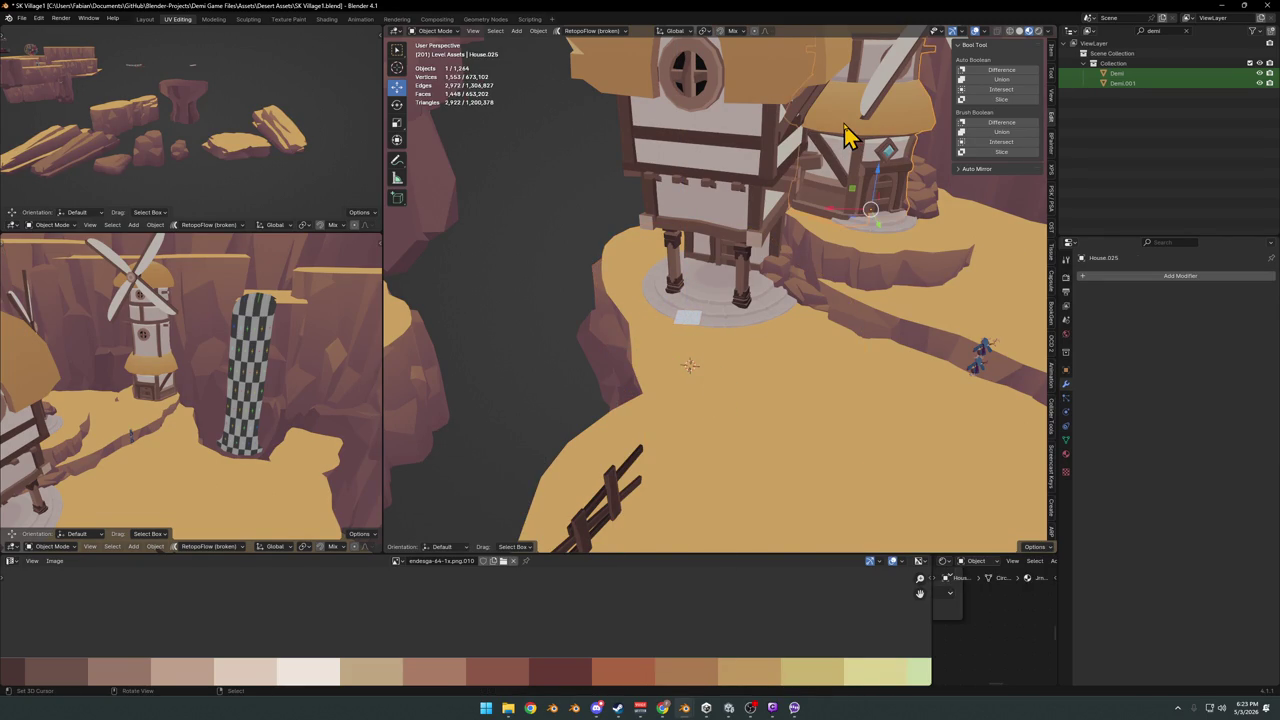
click(1066, 456)
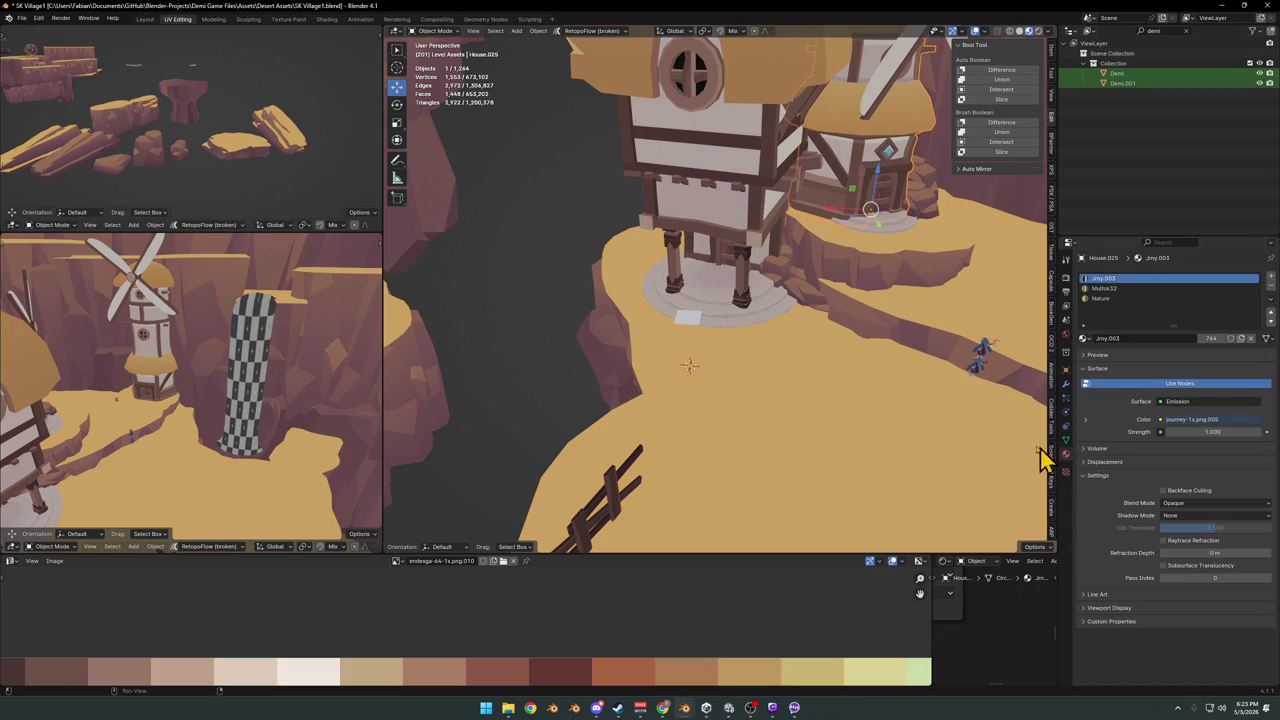
click(688, 318)
click(1082, 318)
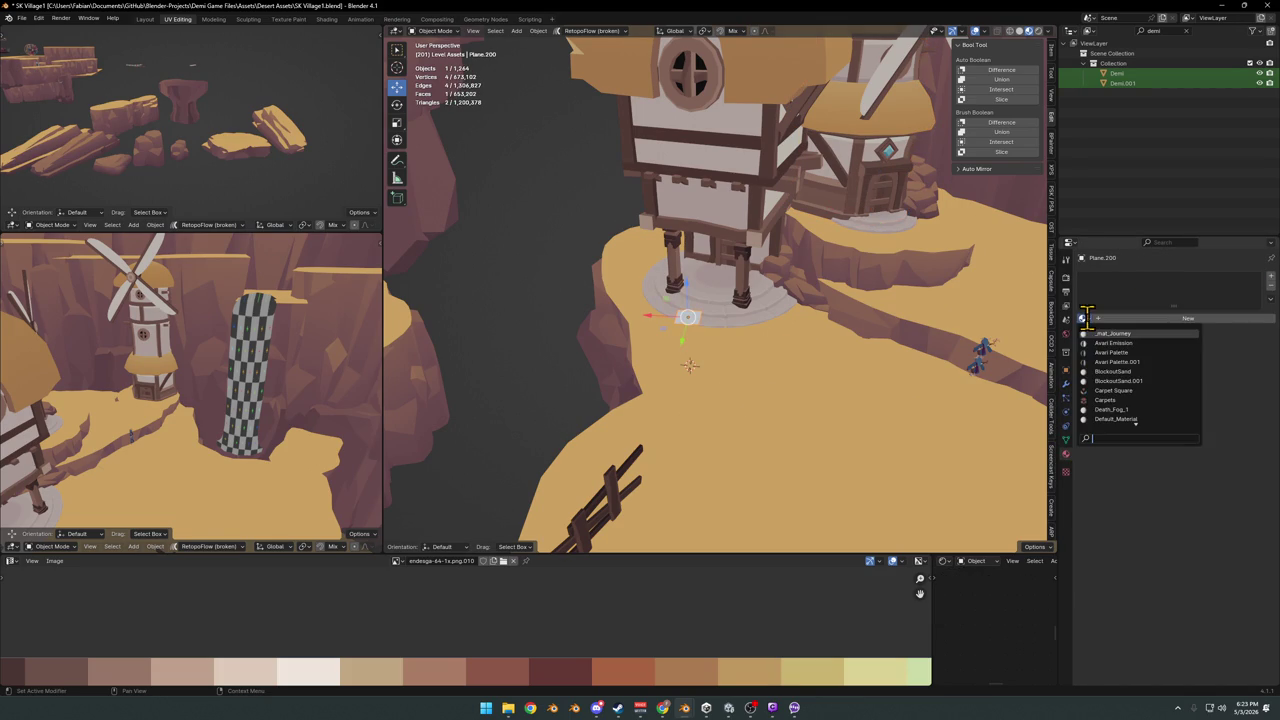
text(nature)
key(Return)
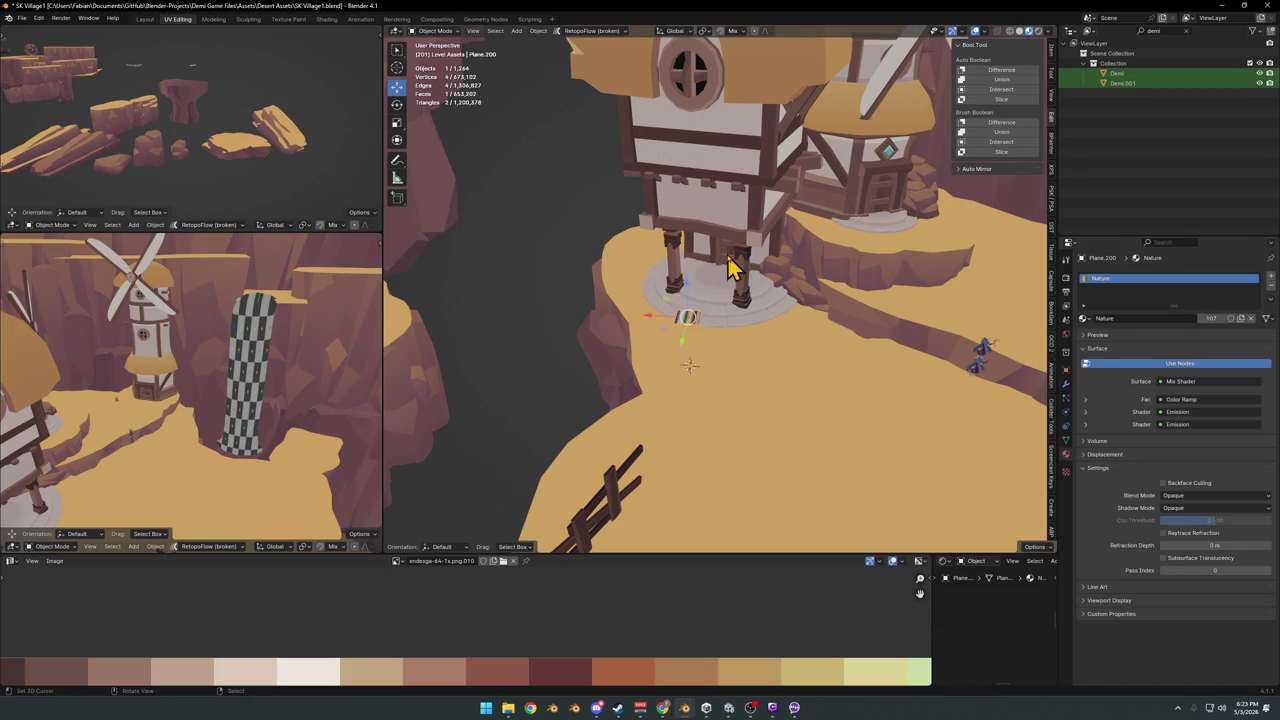
key(KP_Decimal)
key(KP_Divide)
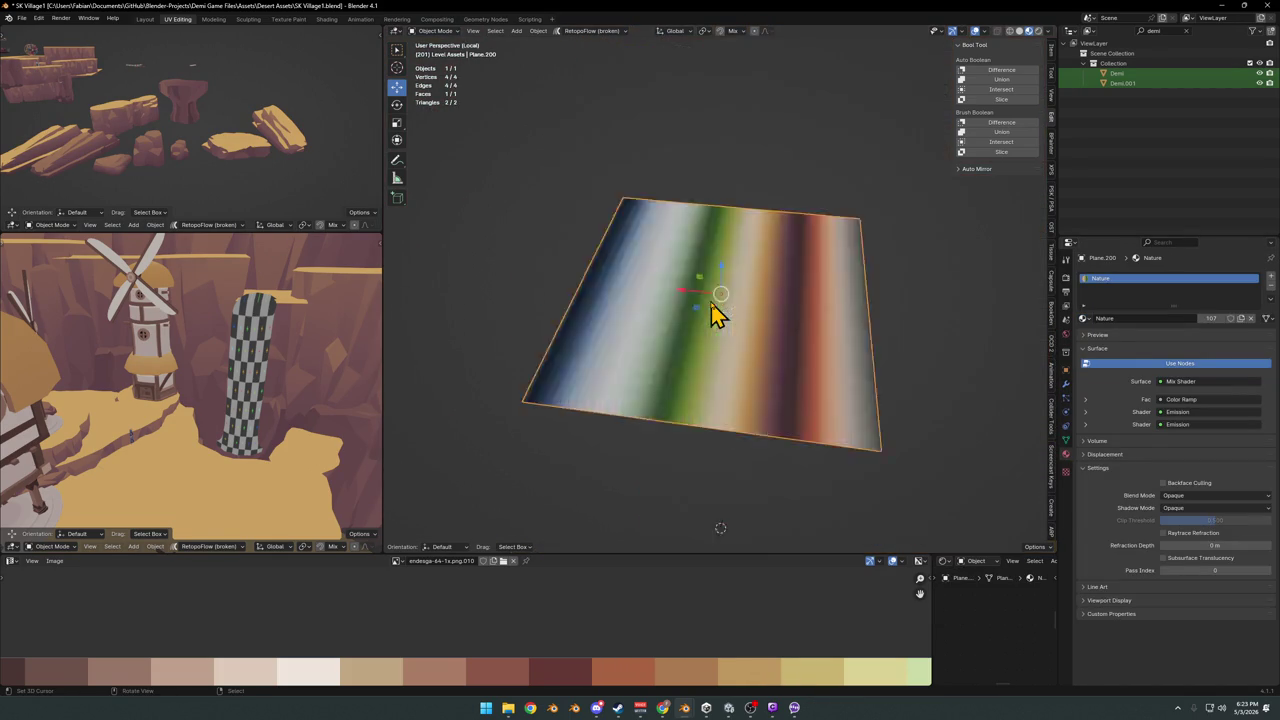
In top view edit mode, shrink the plane's UVs and slide them along X onto the orange swatch
key(KP_7)
key(Tab)
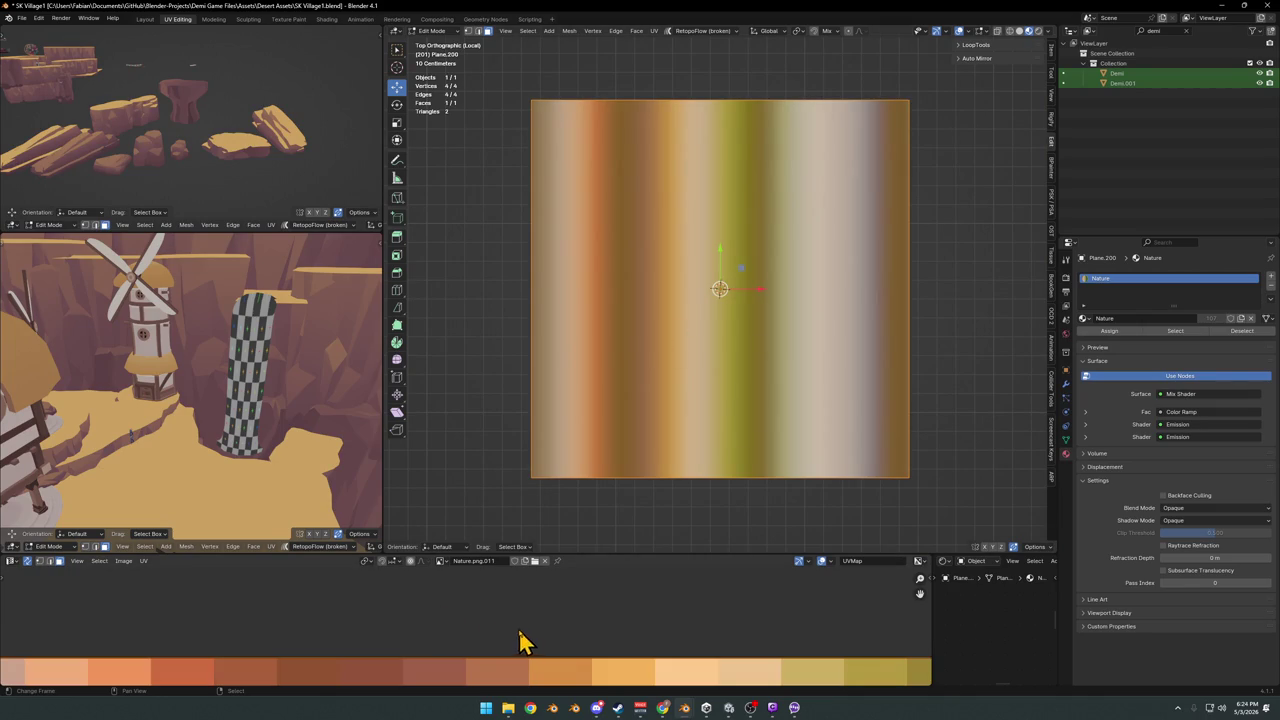
scroll(535, 645, down, 4)
key(s)
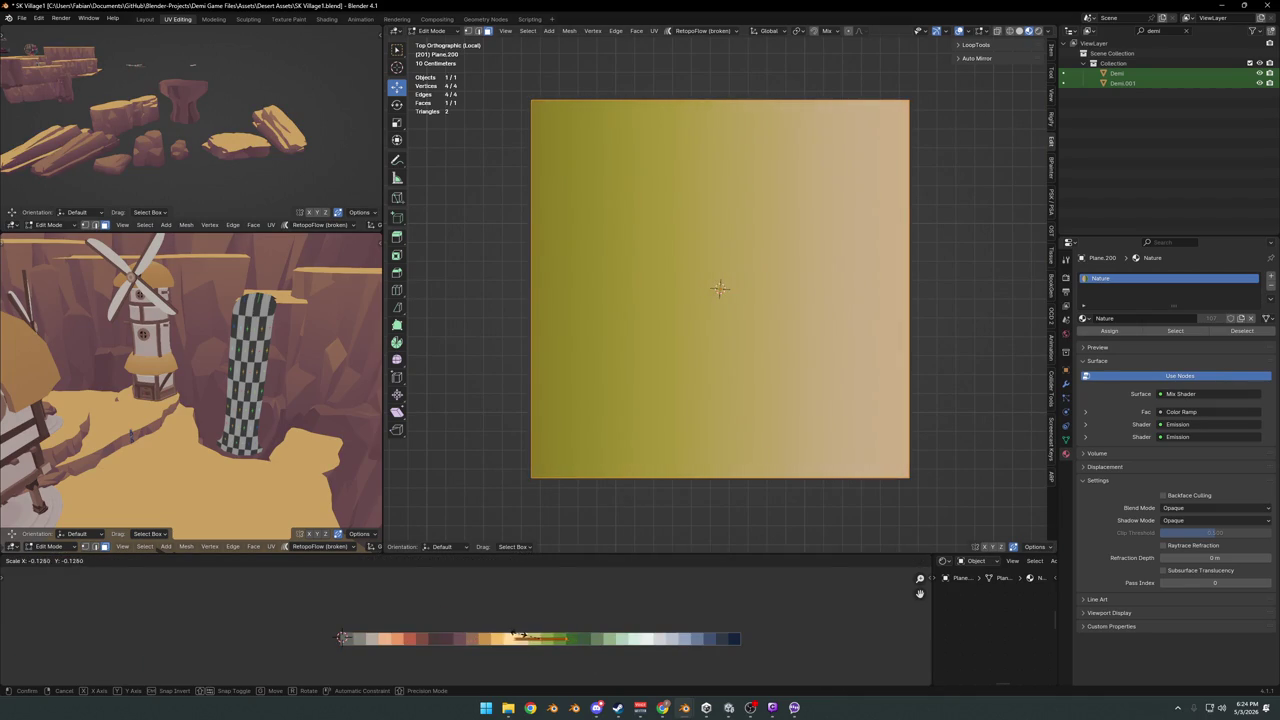
key(Return)
key(g)
key(x)
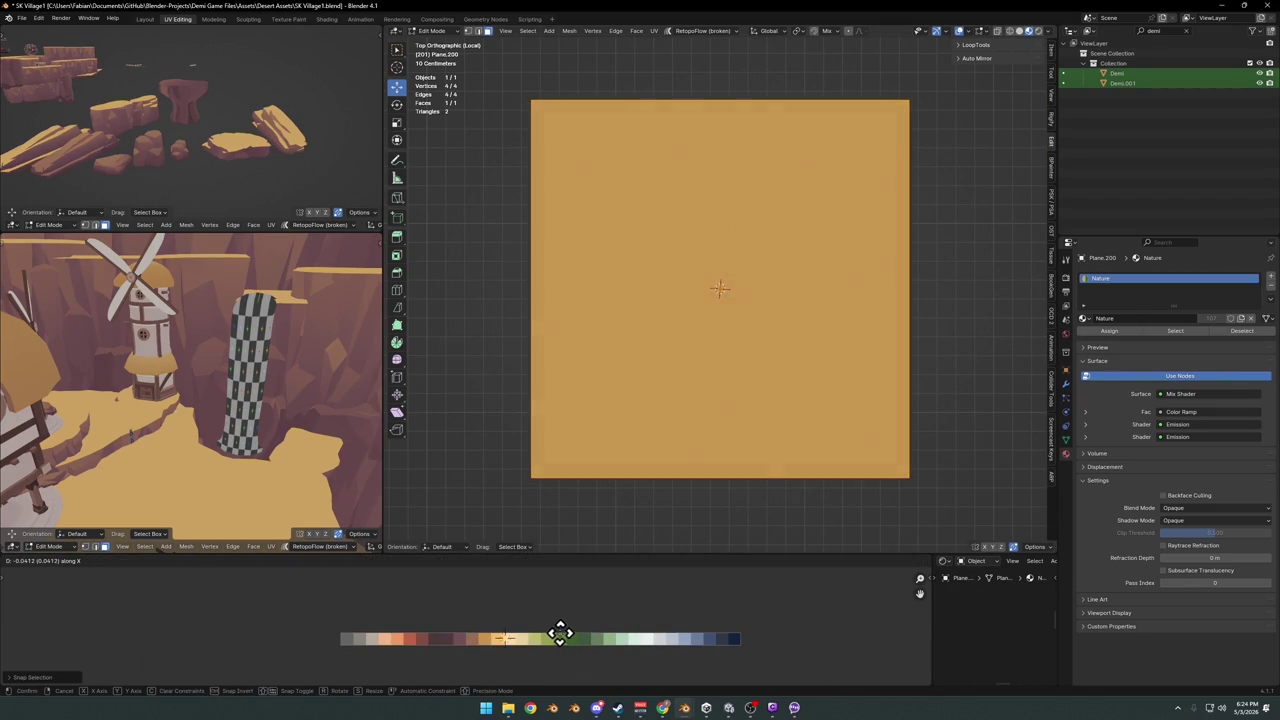
click(566, 636)
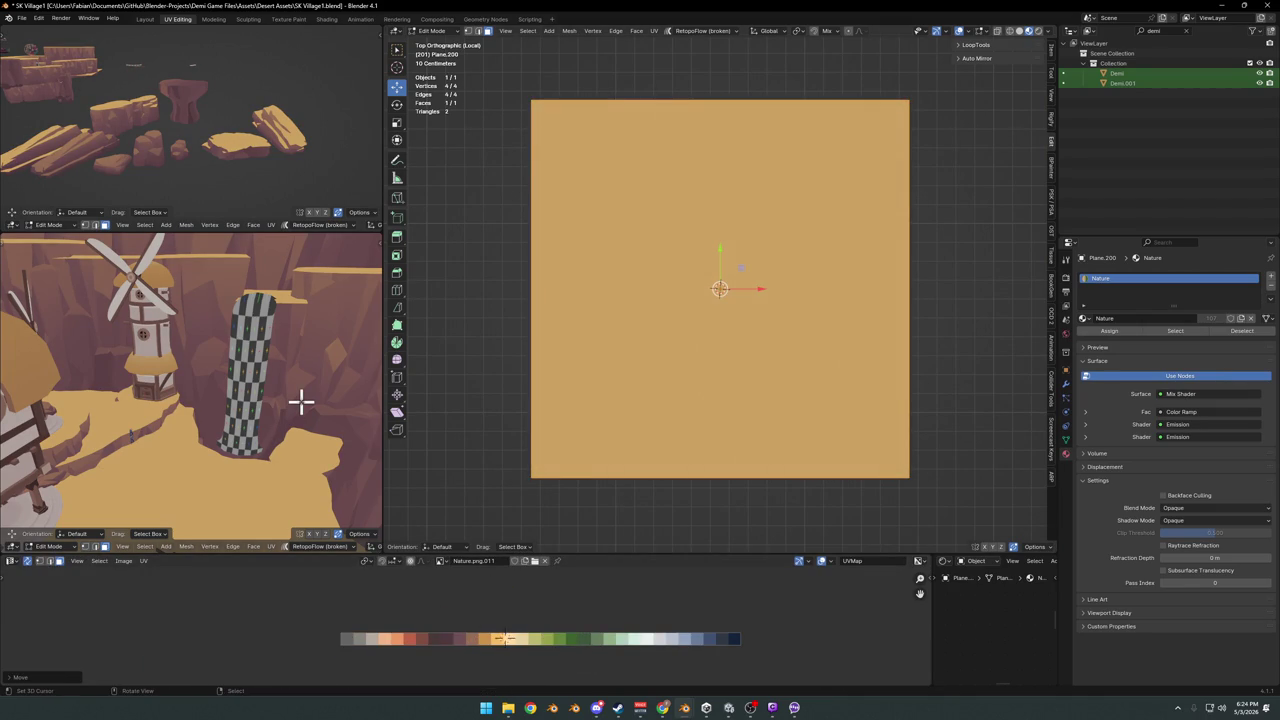
middle_drag(301, 402, 291, 418)
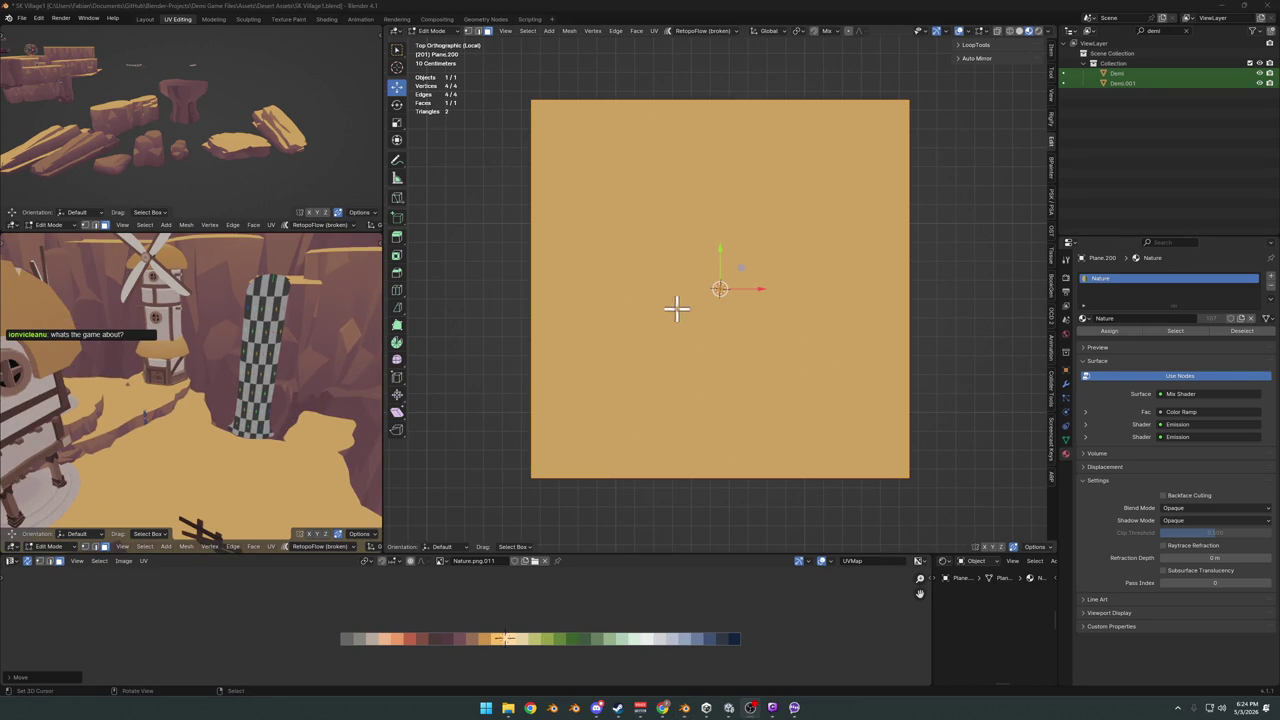
scroll(676, 308, left, 3)
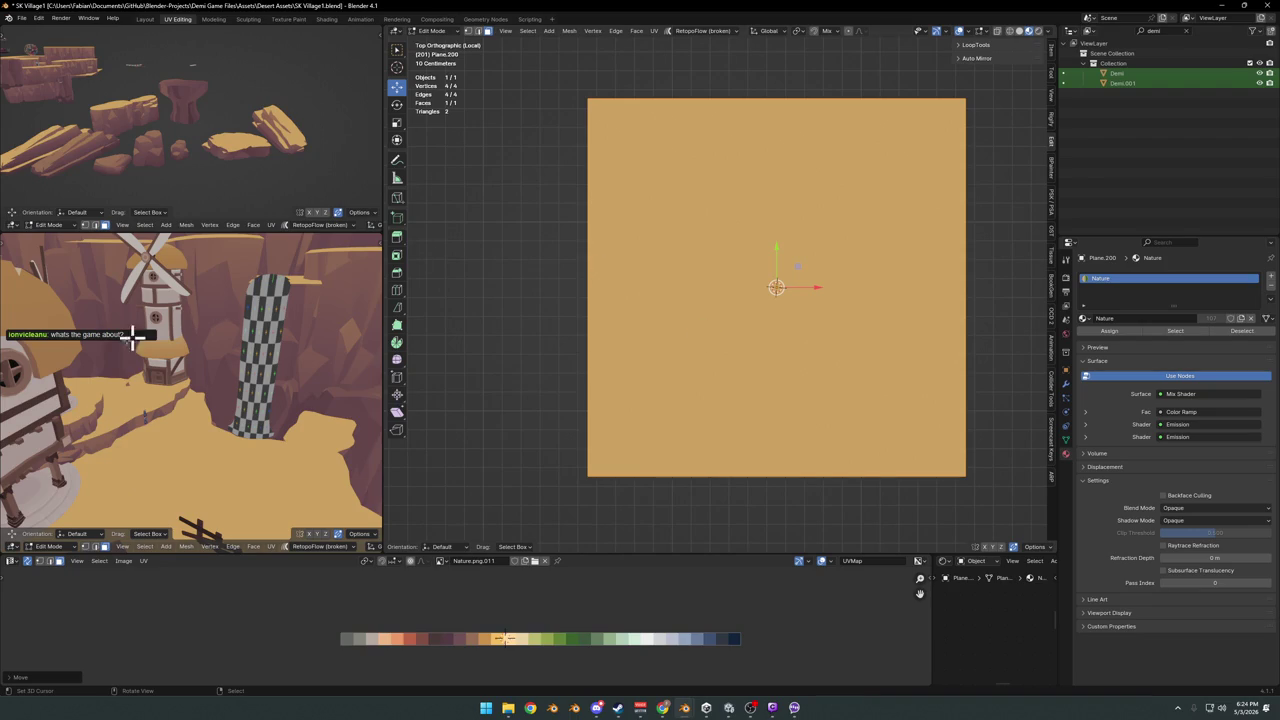
shift+middle_drag(672, 354, 681, 376)
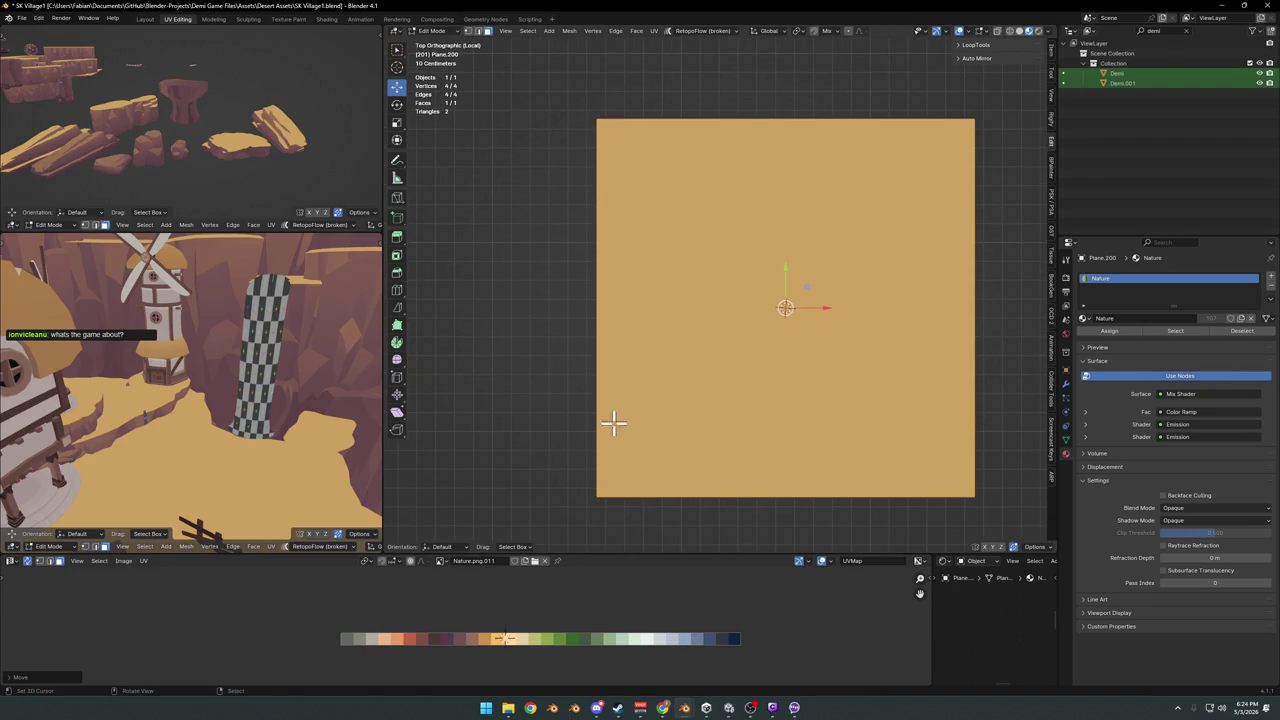
scroll(774, 343, down, 5)
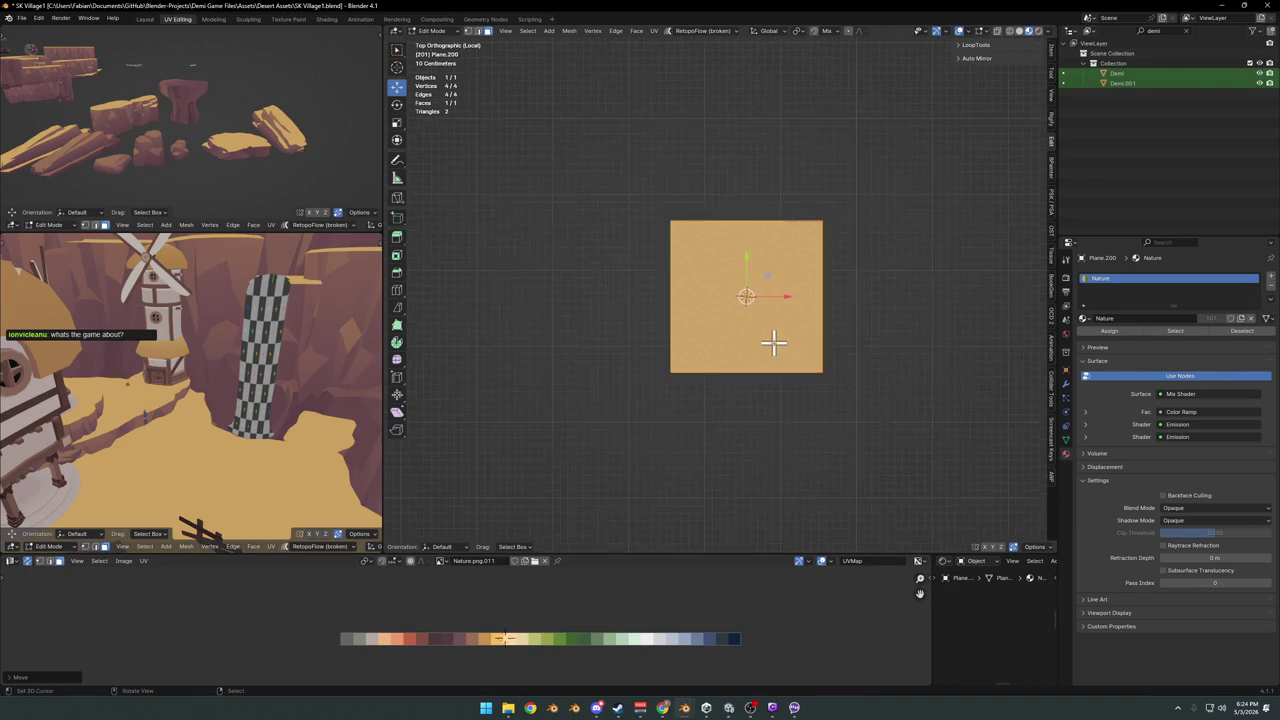
Extrude the plane's right edge far along X into a long horizontal strip
scroll(741, 347, up, 3)
shift+middle_drag(760, 323, 762, 343)
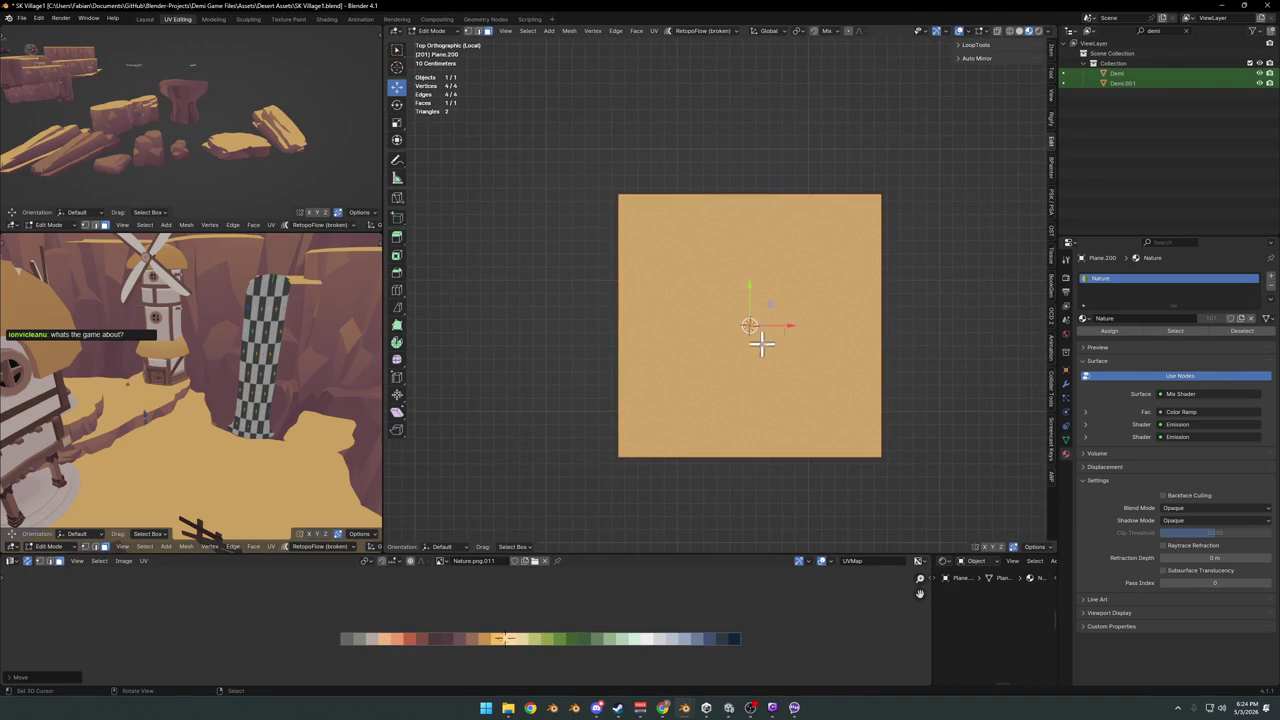
shift+middle_drag(851, 376, 826, 391)
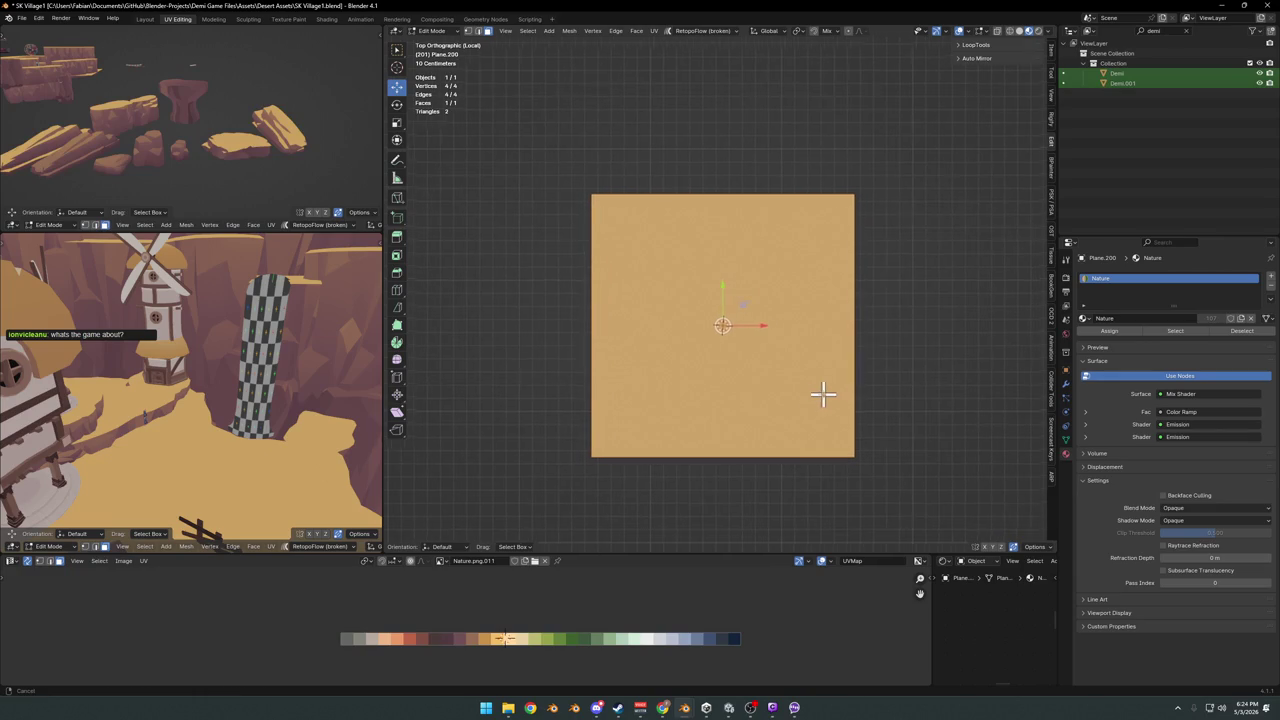
scroll(818, 380, down, 2)
click(813, 346)
scroll(814, 346, down, 2)
key(e)
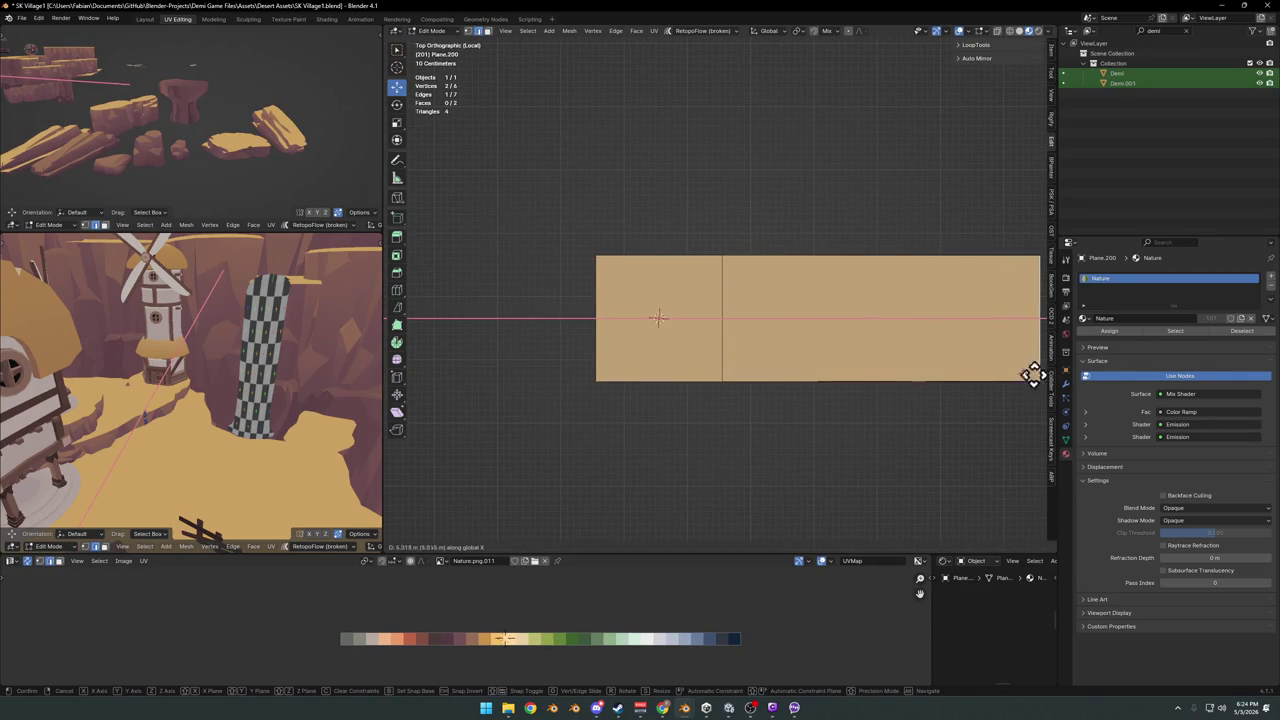
click(1006, 366)
scroll(950, 366, down, 3)
key(ctrl+z)
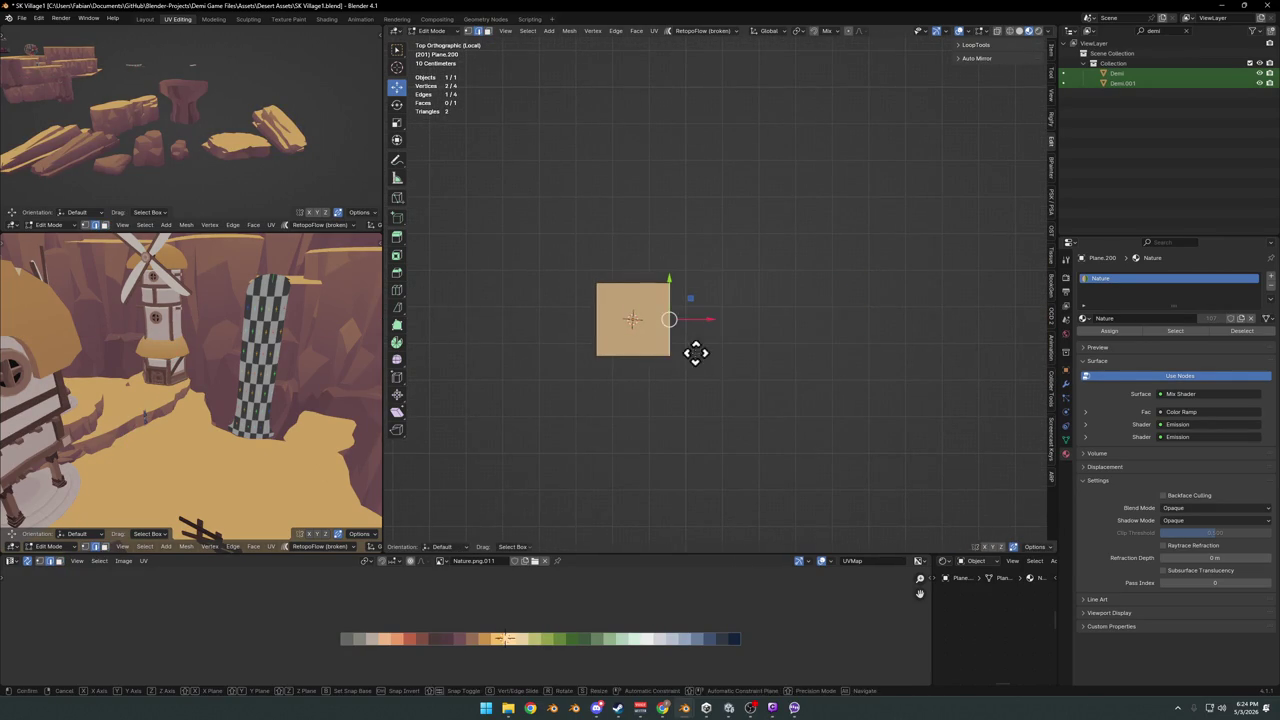
key(e)
click(956, 340)
scroll(949, 331, down, 2)
key(g)
click(918, 352)
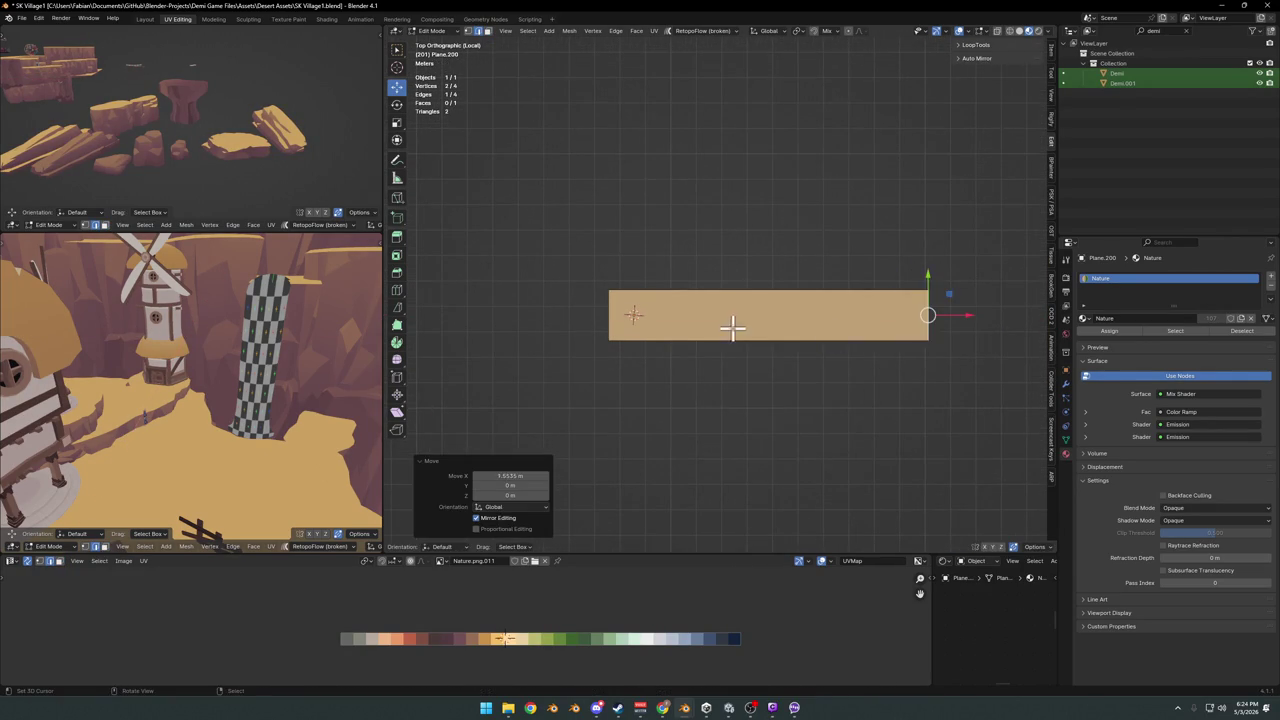
Add 7 evenly spaced loop cuts across the strip
key(ctrl+r)
scroll(754, 283, up, 3)
scroll(754, 283, up, 3)
click(754, 283)
right_click(754, 283)
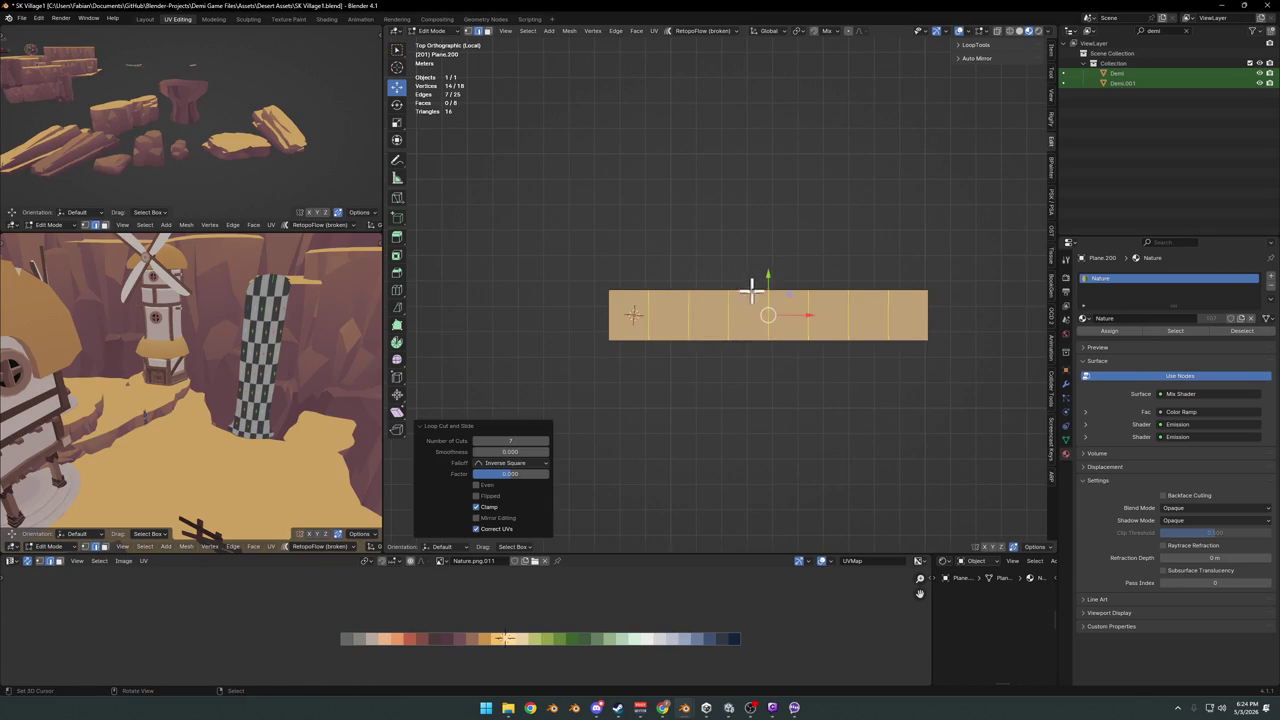
scroll(990, 364, up, 1)
click(1065, 387)
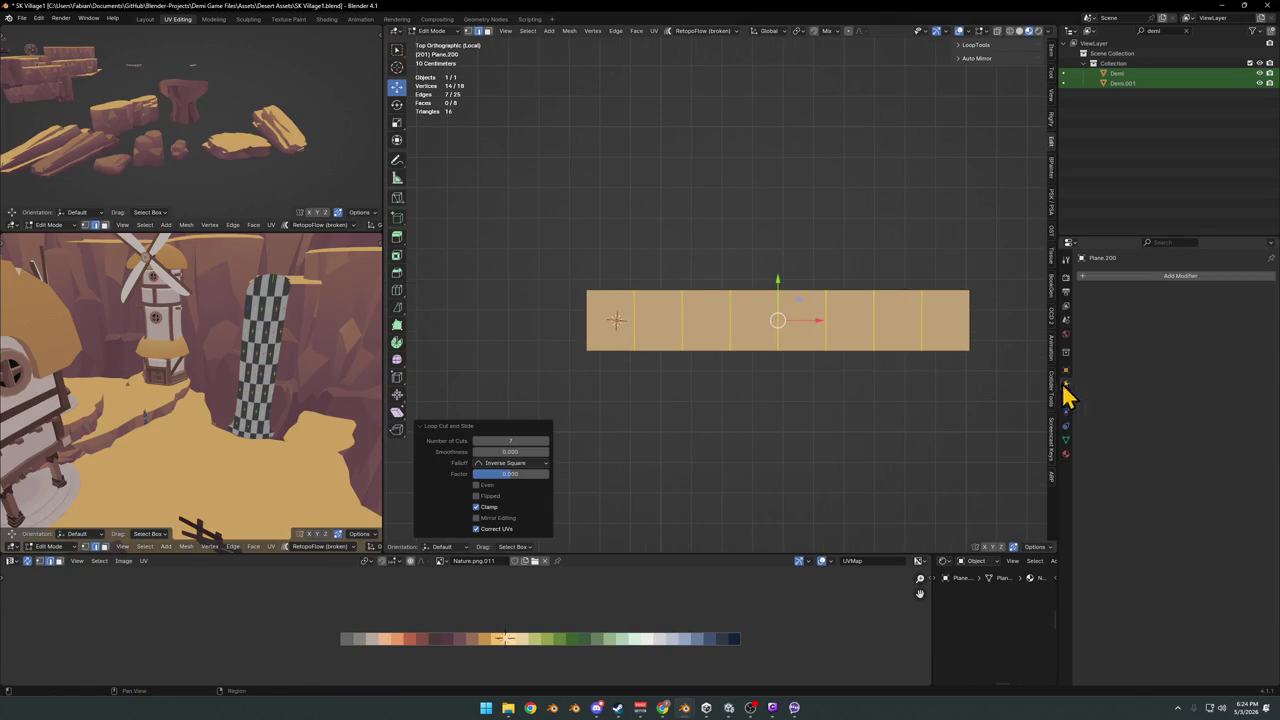
Add an Array modifier to the cliff strip and deselect its edges
click(1120, 276)
text(arr)
click(1111, 297)
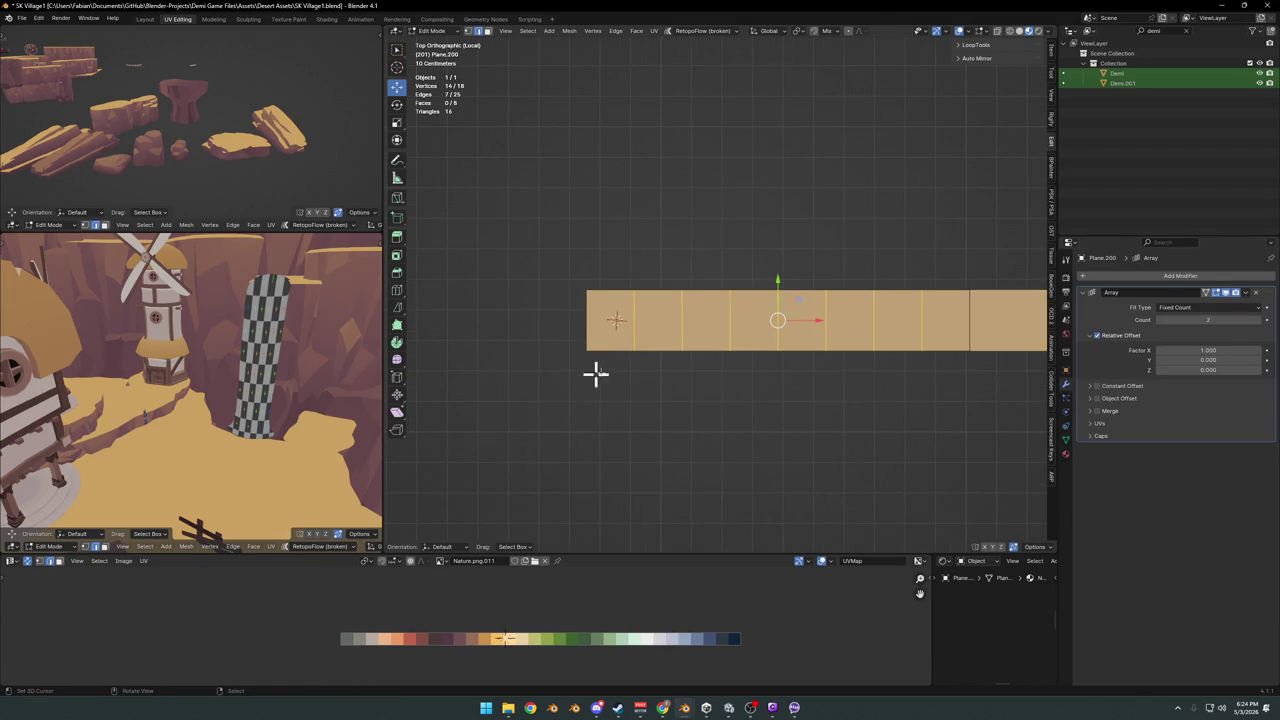
scroll(571, 349, up, 4)
scroll(715, 340, down, 3)
key(alt+a)
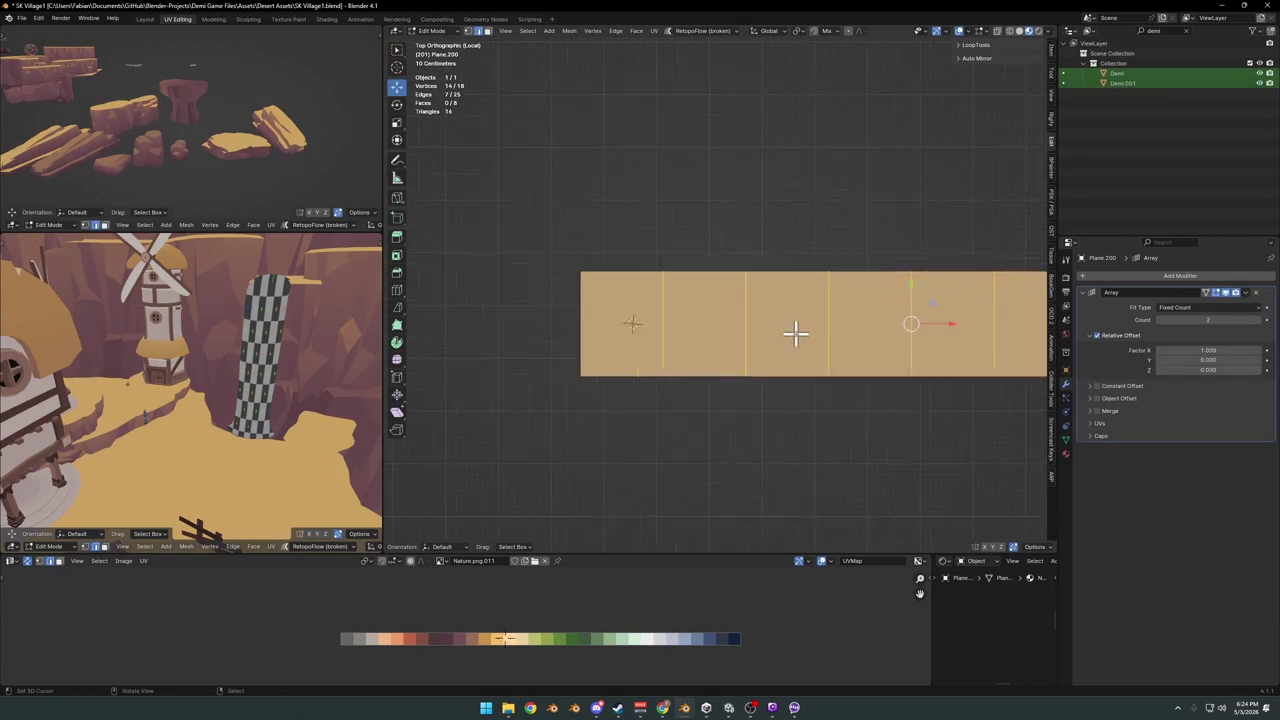
scroll(729, 436, up, 4)
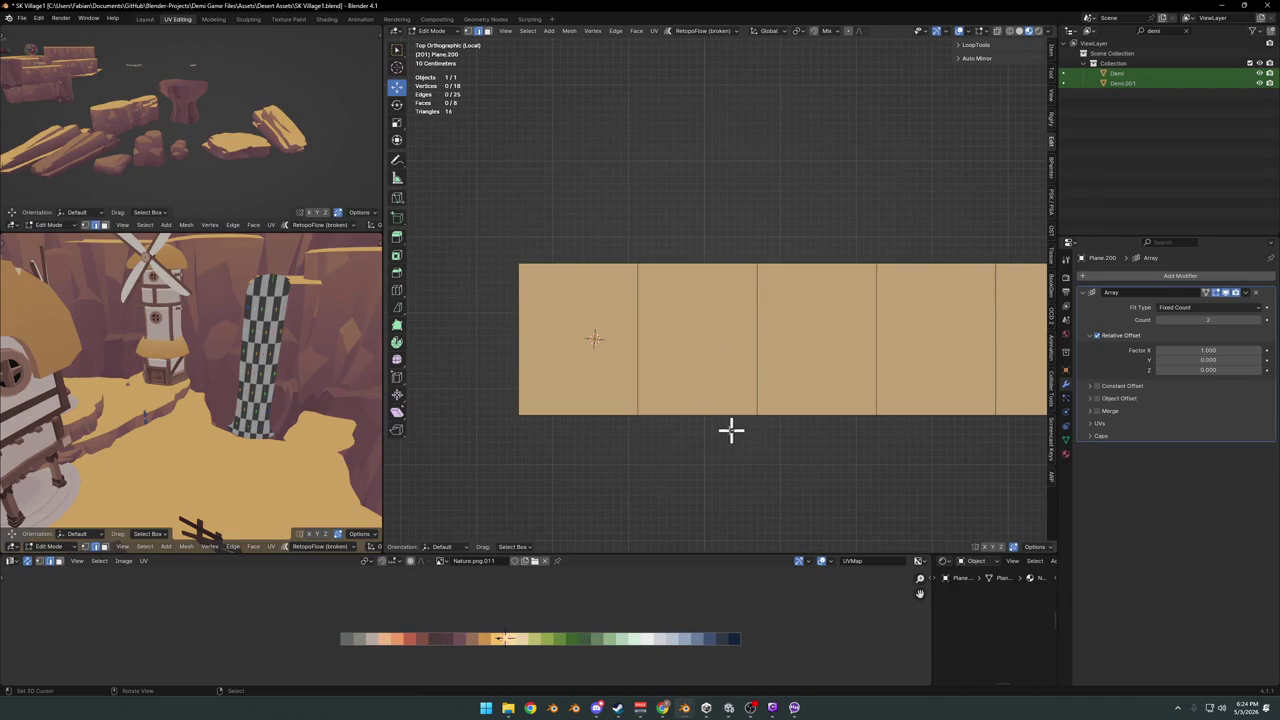
Add another vertical loop cut through the strip's second section
key(ctrl+r)
click(690, 285)
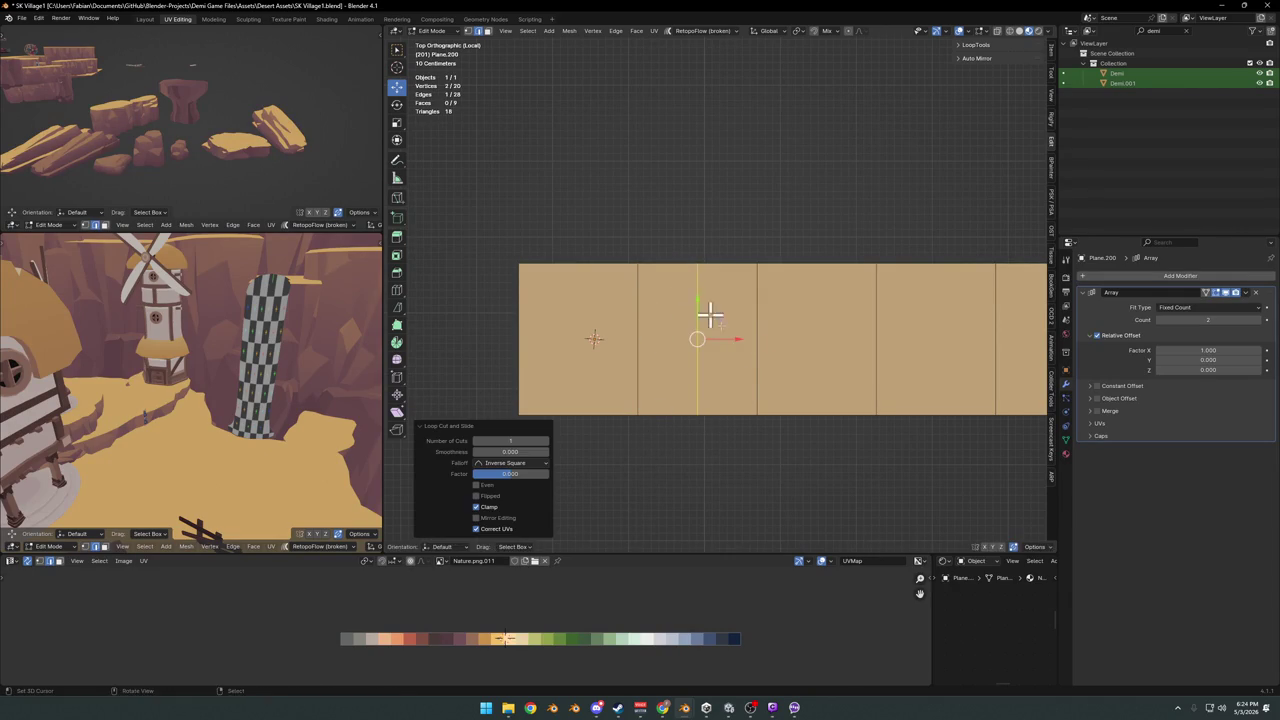
click(710, 351)
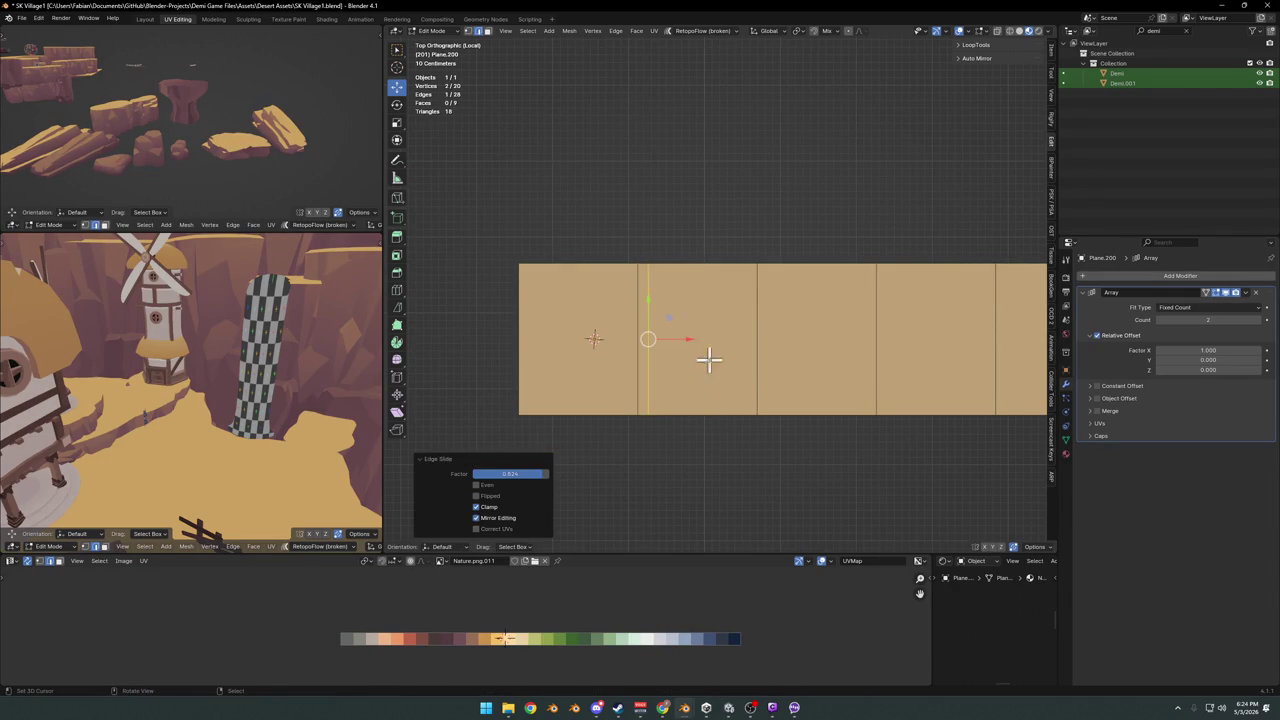
click(681, 462)
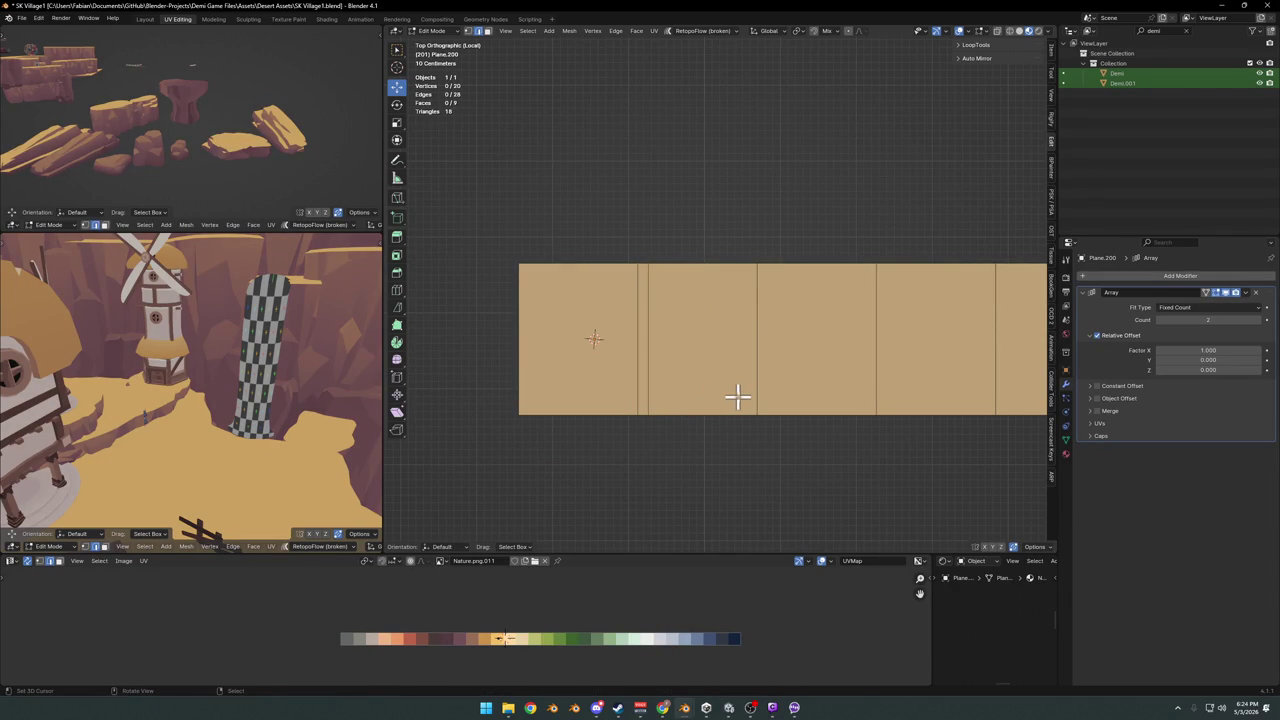
Cut a horizontal loop near the bottom edge and move that bottom row onto a palette colour
key(ctrl+r)
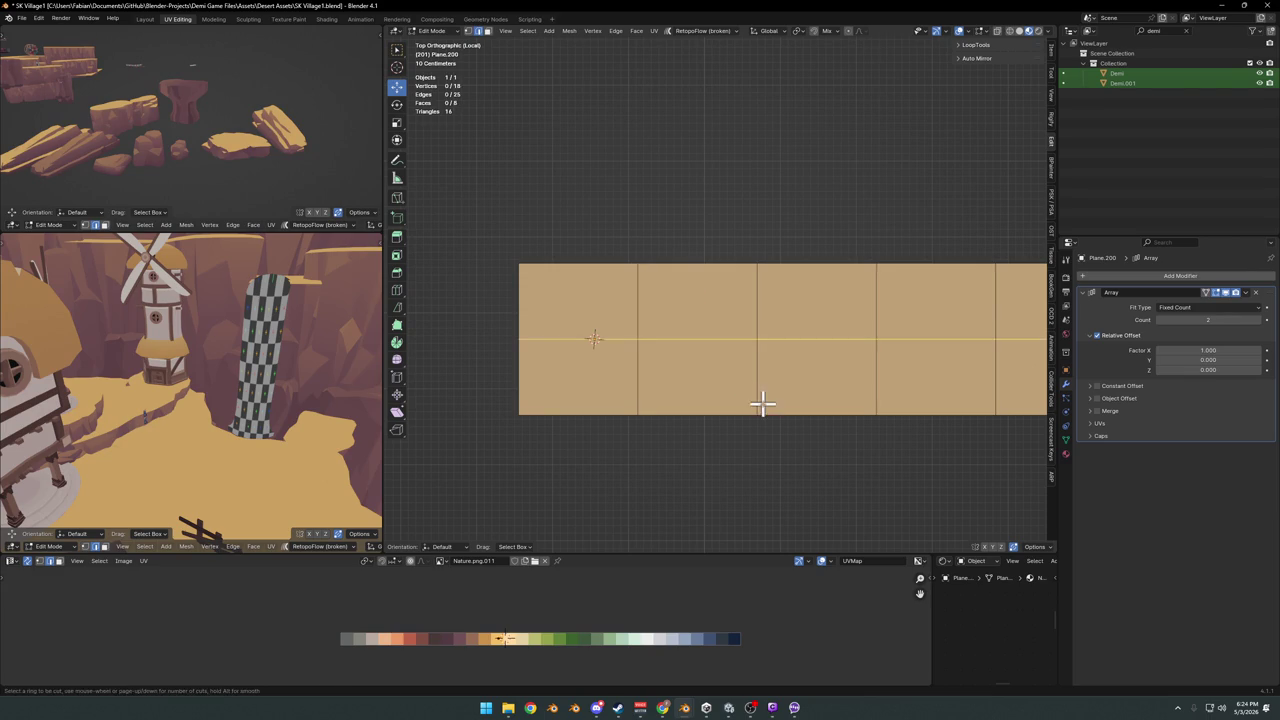
click(764, 403)
click(790, 430)
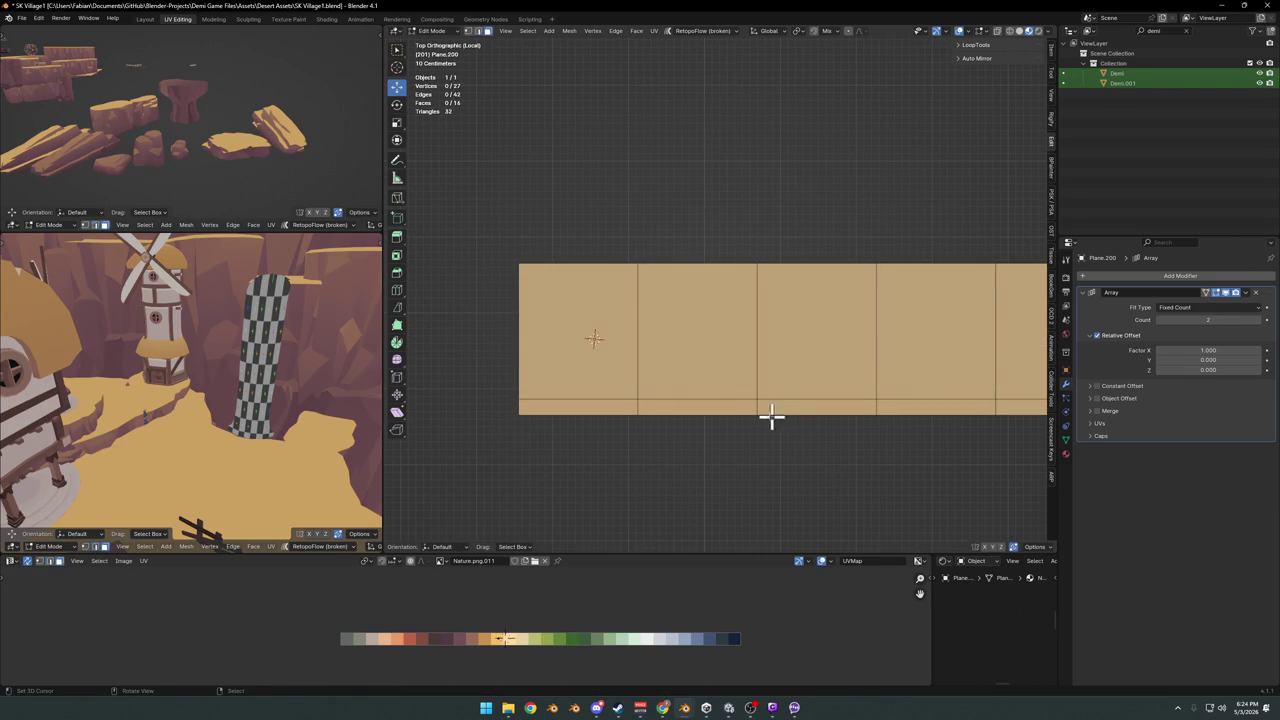
alt+click(760, 410)
key(g)
key(x)
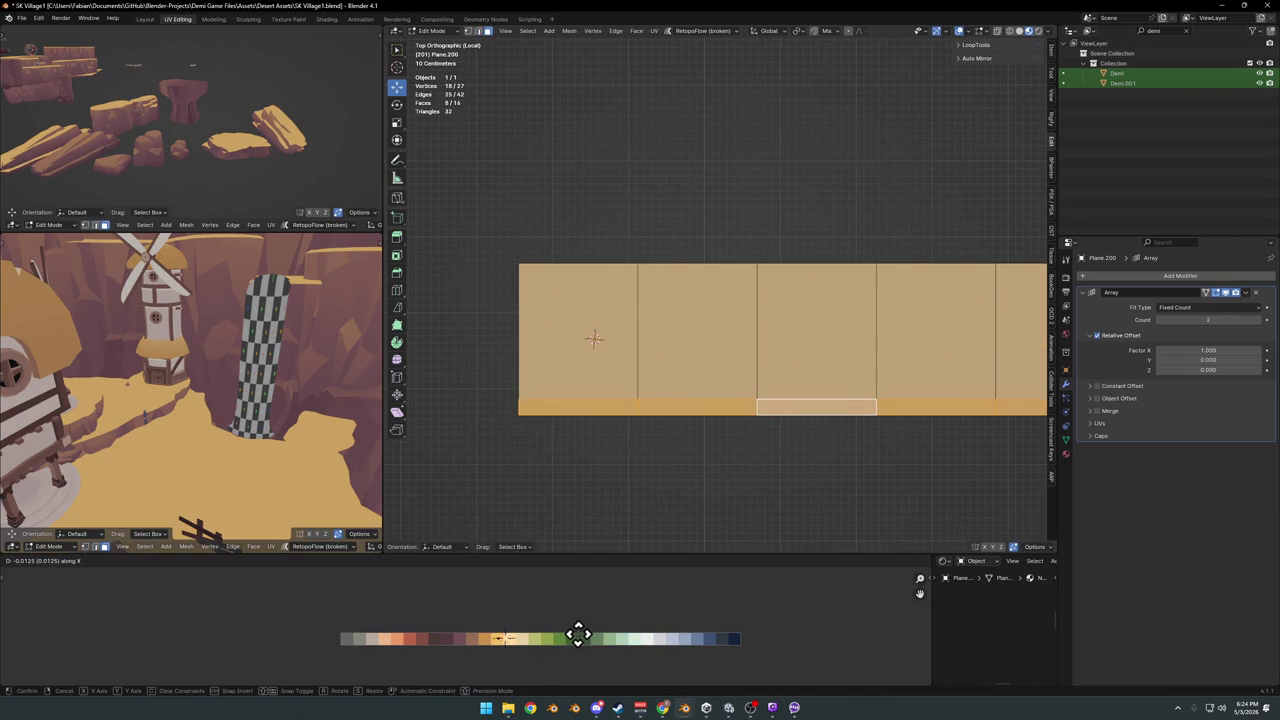
click(578, 634)
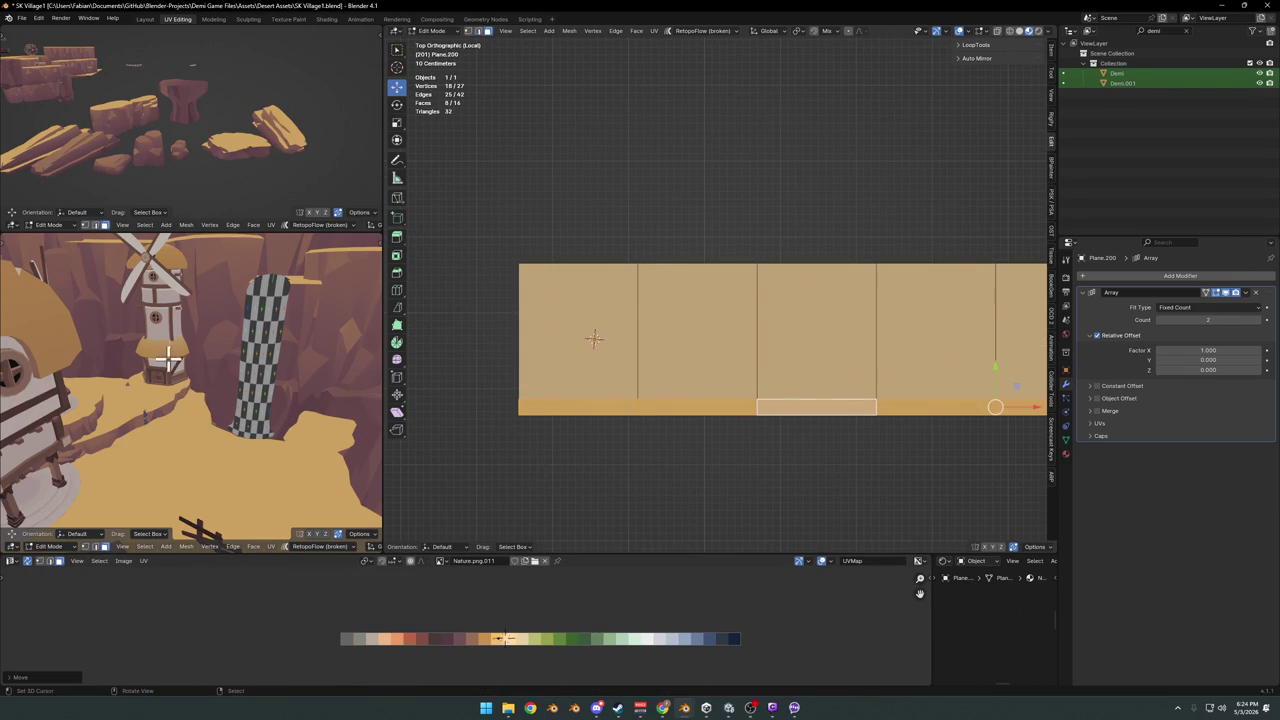
Isolate the plane in top view and slide the bottom row's colour along the palette
scroll(193, 128, up, 5)
key(KP_Divide)
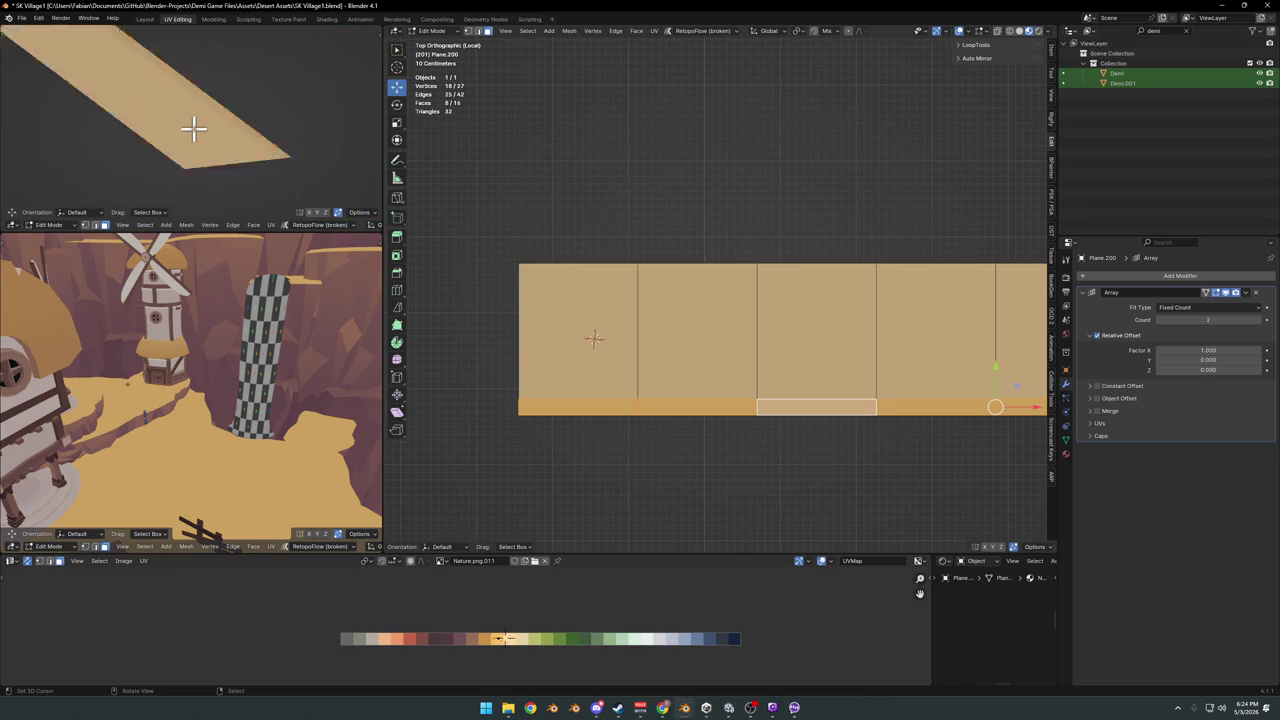
key(KP_7)
scroll(197, 163, up, 3)
key(g)
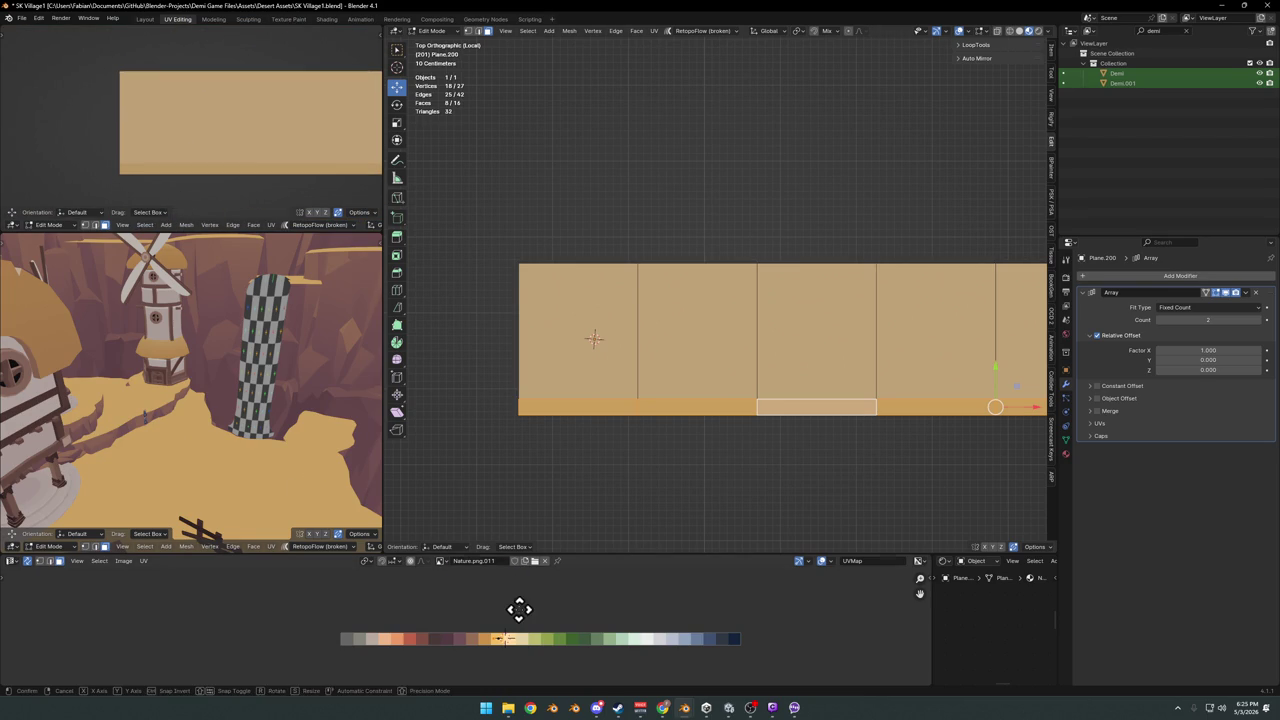
key(x)
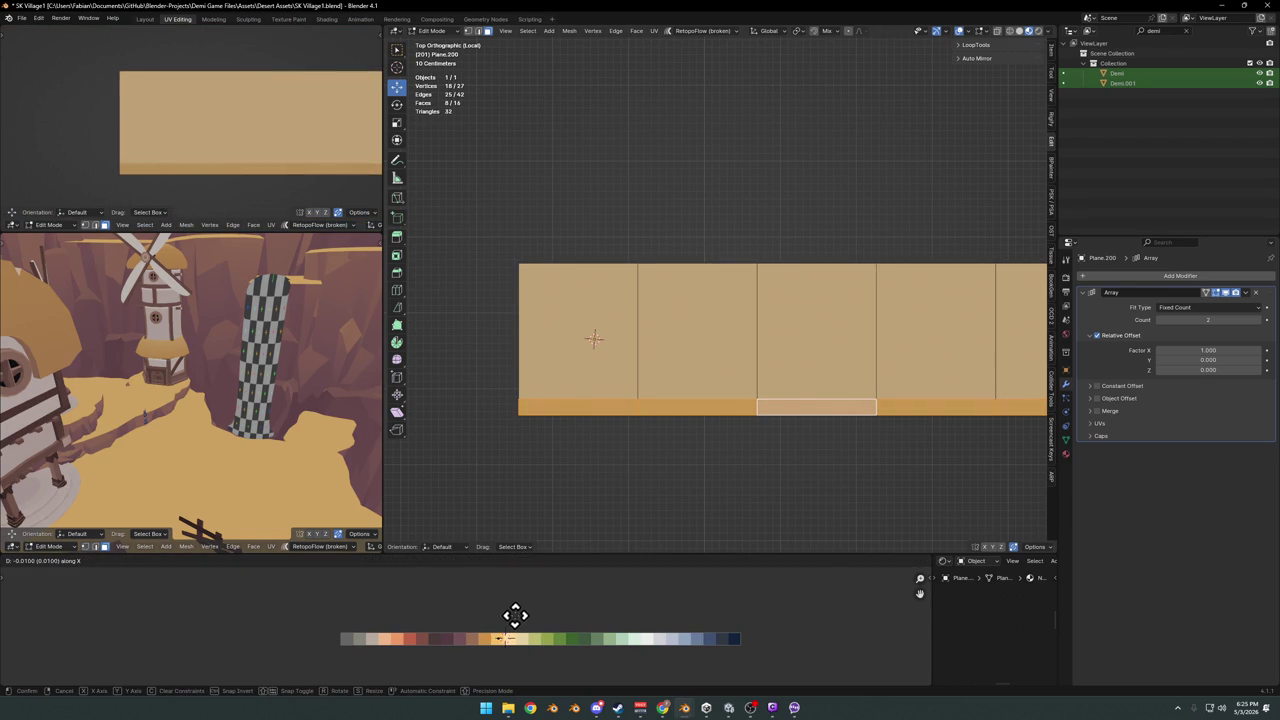
click(530, 640)
Reselect only the bottom row and settle it on a darker tan swatch
key(a)
key(g)
key(x)
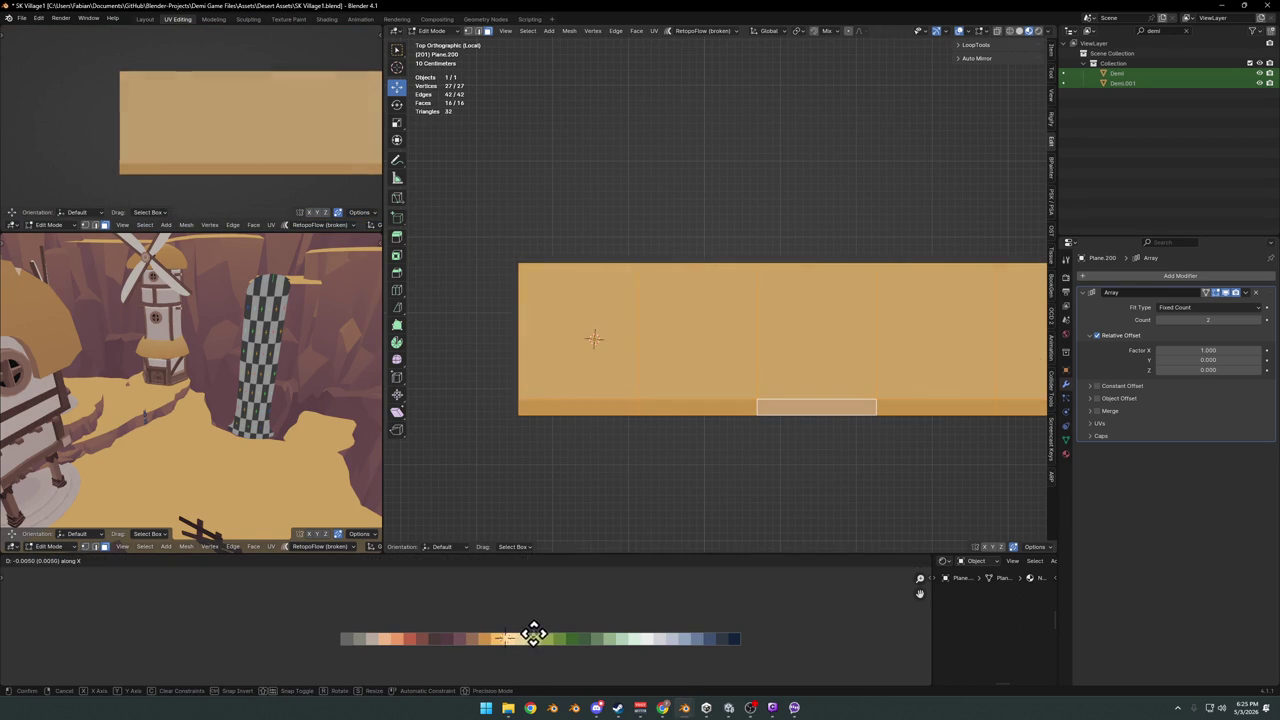
click(533, 635)
key(alt+a)
alt+click(634, 410)
key(g)
click(603, 634)
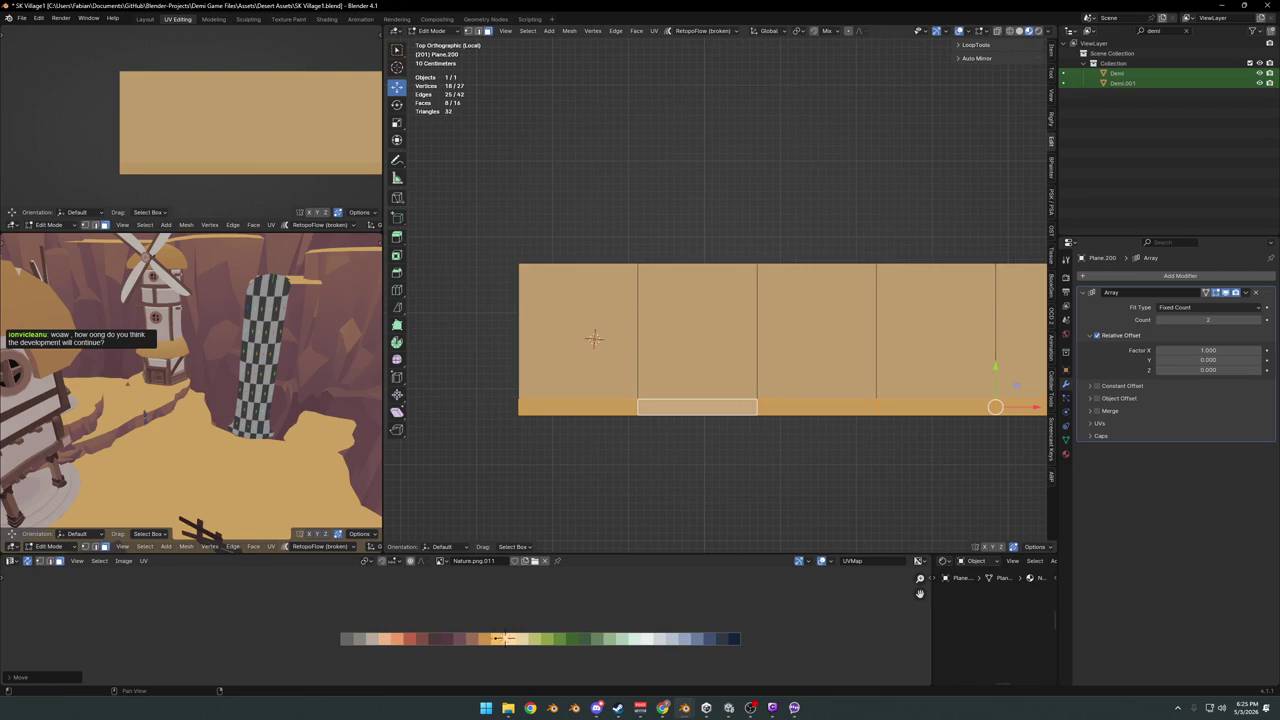
Save the cliff village file
key(alt+Tab)
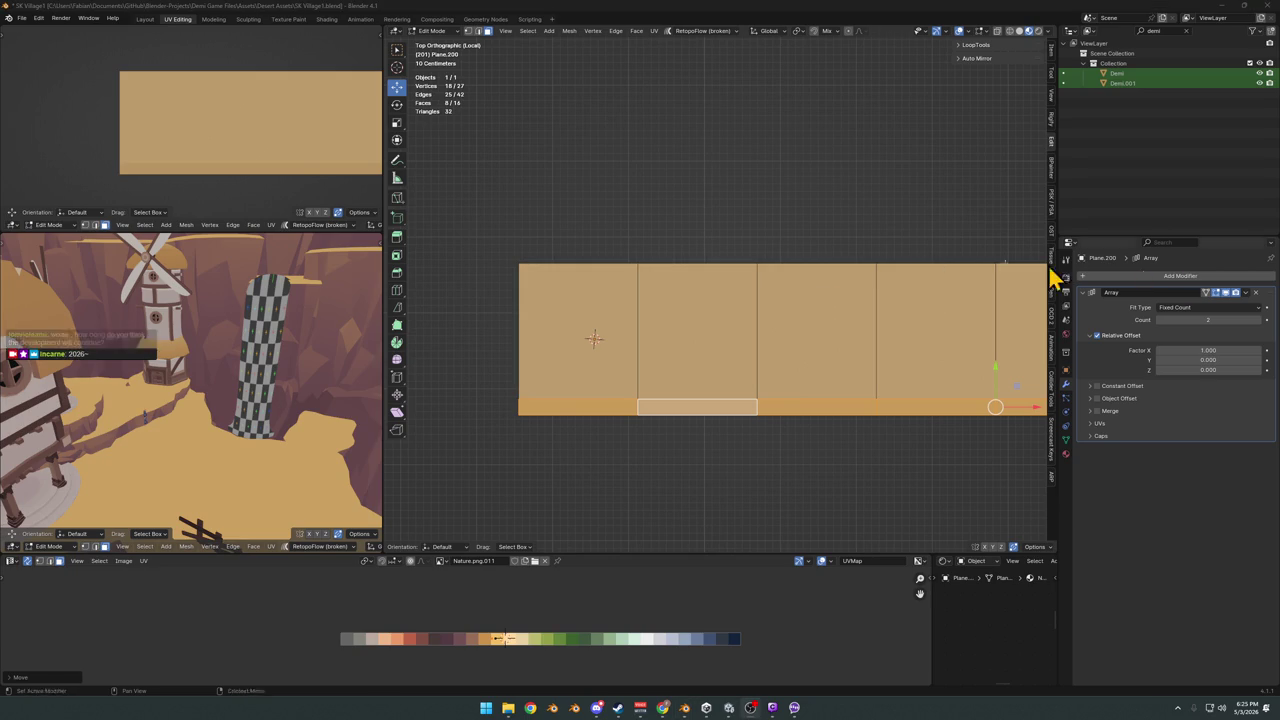
scroll(720, 337, down, 5)
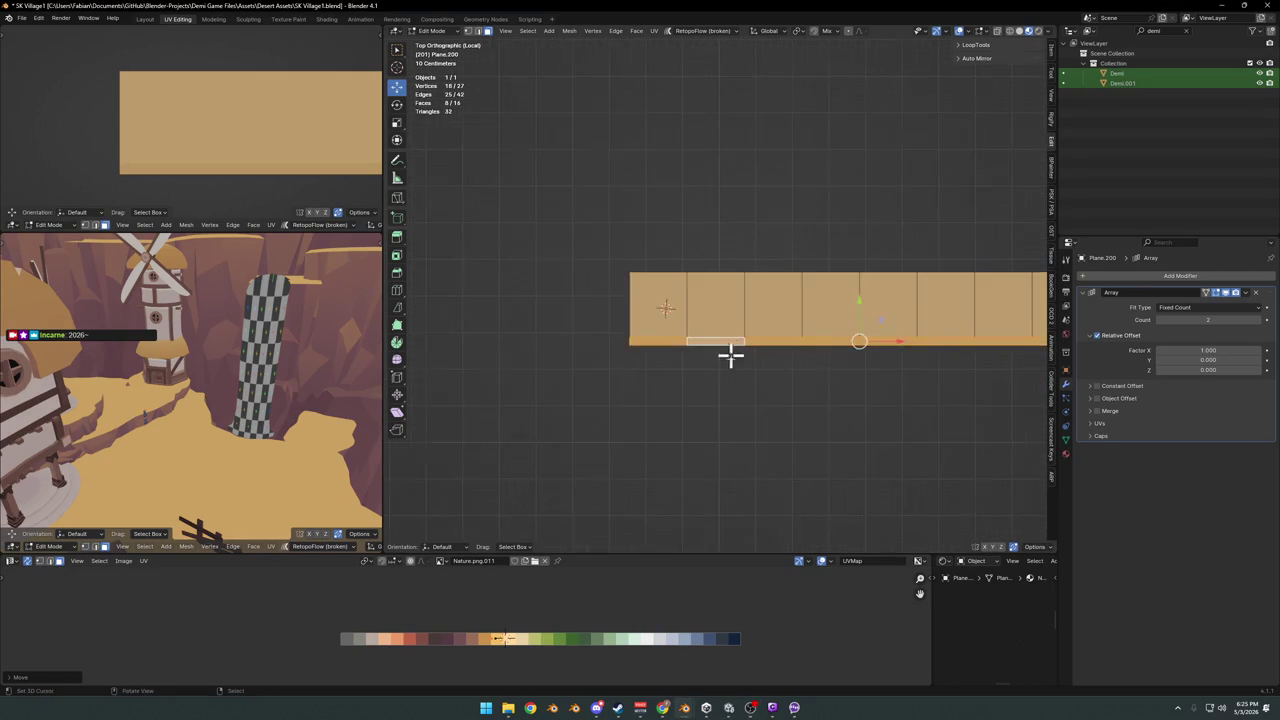
scroll(731, 354, up, 1)
key(ctrl+s)
scroll(720, 347, up, 1)
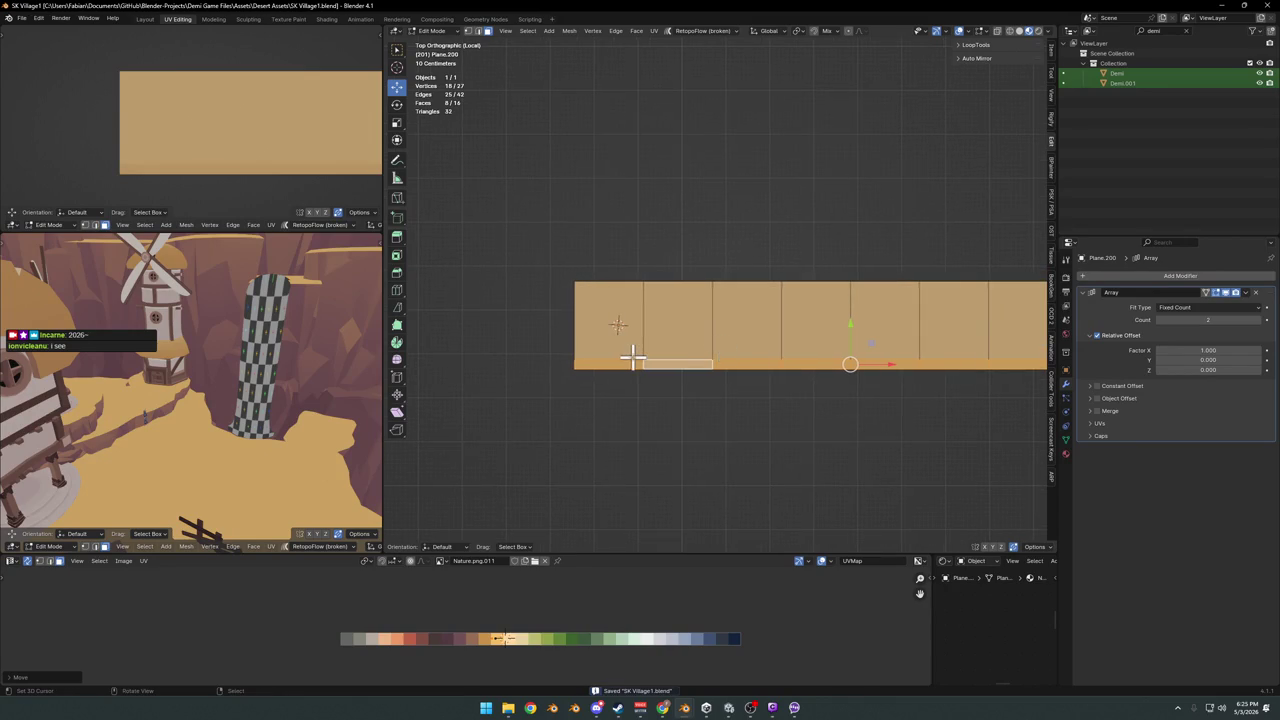
scroll(633, 356, up, 1)
scroll(632, 370, up, 1)
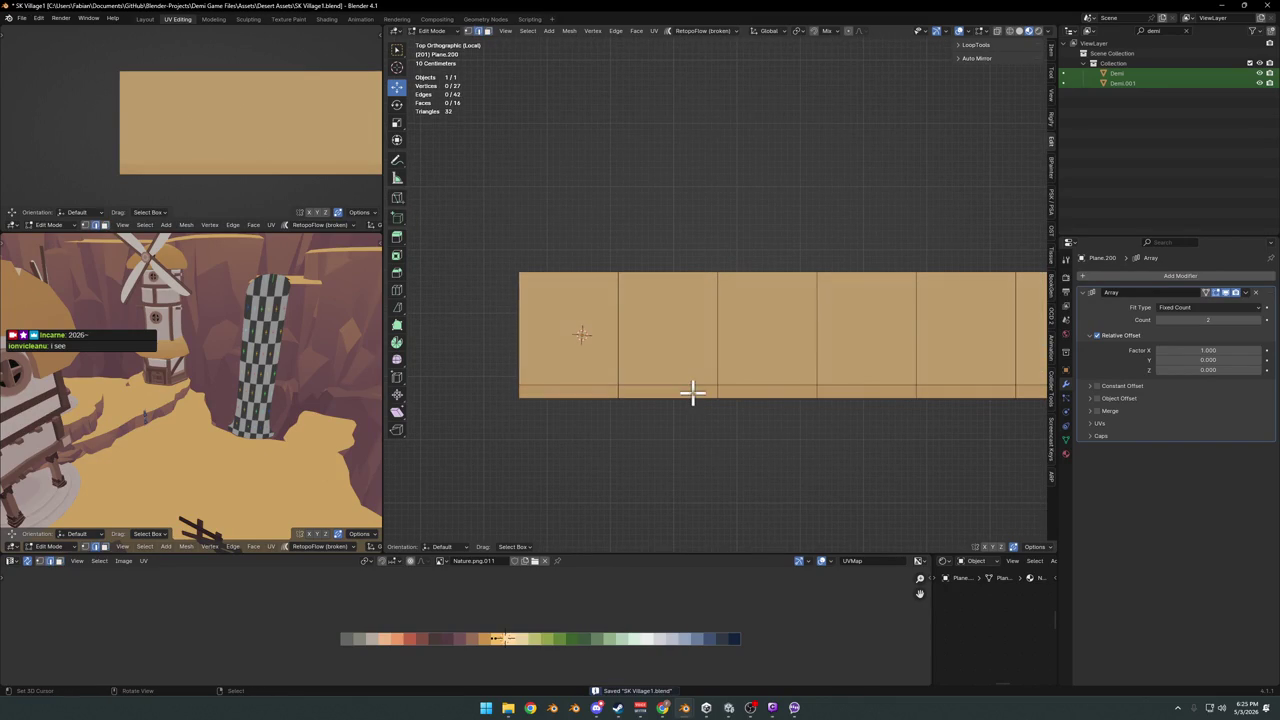
Shift the bottom row's UVs horizontally onto a different darker brown-tan swatch
click(749, 391)
key(g)
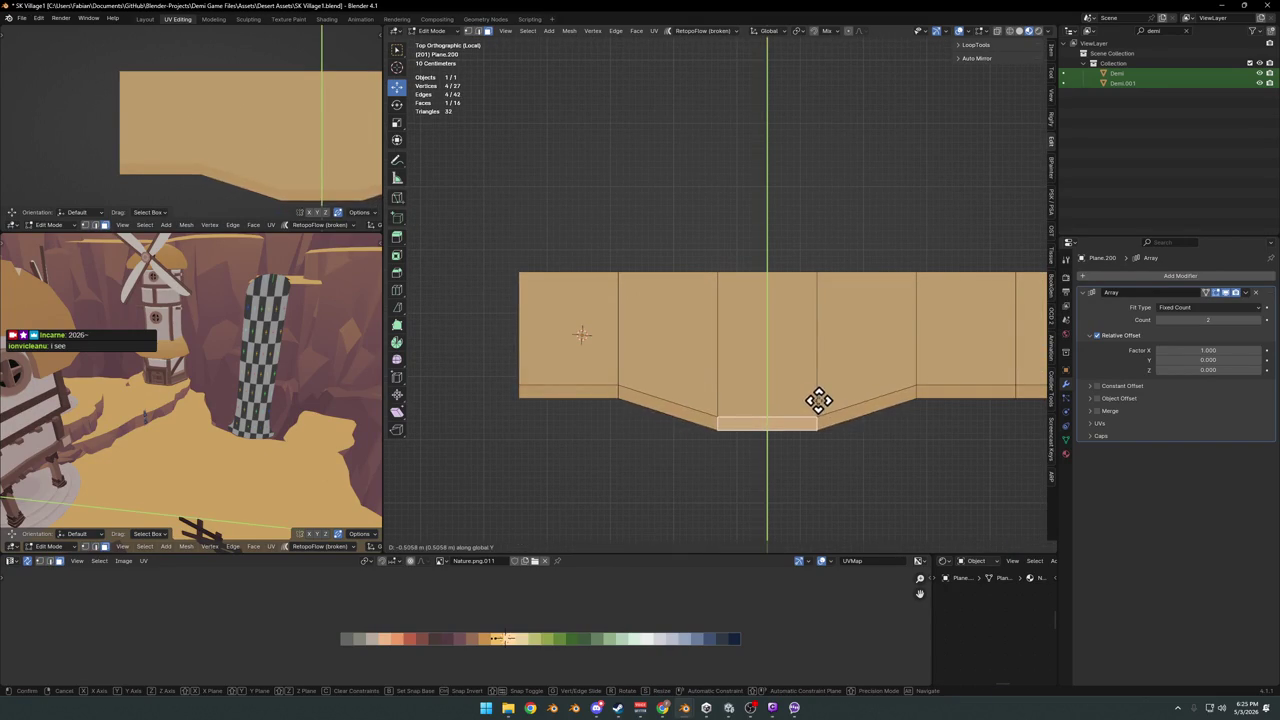
right_click(816, 406)
key(alt+a)
alt+click(716, 390)
key(g)
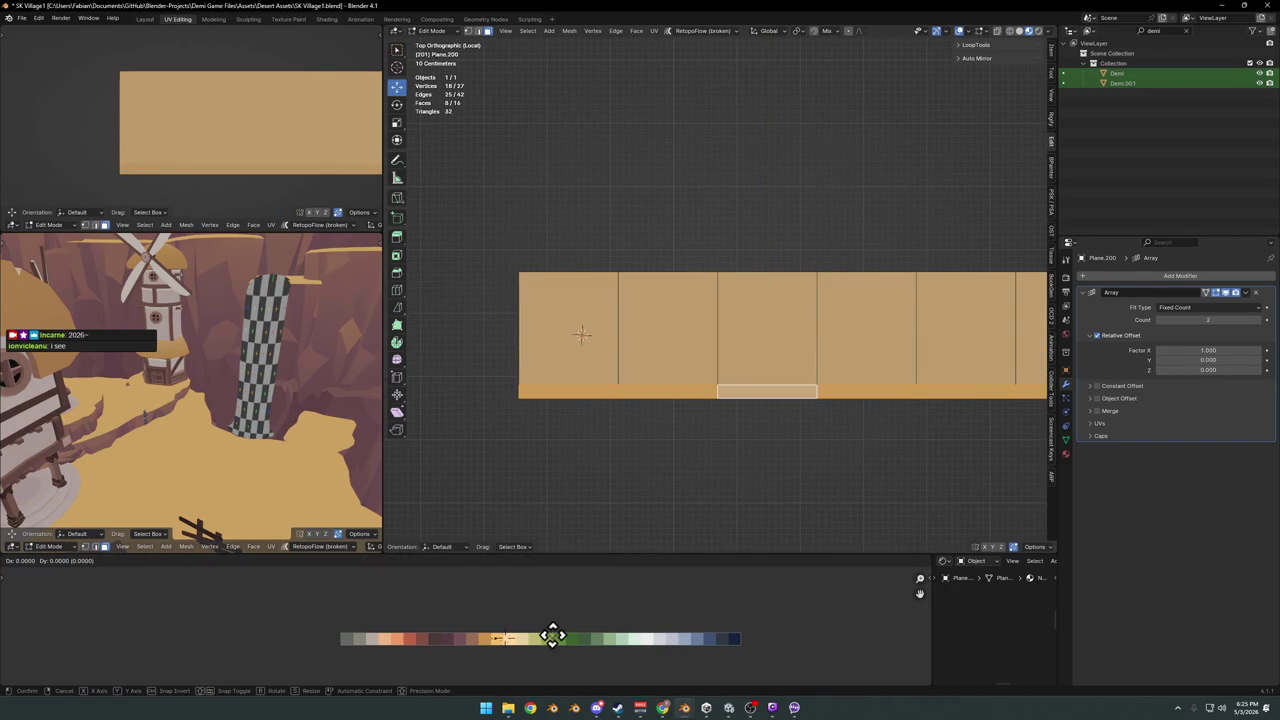
key(x)
click(559, 636)
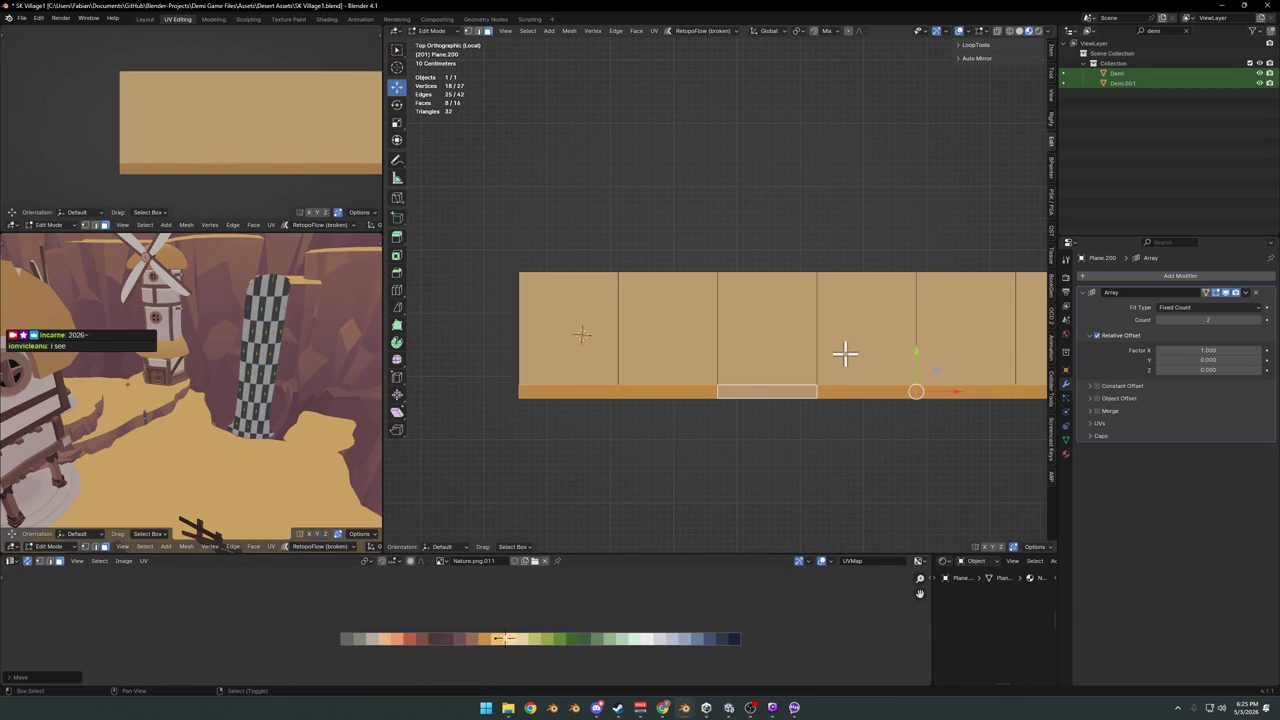
scroll(714, 400, up, 3)
click(716, 470)
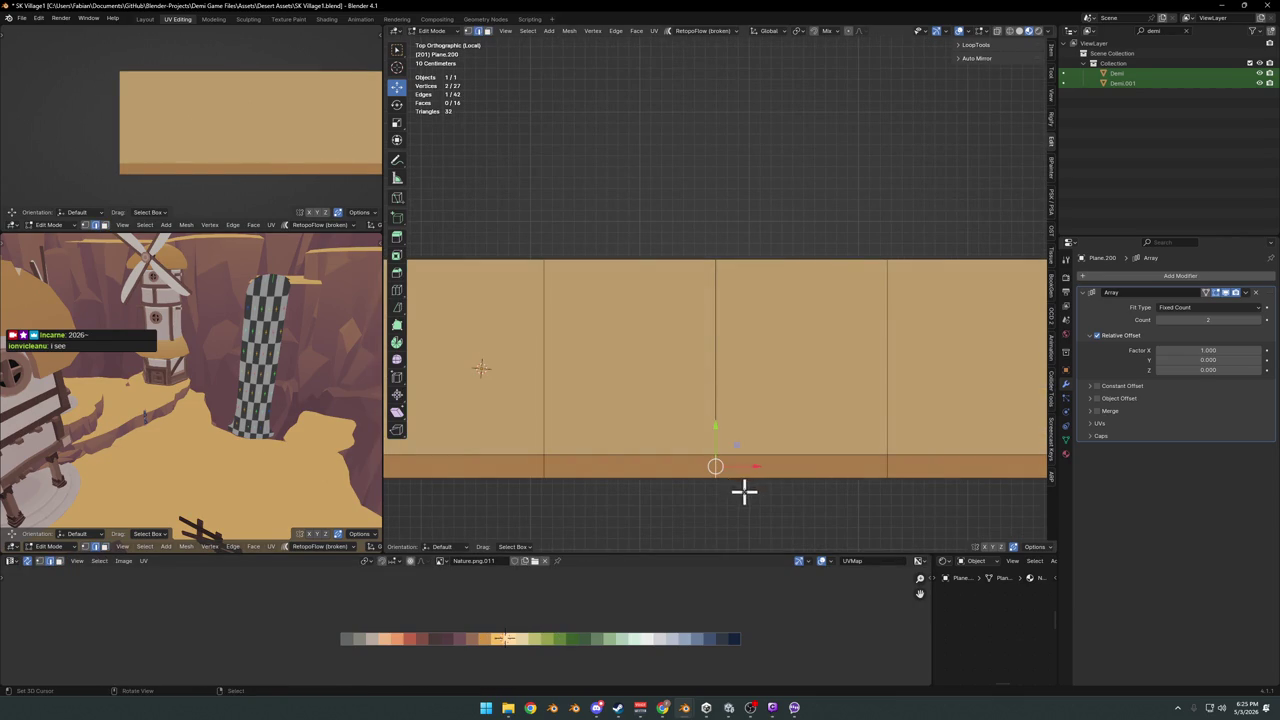
Add two evenly spaced loop cuts across the strip
key(g)
click(751, 491)
key(ctrl+z)
key(alt+a)
key(ctrl+r)
scroll(702, 390, up, 1)
click(700, 389)
right_click(720, 486)
Drag a bottom-row vertical edge down into a pointed spike
click(714, 466)
key(g)
click(709, 480)
key(g)
key(g)
click(703, 477)
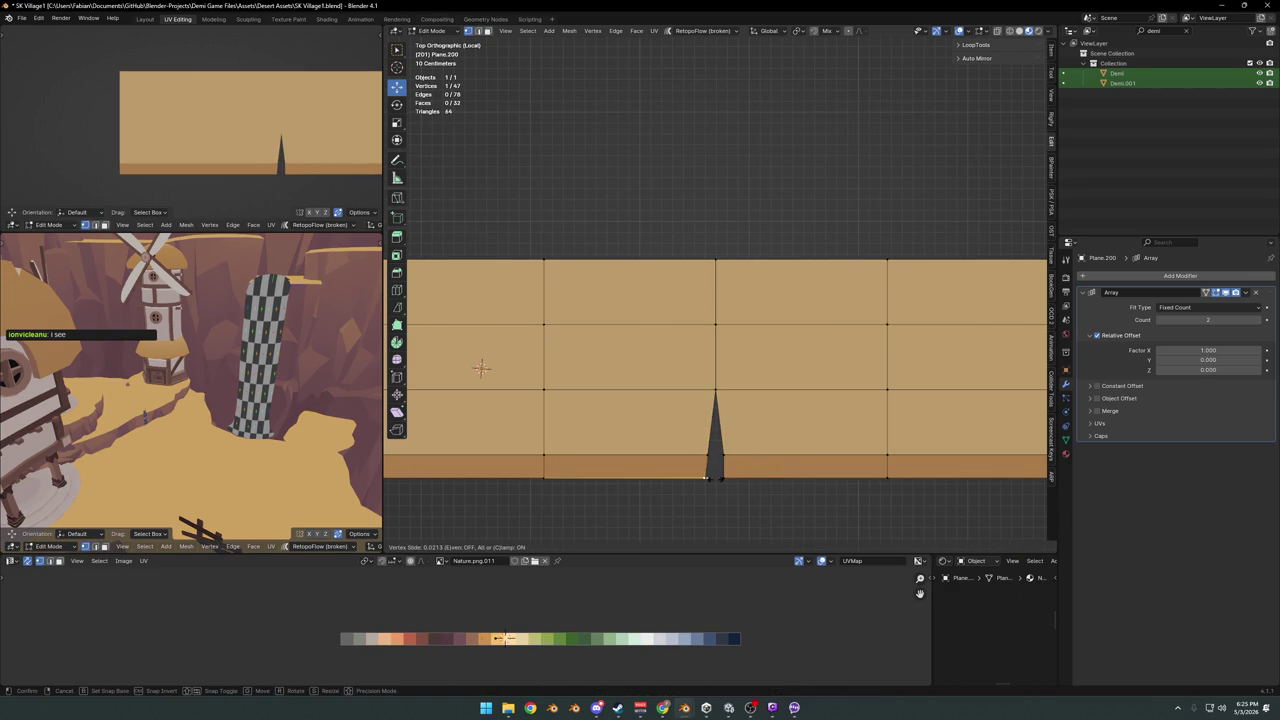
Adjust the spike's base vertex and extrude a second small spike on the bottom edge
click(723, 477)
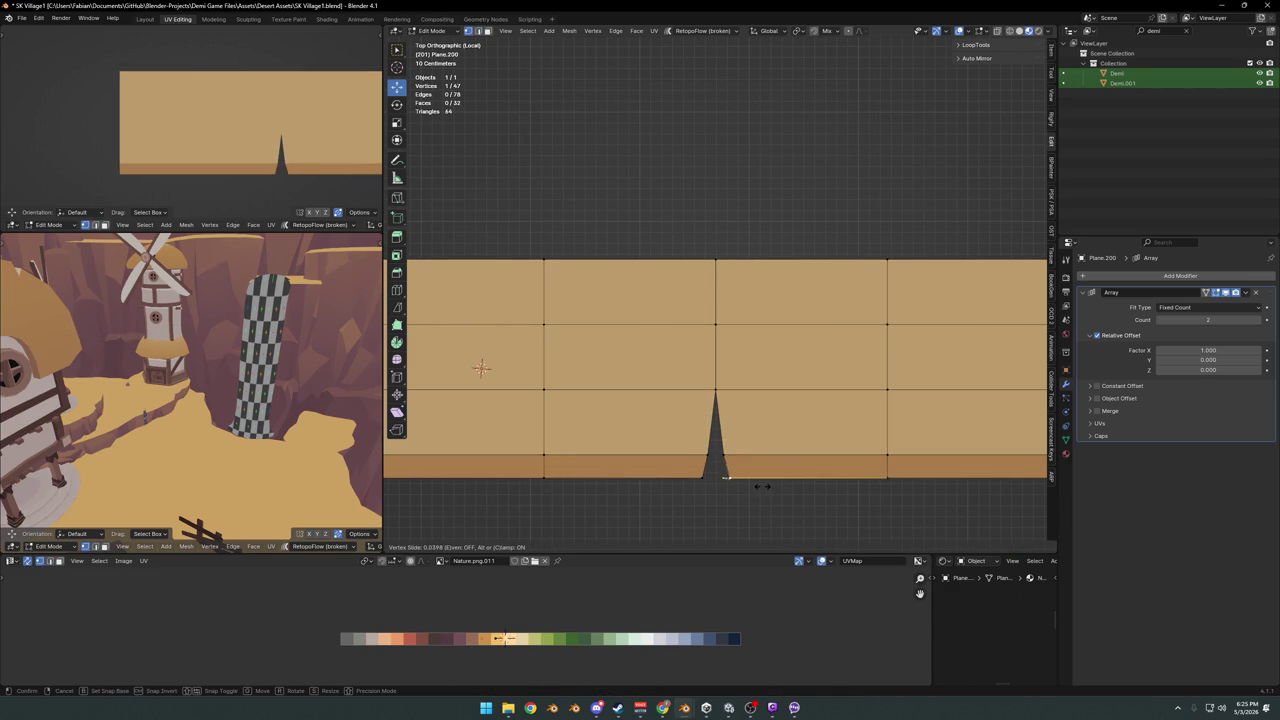
click(762, 486)
scroll(737, 451, down, 3)
scroll(726, 400, down, 2)
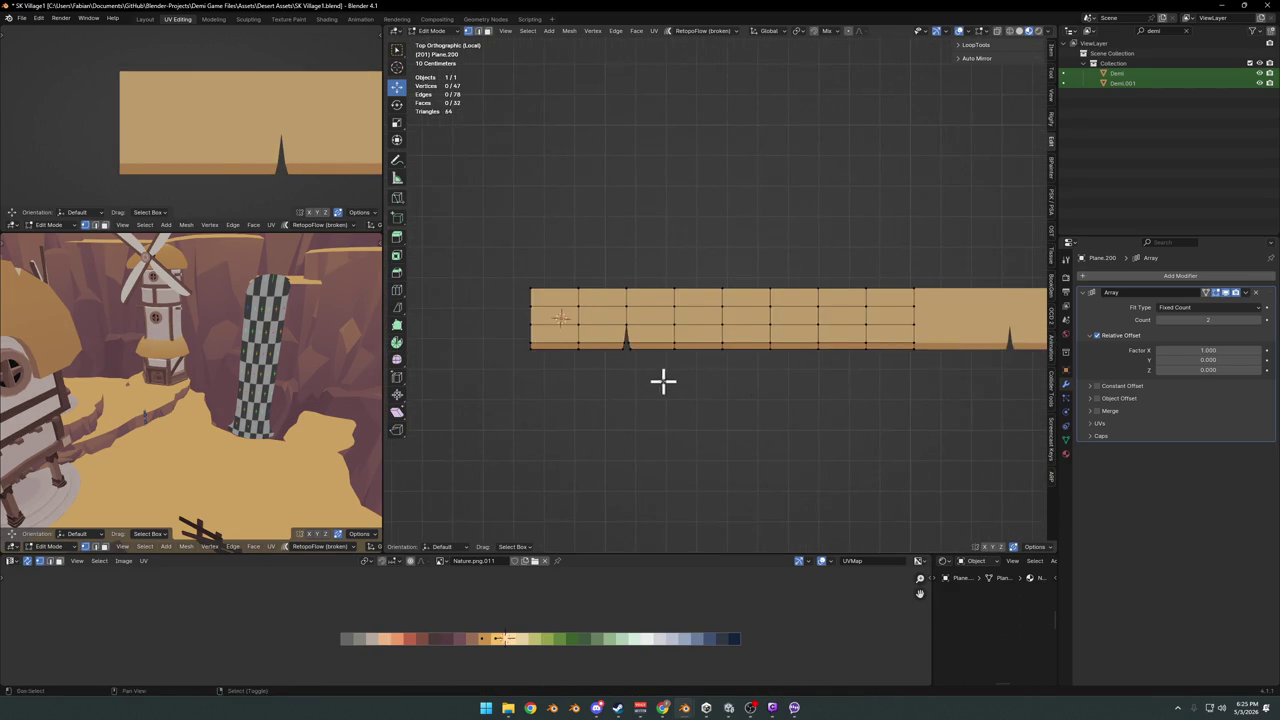
shift+middle_drag(663, 380, 695, 387)
scroll(614, 364, up, 3)
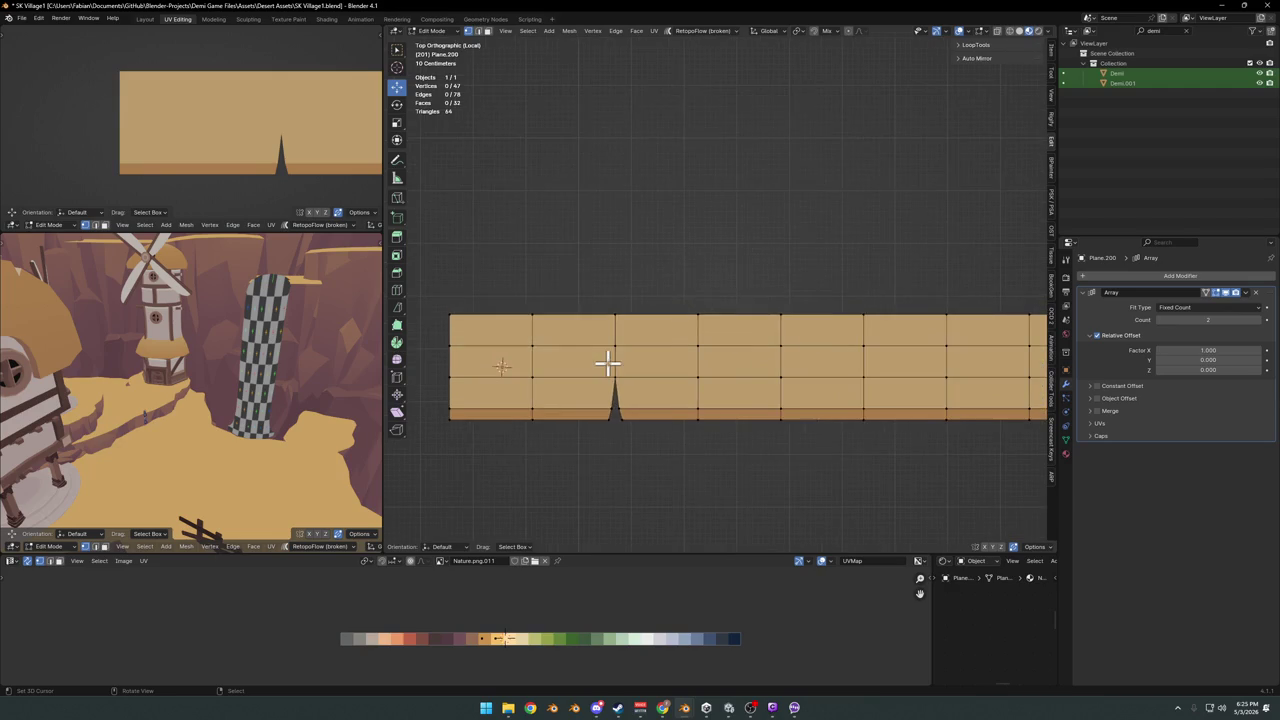
scroll(665, 425, up, 2)
click(696, 443)
key(e)
right_click(700, 443)
key(g)
key(g)
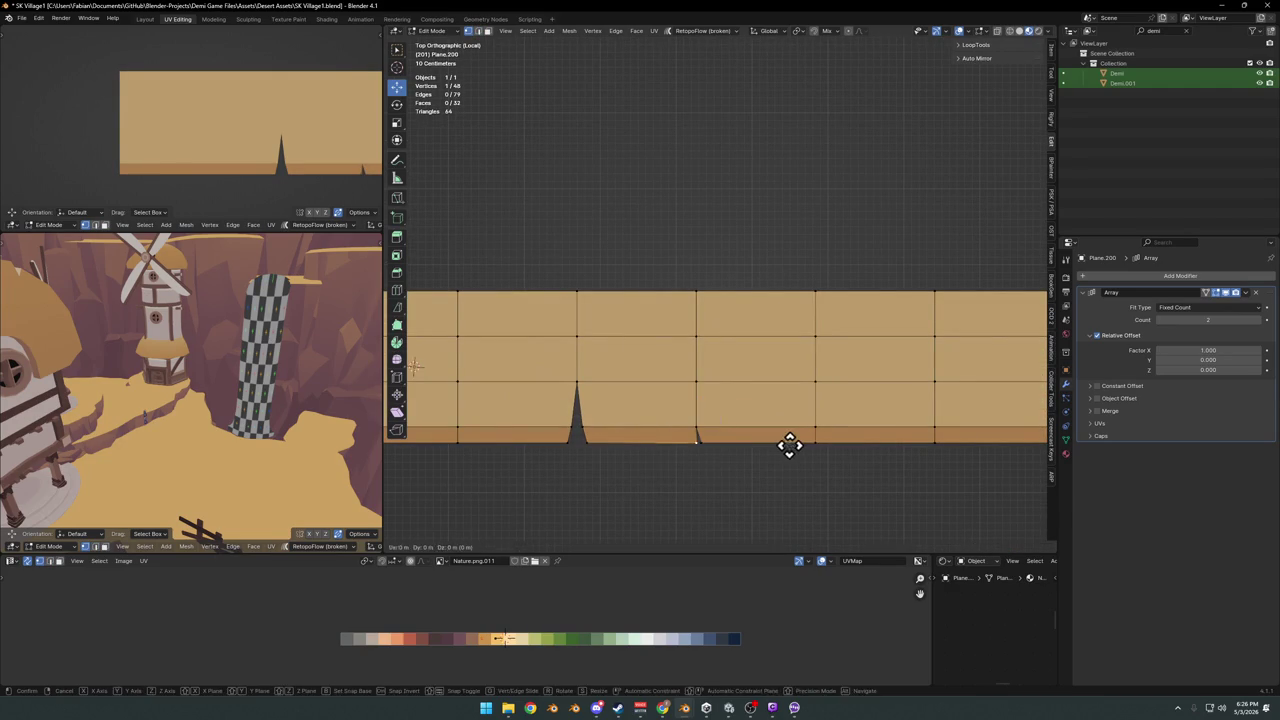
click(766, 437)
Add a vertical loop cut slid beside the existing loop at the right notch
middle_drag(200, 380, 260, 300)
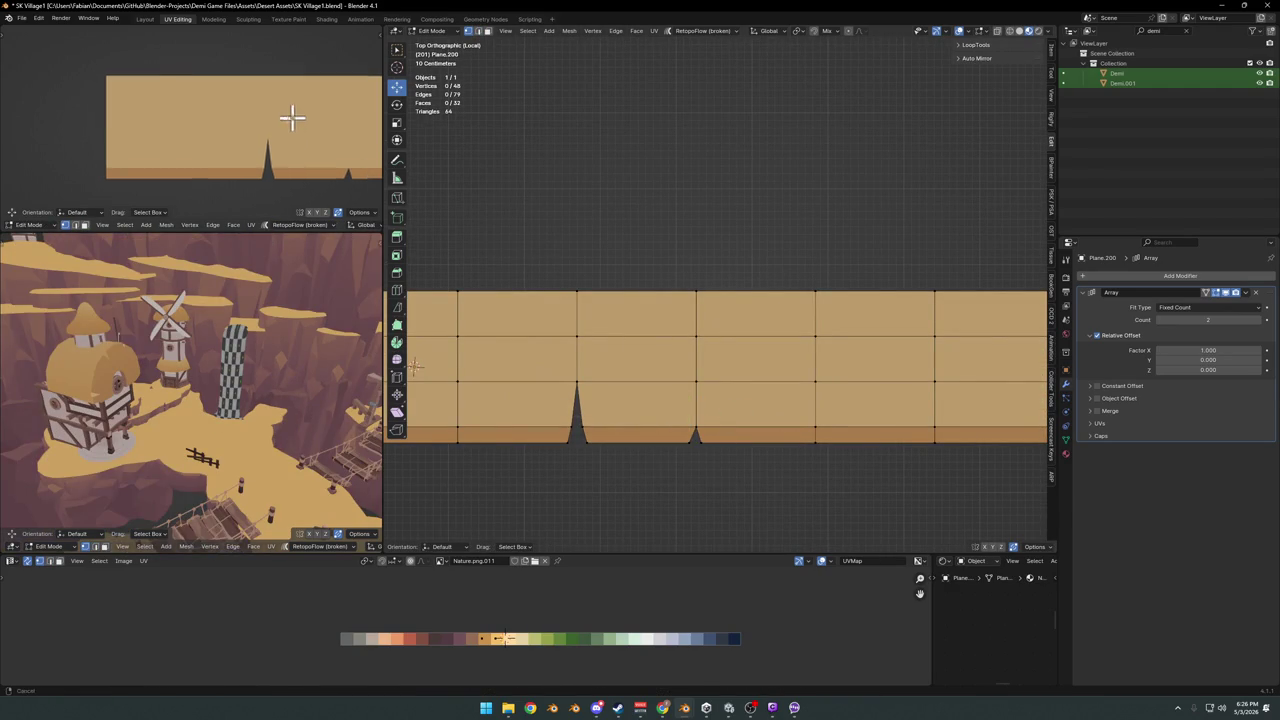
shift+middle_drag(291, 114, 215, 127)
scroll(240, 150, down, 3)
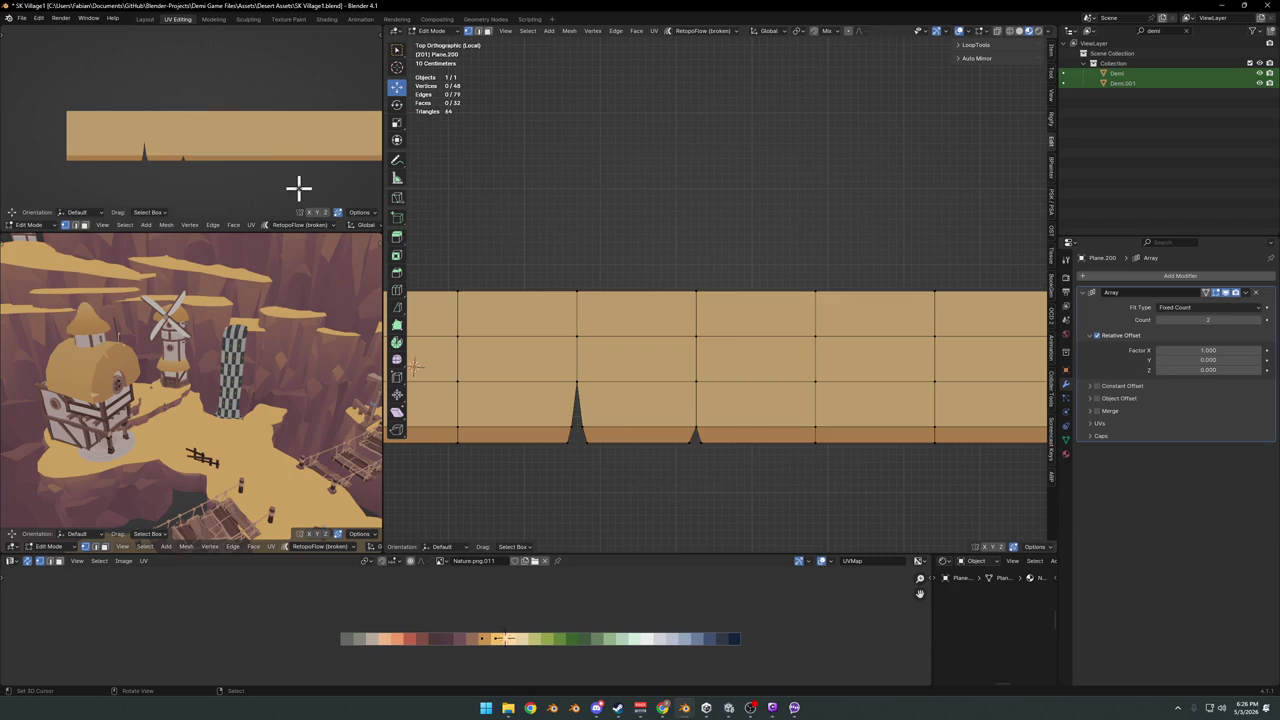
scroll(708, 357, up, 3)
key(ctrl+r)
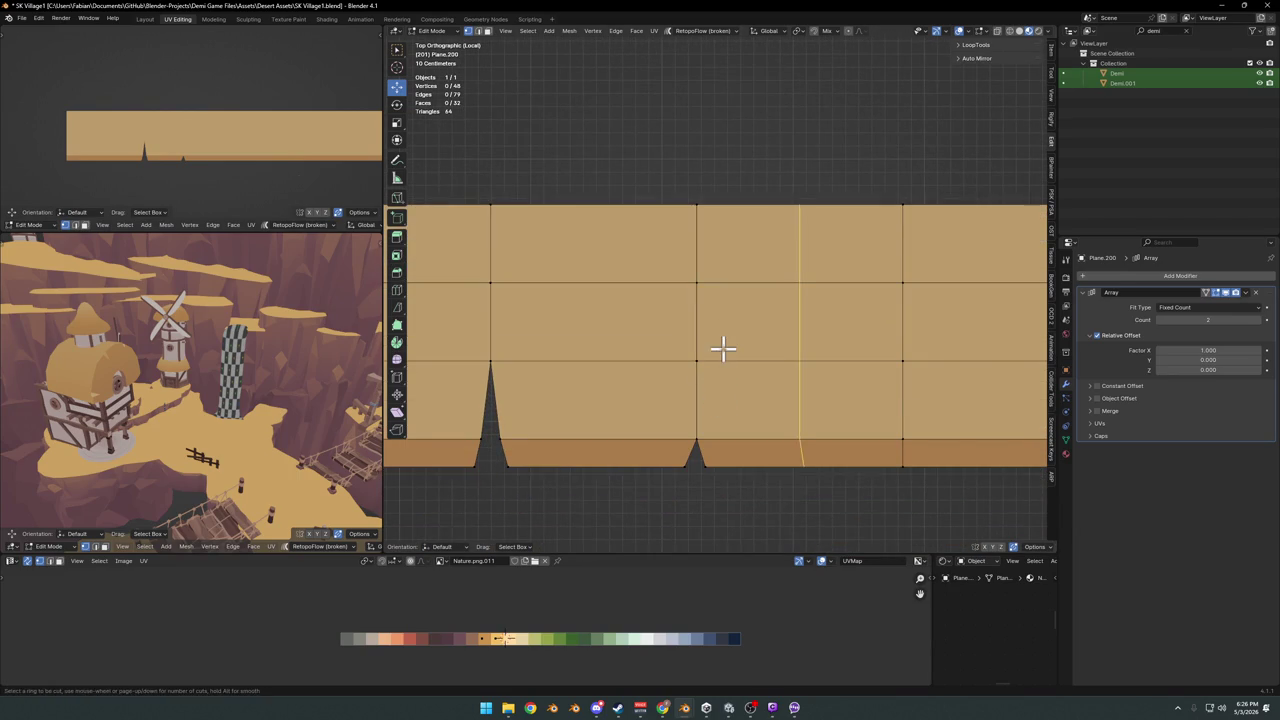
click(723, 355)
right_click(889, 395)
key(g)
key(g)
click(800, 384)
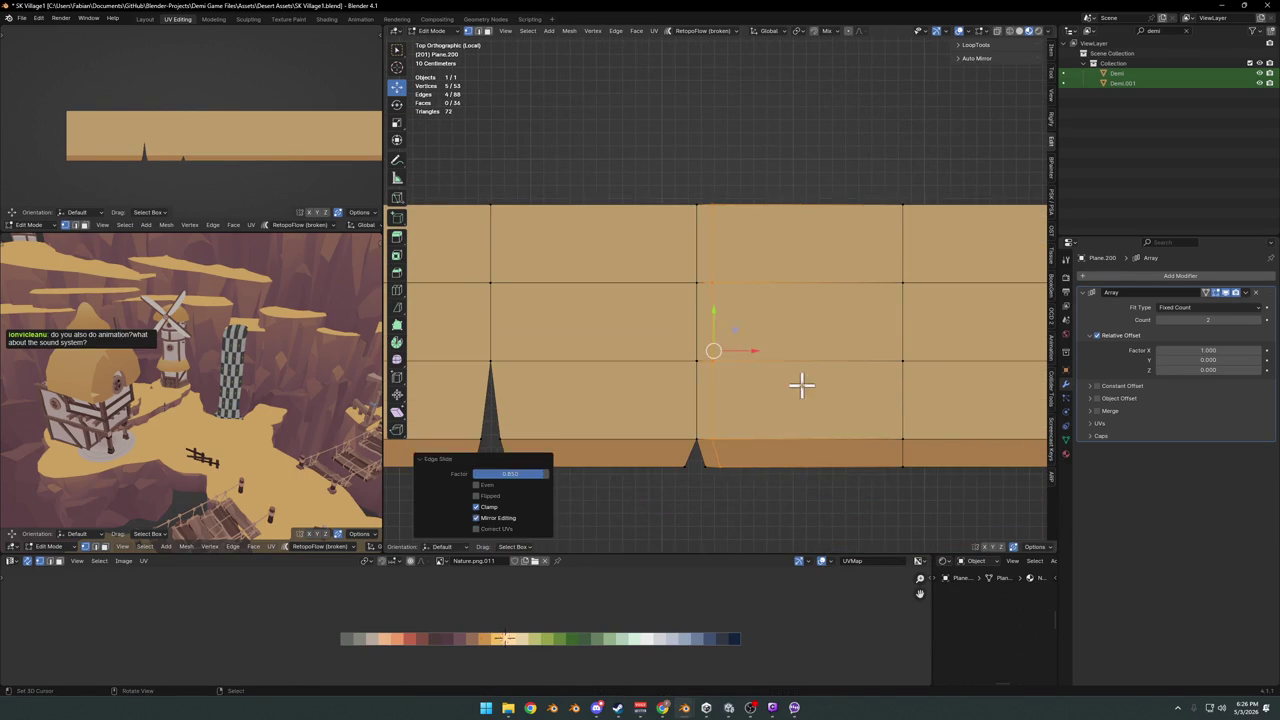
Select the thin face column and move its UVs onto a darker palette swatch
click(710, 420)
click(704, 405)
ctrl+click(705, 240)
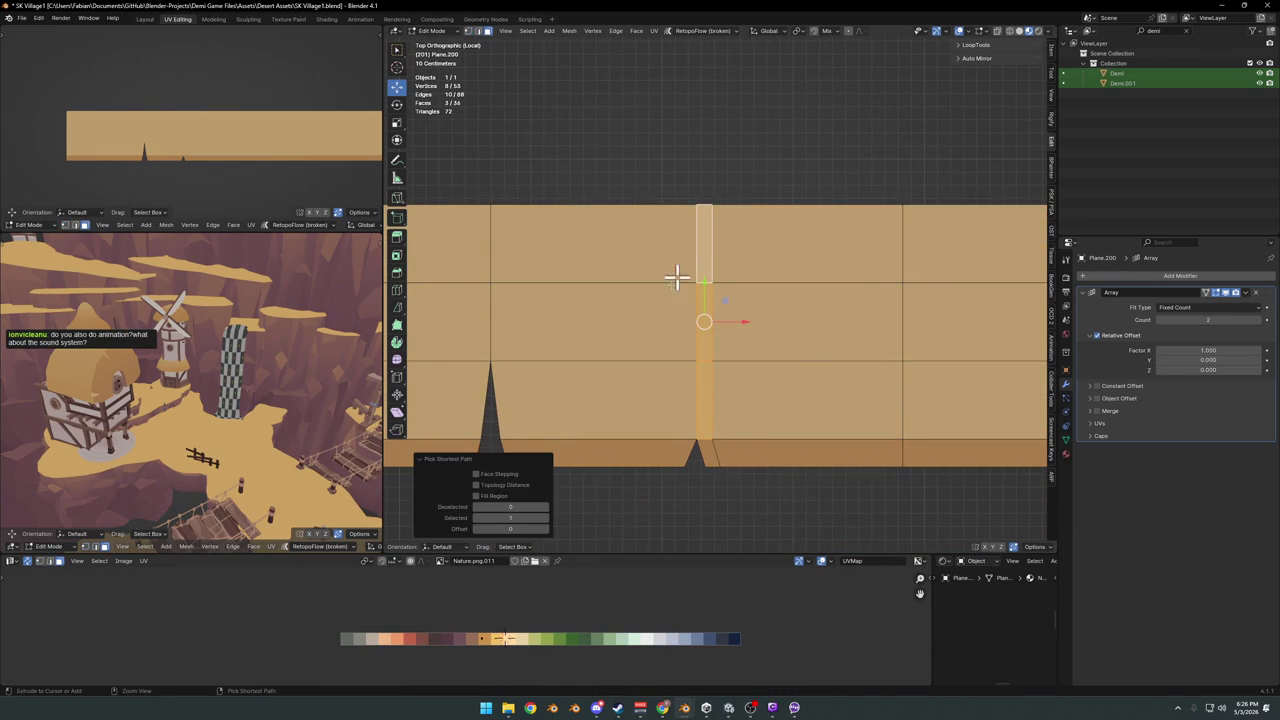
key(g)
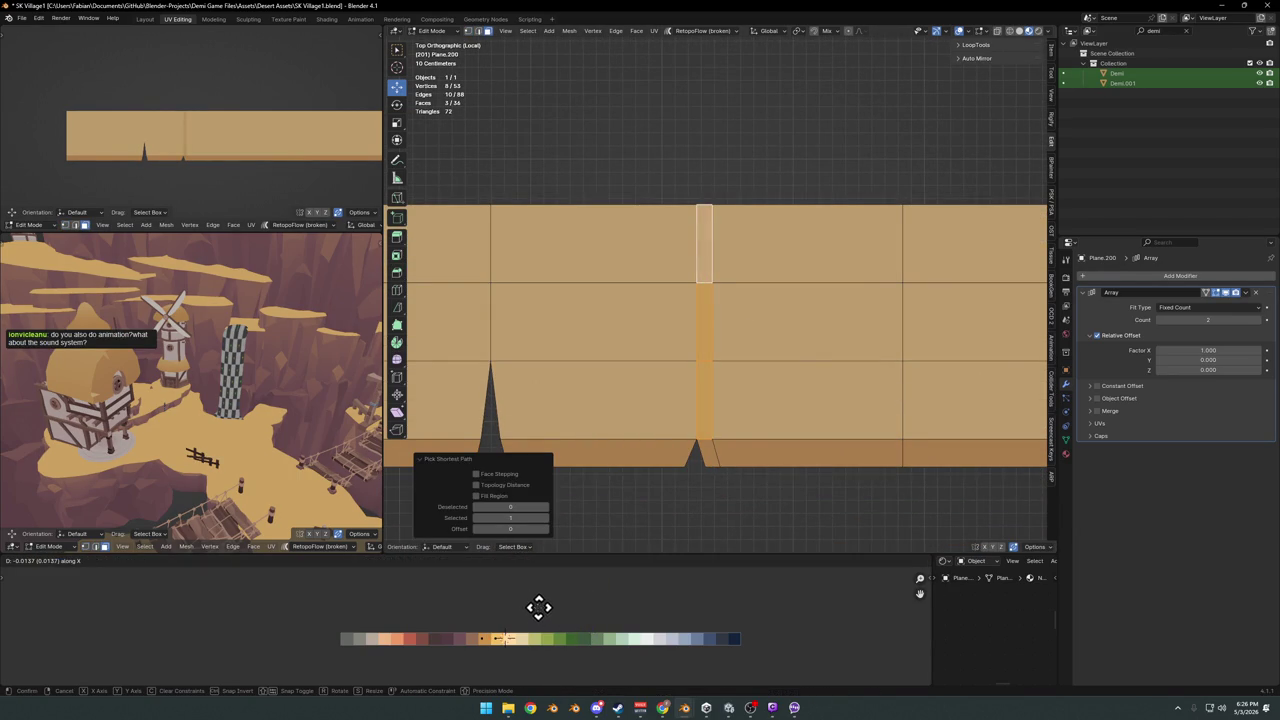
click(546, 608)
scroll(185, 108, up, 2)
scroll(203, 166, up, 2)
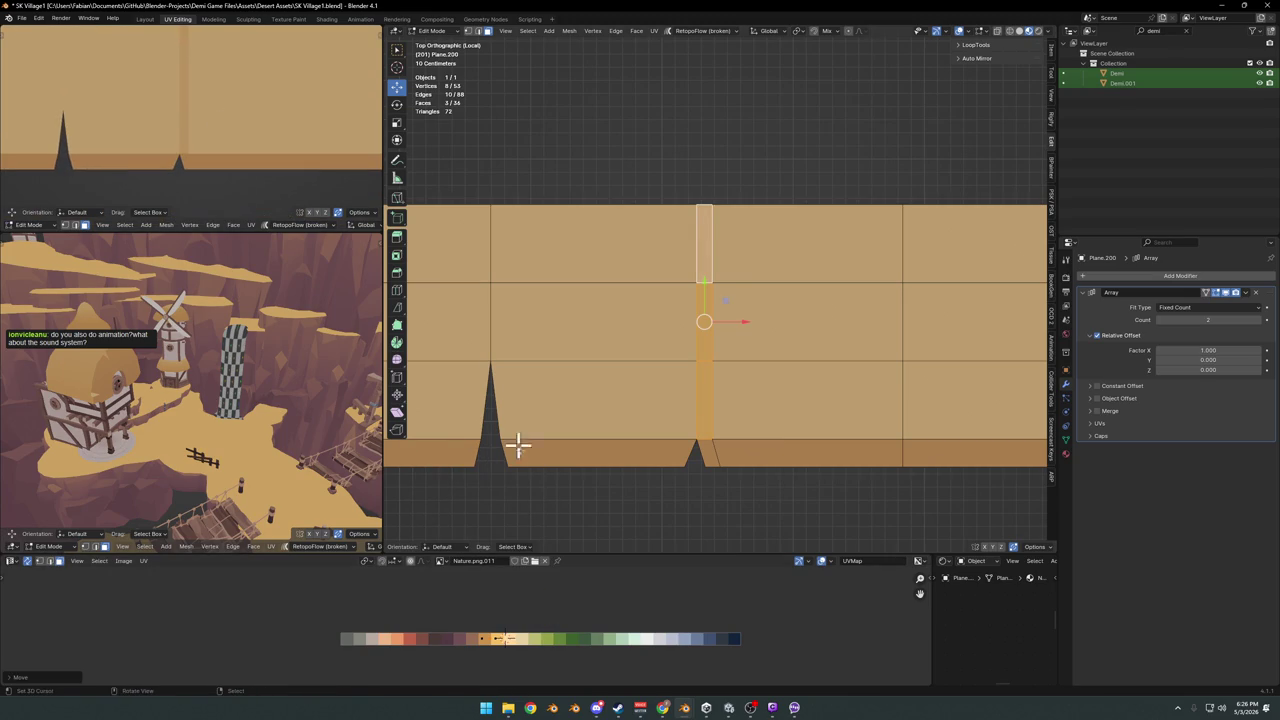
key(g)
click(545, 598)
Reposition the crack's base vertex and reselect the column's three narrow faces
click(716, 440)
key(g)
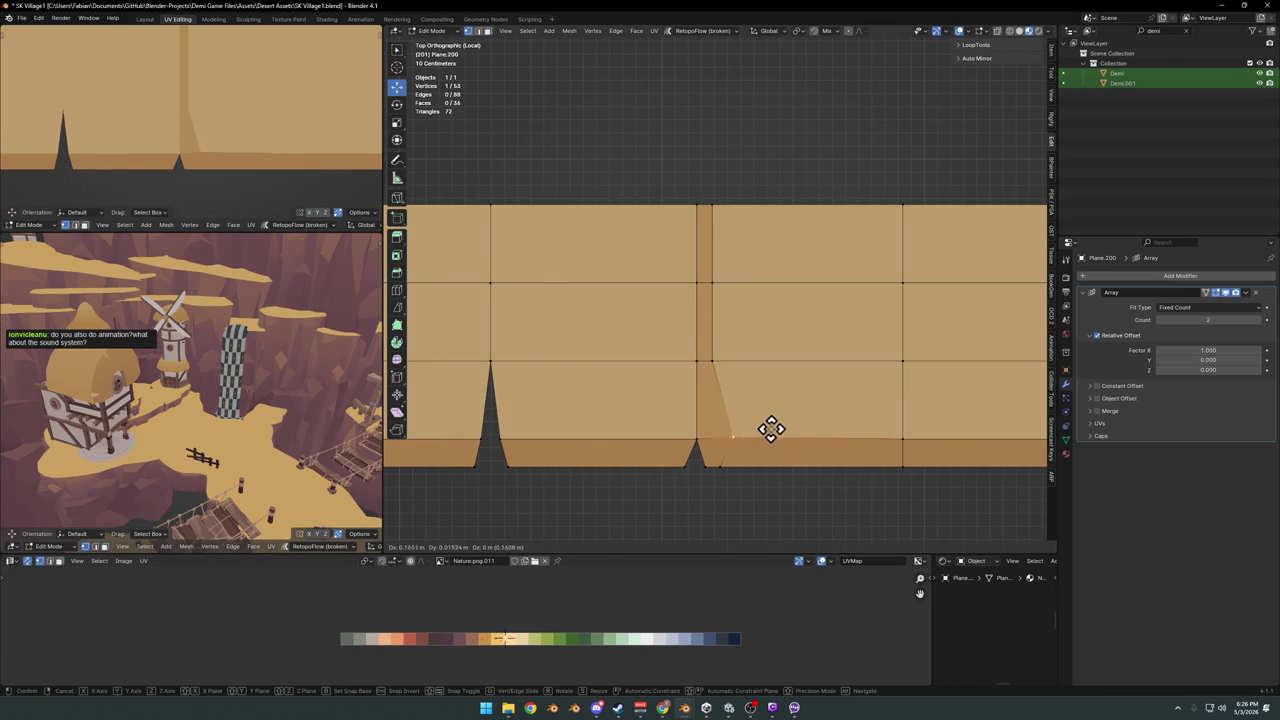
click(768, 423)
click(714, 420)
shift+click(706, 302)
shift+click(704, 245)
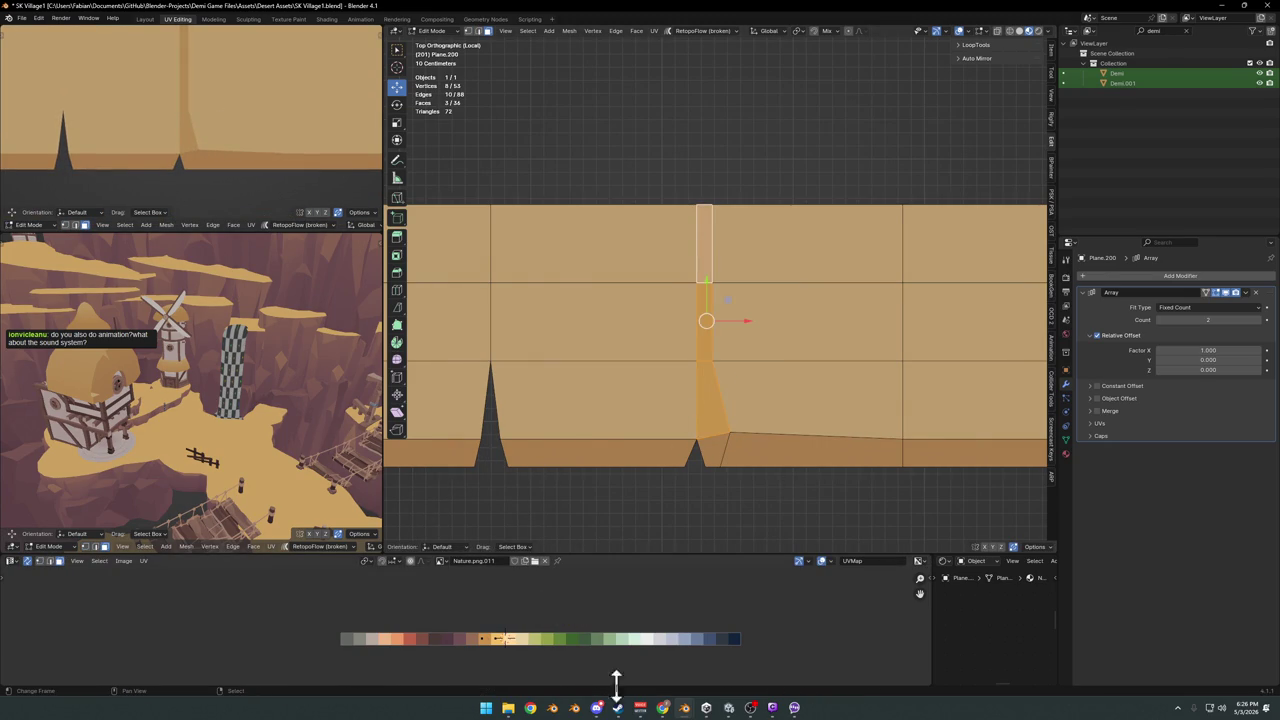
key(g)
key(x)
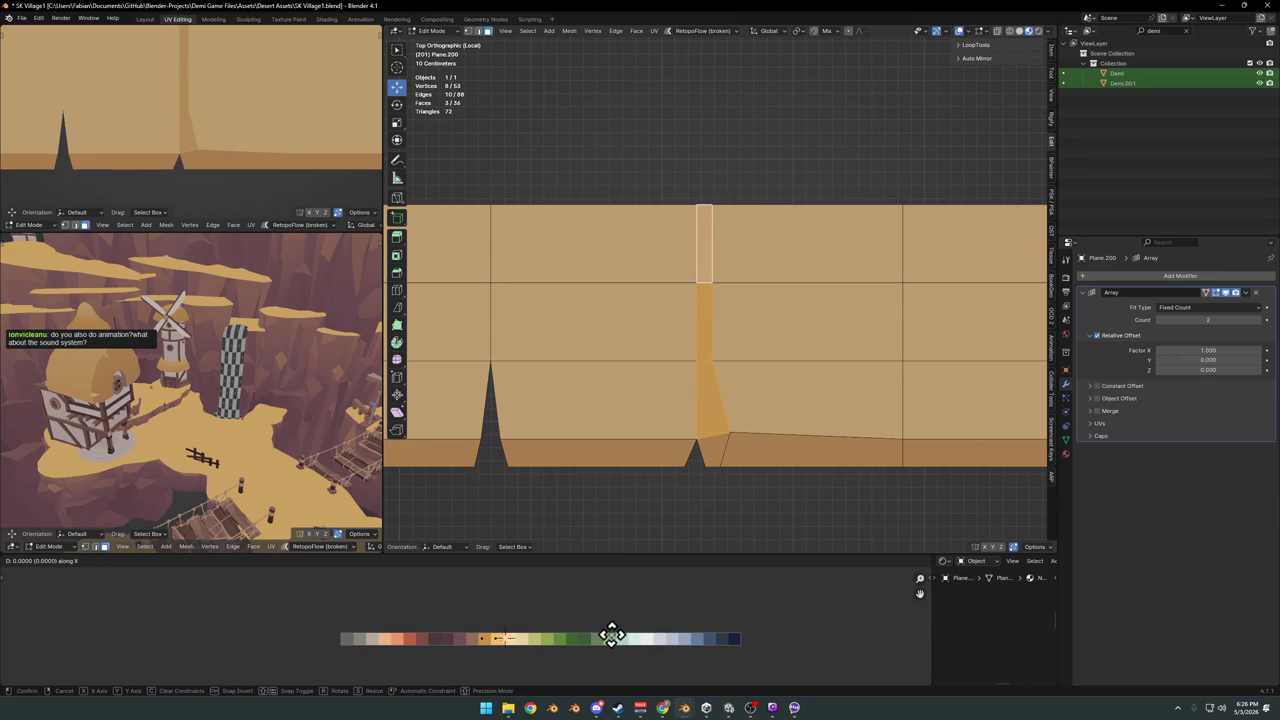
key(Escape)
Cut another vertical loop left of the crack and shift that column to a darker colour
key(alt+a)
key(ctrl+r)
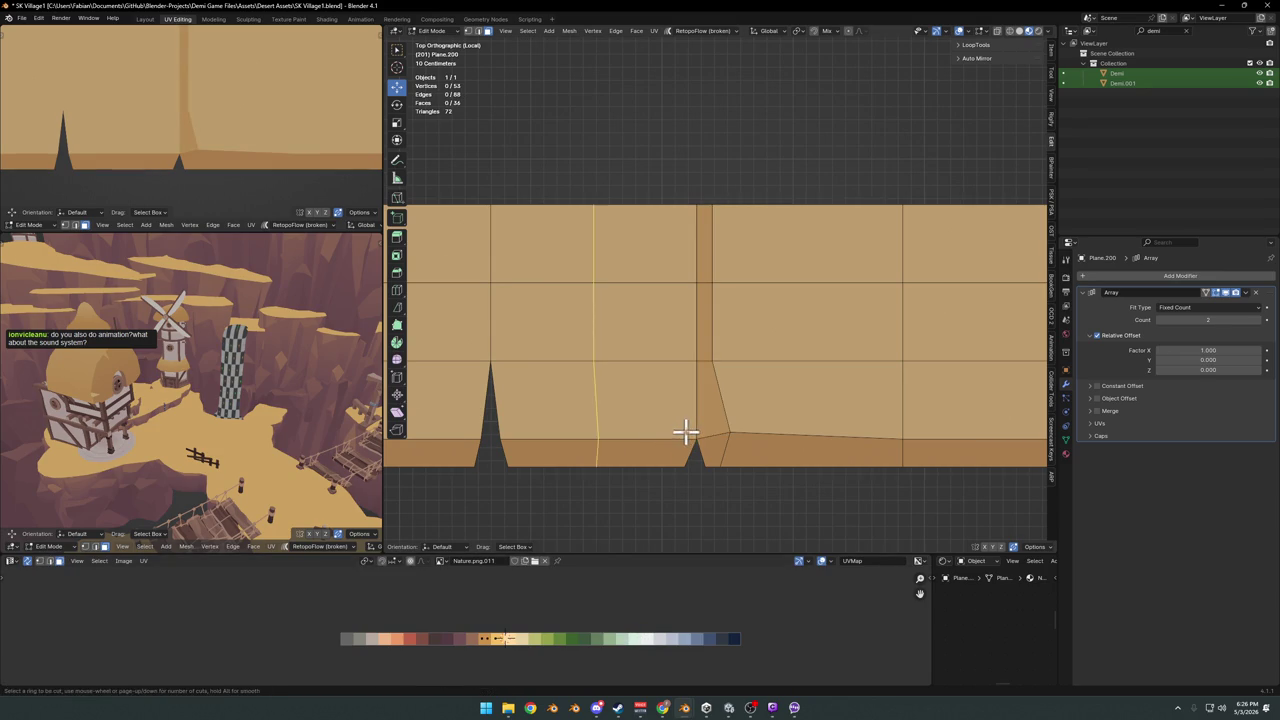
click(640, 448)
click(714, 449)
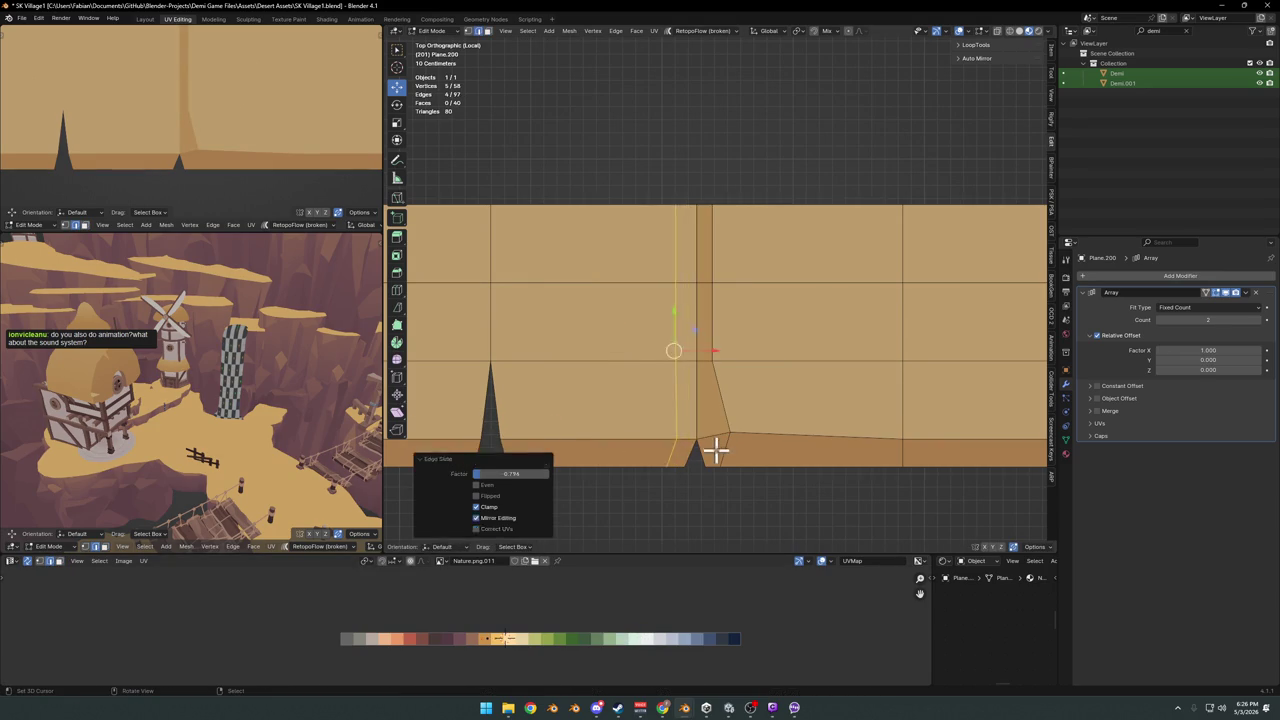
click(686, 400)
ctrl+click(680, 234)
key(g)
key(x)
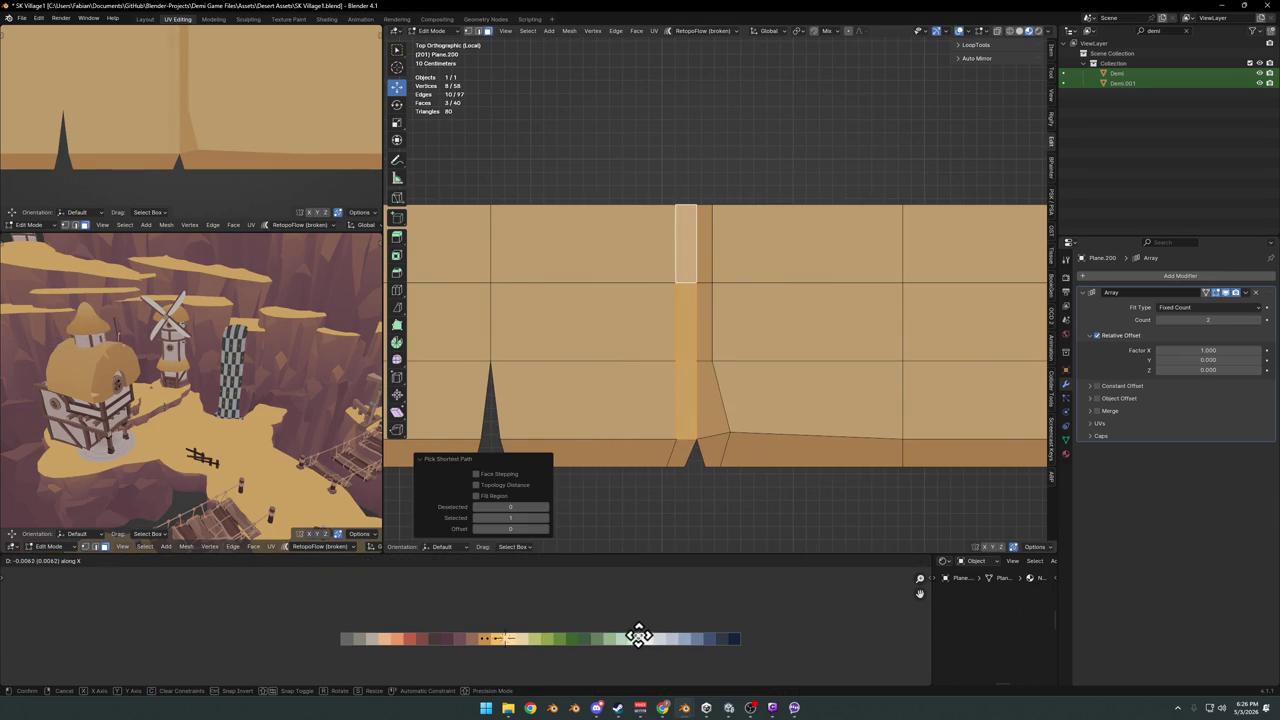
click(588, 630)
Widen the crack's base and recolour the face column above the notch
click(686, 437)
key(g)
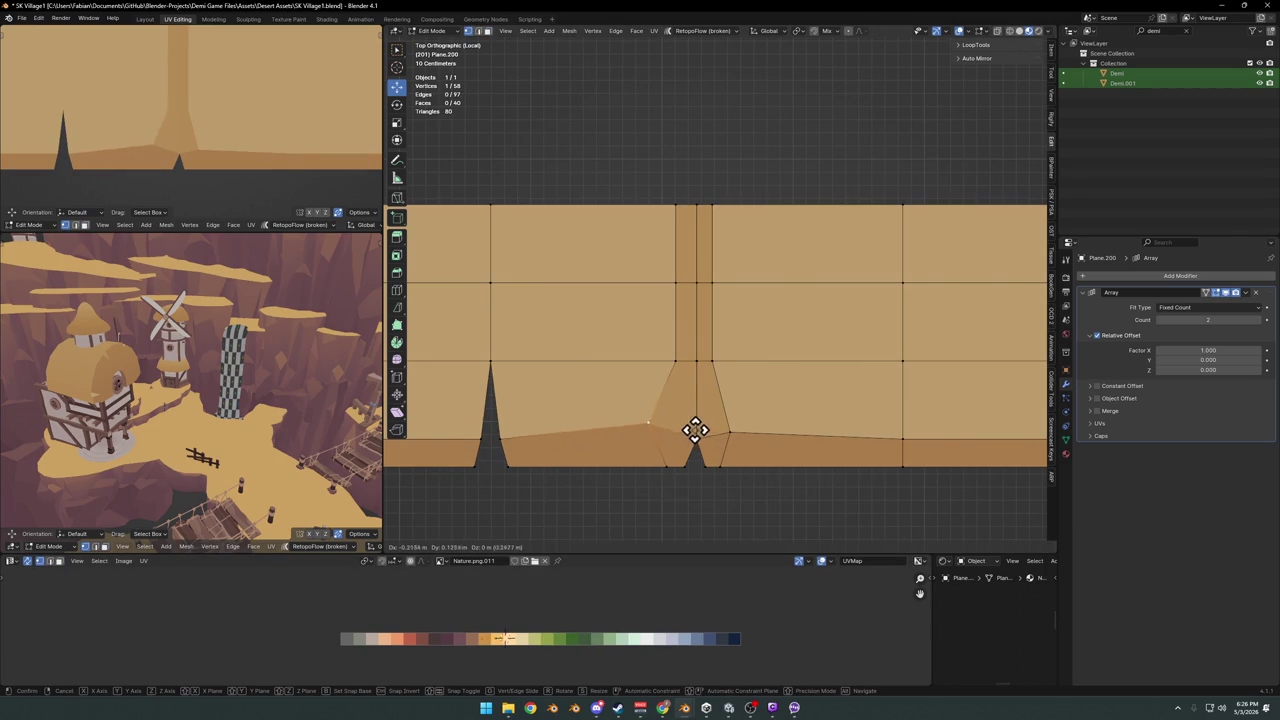
click(700, 437)
click(700, 406)
click(691, 232)
ctrl+click(700, 420)
key(g)
key(x)
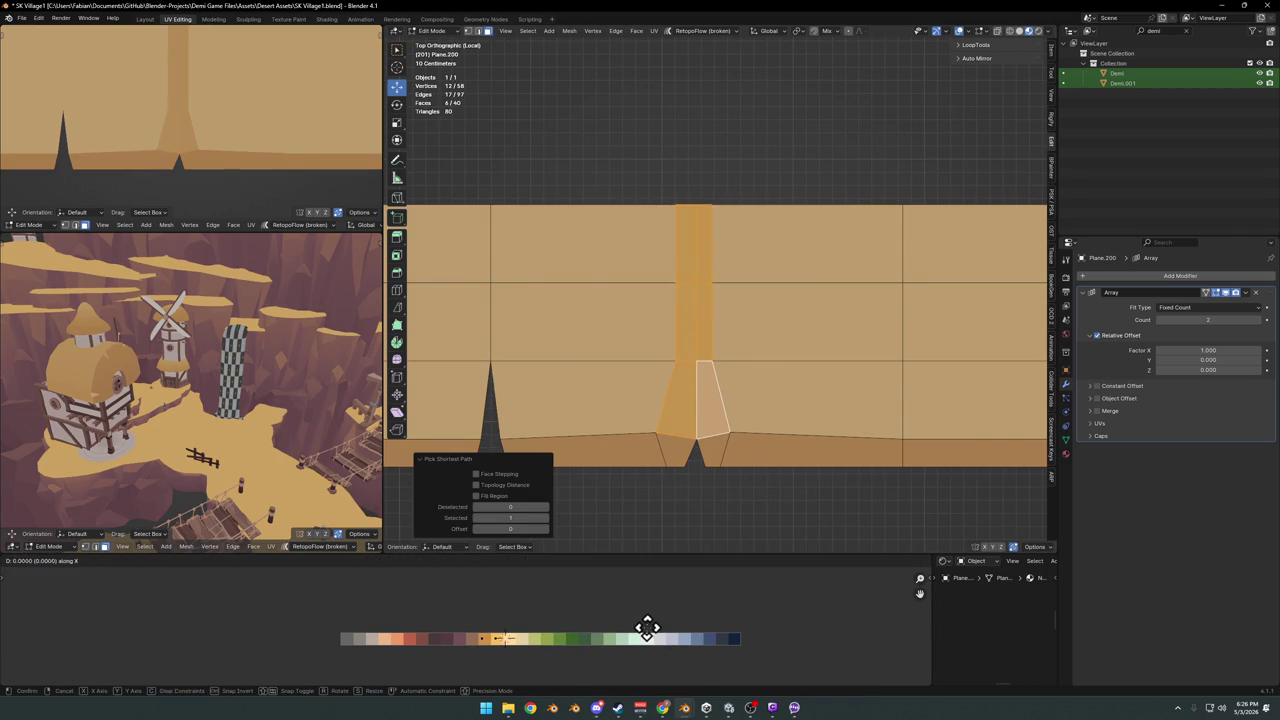
click(639, 626)
Nudge the crack's corner and edge points to taper it, then save the file
key(alt+a)
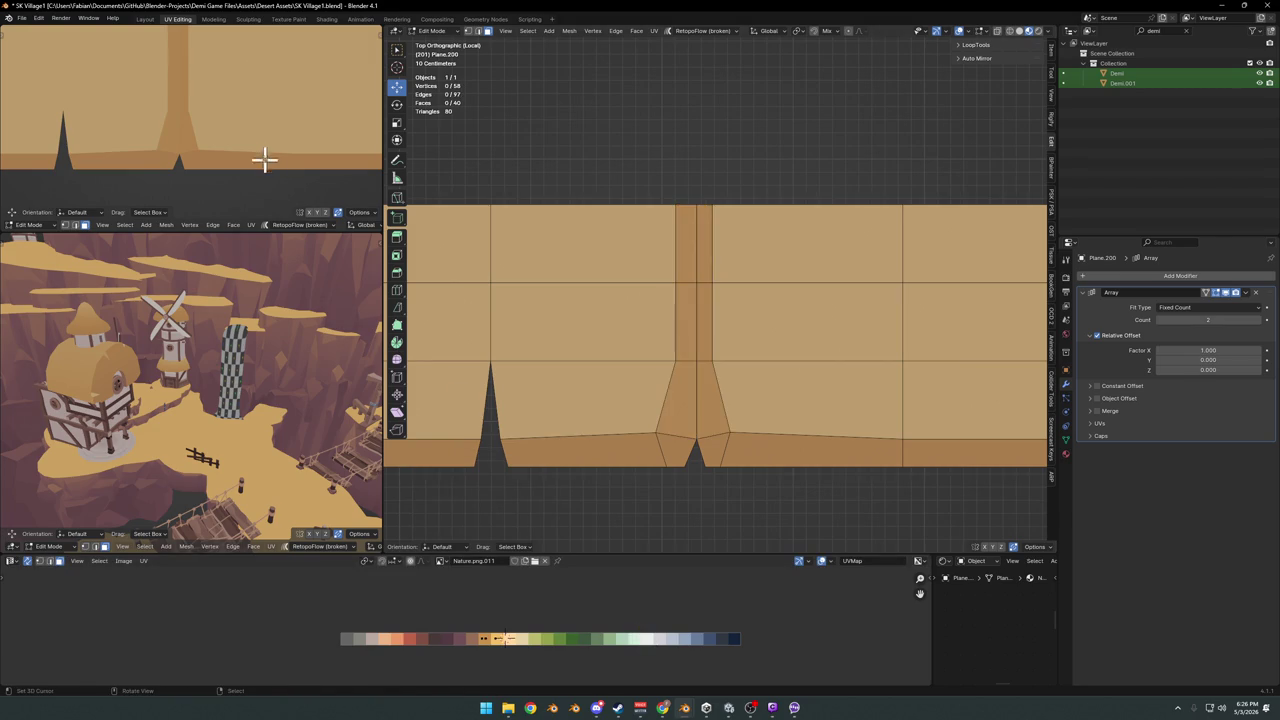
drag(751, 410, 783, 406)
key(alt+a)
mouse_move(707, 352)
mouse_down()
mouse_move(737, 351)
mouse_move(697, 360)
mouse_up()
key(alt+a)
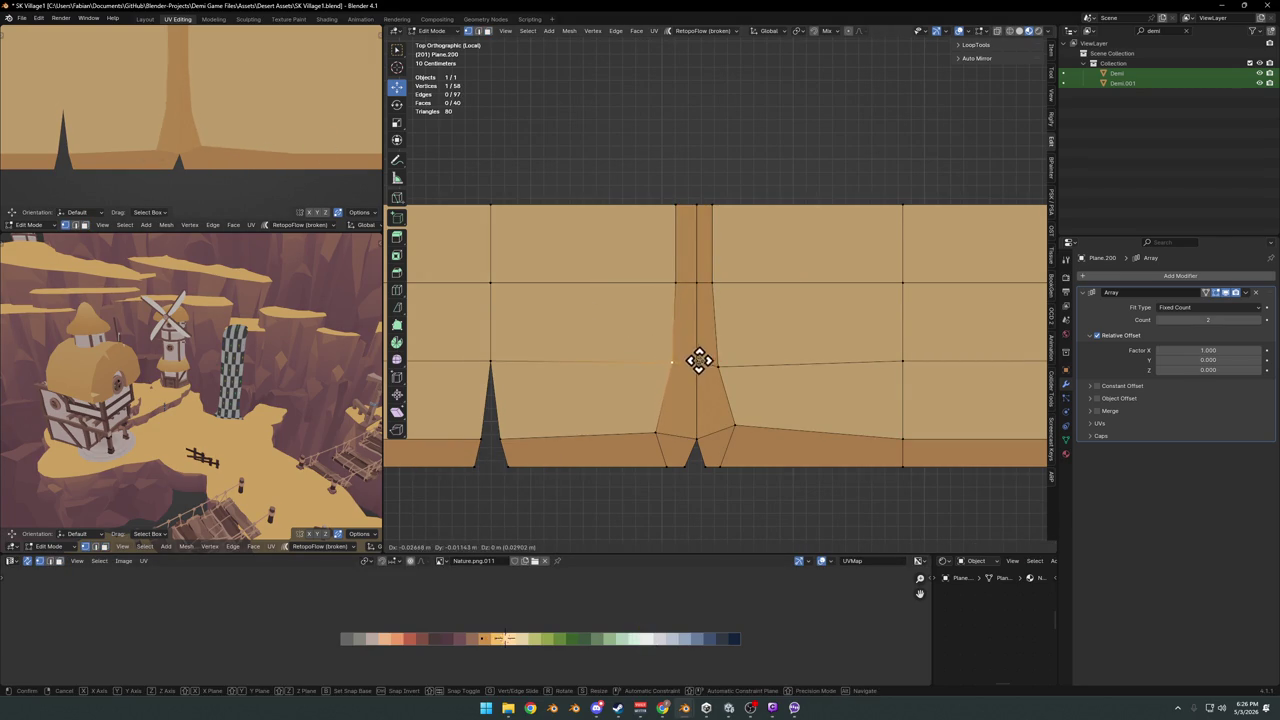
key(alt+a)
shift+middle_drag(746, 348, 757, 360)
key(ctrl+s)
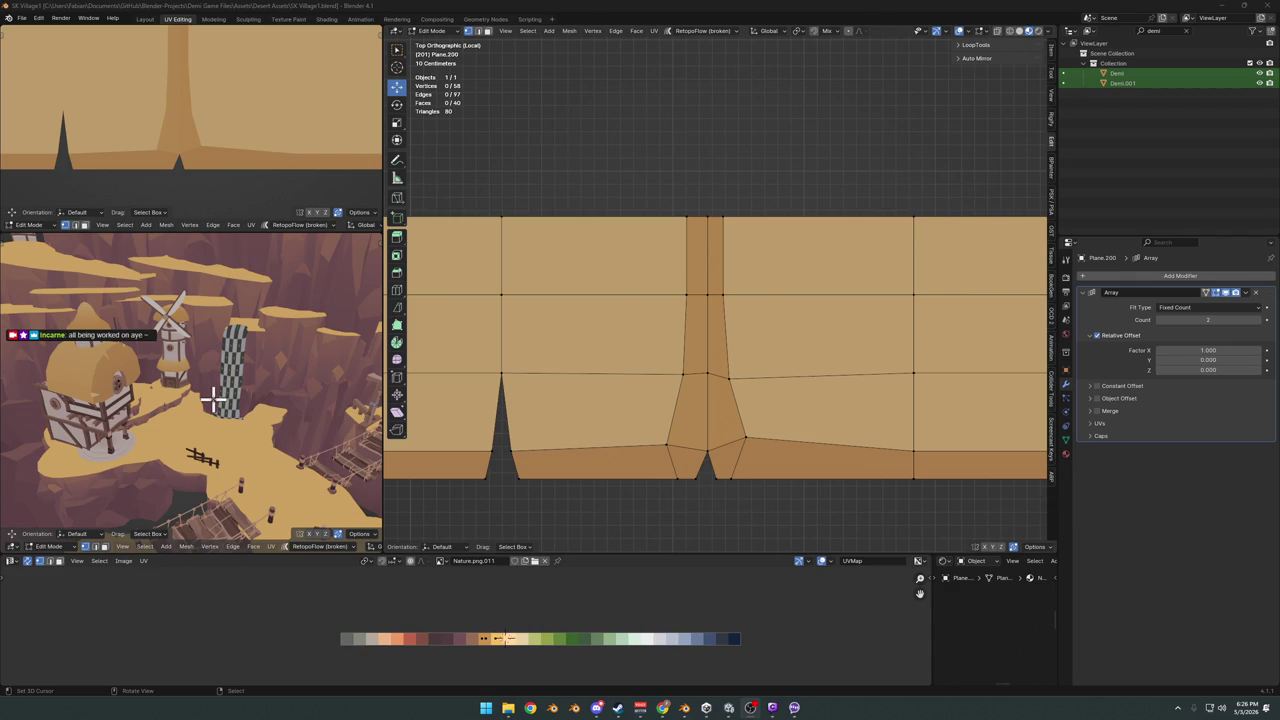
scroll(750, 408, down, 2)
shift+middle_drag(777, 431, 743, 371)
click(745, 372)
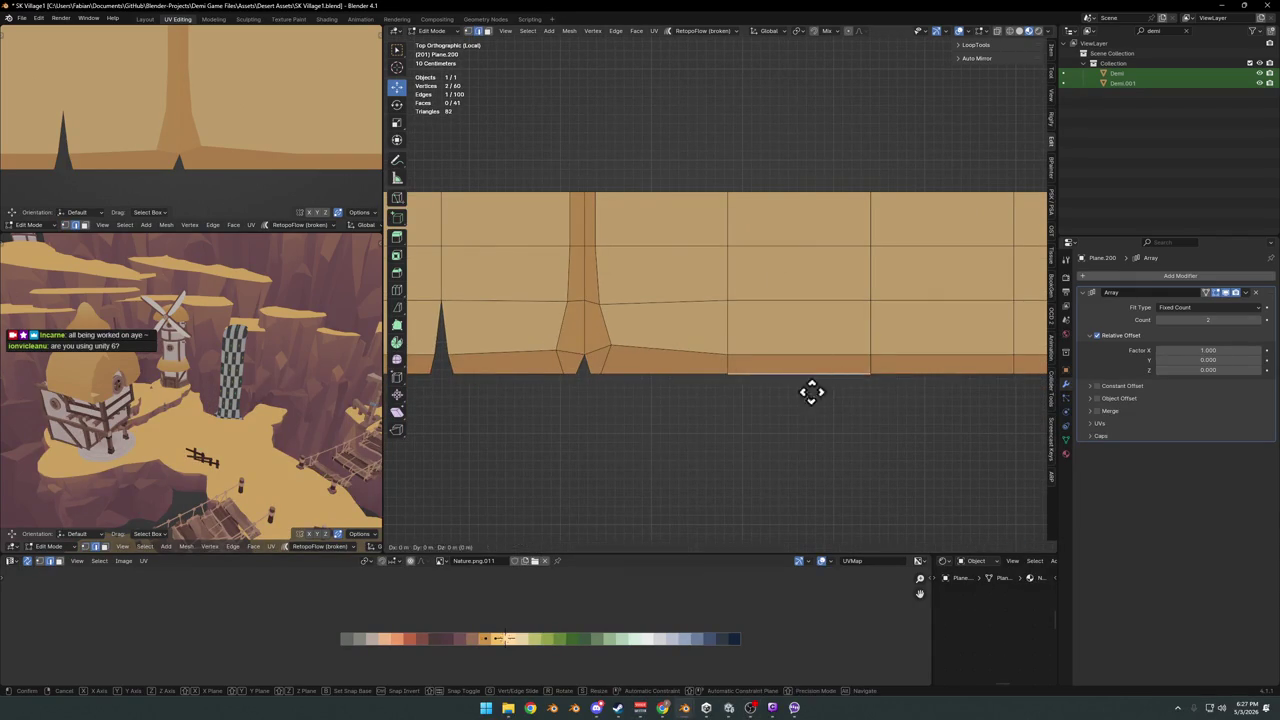
key(e)
click(820, 400)
click(744, 362)
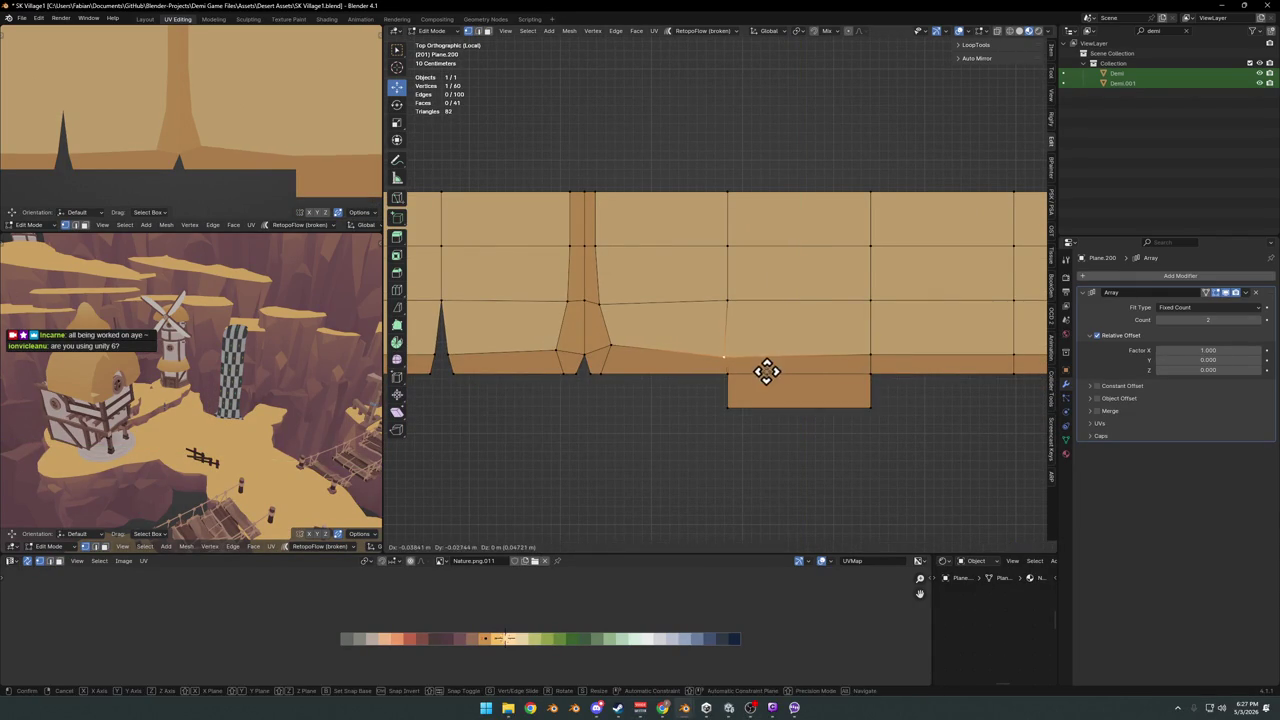
key(g)
click(754, 374)
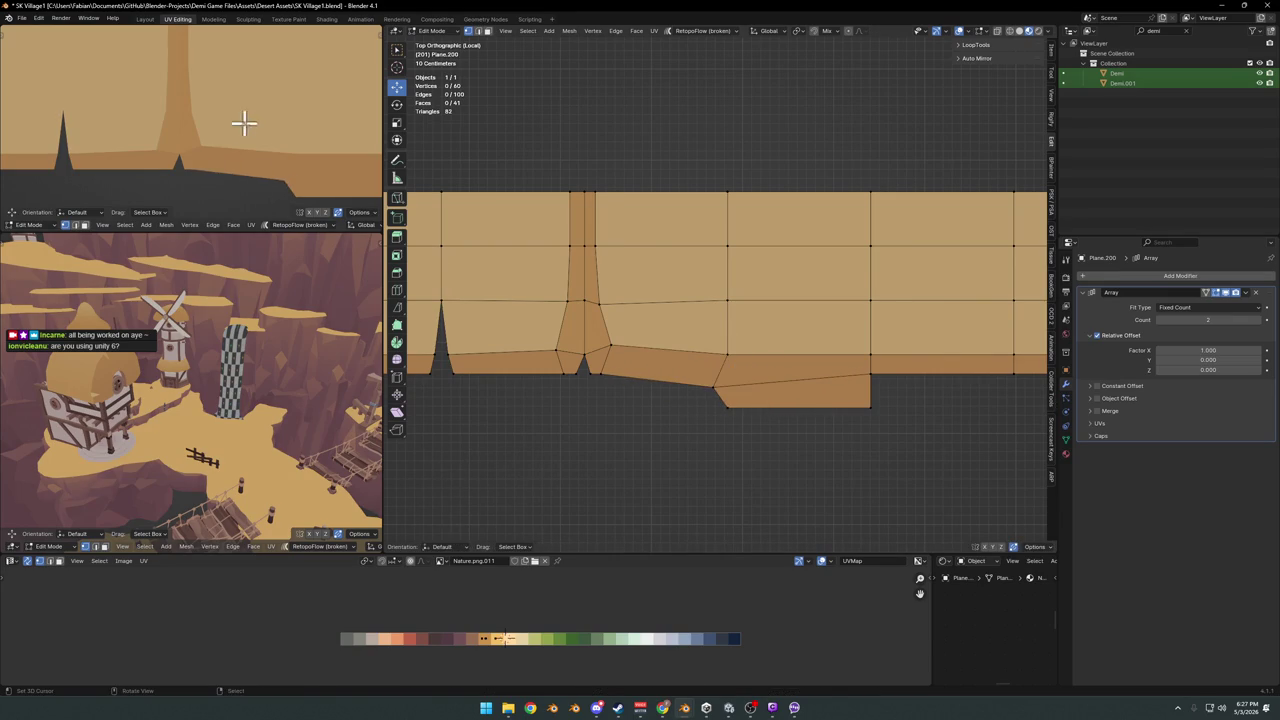
scroll(281, 173, down, 2)
click(868, 372)
drag(872, 372, 879, 385)
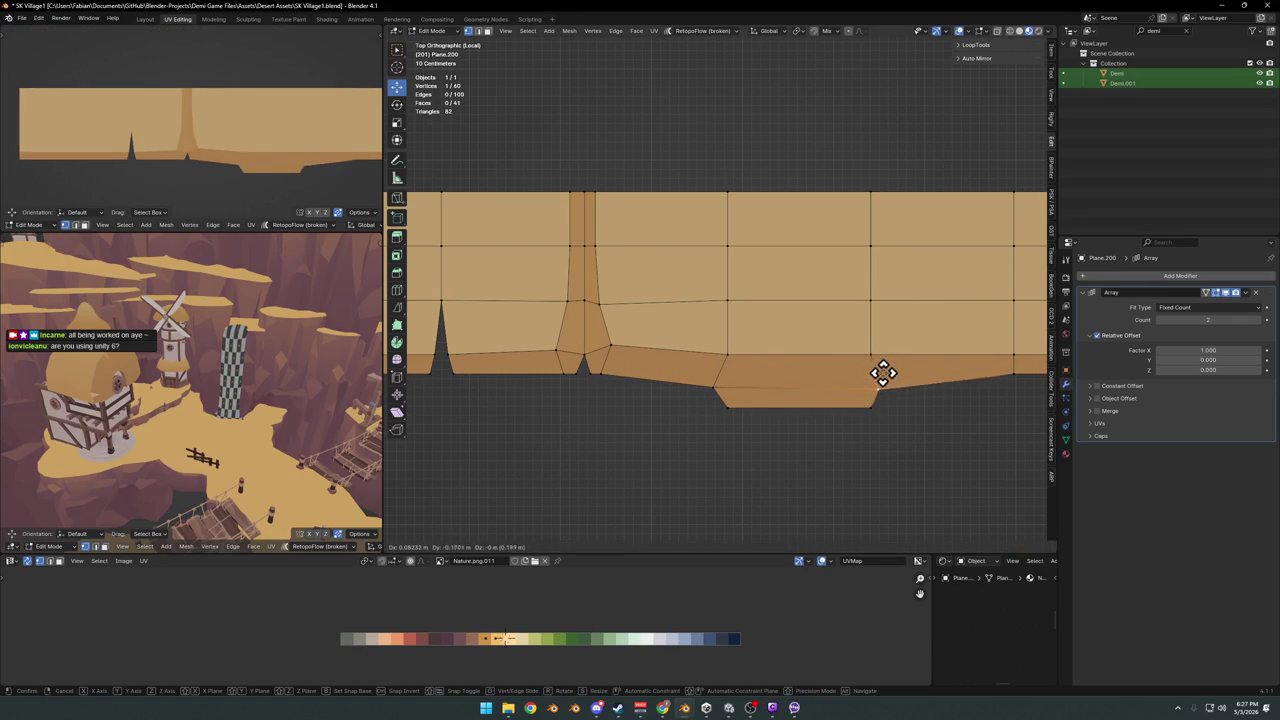
shift+click(744, 381)
key(ctrl+shift+b)
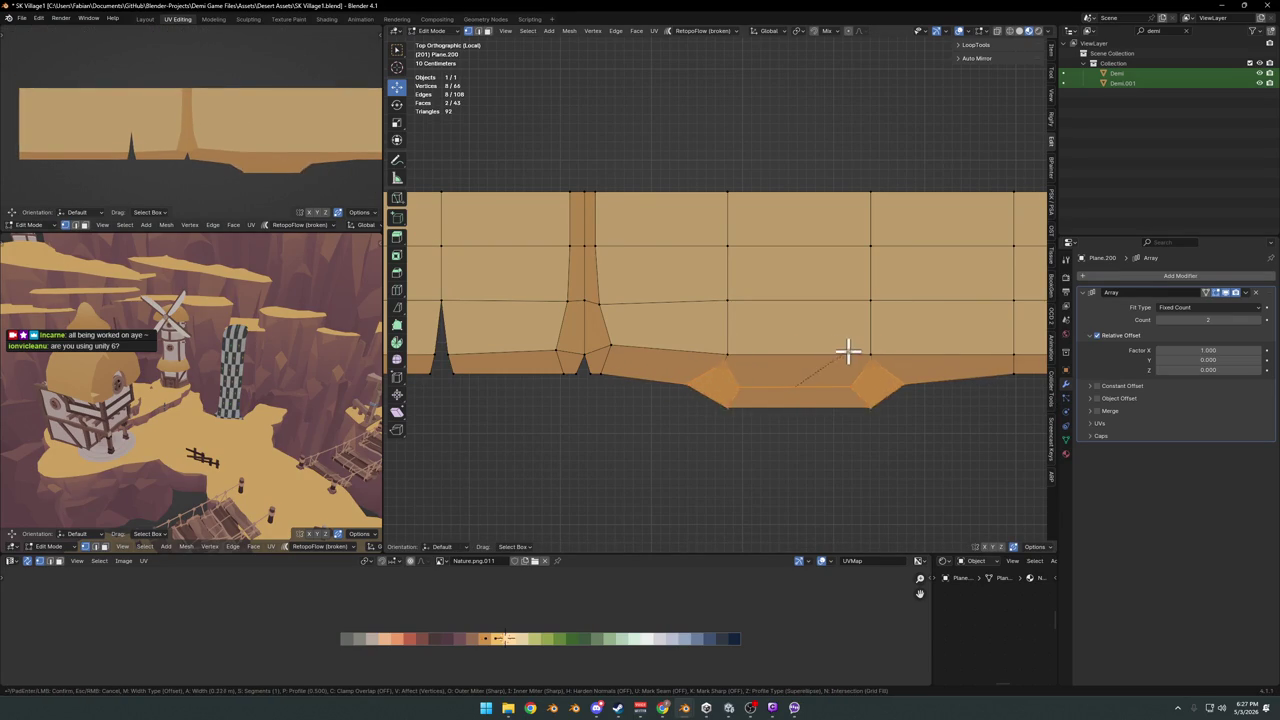
key(Escape)
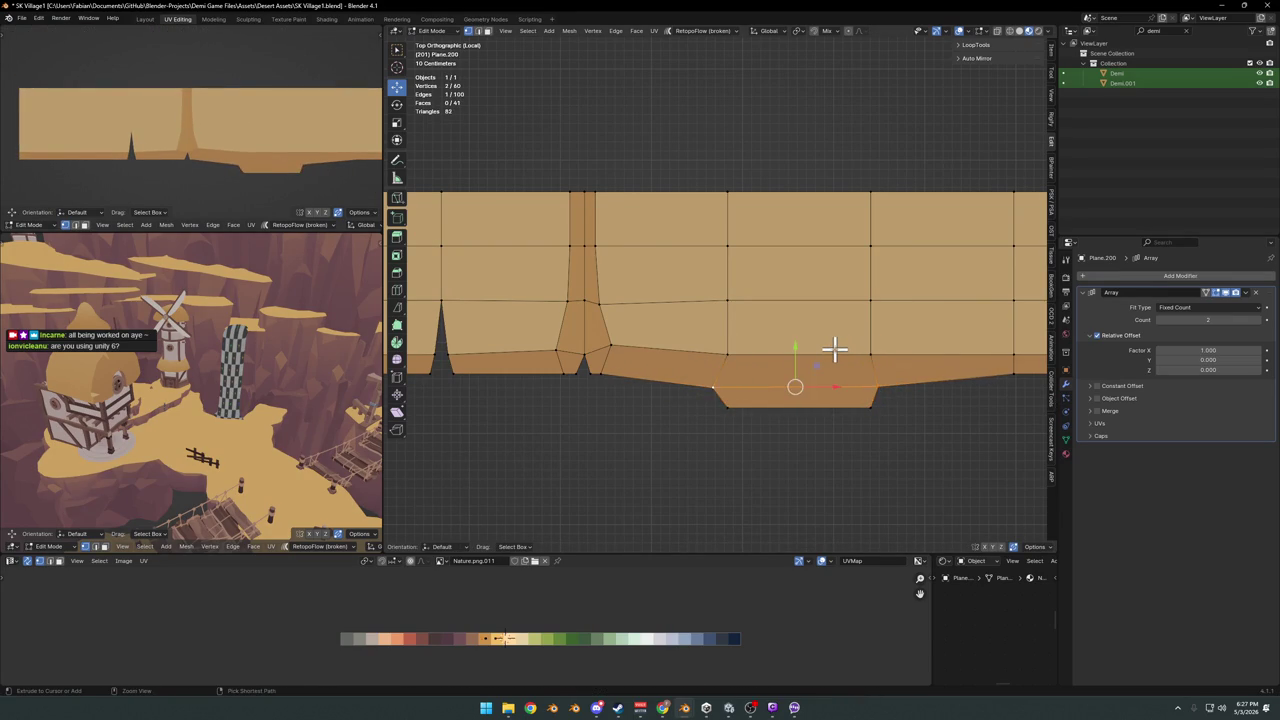
key(ctrl+z)
key(ctrl+z)
key(ctrl+z)
key(ctrl+z)
key(ctrl+z)
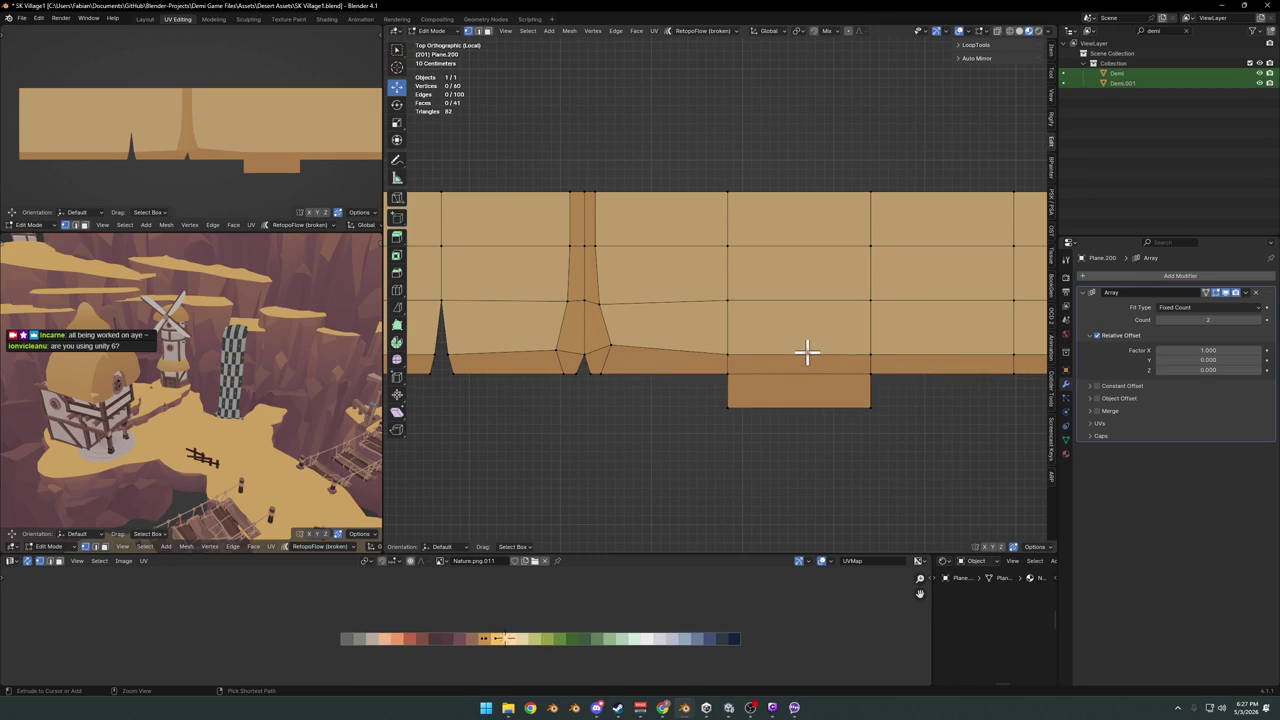
key(ctrl+z)
scroll(188, 152, down, 4)
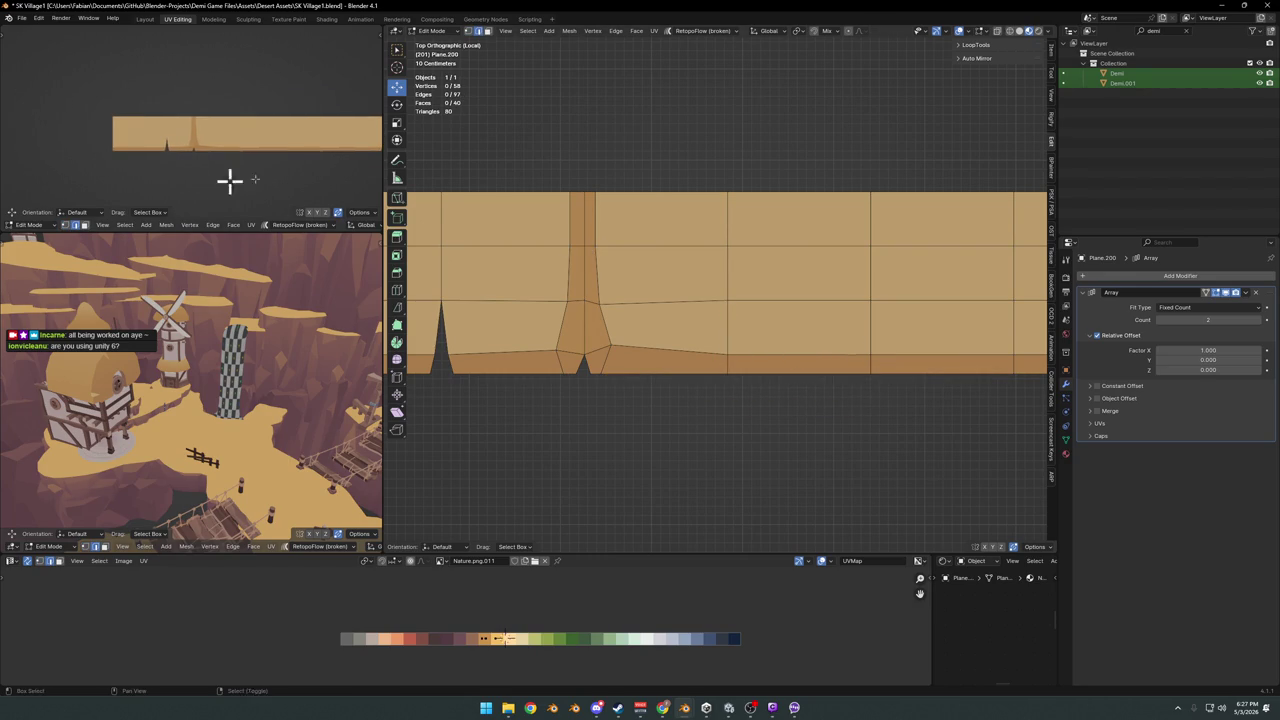
scroll(666, 274, up, 2)
key(ctrl+r)
click(690, 265)
right_click(686, 263)
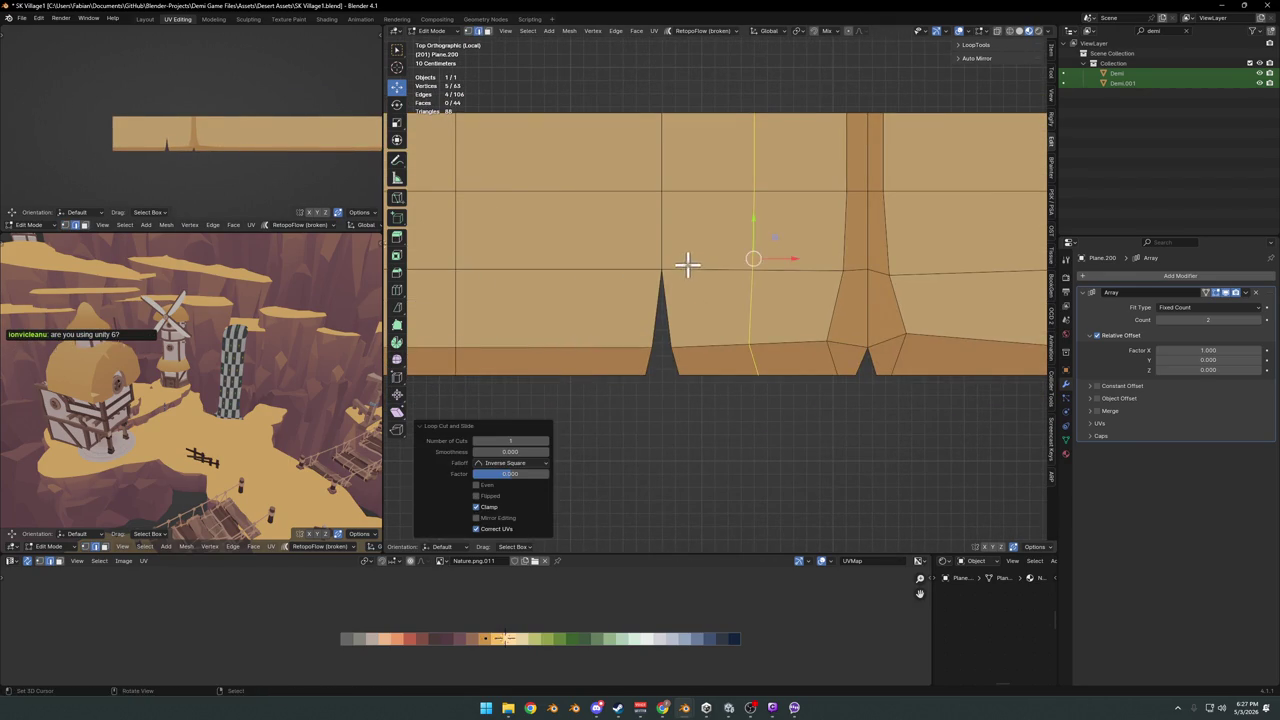
Slide the new edge loop into place and add another vertical loop cut beside the left spike
key(g)
key(g)
click(697, 262)
key(ctrl+r)
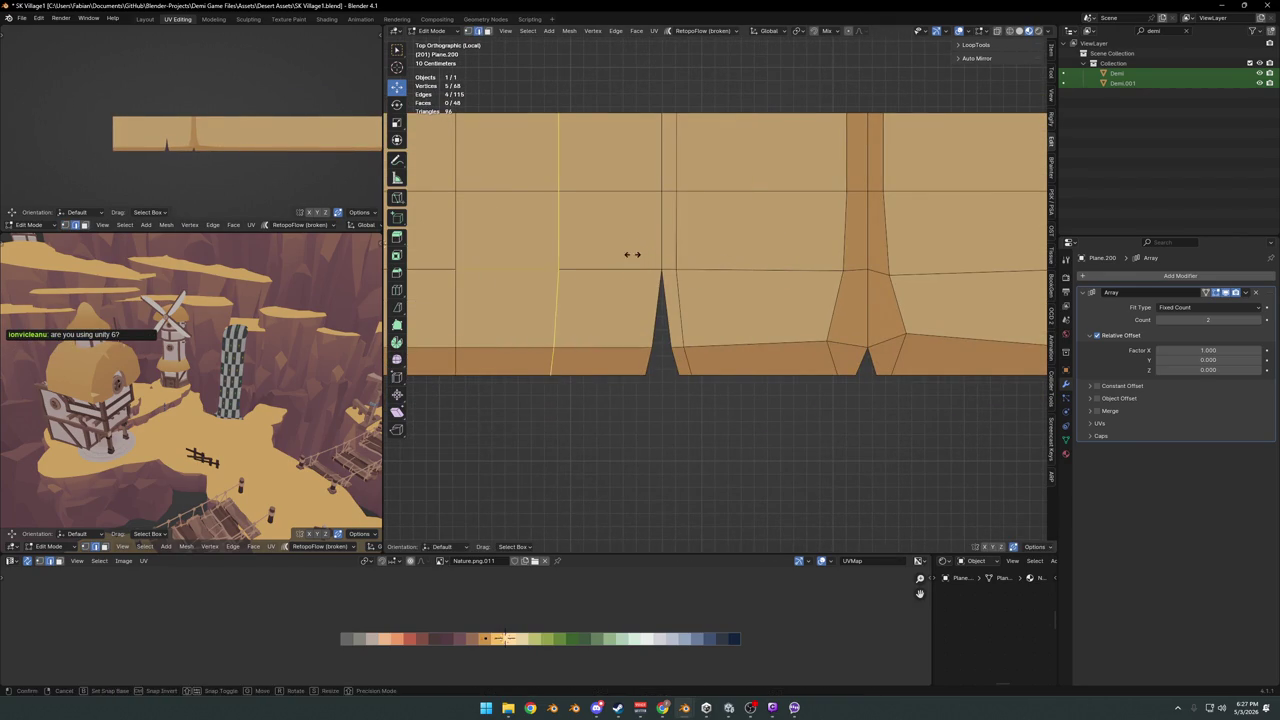
click(636, 256)
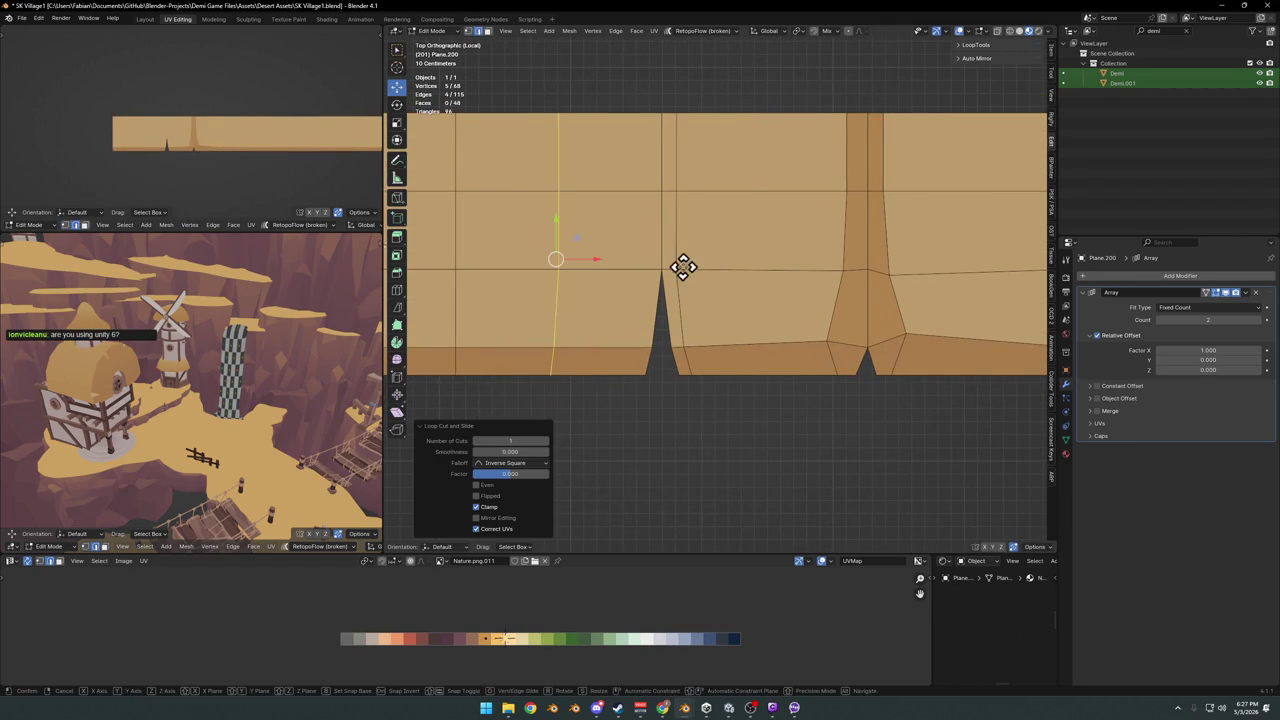
click(766, 271)
Give the face column above the left spike a darker palette shade by shifting its UVs horizontally
key(alt+a)
click(659, 305)
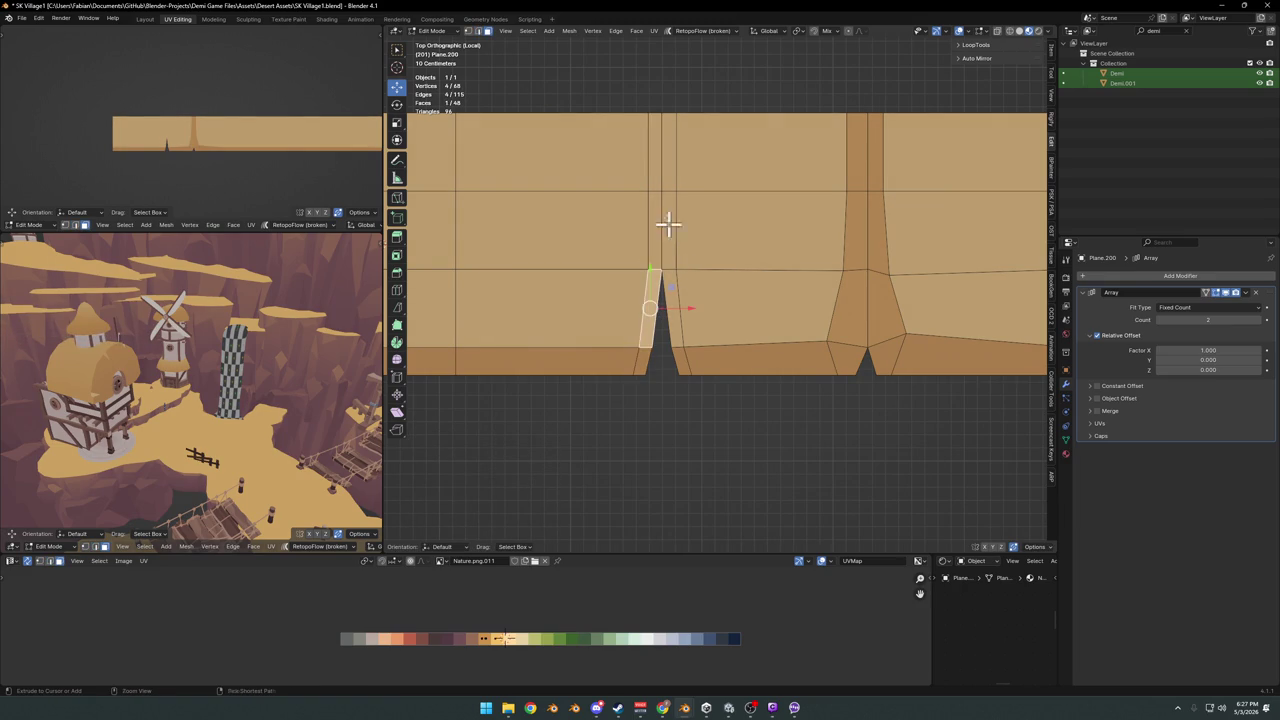
ctrl+click(672, 160)
ctrl+click(674, 329)
key(g)
key(x)
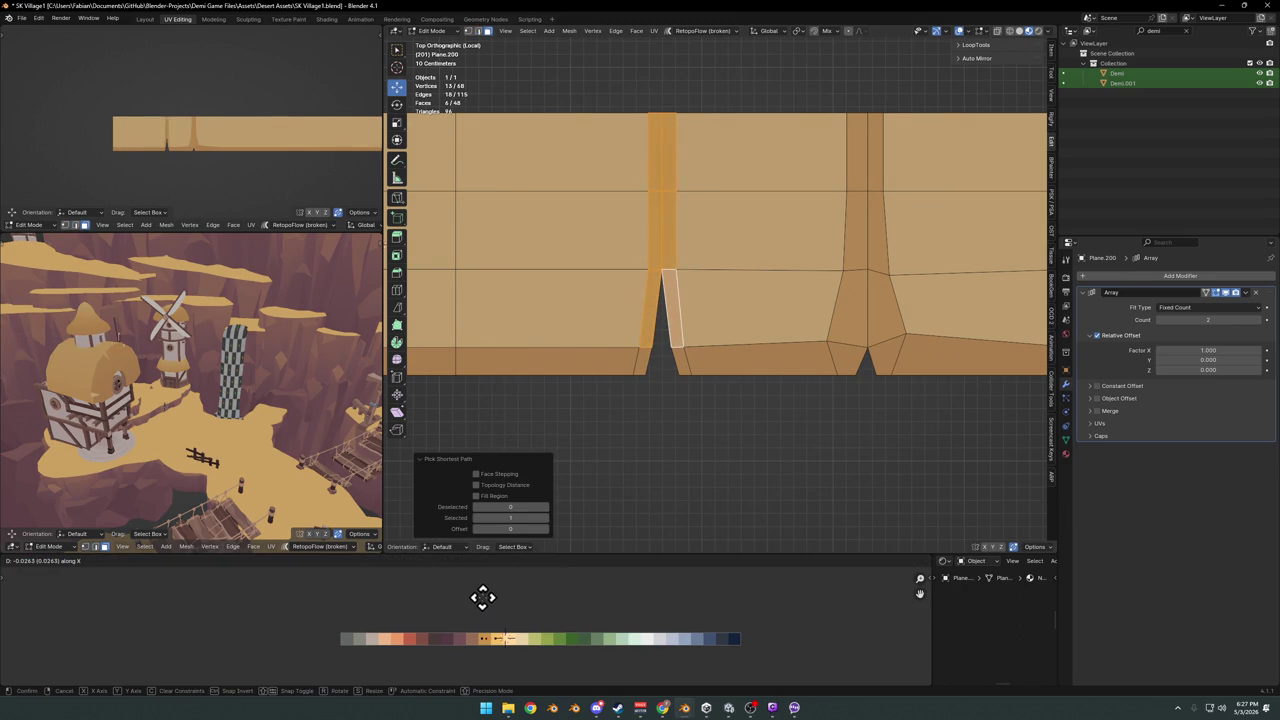
click(483, 598)
scroll(129, 194, up, 3)
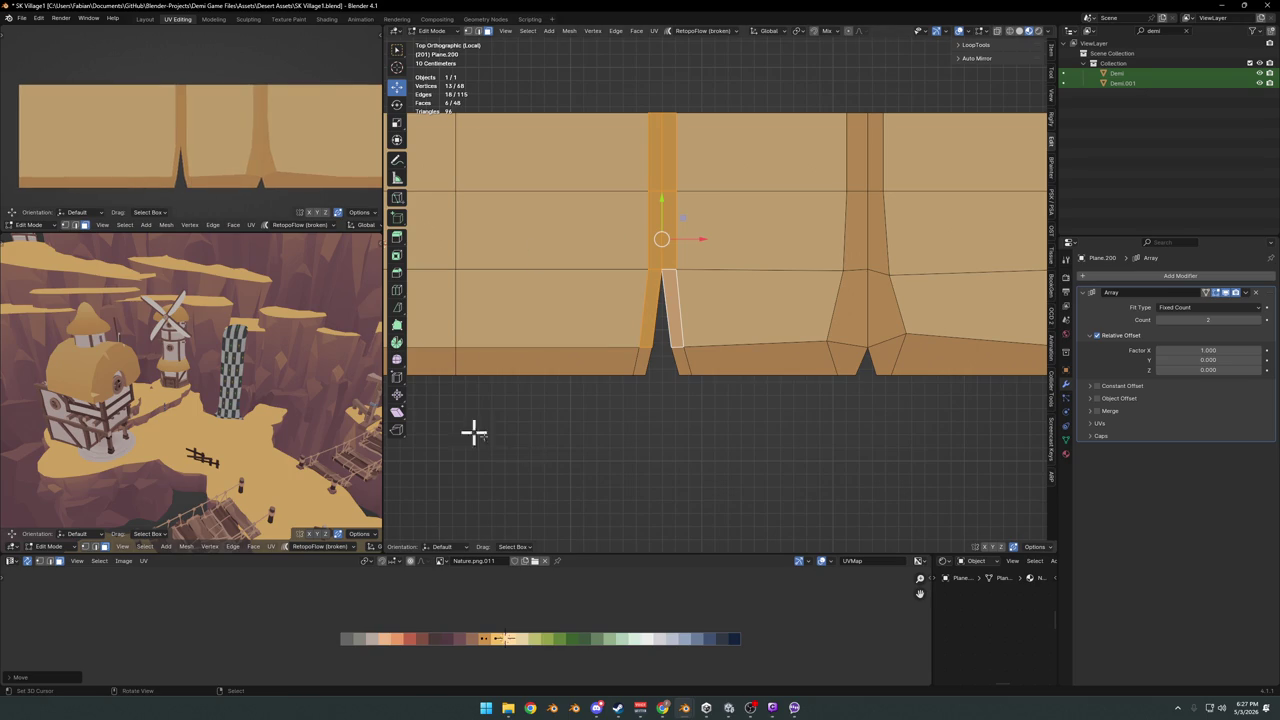
Move vertices on both sides of the left spike to taper it into a narrow crack
key(1)
click(636, 350)
key(g)
click(627, 320)
key(g)
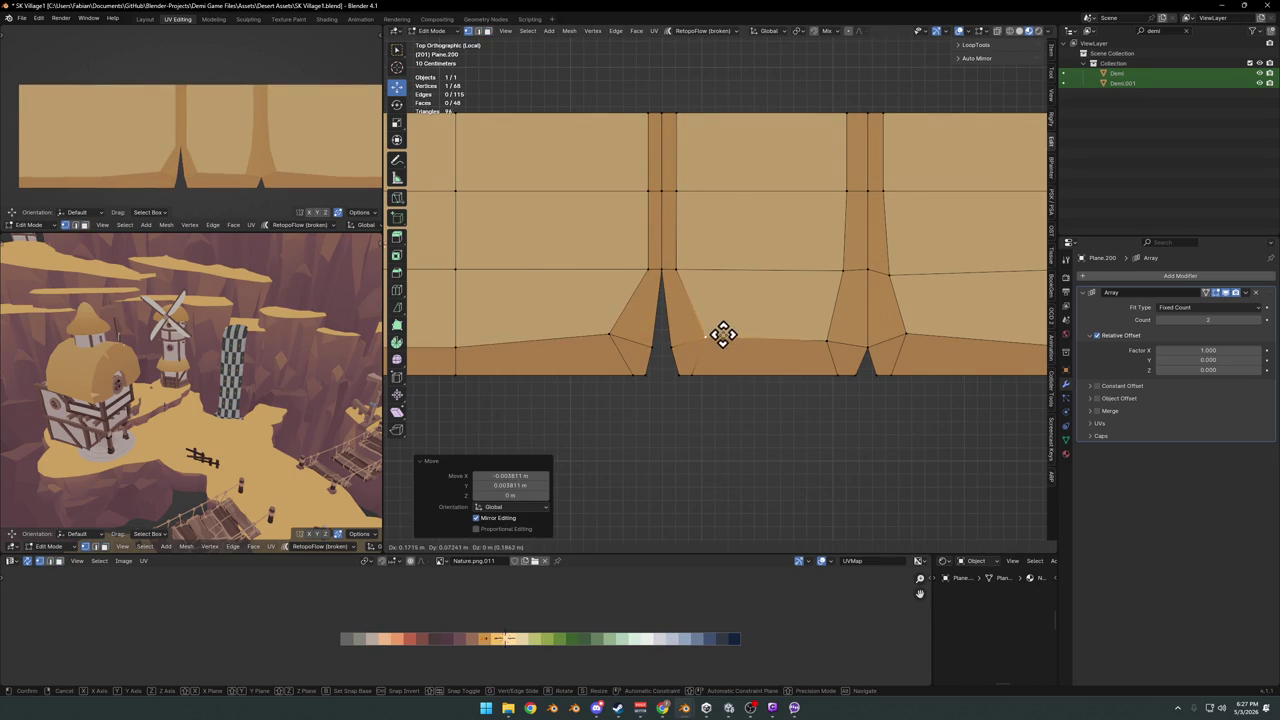
click(725, 330)
click(220, 180)
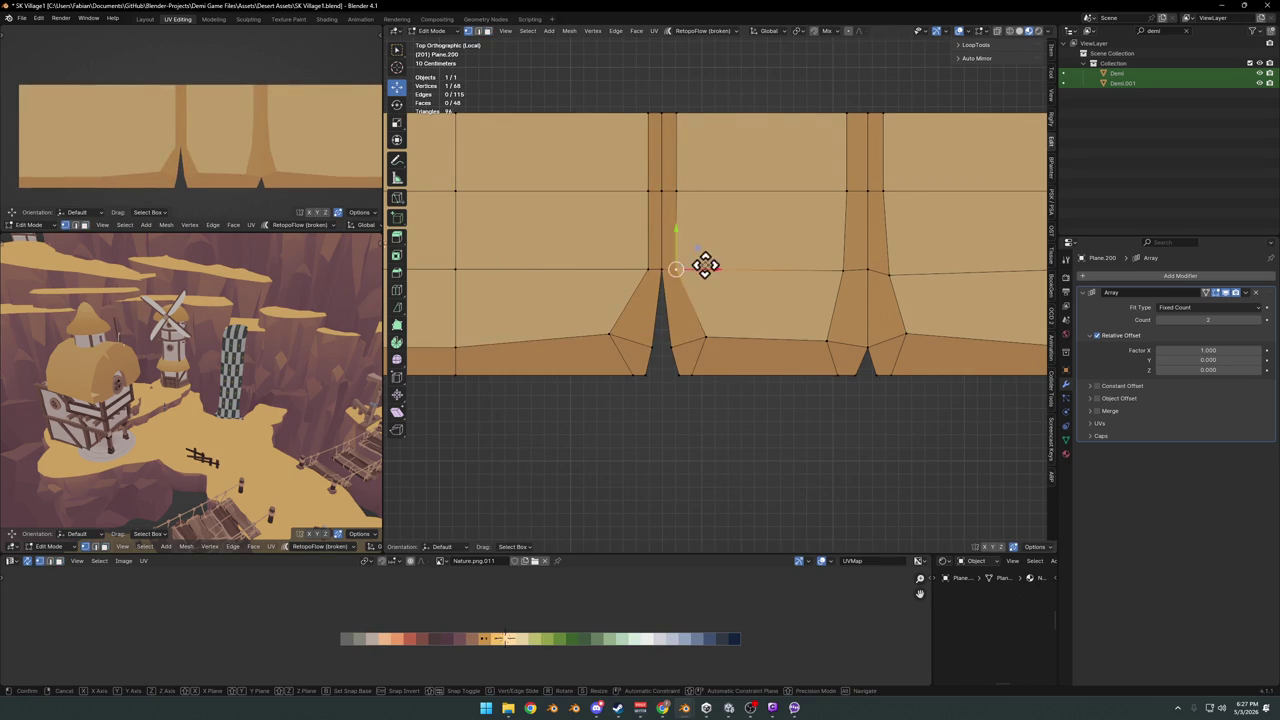
click(648, 269)
key(g)
click(674, 266)
click(560, 226)
Pull the spike tip up-left and move a point of the right crack up-left
scroll(277, 169, down, 3)
scroll(284, 170, up, 3)
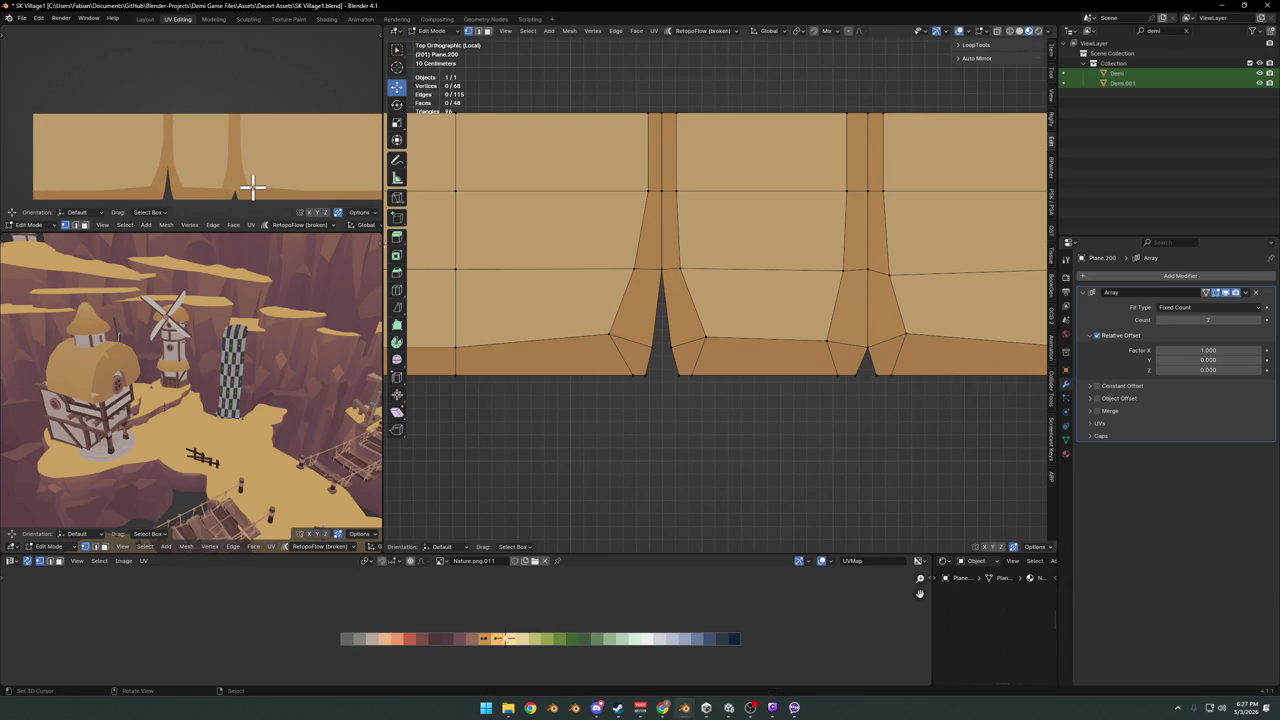
drag(657, 281, 680, 263)
click(672, 190)
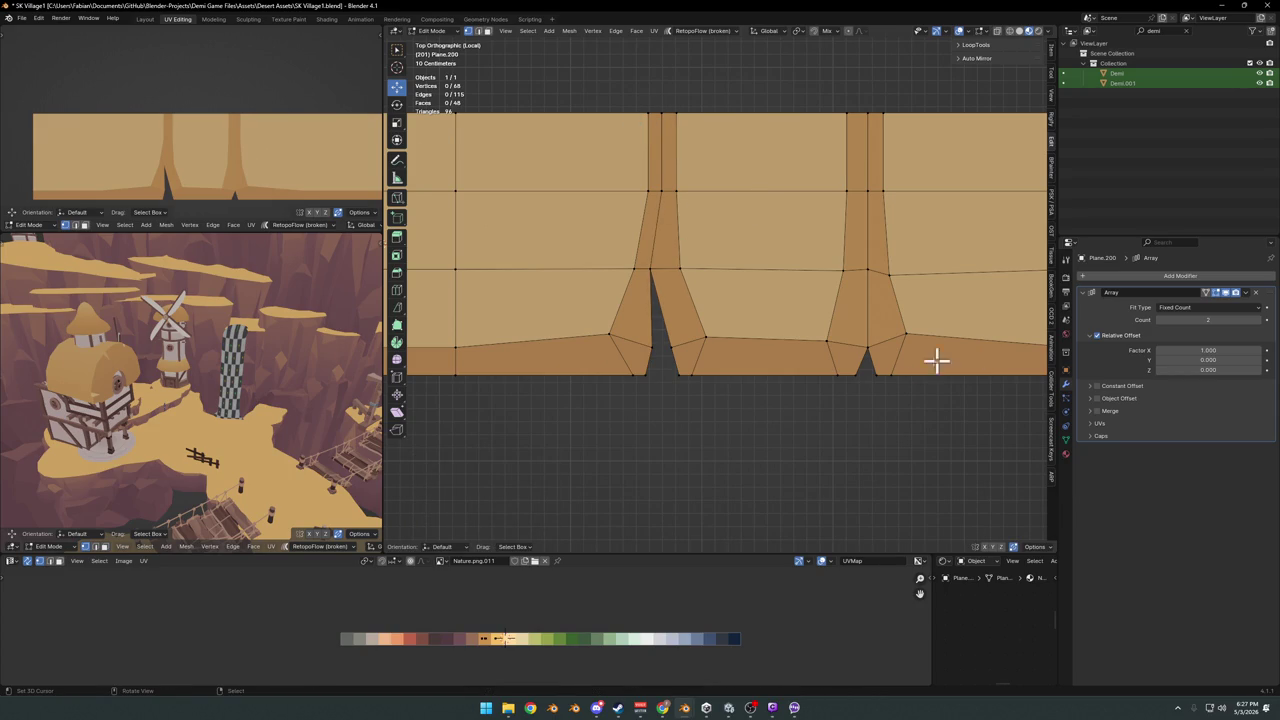
drag(868, 341, 864, 309)
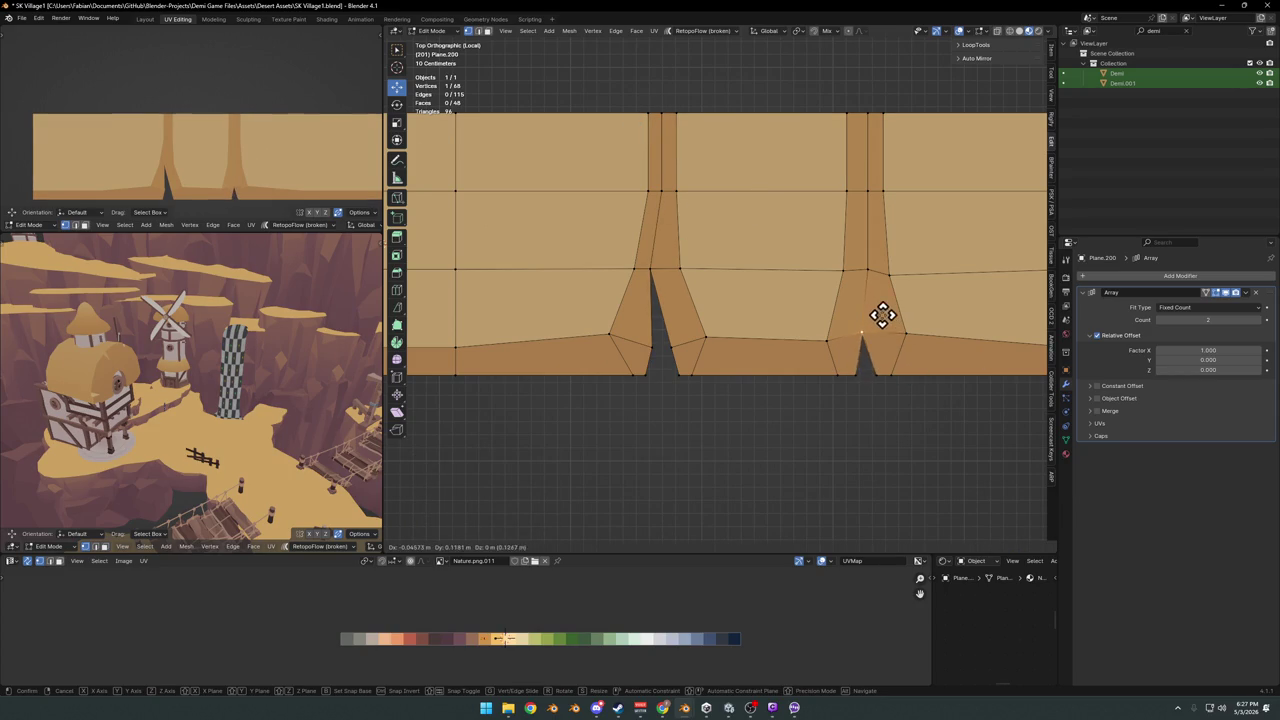
scroll(260, 171, down, 3)
scroll(250, 170, down, 2)
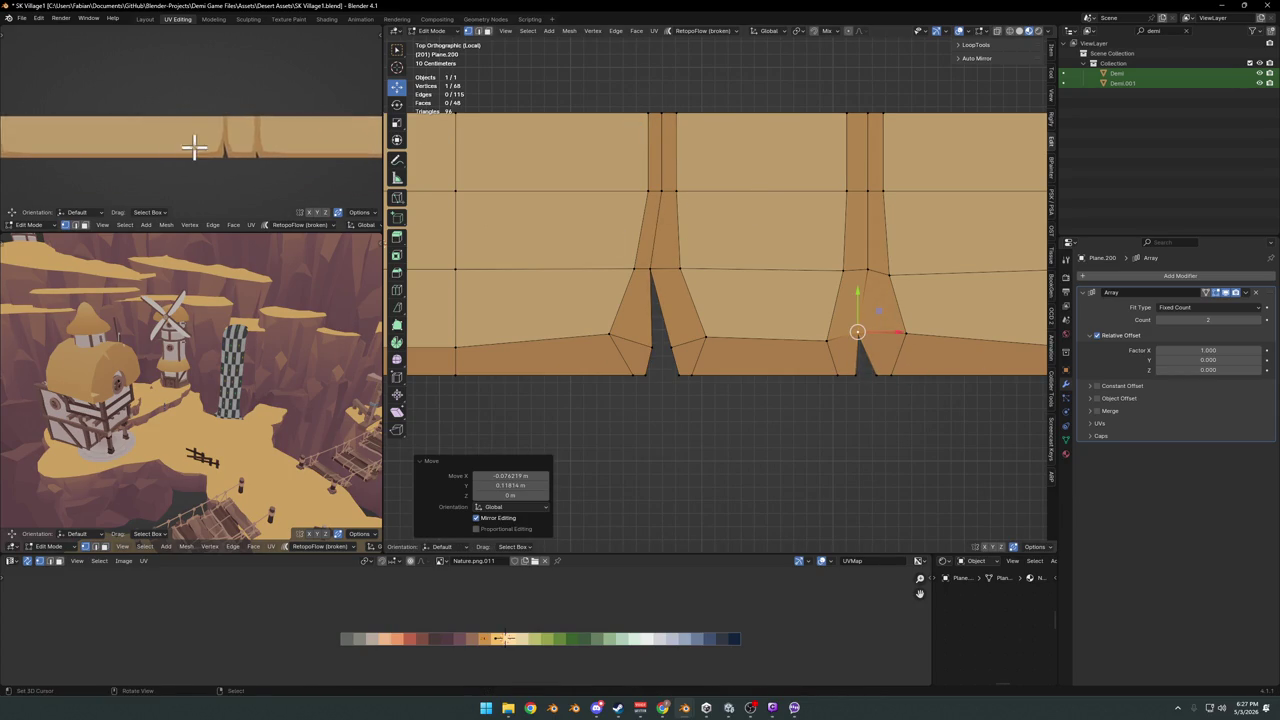
scroll(216, 175, down, 2)
scroll(226, 162, up, 2)
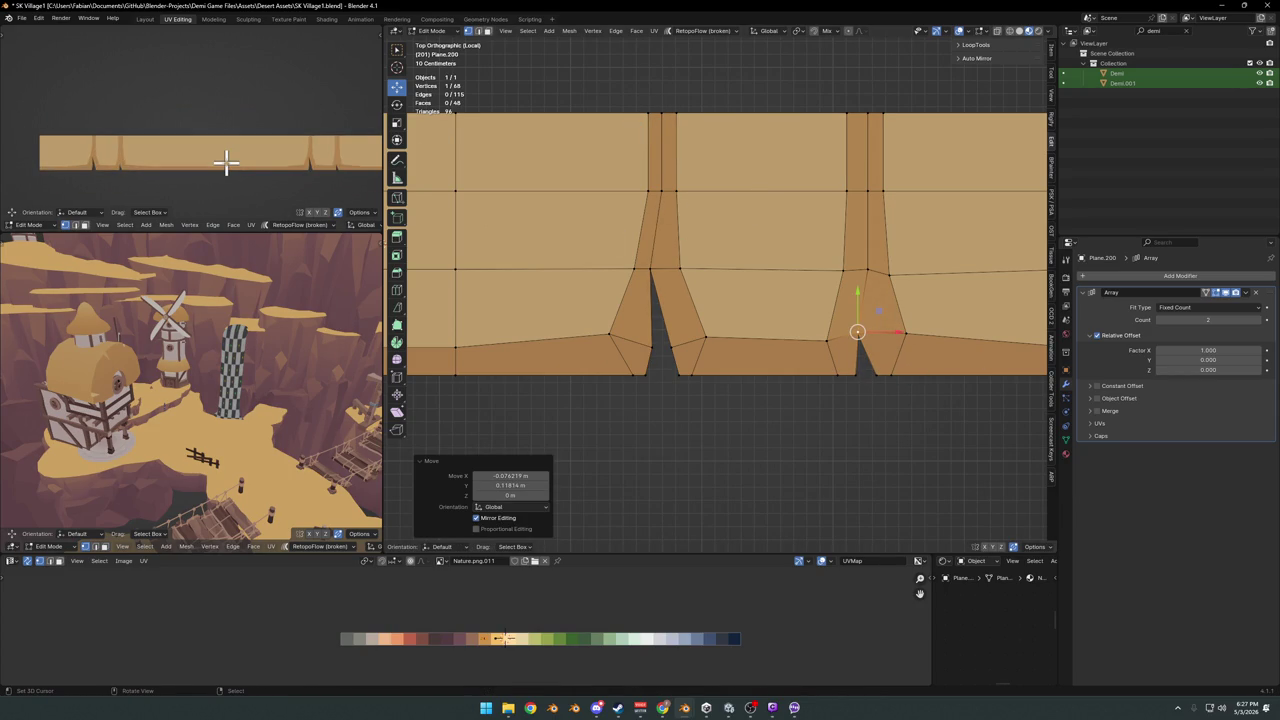
scroll(706, 303, up, 1)
key(ctrl+r)
Cut a loop through the crack column and shift the crack faces' UVs onto a darker shade
click(663, 338)
click(663, 340)
alt+click(716, 348)
key(3)
alt+click(716, 348)
alt+shift+click(663, 346)
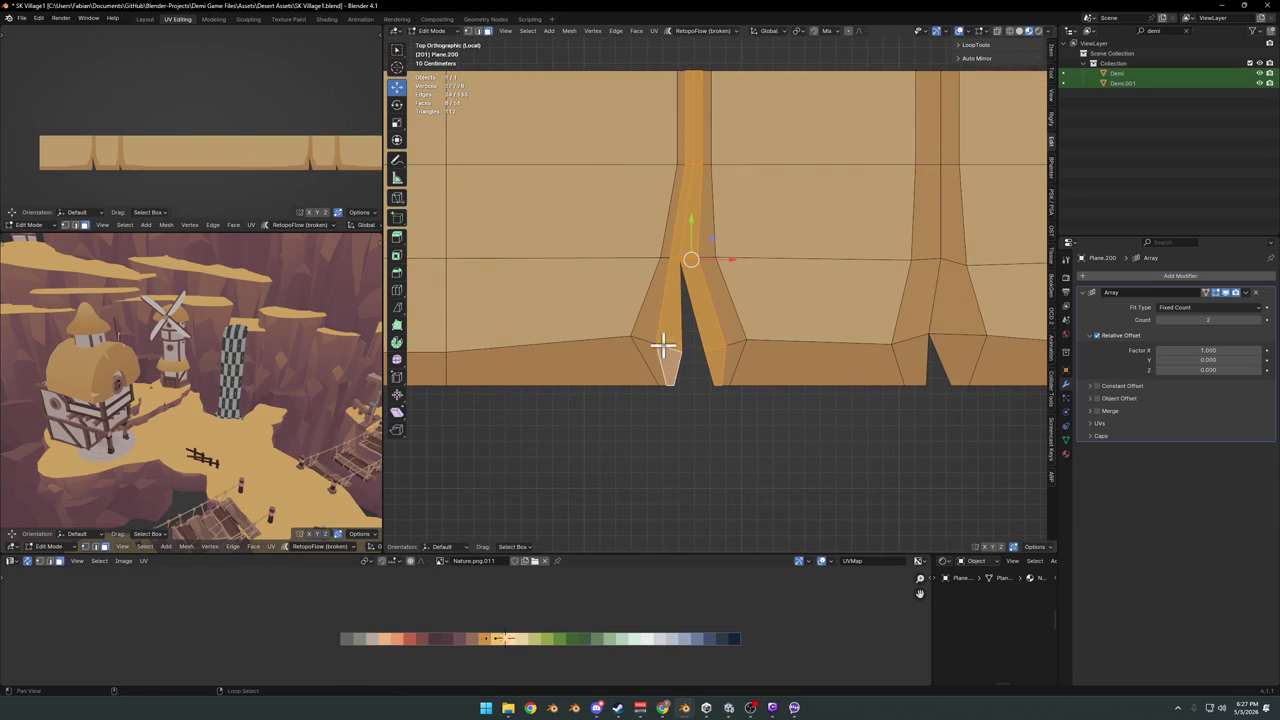
key(g)
key(x)
click(509, 611)
Add a new edge loop along the bottom border, slid close to the bottom edge
scroll(110, 170, up, 2)
scroll(106, 160, up, 1)
scroll(108, 185, up, 1)
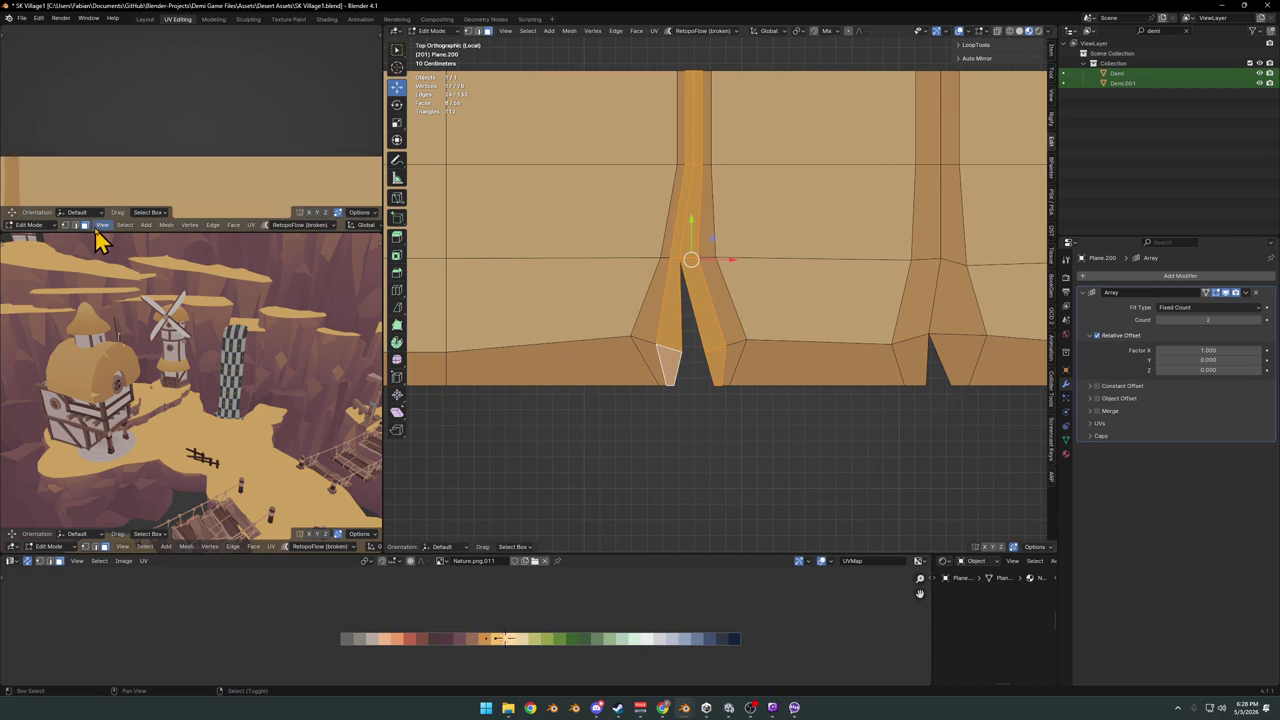
shift+middle_drag(758, 281, 720, 343)
key(alt+a)
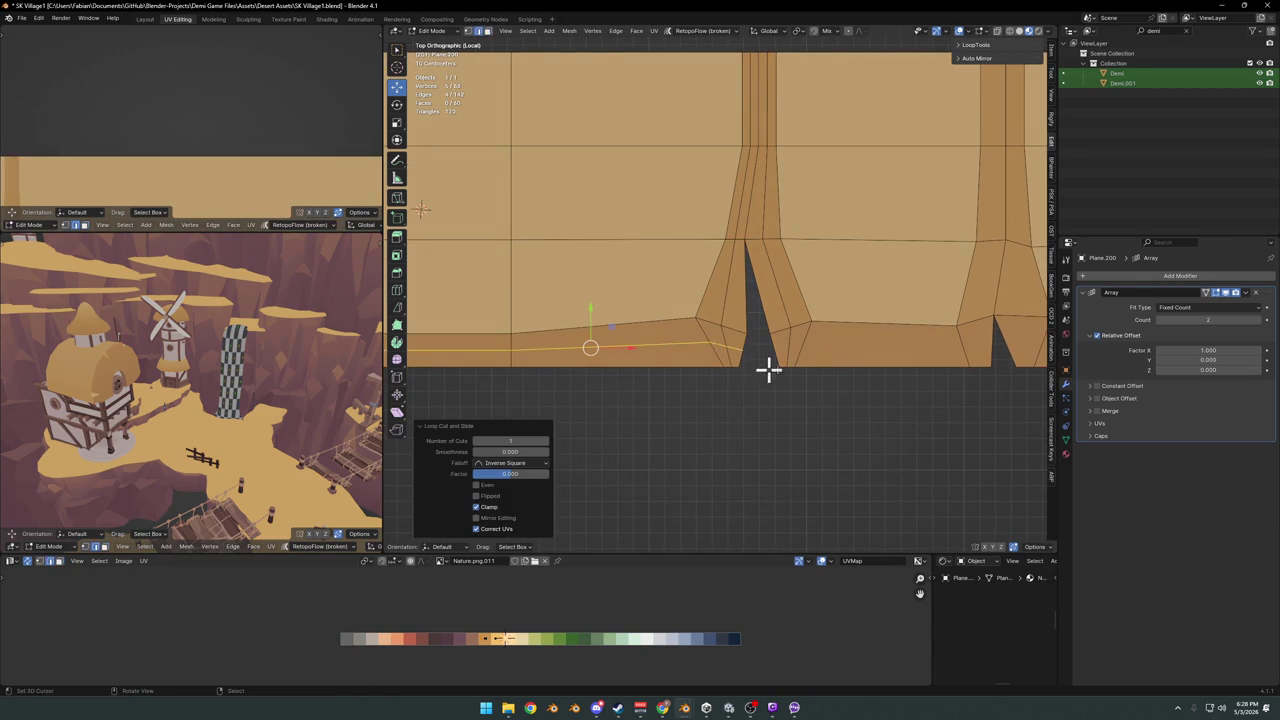
key(ctrl+r)
click(811, 350)
right_click(811, 350)
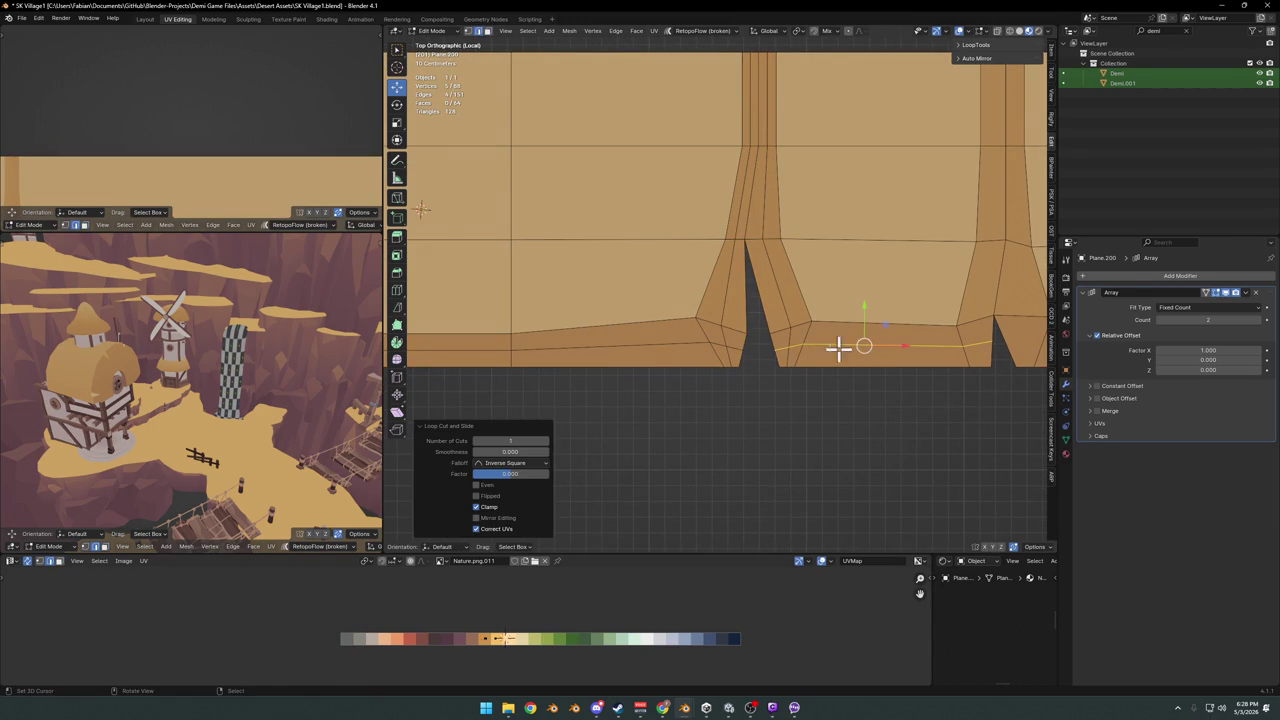
key(g)
key(g)
click(755, 347)
Shift the bottom border strip and crack pillar faces' UVs onto a darker palette shade
alt+click(703, 360)
alt+click(731, 360)
alt+click(717, 360)
alt+shift+click(795, 362)
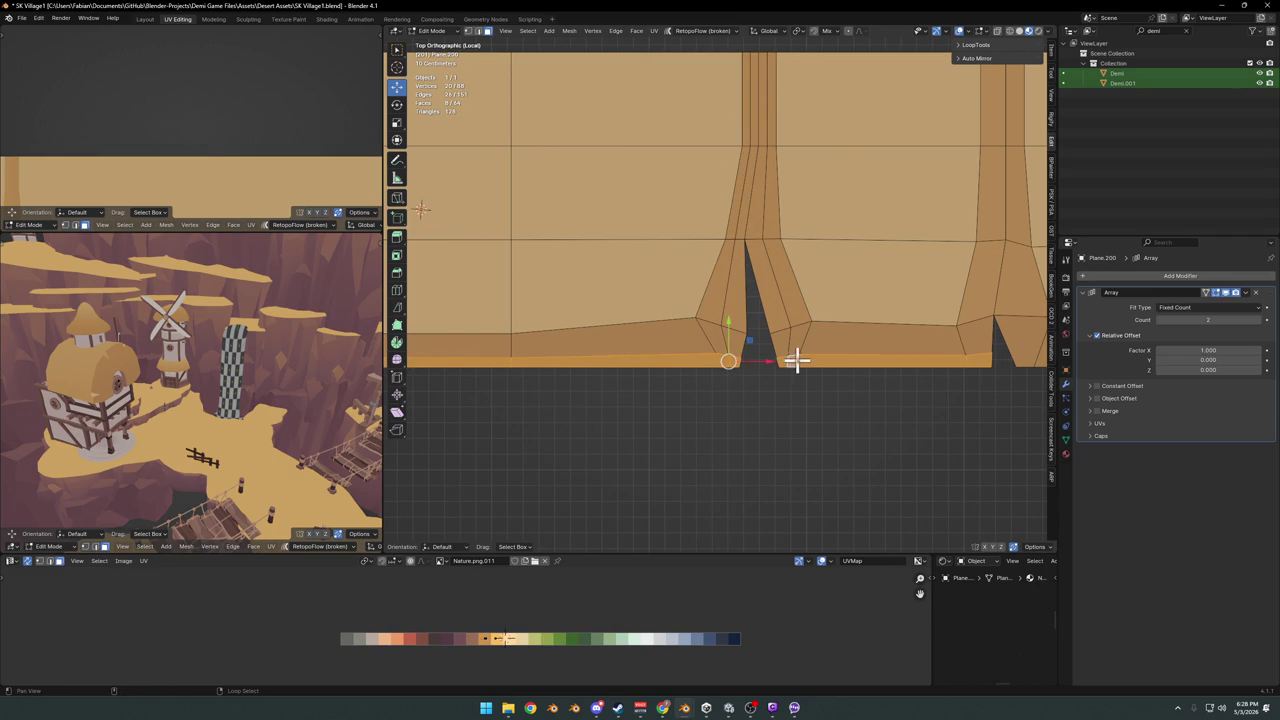
alt+shift+click(752, 335)
alt+shift+click(776, 330)
key(g)
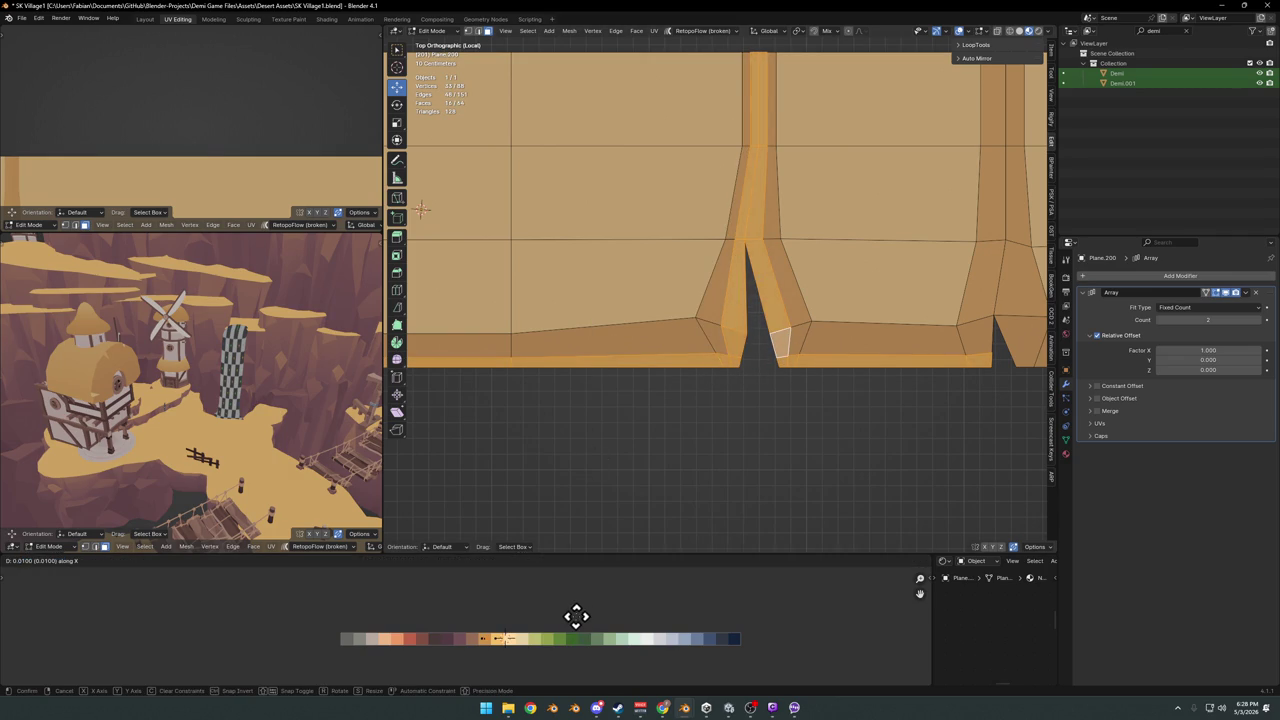
click(583, 628)
Scale down the border faces' UVs on the palette
key(KP_Decimal)
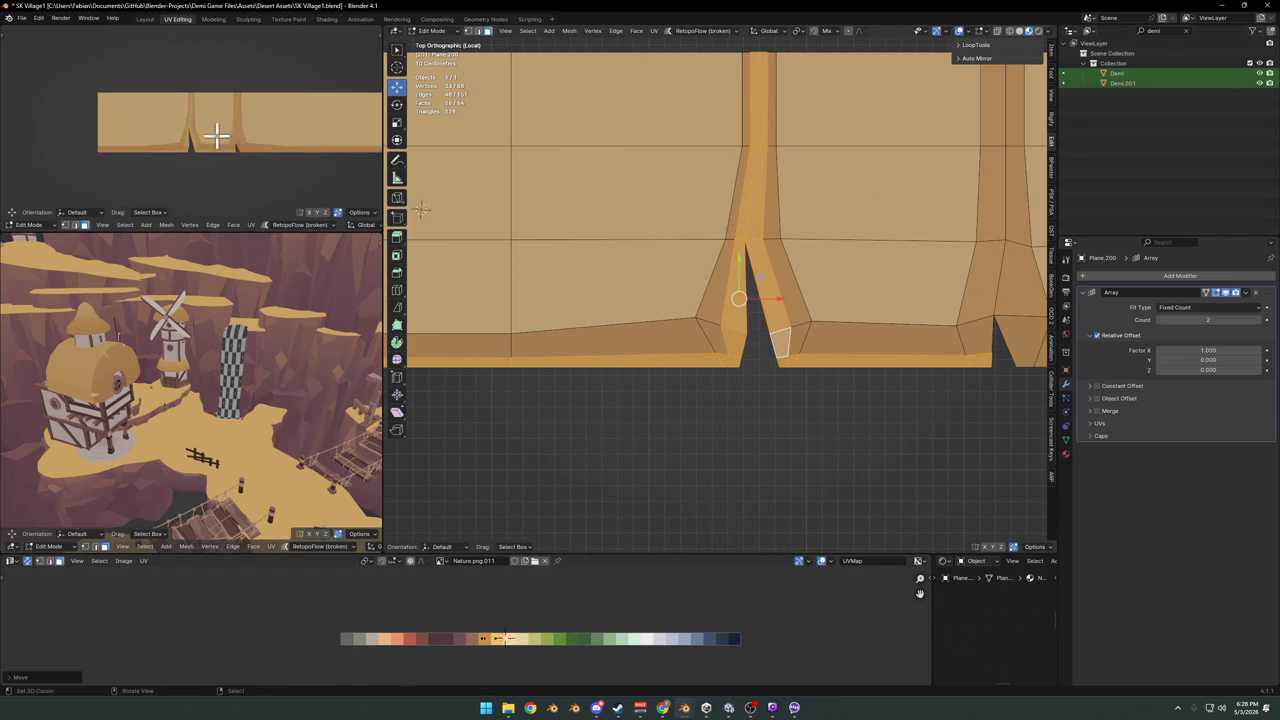
scroll(214, 134, up, 3)
scroll(234, 143, up, 1)
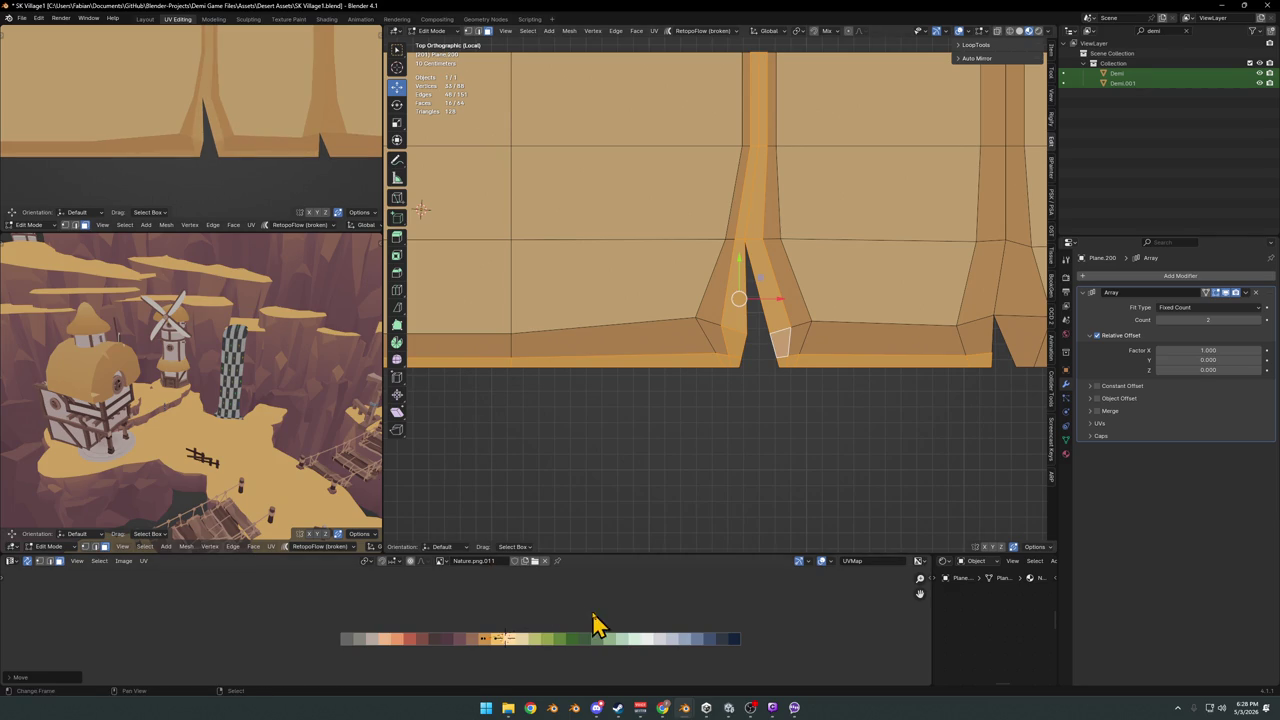
key(s)
click(507, 640)
Move two vertices beside the left notch to widen it into a broader V-shaped gap
scroll(199, 57, down, 2)
scroll(257, 157, up, 1)
scroll(277, 130, down, 2)
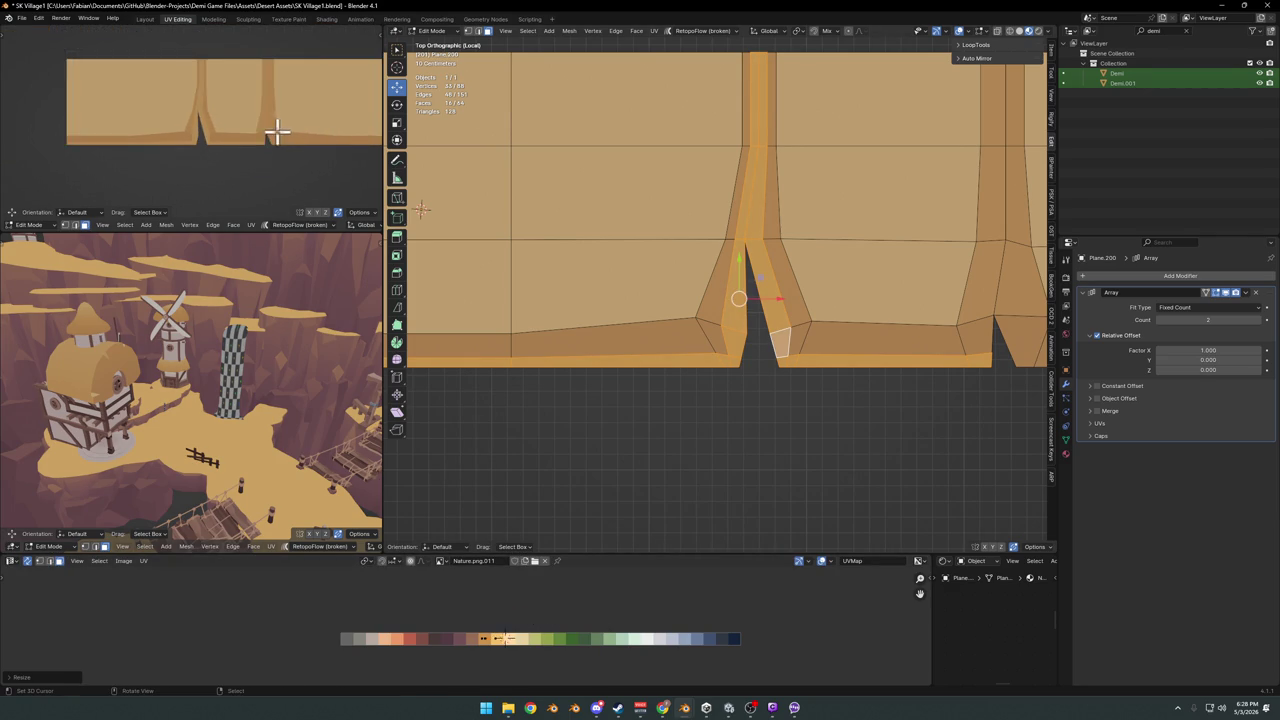
scroll(277, 130, down, 1)
click(726, 337)
key(g)
click(754, 340)
click(813, 377)
click(789, 352)
key(g)
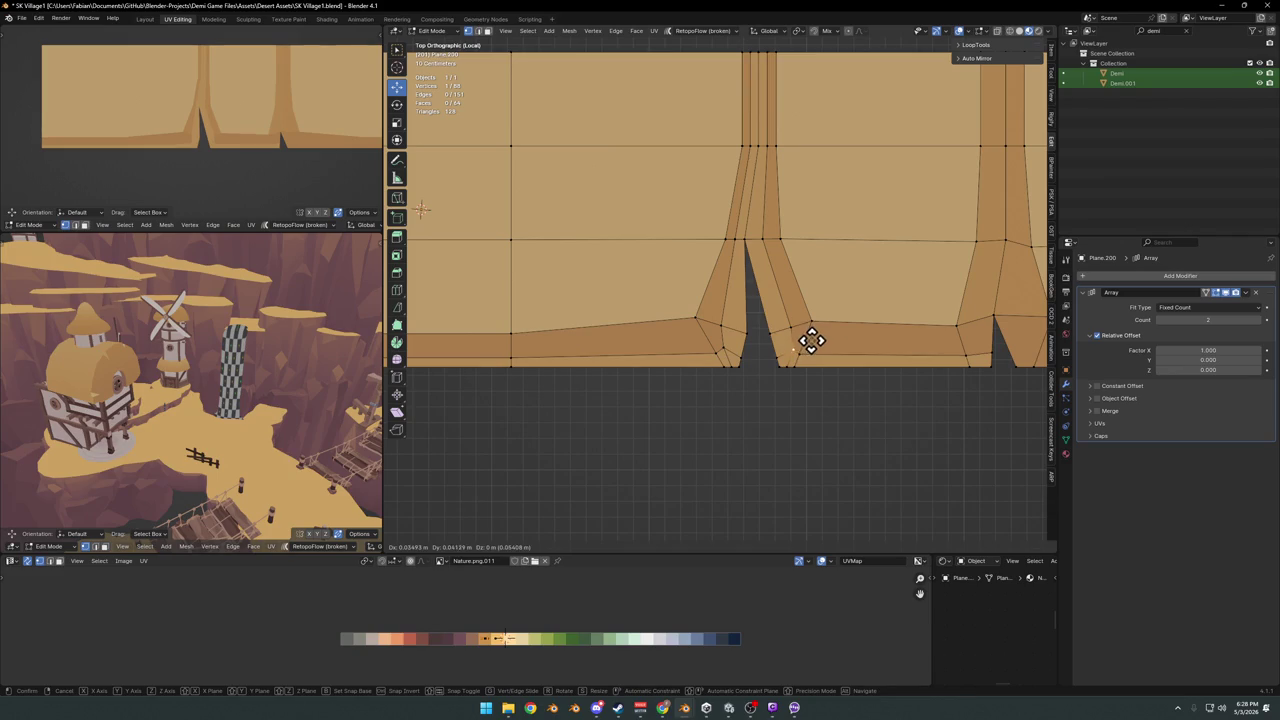
click(811, 340)
scroll(191, 109, down, 1)
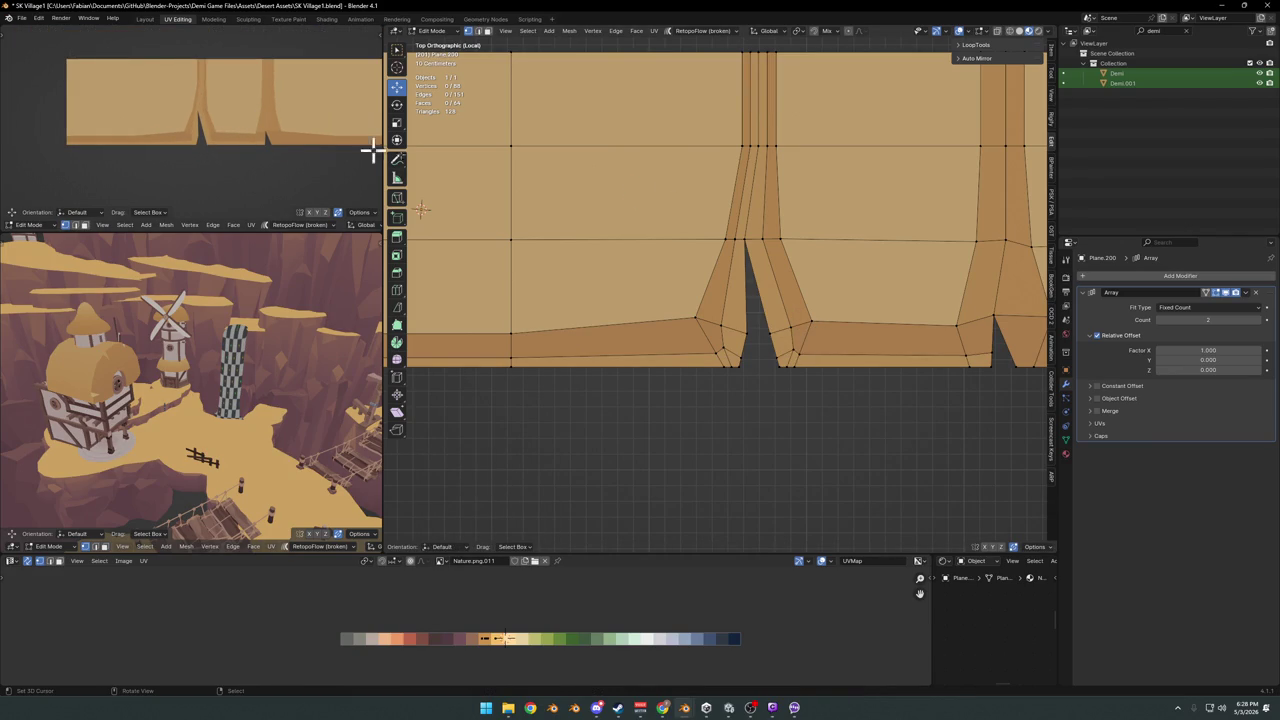
scroll(677, 303, down, 5)
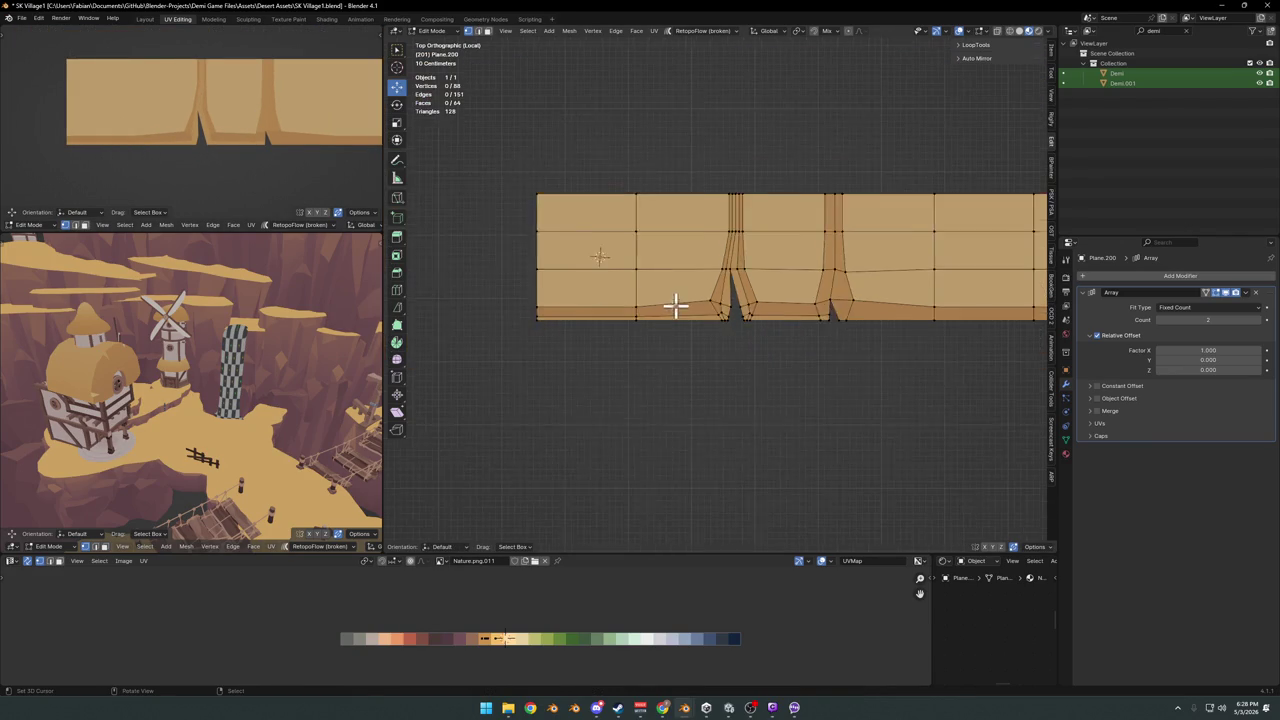
Cut a border loop near the strip's left end and shift its faces' UVs horizontally to a new shade
scroll(669, 320, up, 2)
scroll(669, 320, up, 2)
key(ctrl+r)
drag(595, 331, 623, 329)
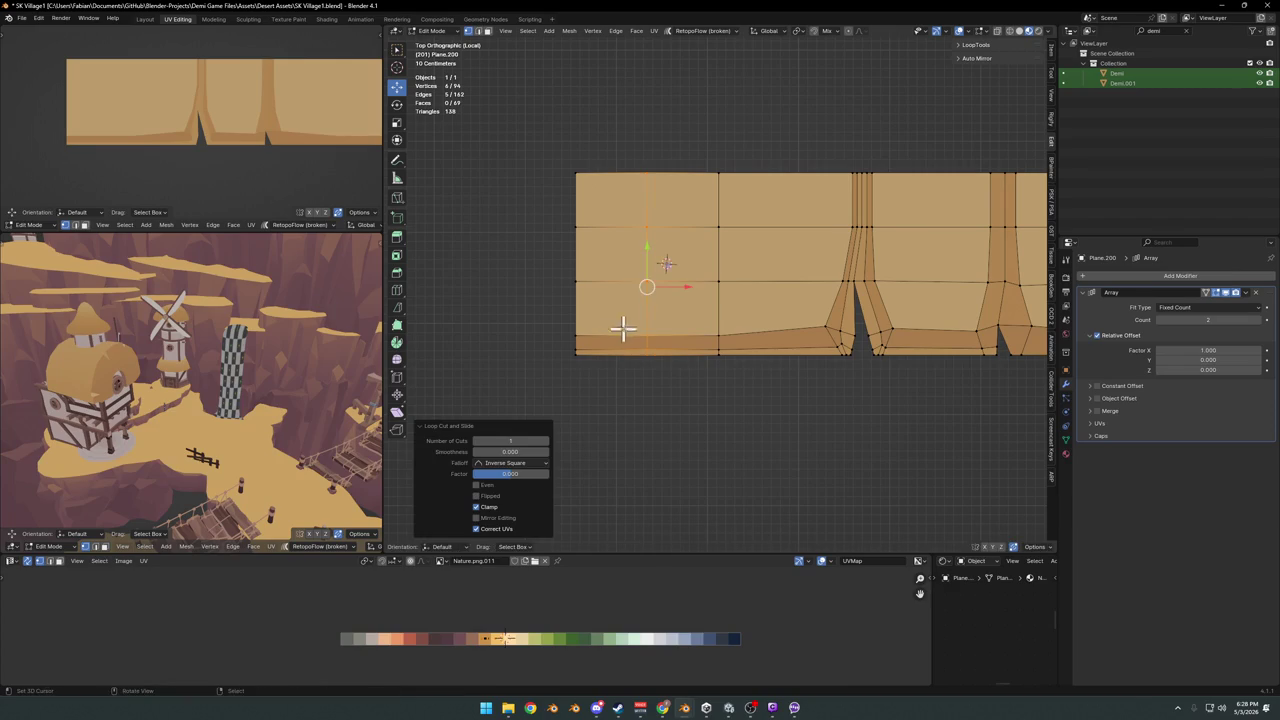
click(576, 317)
click(580, 288)
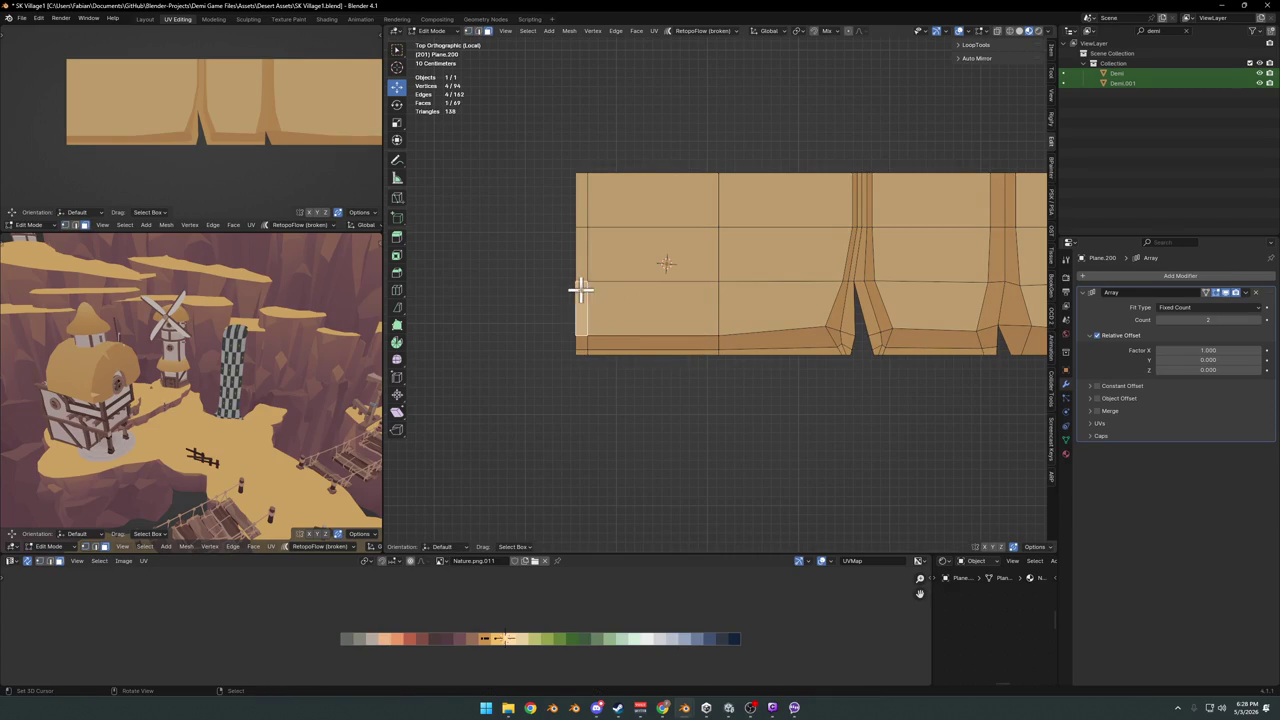
ctrl+click(582, 185)
key(g)
key(x)
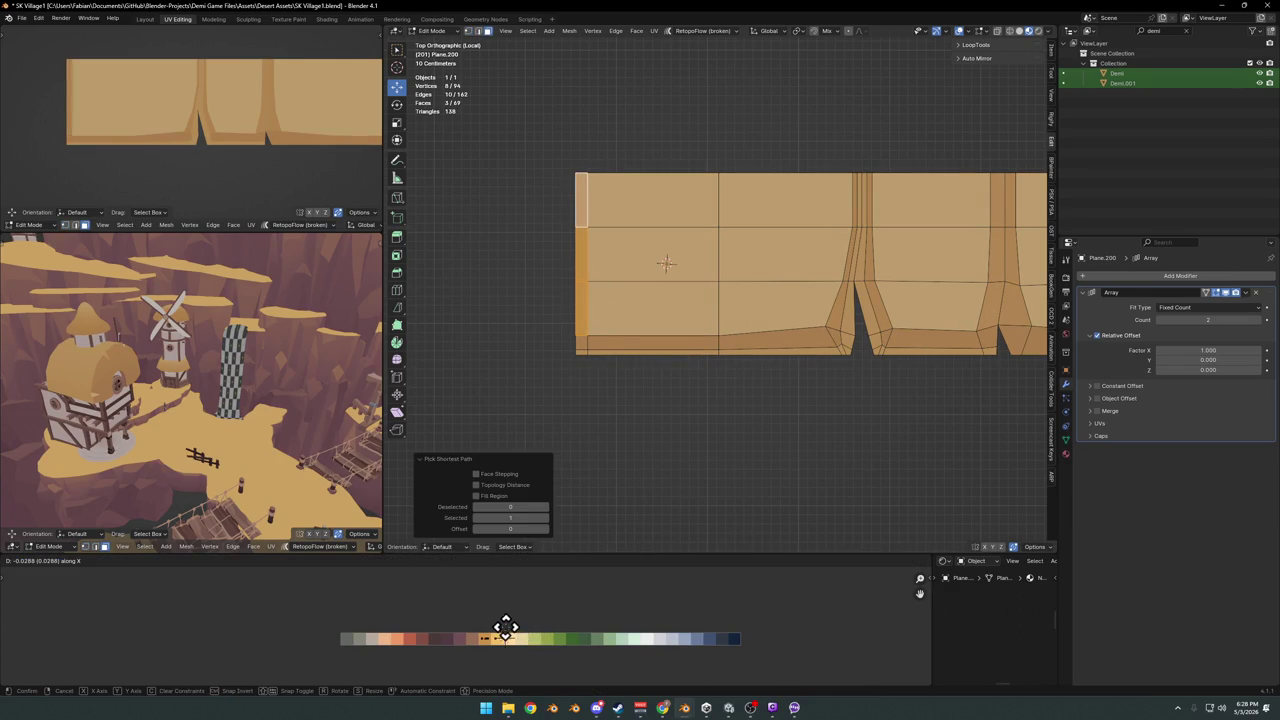
click(505, 627)
Move a vertex at the strip's left end to reshape the edge
click(591, 337)
key(g)
click(641, 310)
scroll(194, 74, down, 3)
scroll(257, 180, up, 3)
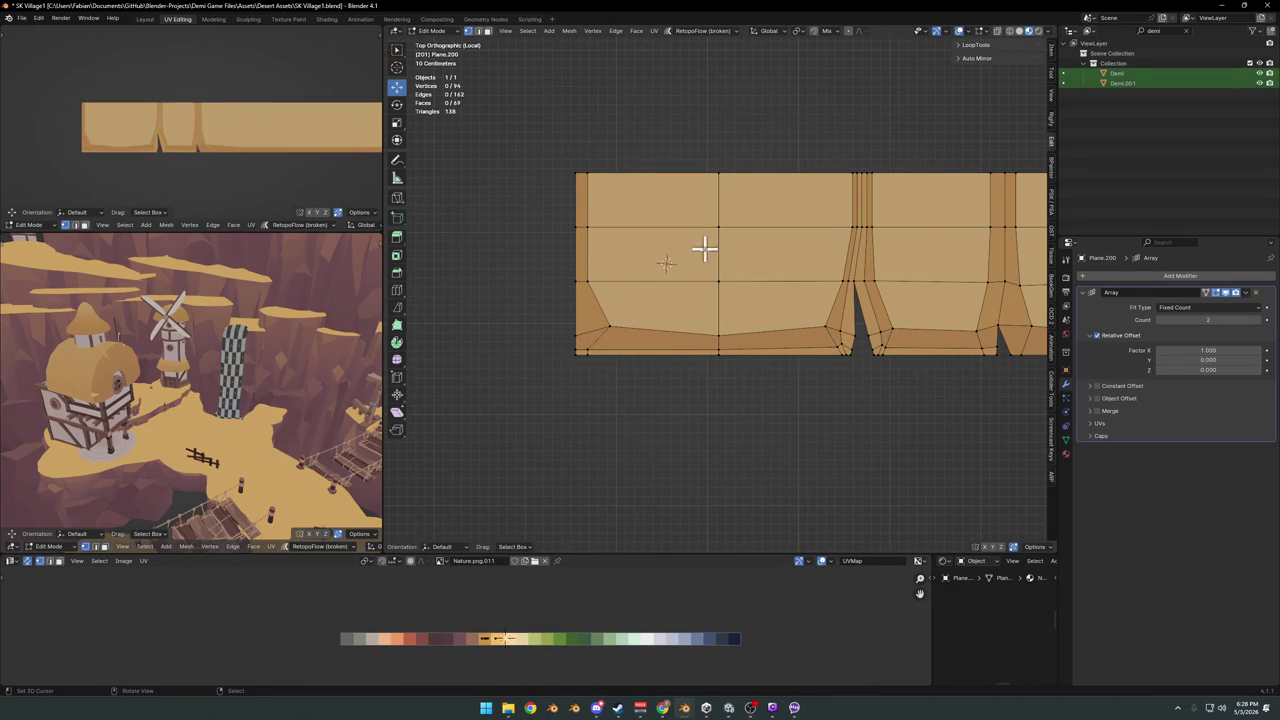
Recolour the second-column faces by shifting their UVs horizontally on the palette
click(707, 295)
ctrl+click(771, 191)
ctrl+click(785, 288)
shift+middle_drag(930, 263, 787, 271)
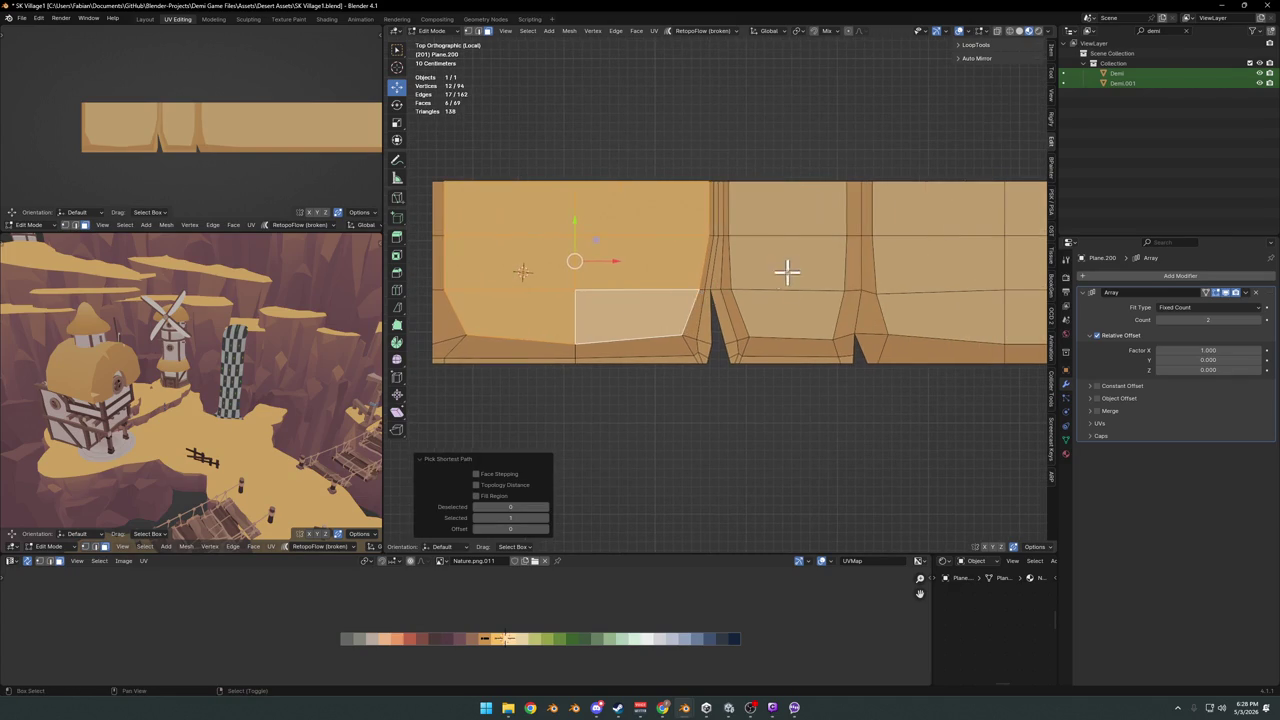
shift+click(792, 299)
shift+click(780, 217)
shift+click(783, 250)
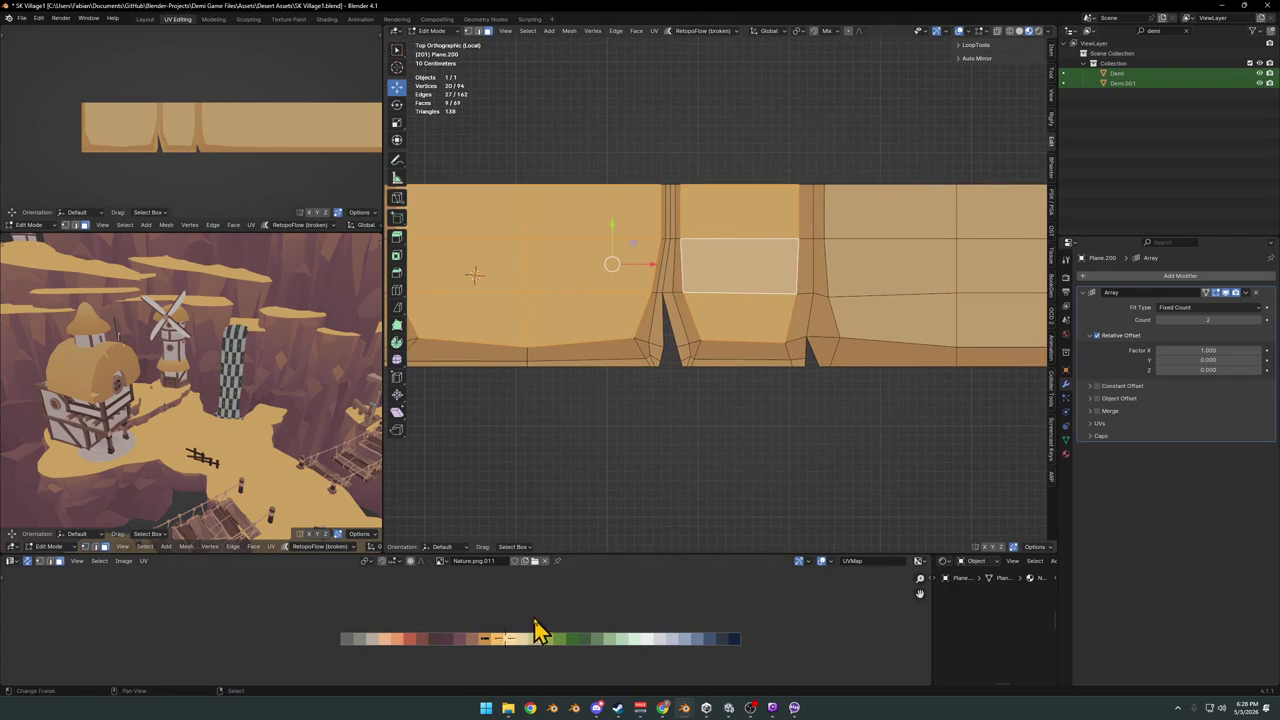
key(g)
key(x)
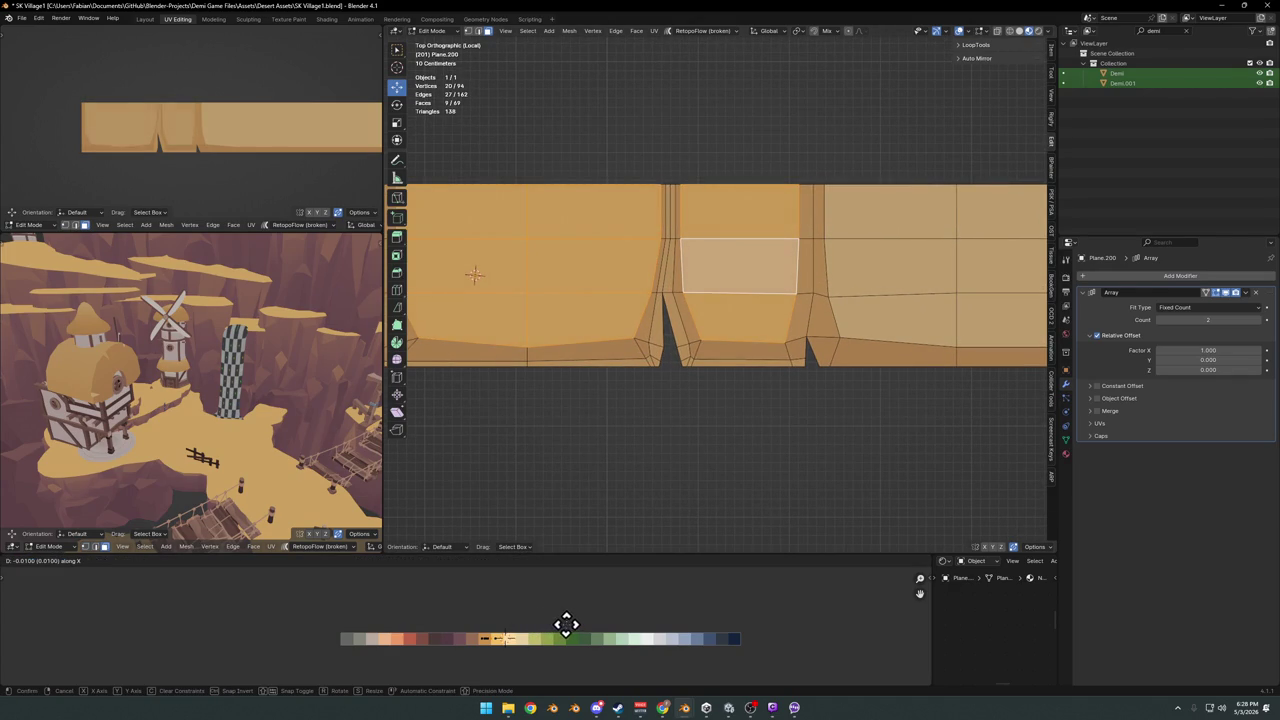
click(573, 624)
scroll(279, 180, down, 2)
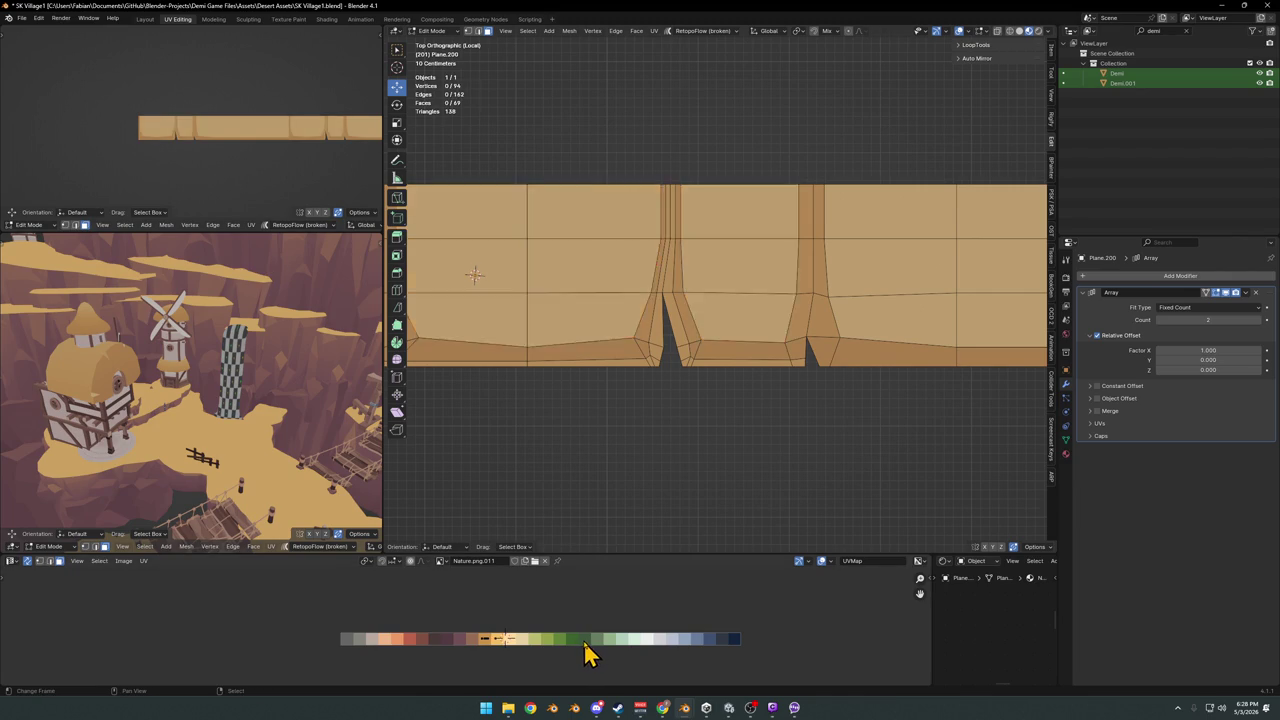
Shift the whole strip's UVs horizontally along the Nature palette
key(a)
key(g)
key(x)
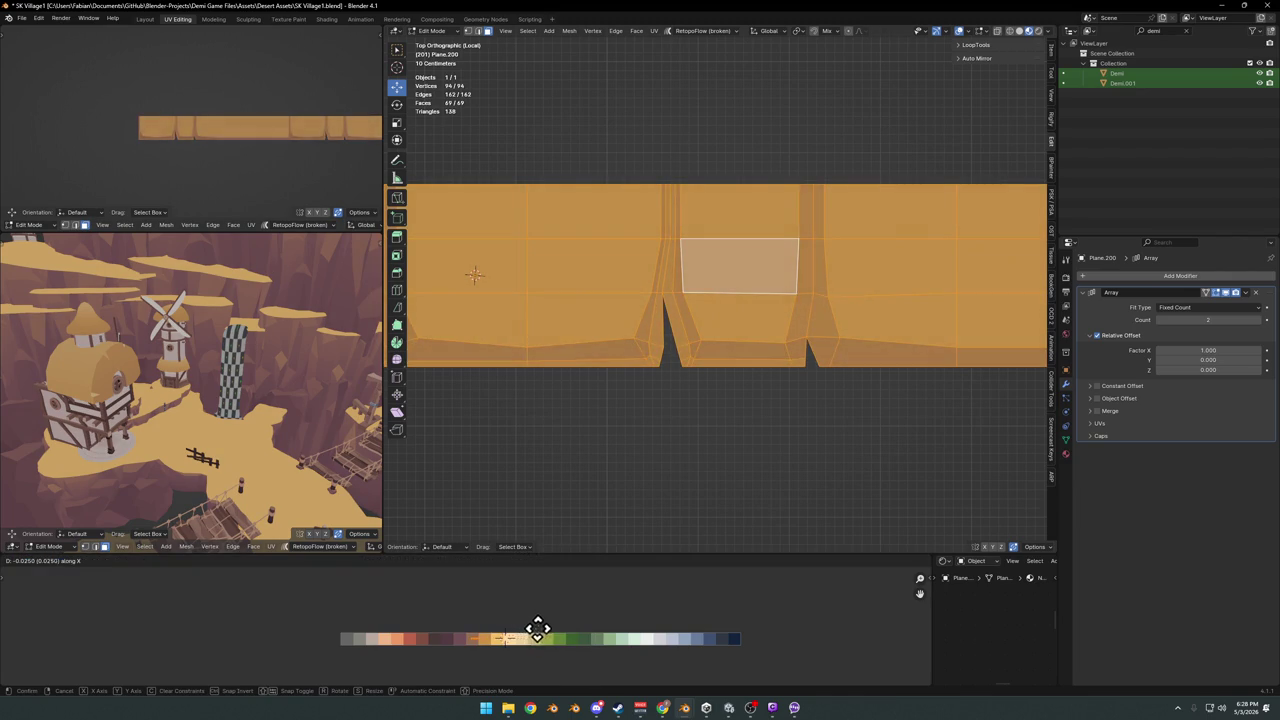
click(537, 628)
scroll(246, 132, up, 2)
scroll(246, 137, up, 2)
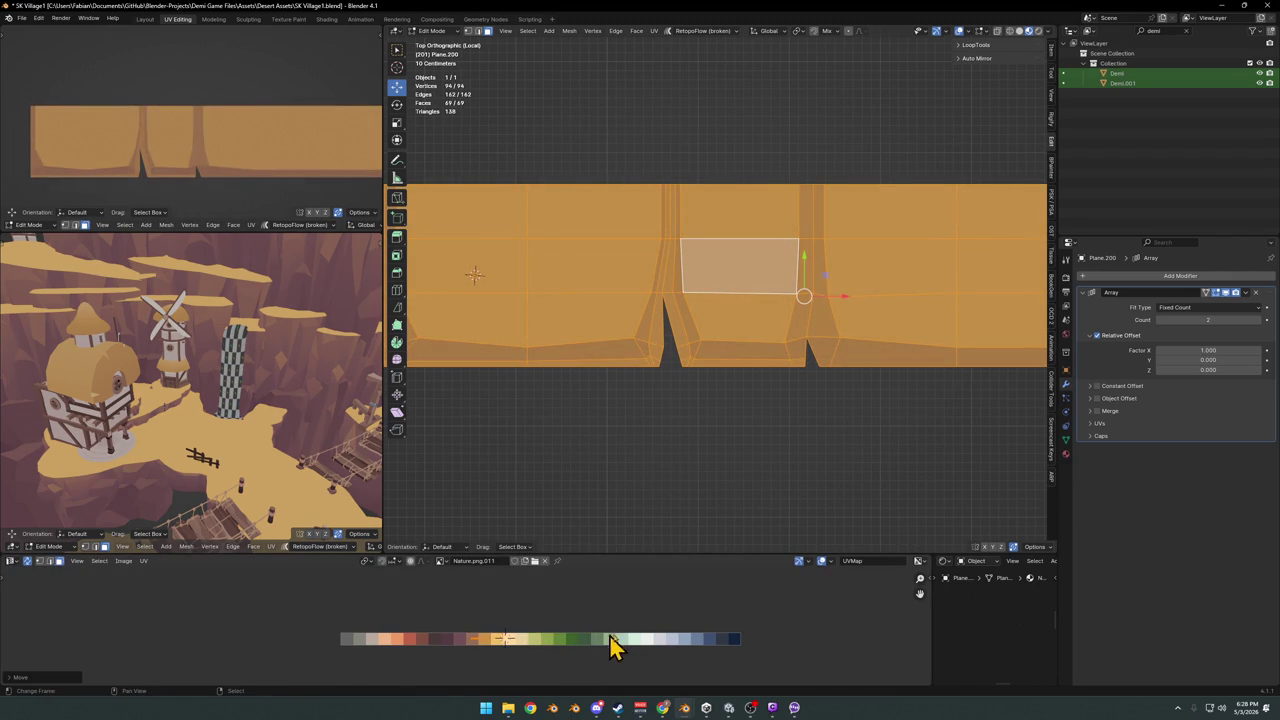
Scale the whole strip's UVs down to about 0.47, then deselect everything
key(s)
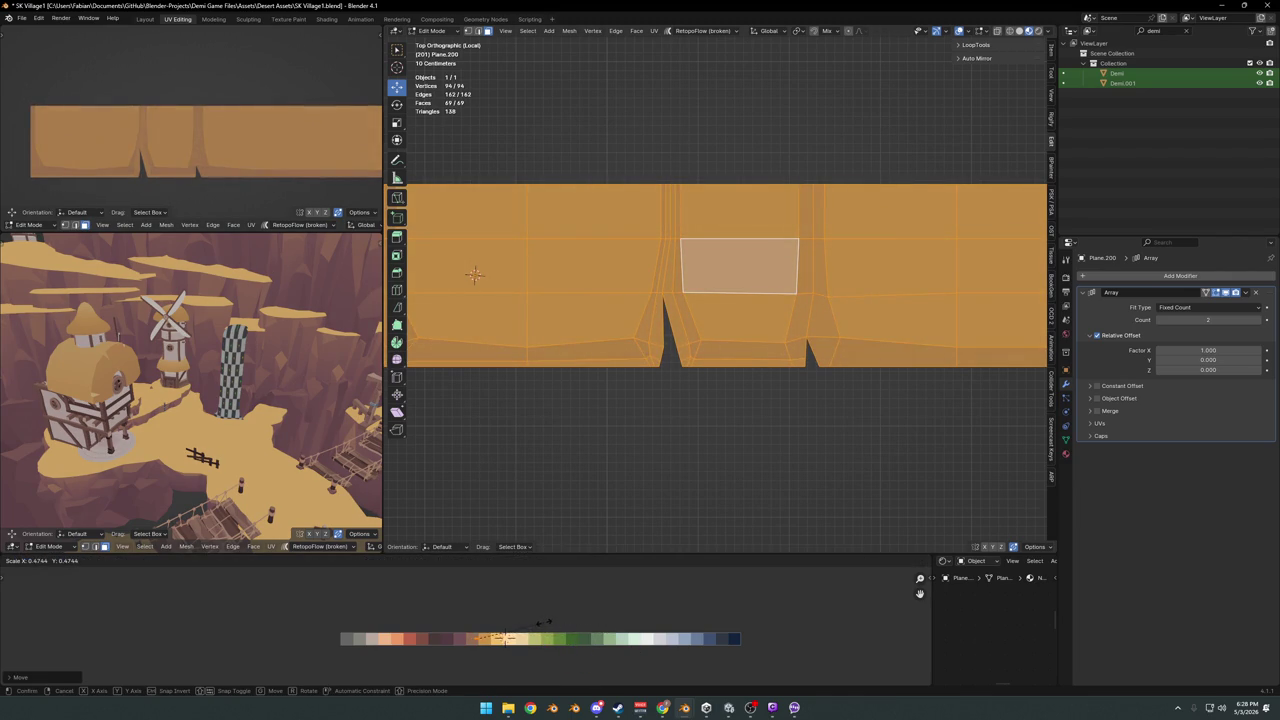
click(541, 622)
scroll(271, 157, down, 3)
scroll(309, 163, up, 2)
scroll(286, 160, up, 1)
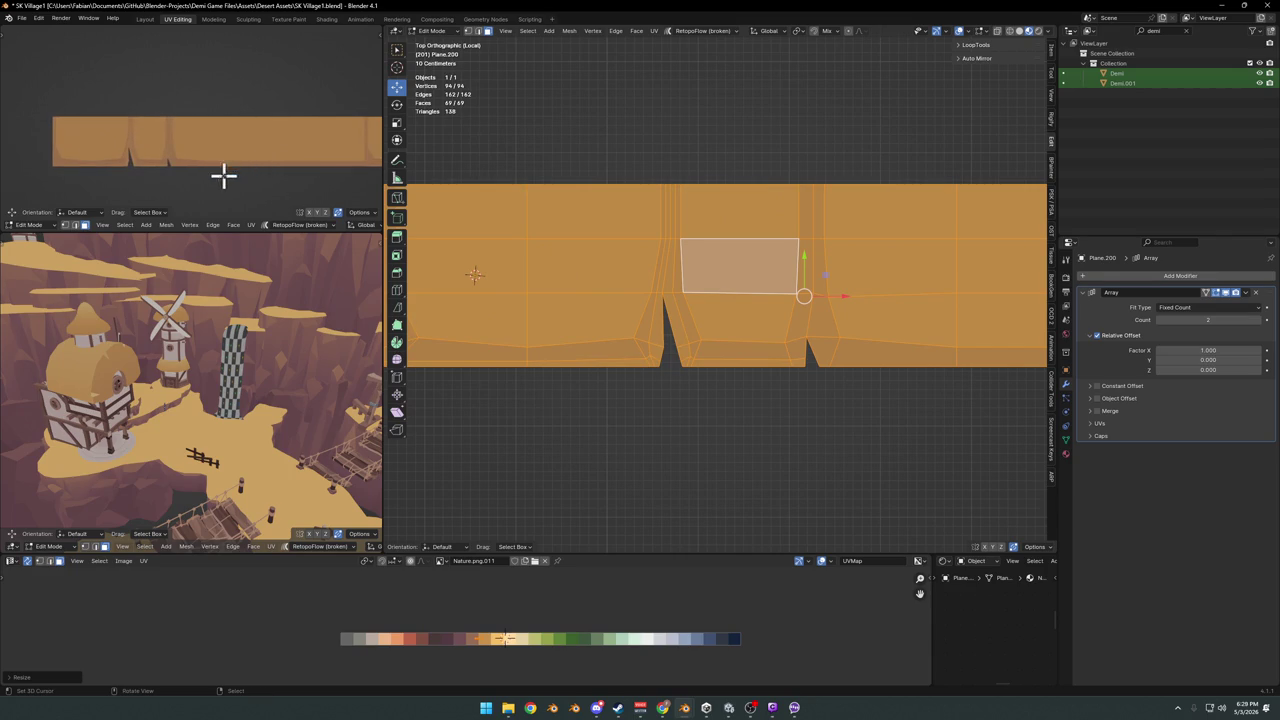
key(alt+a)
shift+middle_drag(937, 317, 711, 323)
scroll(759, 333, down, 3)
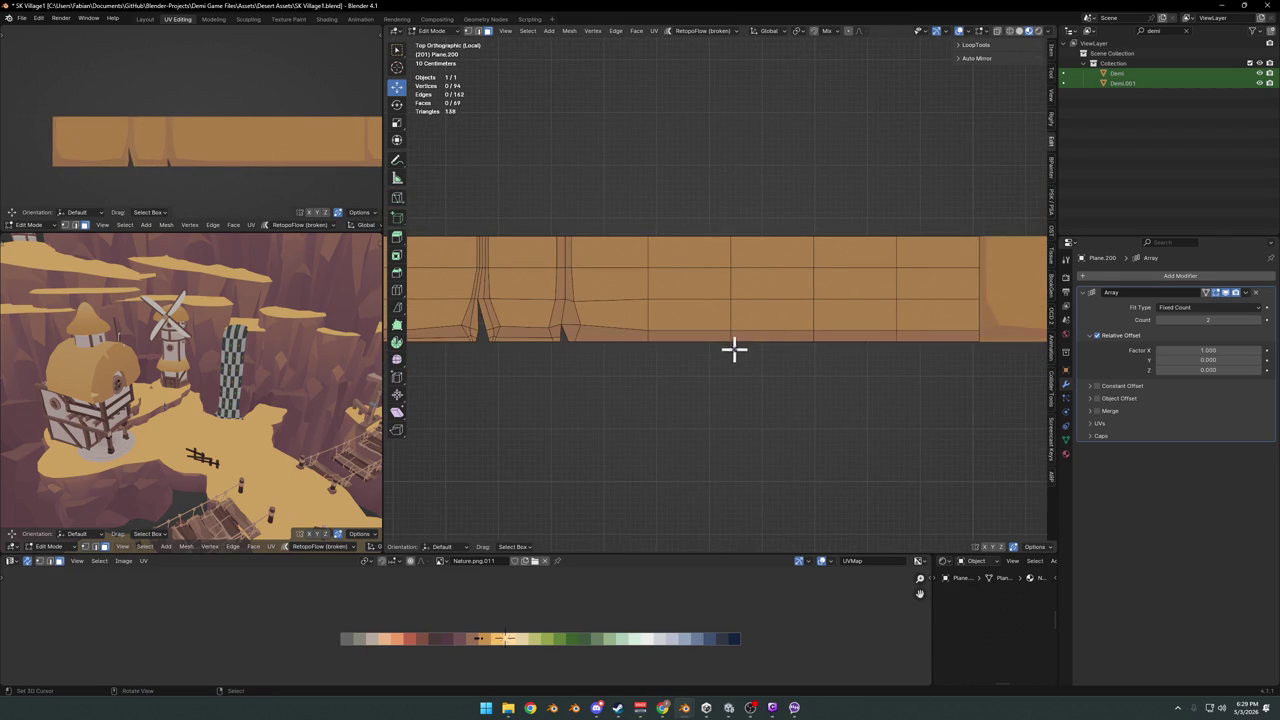
Bevel a vertical edge loop and slide the new narrow column's UVs onto a darker swatch
scroll(736, 335, up, 3)
alt+click(743, 363)
key(ctrl+b)
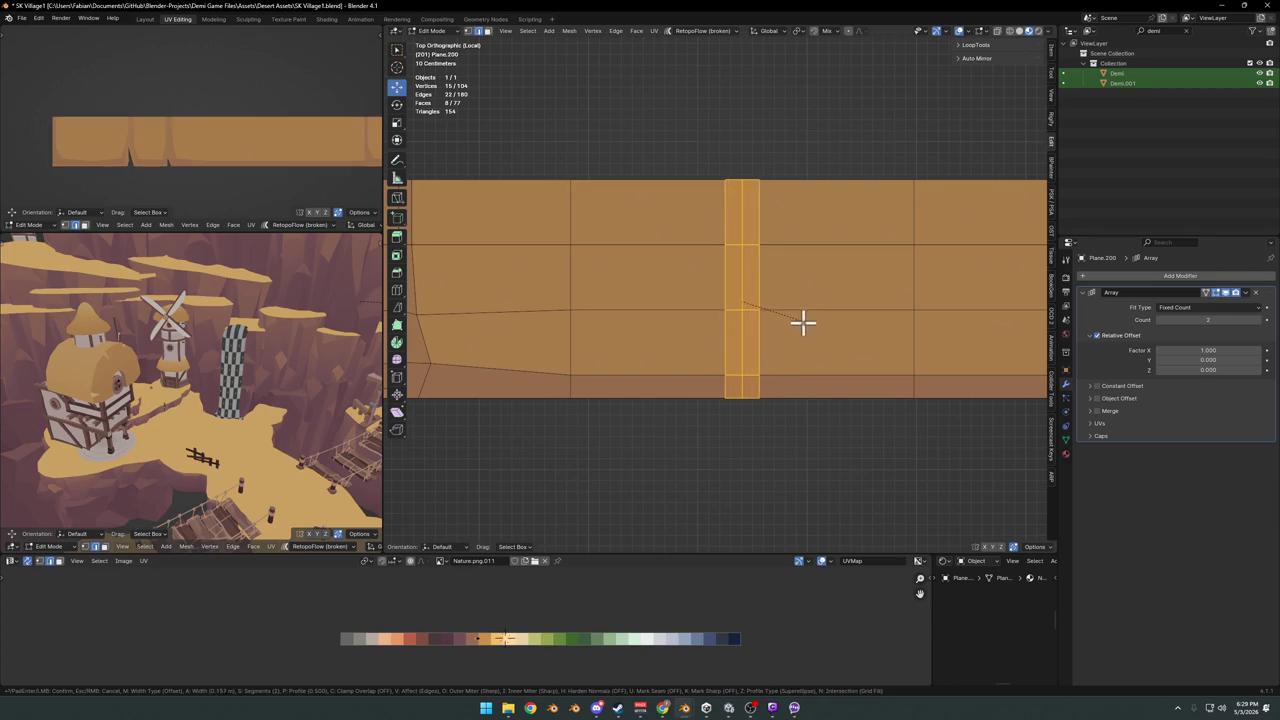
click(803, 323)
click(754, 346)
ctrl+click(743, 218)
ctrl+click(732, 240)
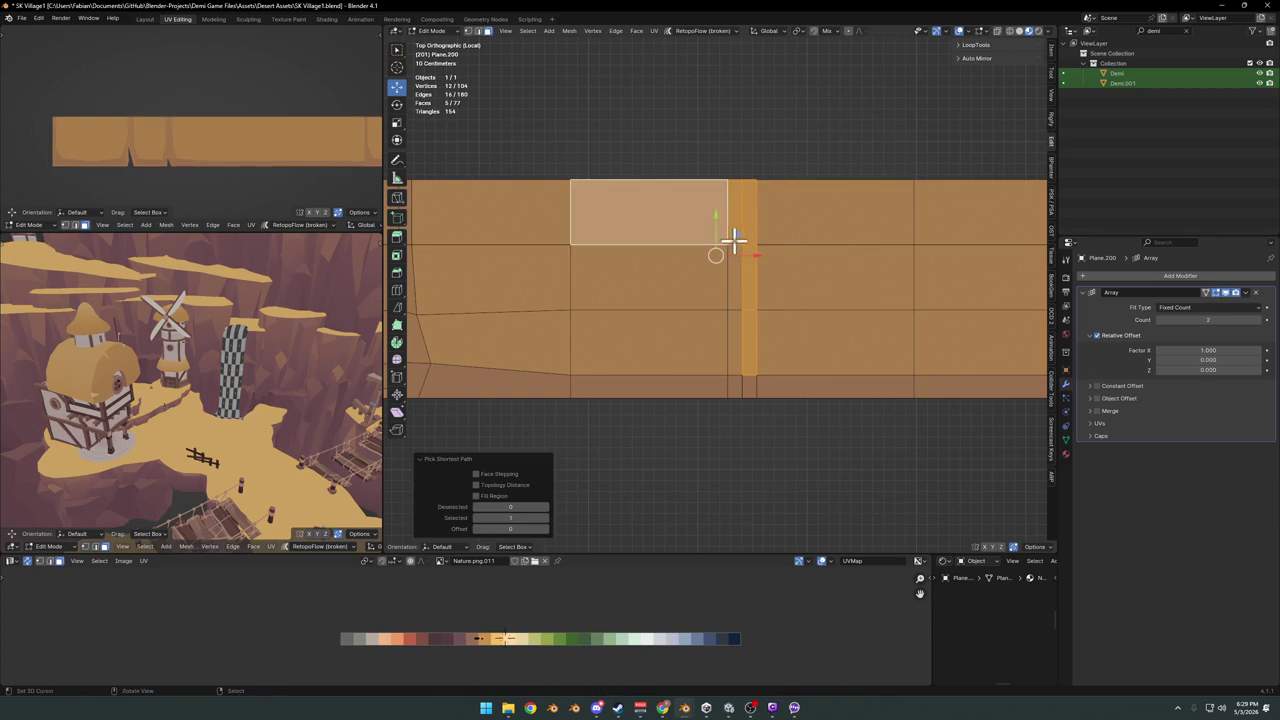
key(ctrl+z)
shift+click(734, 237)
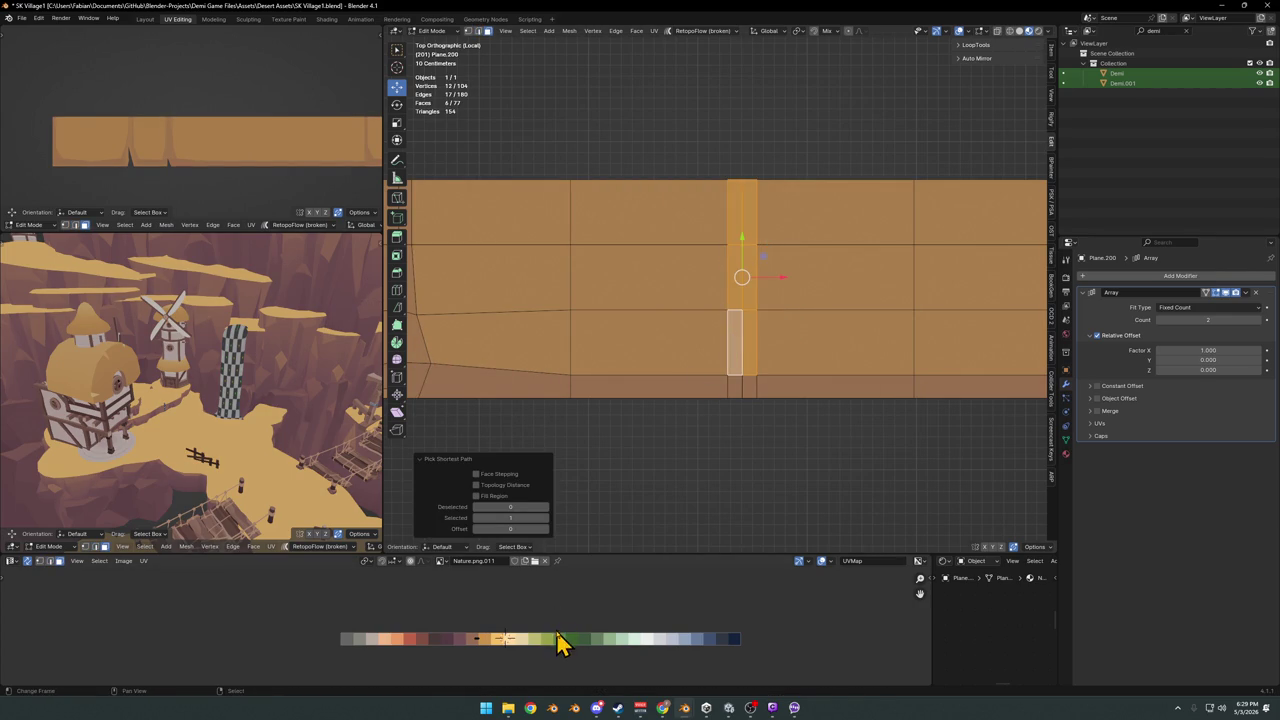
key(g)
key(x)
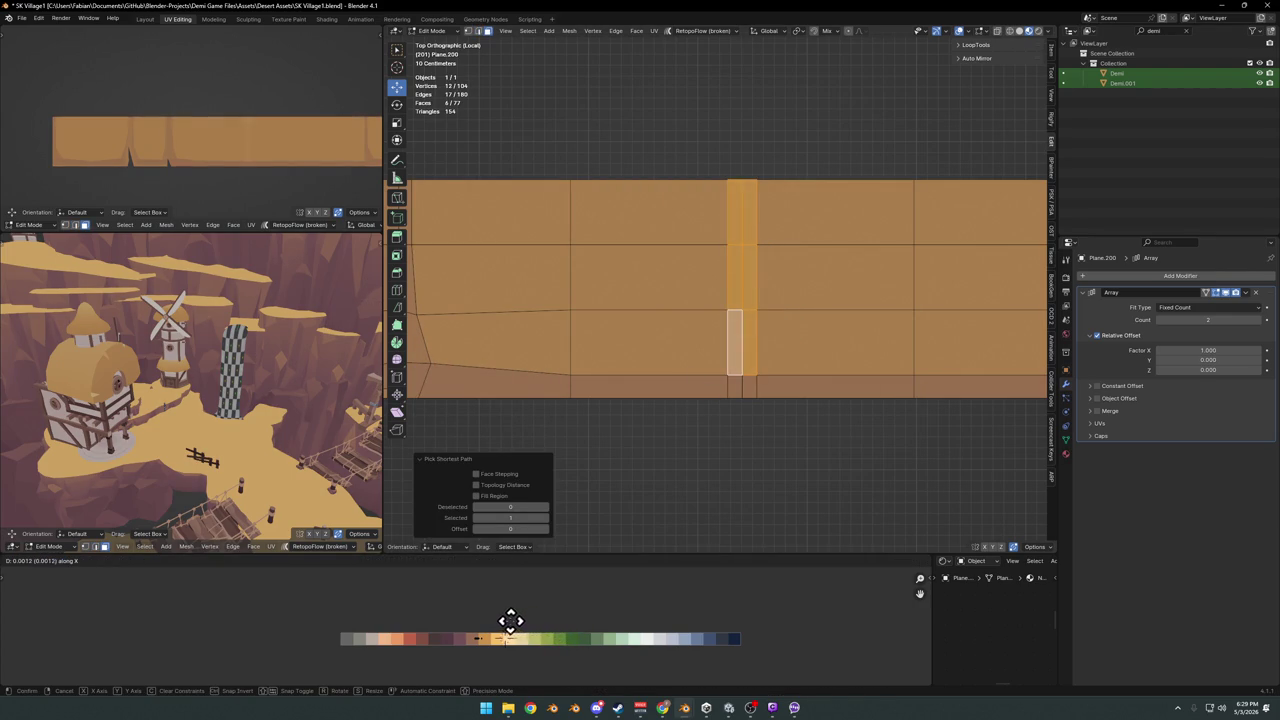
click(445, 611)
Move the vertices at the crack's base into jagged positions to widen the crack
click(730, 348)
key(g)
click(703, 355)
click(805, 383)
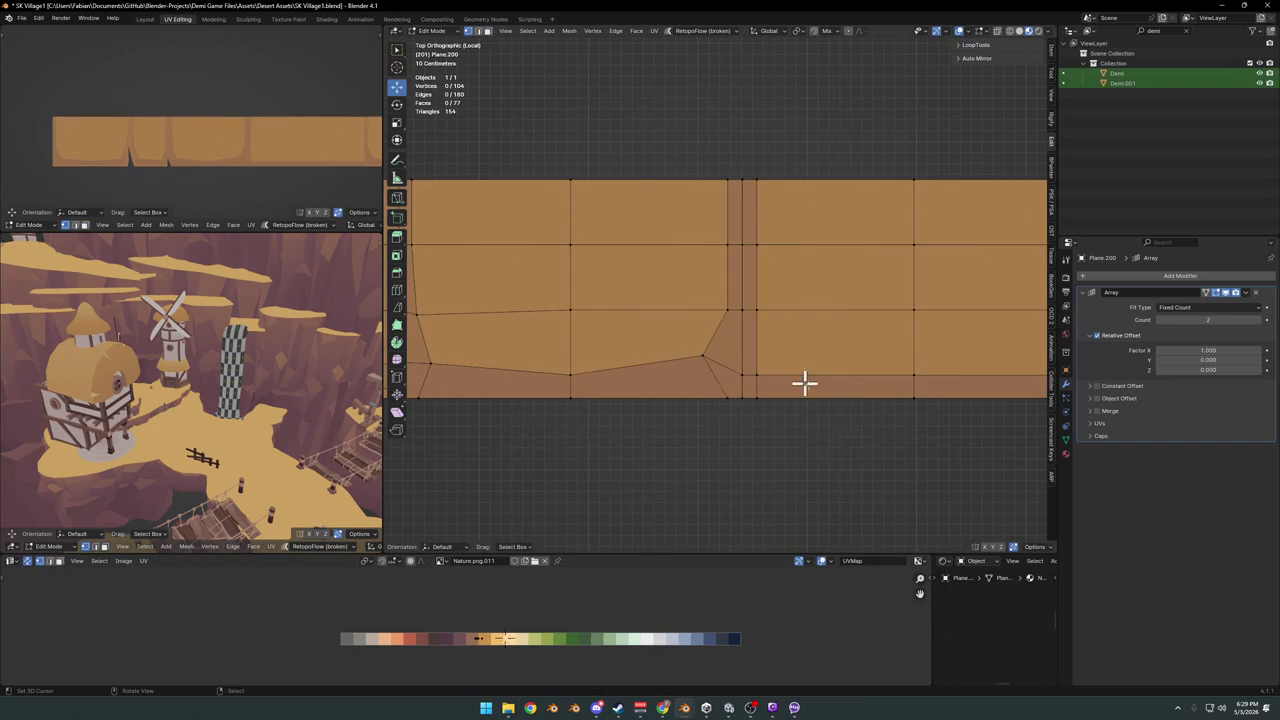
click(757, 374)
key(g)
key(Escape)
key(g)
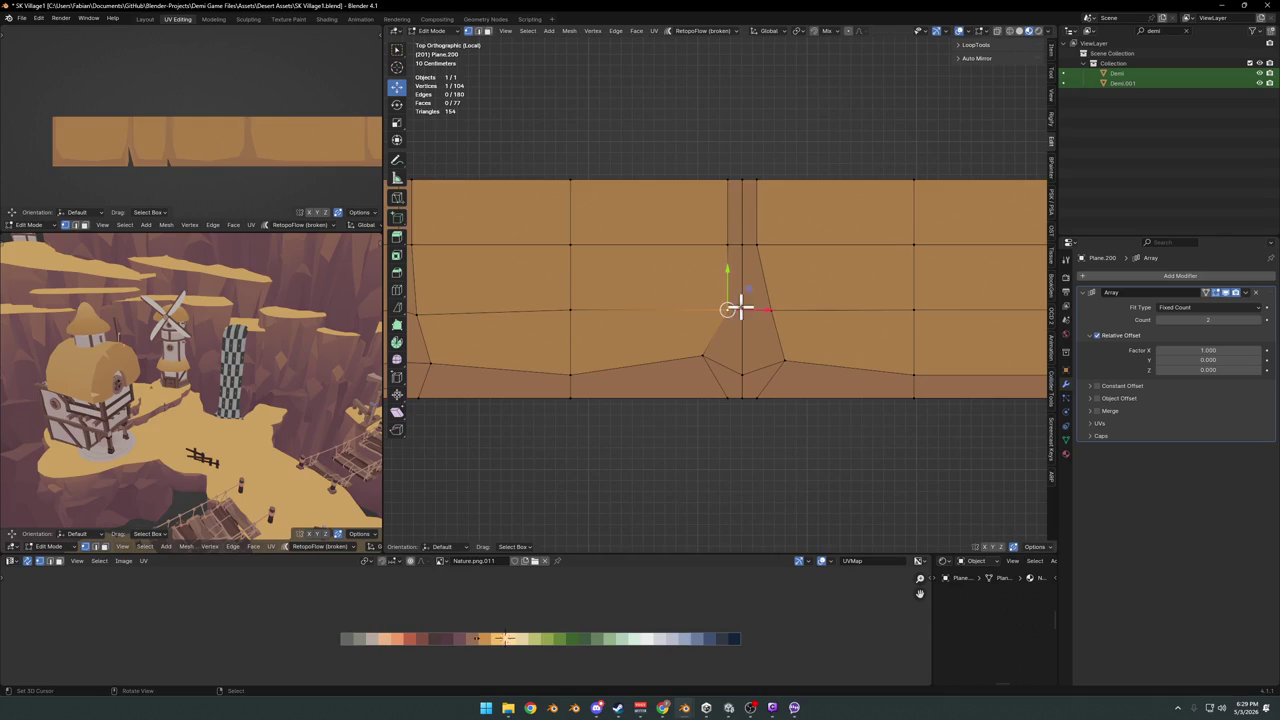
click(732, 307)
Cut a new vertical edge loop further along the cliff strip
scroll(246, 134, down, 3)
scroll(220, 134, up, 2)
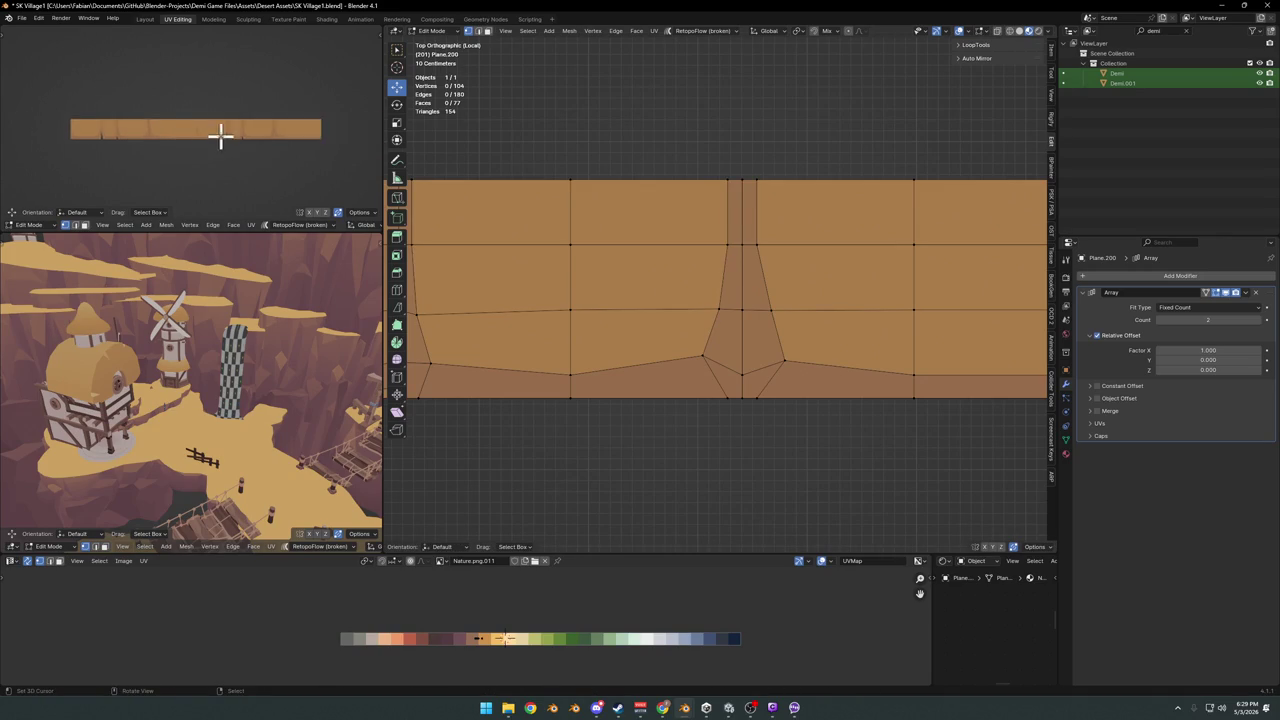
scroll(320, 163, up, 4)
scroll(817, 294, down, 1)
scroll(817, 303, down, 3)
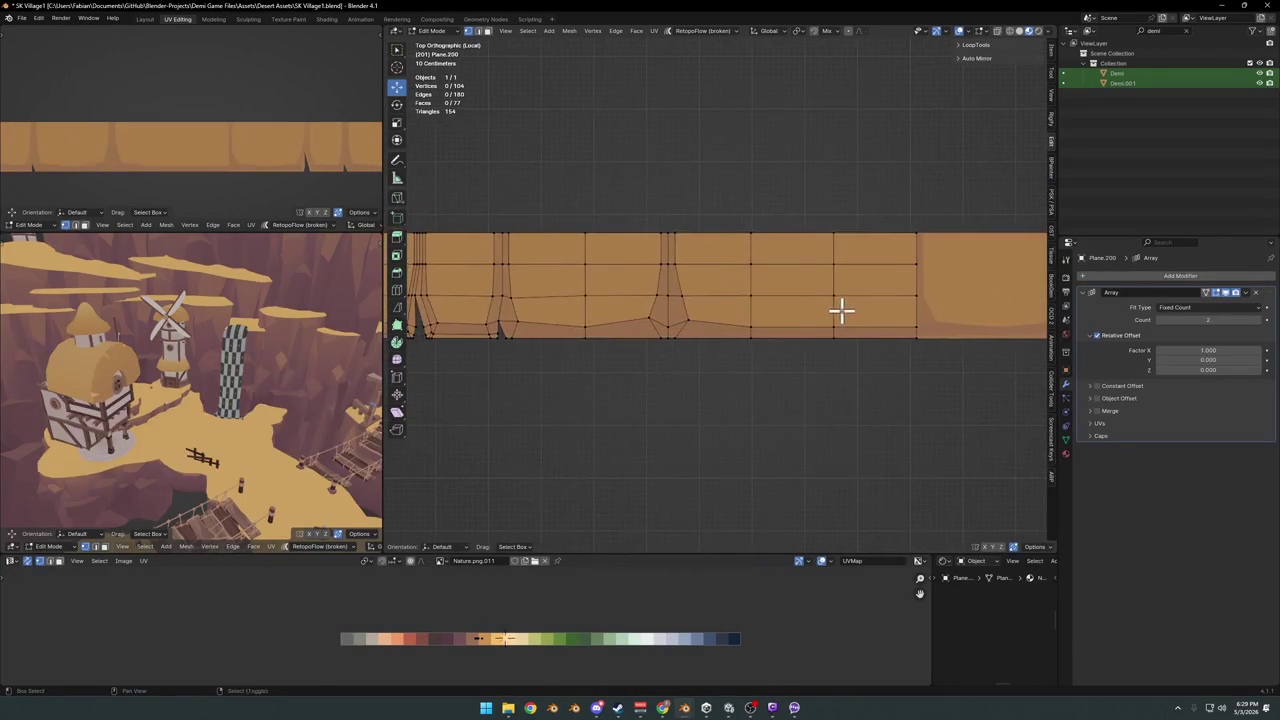
scroll(835, 308, down, 1)
shift+middle_drag(737, 317, 783, 312)
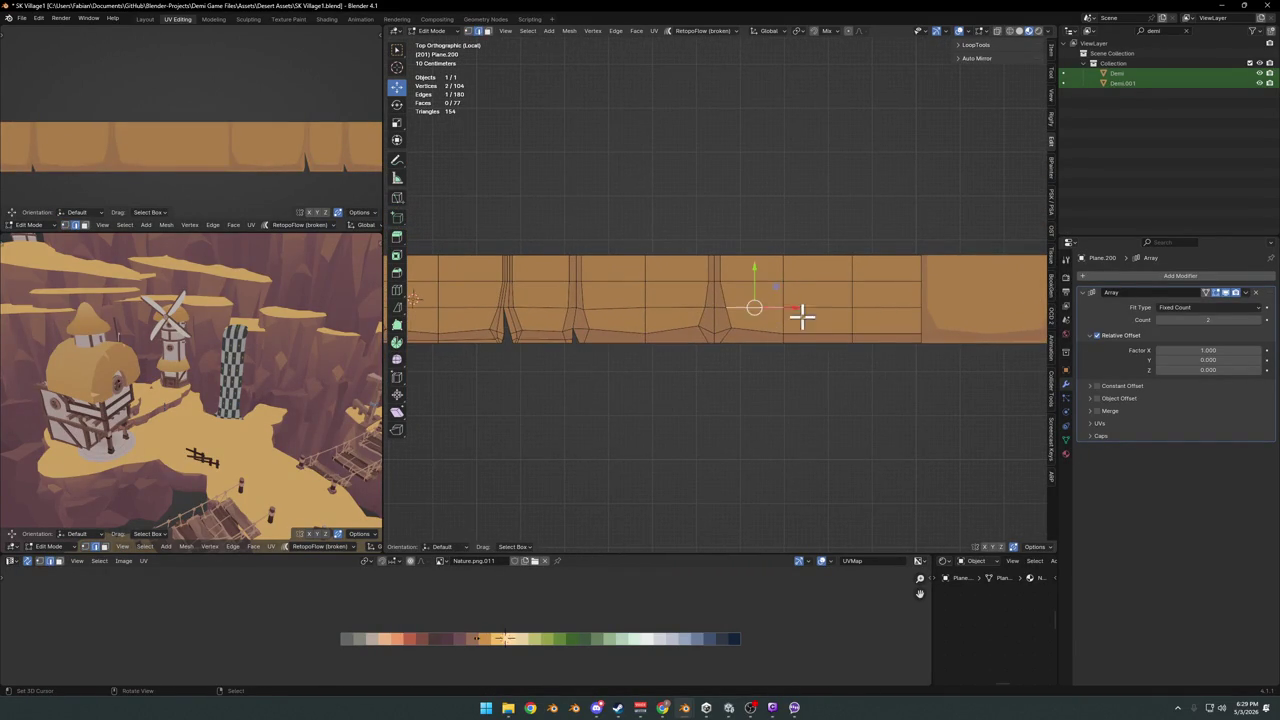
key(ctrl+r)
click(791, 306)
click(792, 314)
scroll(792, 314, up, 4)
Select the new narrow face column and slide its UVs to a darker palette colour
click(872, 375)
ctrl+click(864, 250)
ctrl+click(897, 242)
shift+click(898, 262)
ctrl+click(886, 245)
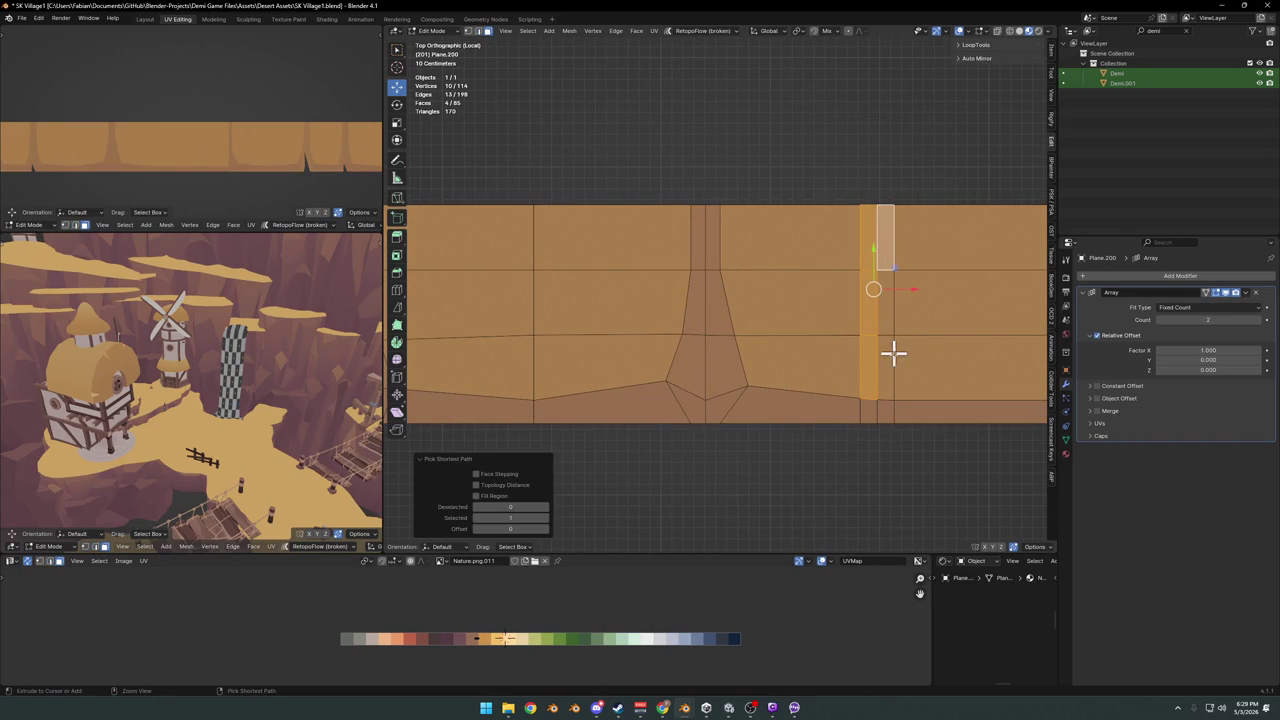
ctrl+click(886, 368)
key(g)
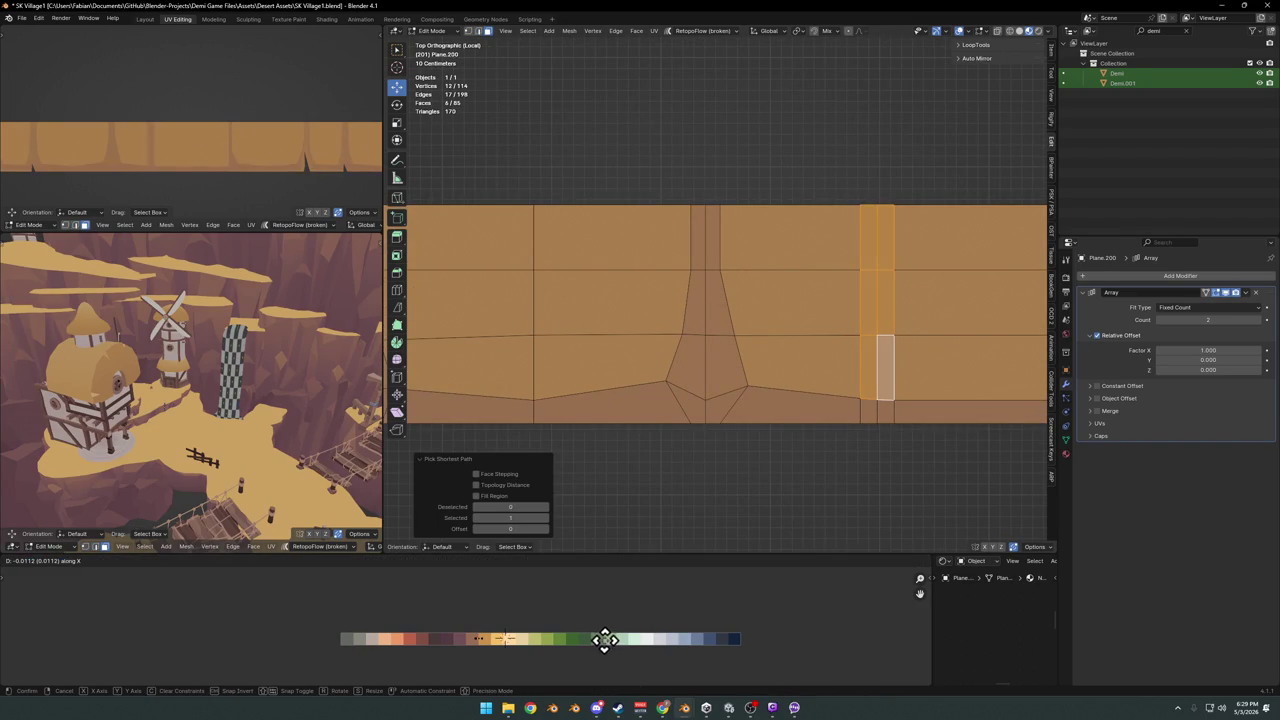
click(590, 638)
Pull a bottom vertex of the second crack column into a jagged notch
key(1)
click(860, 398)
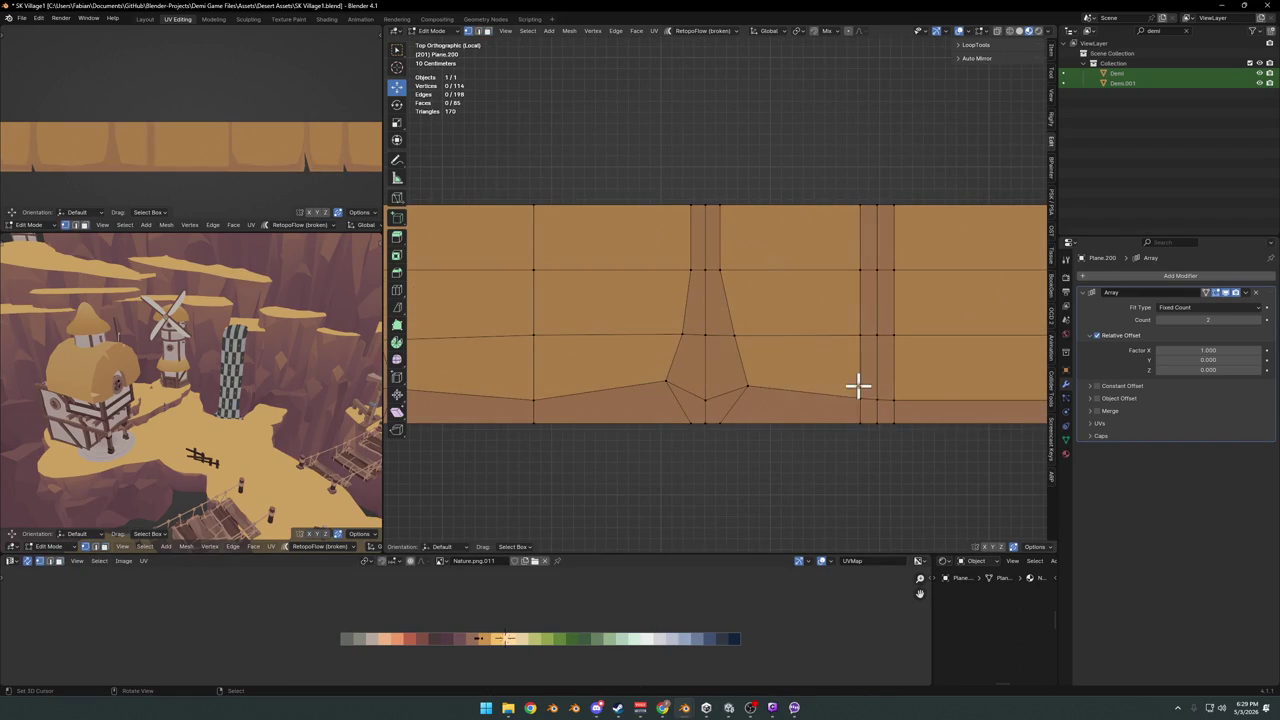
key(g)
scroll(861, 366, right, 3)
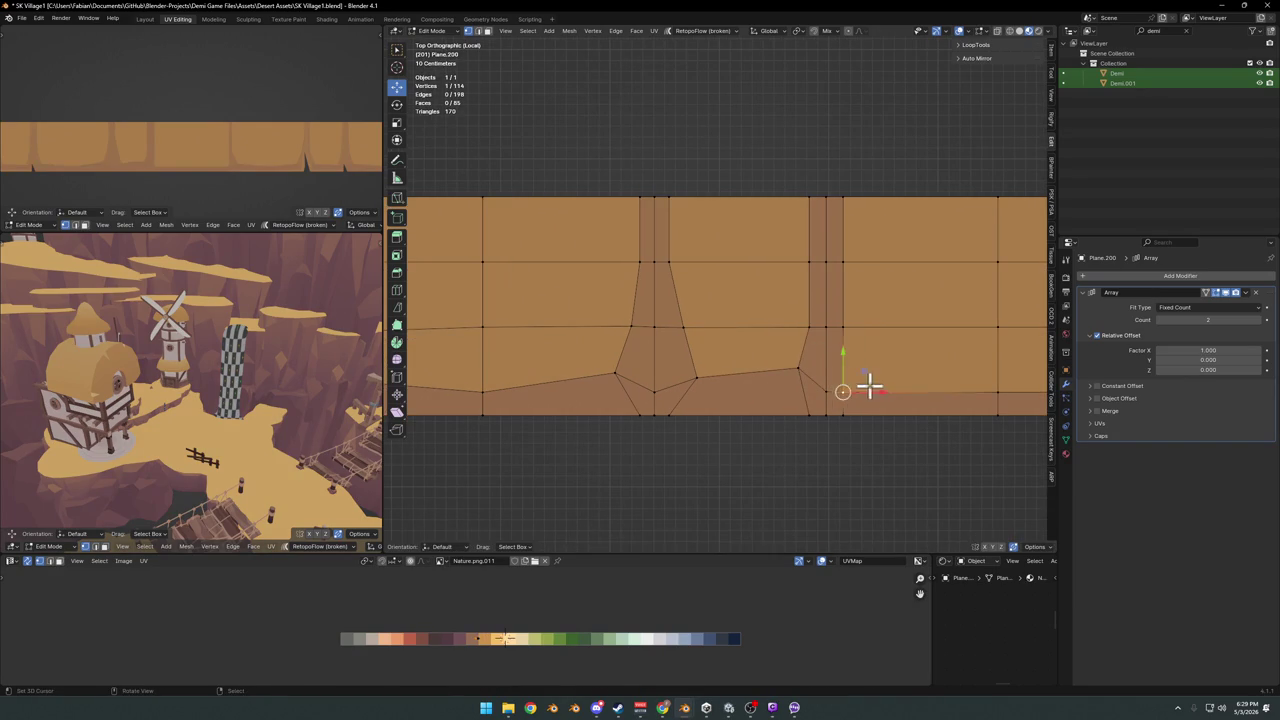
click(890, 368)
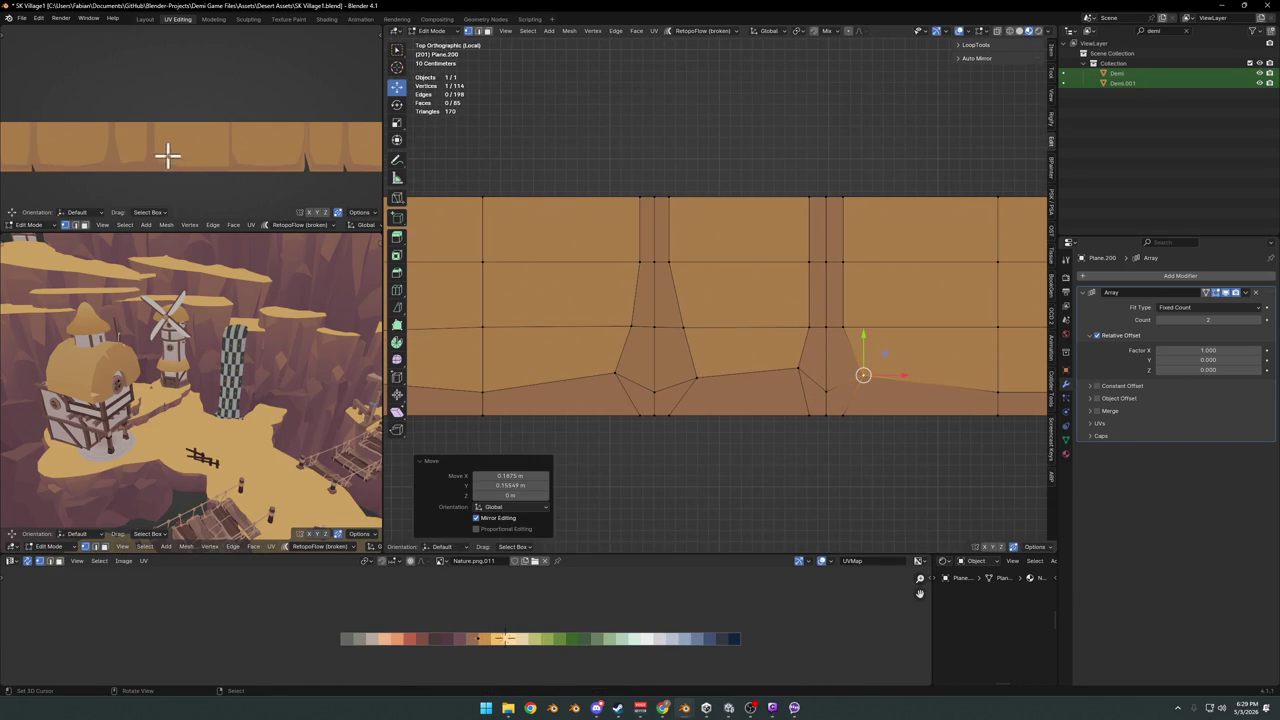
scroll(190, 170, down, 3)
scroll(255, 185, up, 3)
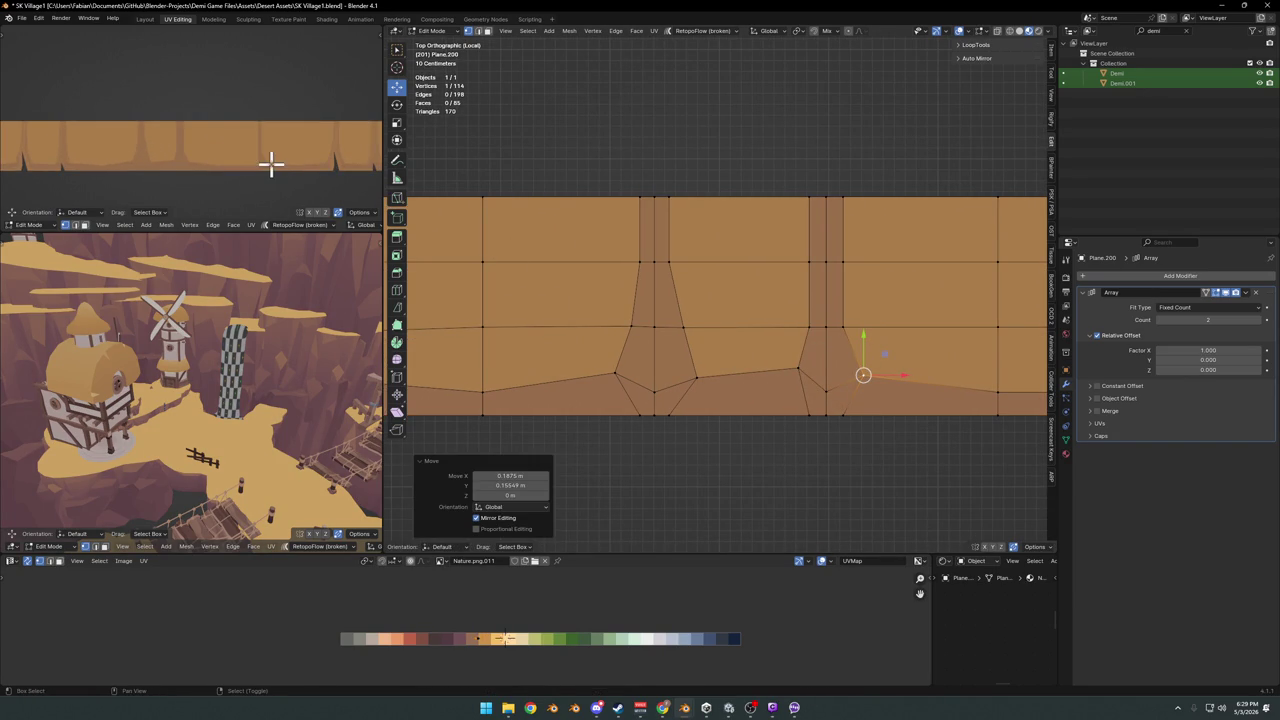
key(ctrl+z)
key(ctrl+z)
key(ctrl+shift+z)
key(ctrl+z)
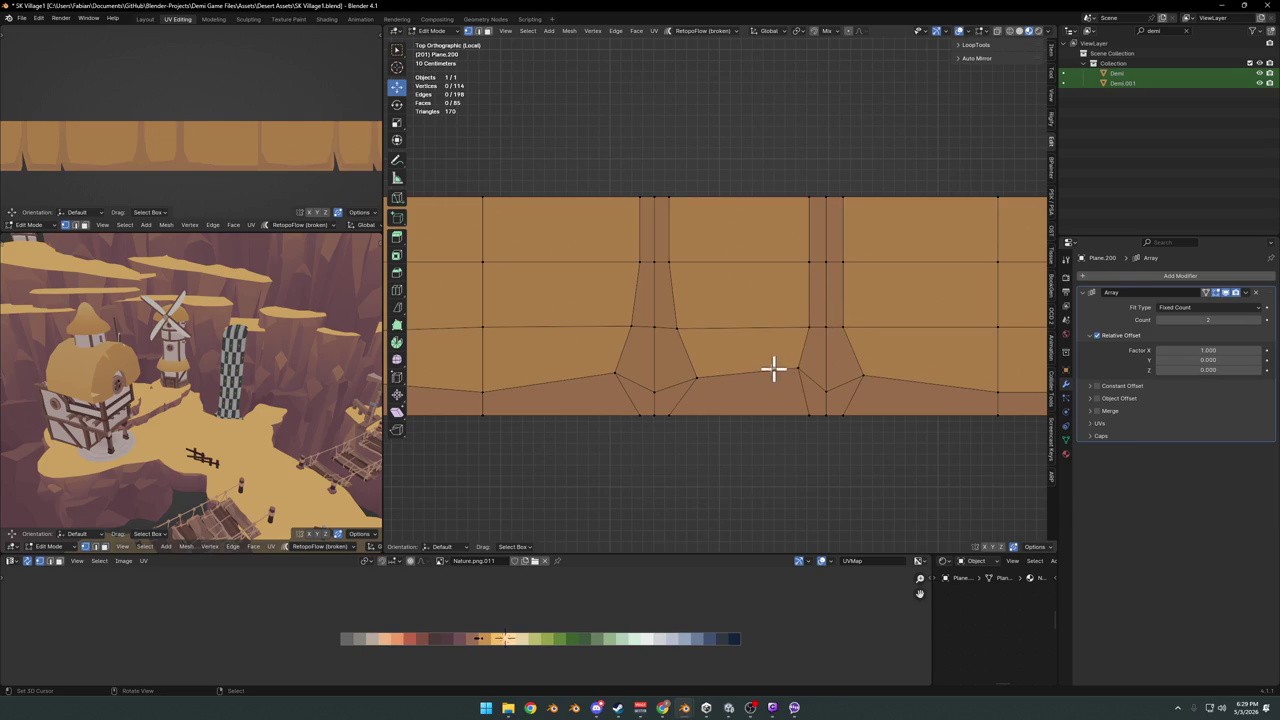
key(ctrl+shift+z)
key(ctrl+shift+z)
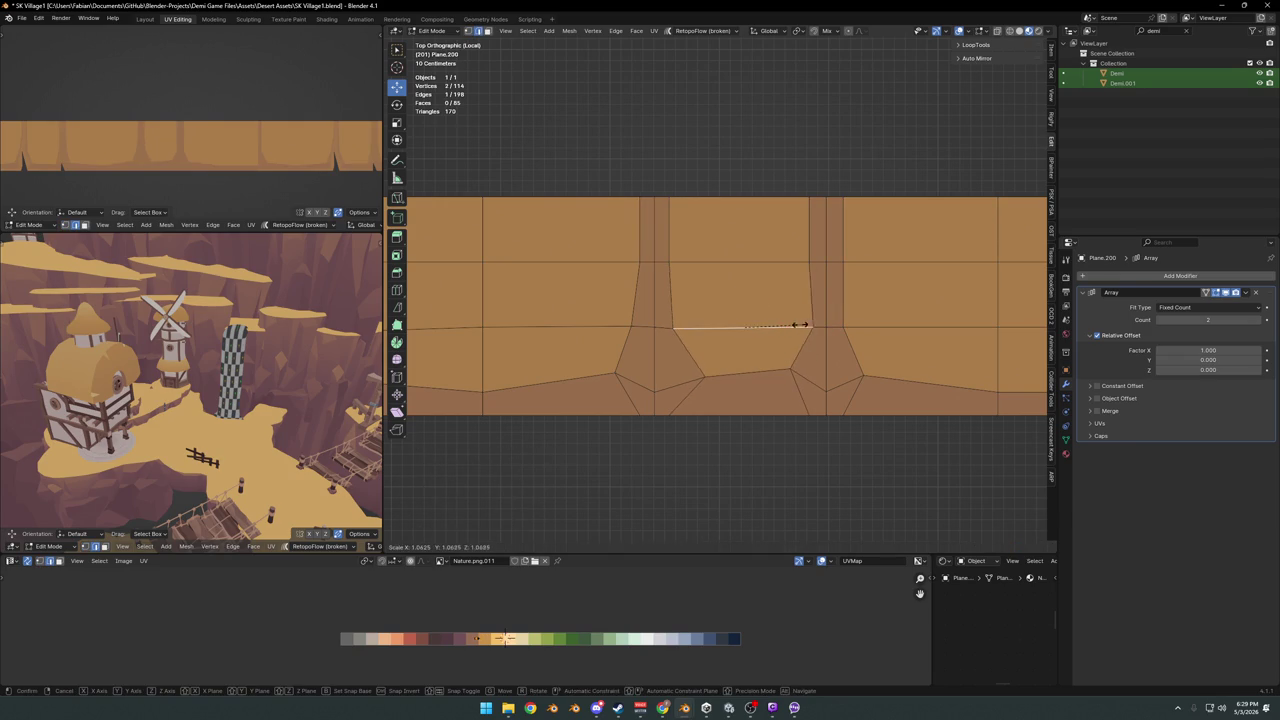
key(ctrl+shift+z)
scroll(811, 260, down, 3)
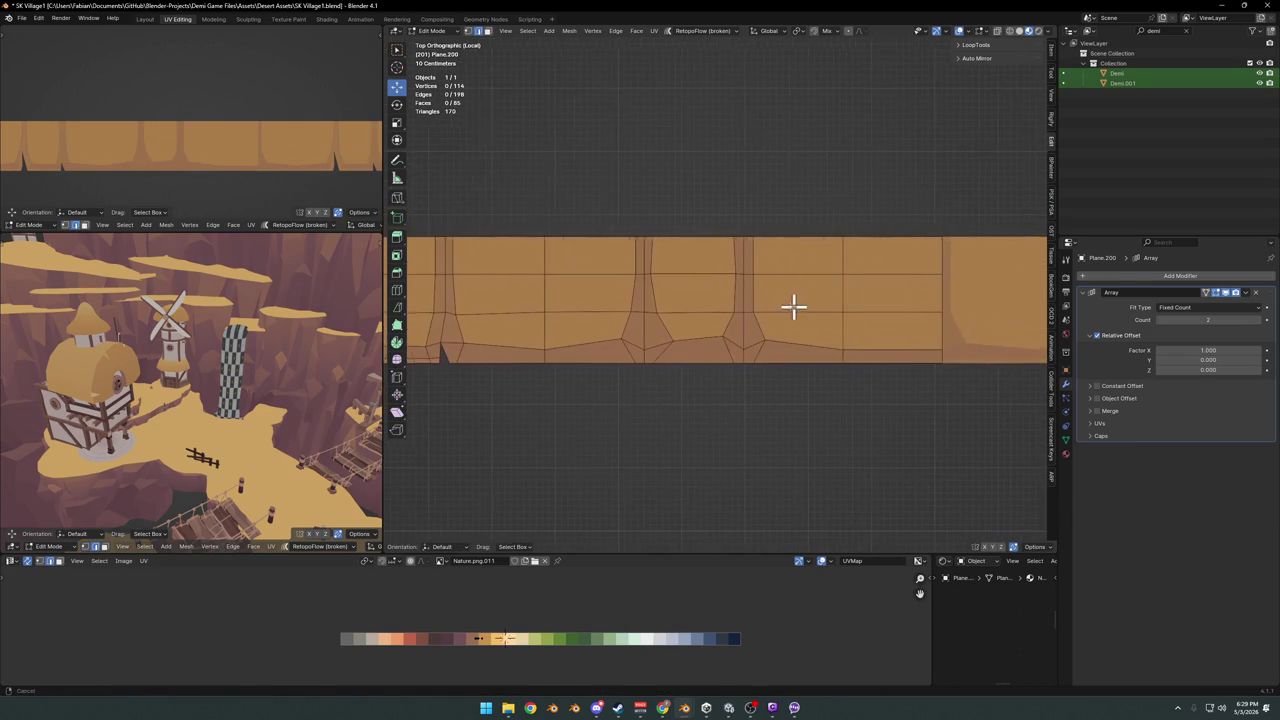
Cut another vertical loop and shift its column's UVs along the palette
click(752, 337)
shift+middle_drag(851, 354, 814, 325)
click(851, 331)
scroll(851, 331, down, 2)
scroll(752, 322, up, 3)
key(ctrl+r)
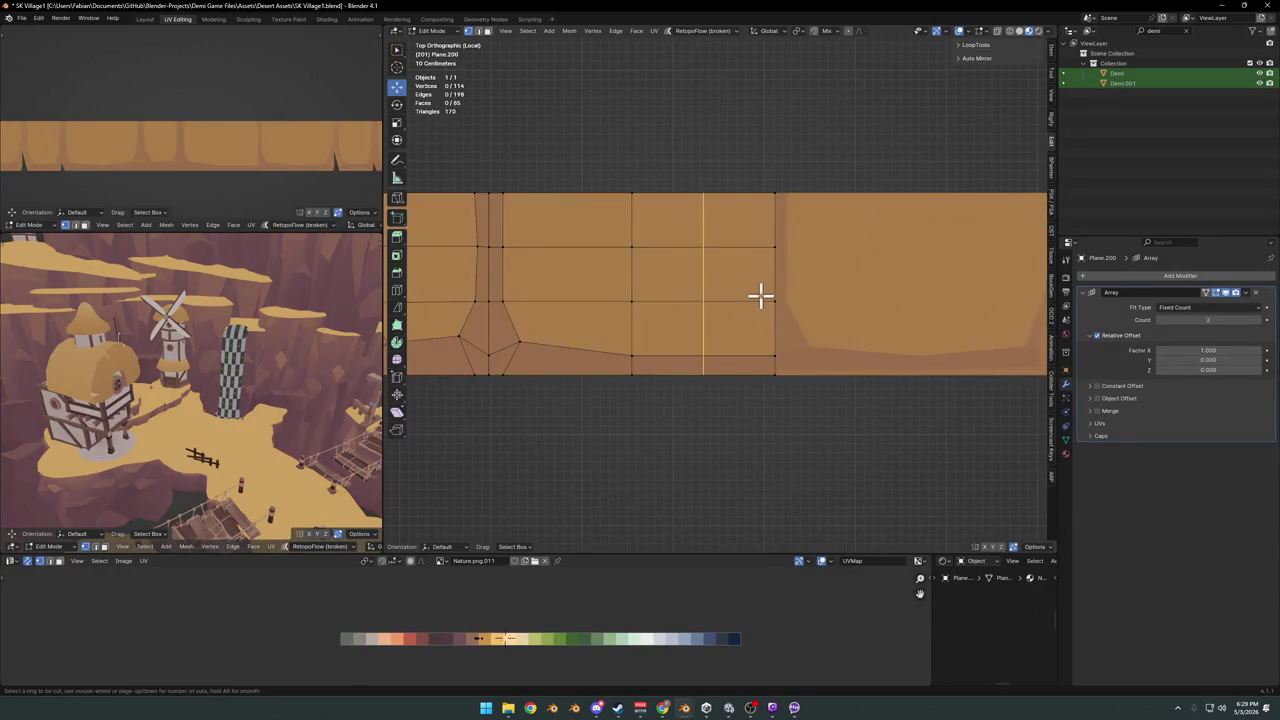
click(762, 302)
click(826, 314)
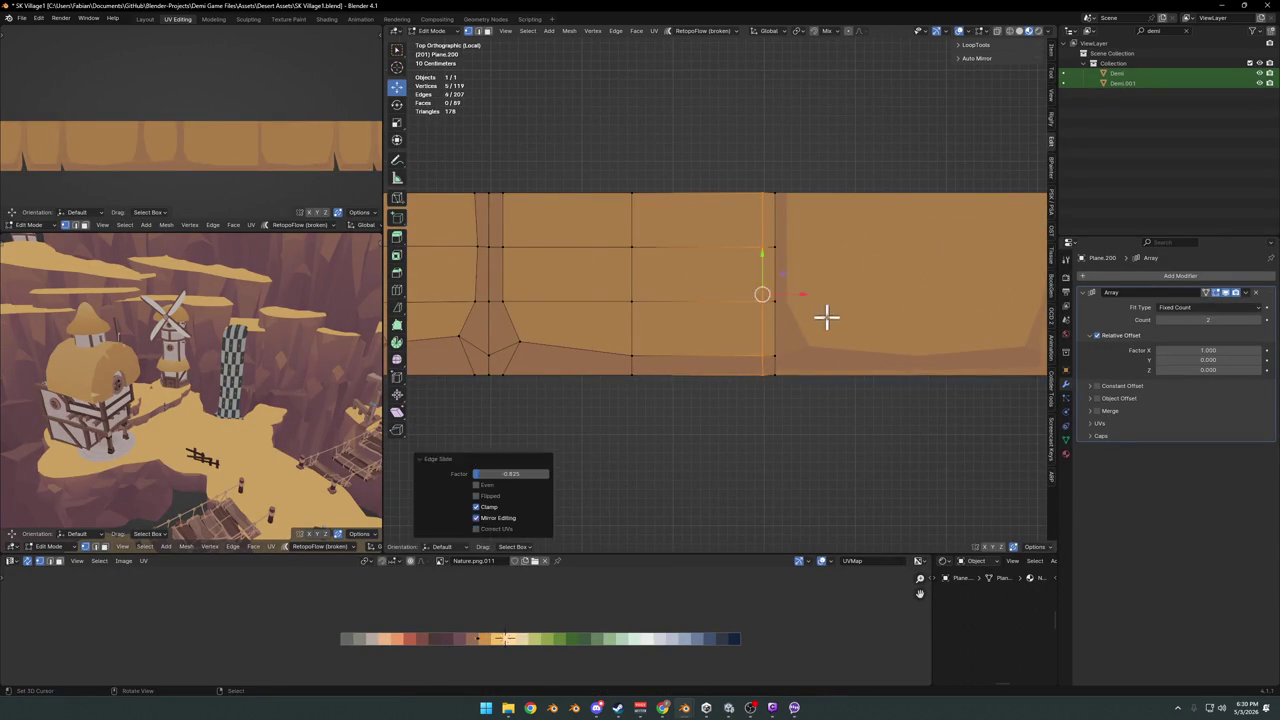
click(767, 329)
ctrl+click(767, 223)
key(g)
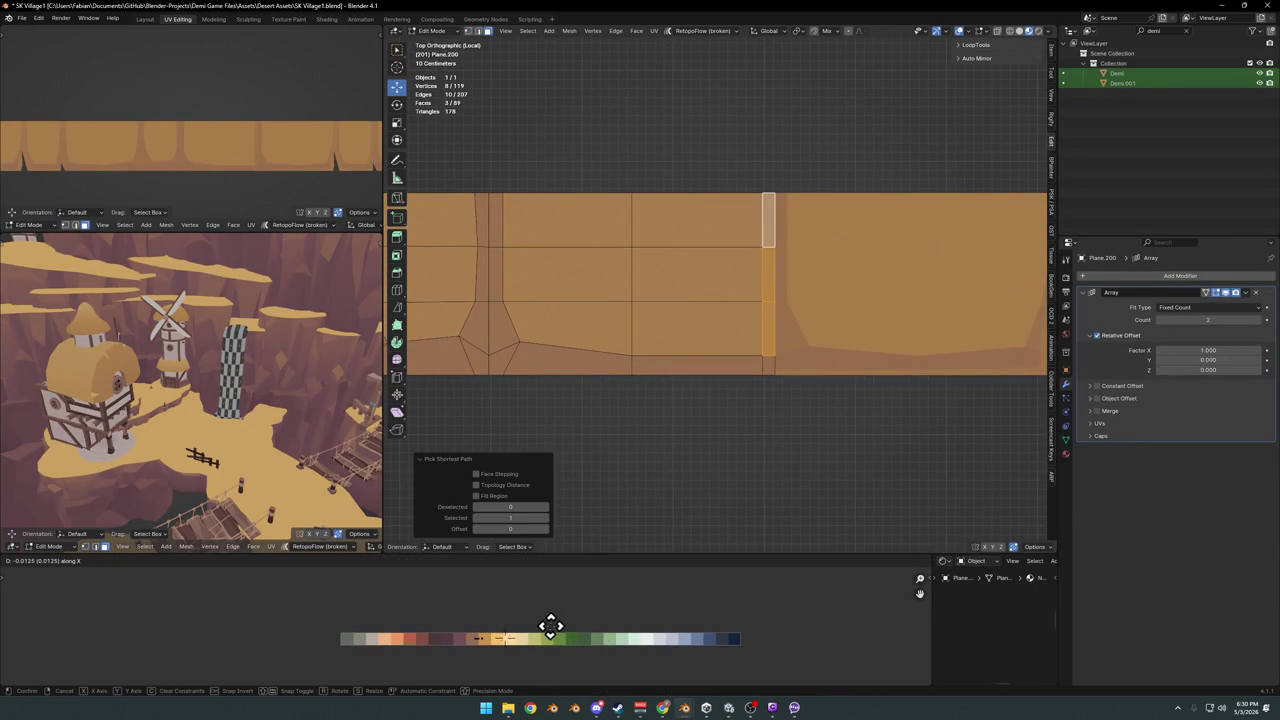
click(550, 626)
Pull that column's bottom vertex leftward into a notch, check the whole strip, and save
click(766, 354)
key(g)
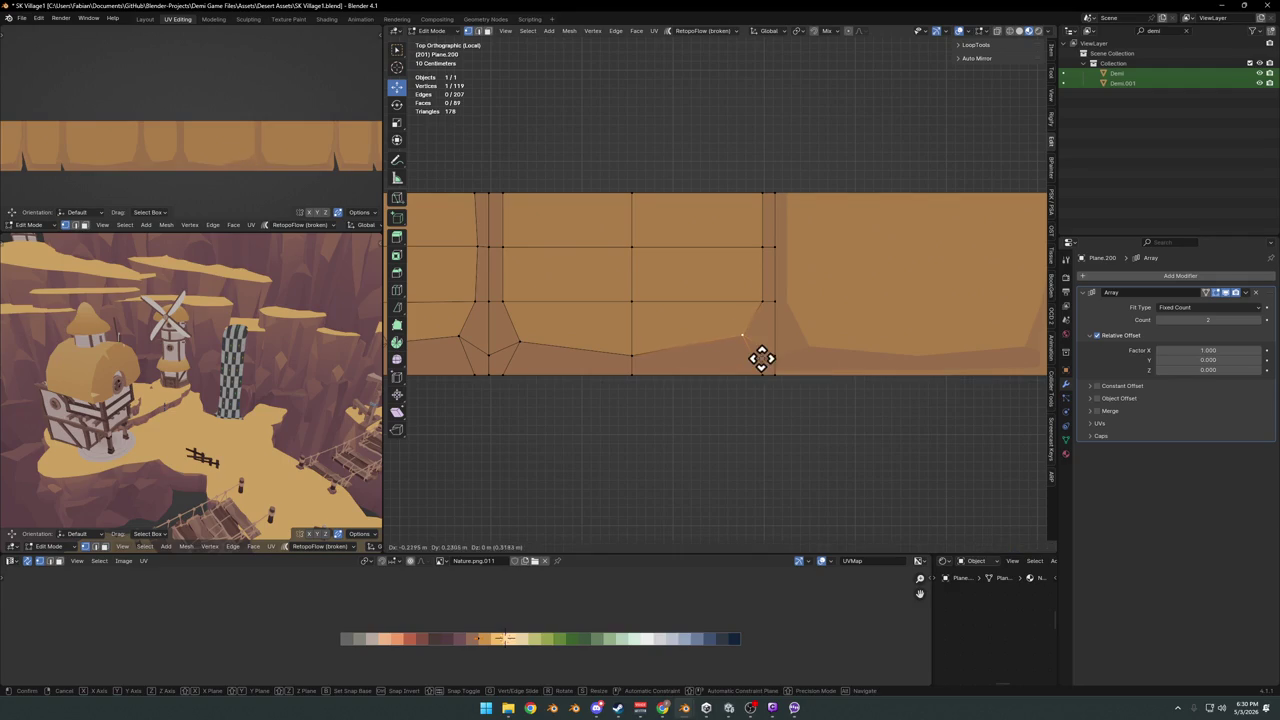
click(508, 337)
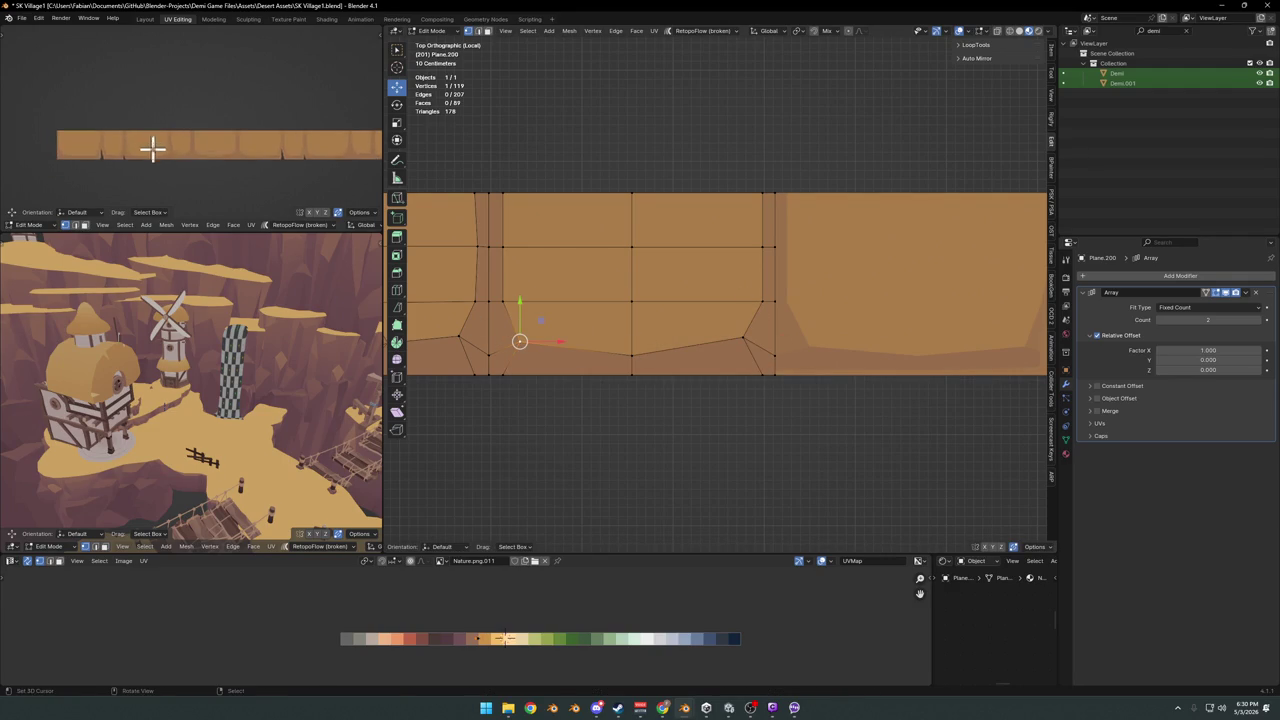
key(ctrl+space)
mouse_move(507, 200)
ctrl+middle_down()
mouse_move(608, 311)
mouse_move(597, 300)
mouse_move(543, 337)
ctrl+middle_up()
ctrl+scroll(580, 340, up, 2)
key(ctrl+space)
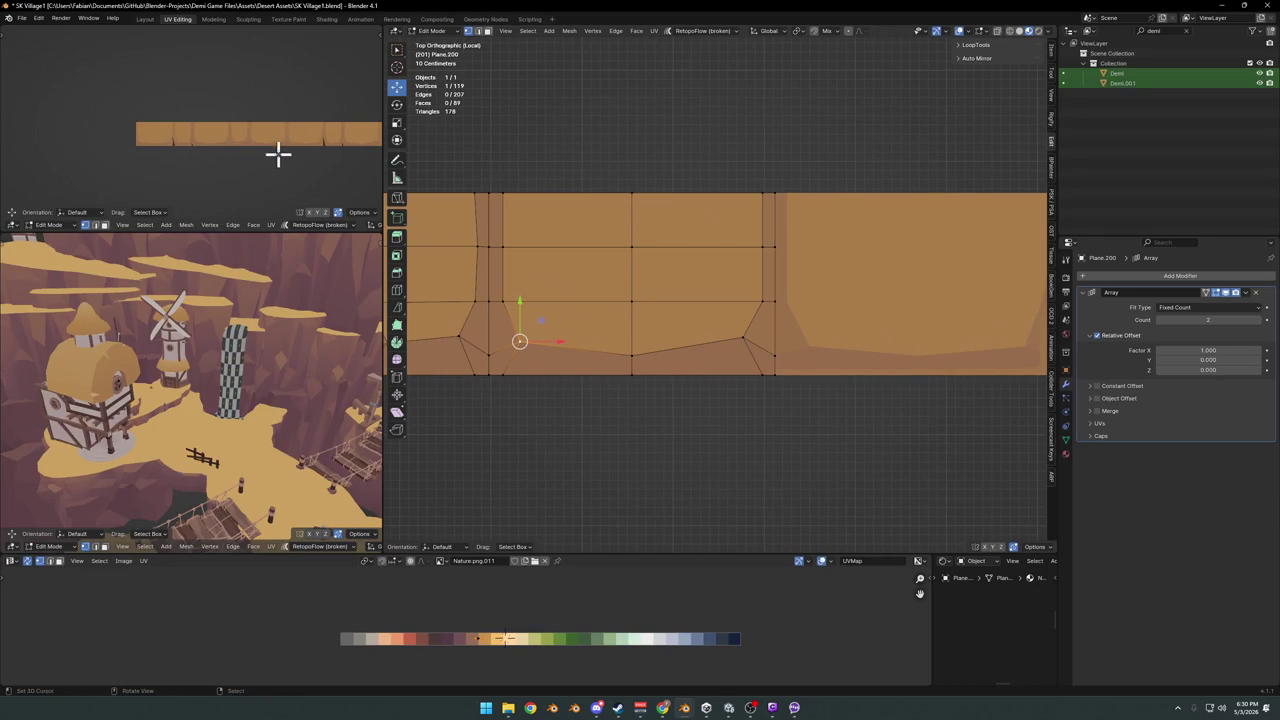
scroll(268, 177, up, 2)
key(ctrl+s)
Add one more loop-cut column and slide its UVs horizontally to a darker colour
ctrl+scroll(850, 326, up, 2)
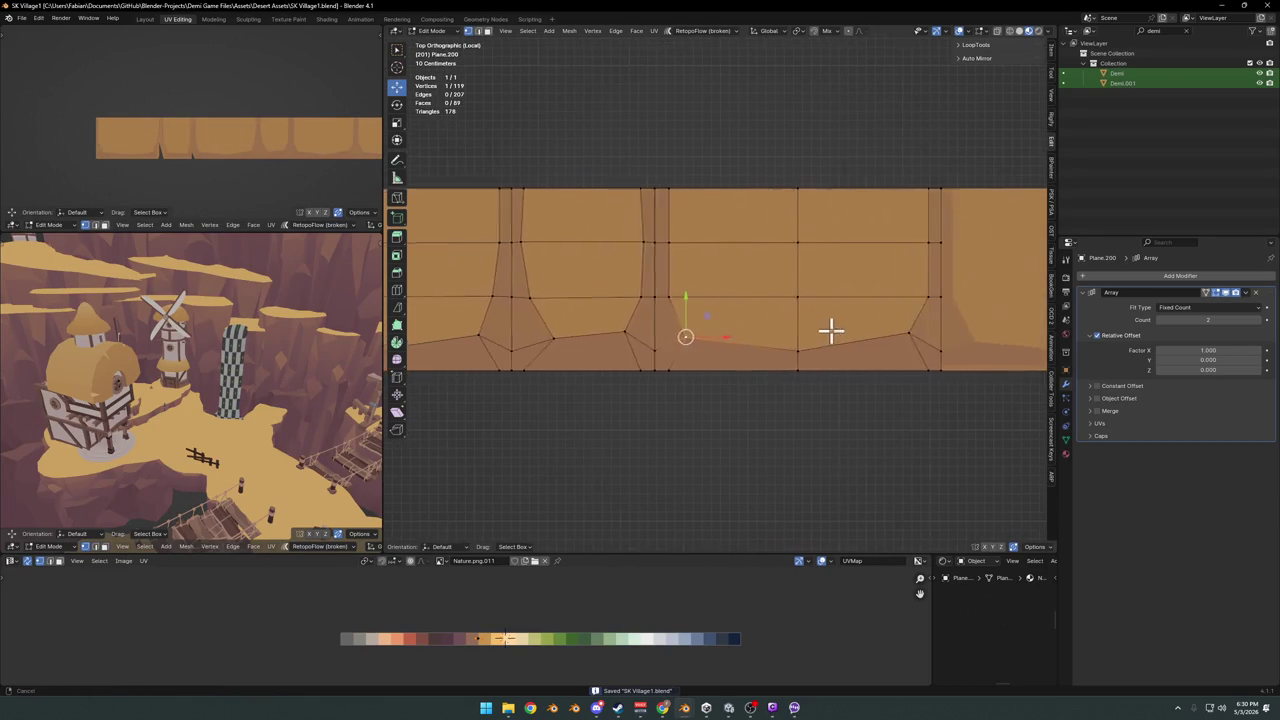
ctrl+scroll(815, 333, up, 3)
ctrl+scroll(803, 338, up, 1)
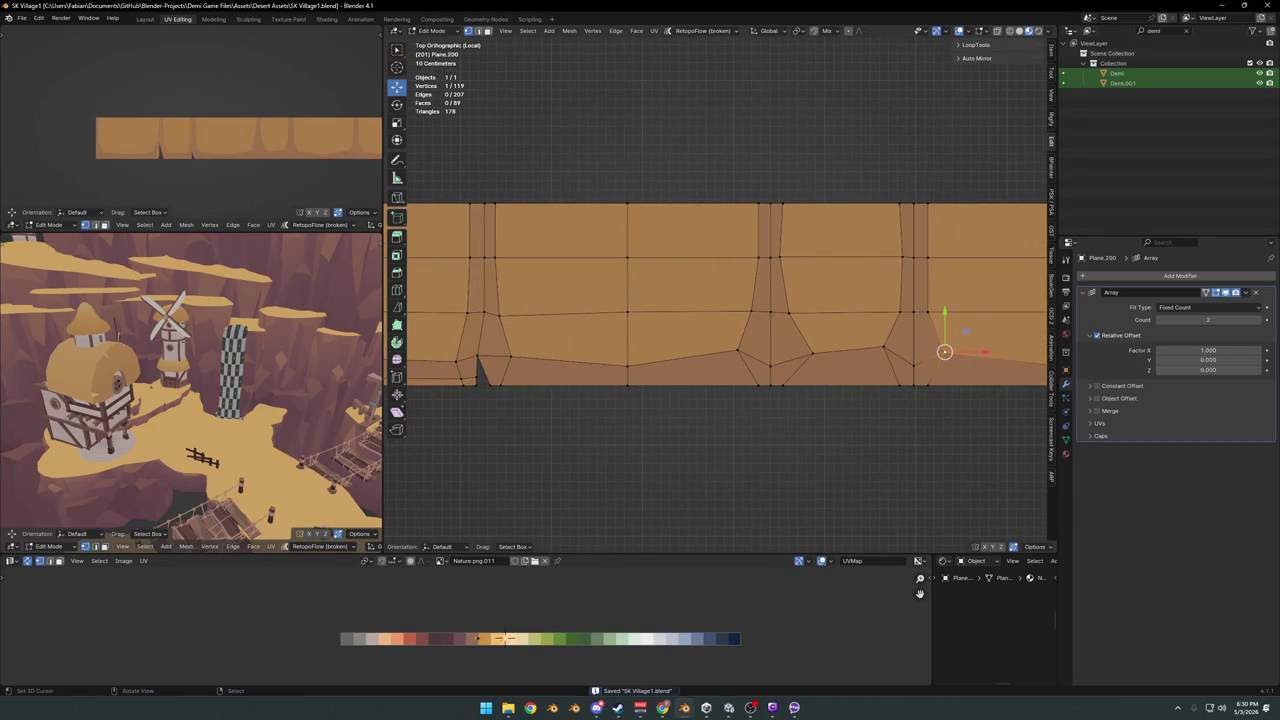
shift+middle_drag(557, 333, 714, 337)
key(ctrl+r)
click(725, 318)
click(718, 330)
ctrl+click(716, 232)
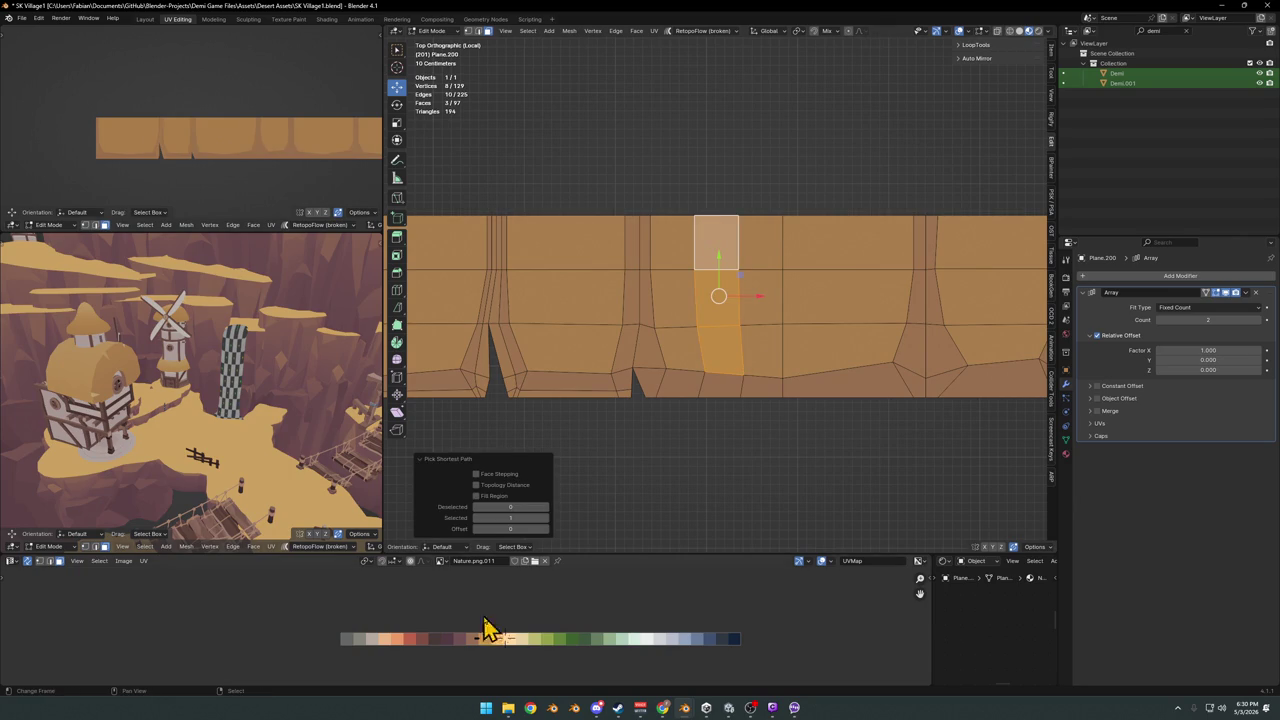
key(g)
key(x)
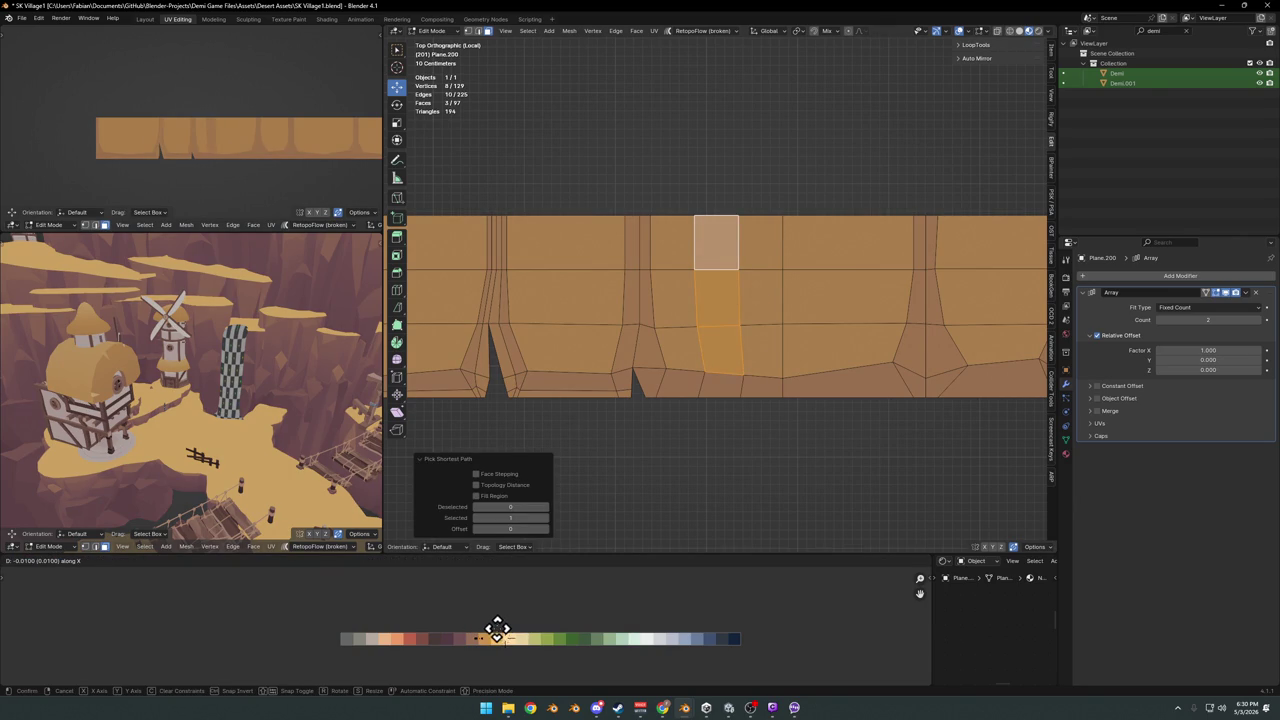
click(500, 628)
Reshape the column: shift a bottom vertex left and narrow the two top vertices to 0.401
mouse_move(293, 173)
middle_down()
mouse_move(260, 160)
mouse_move(289, 205)
middle_up()
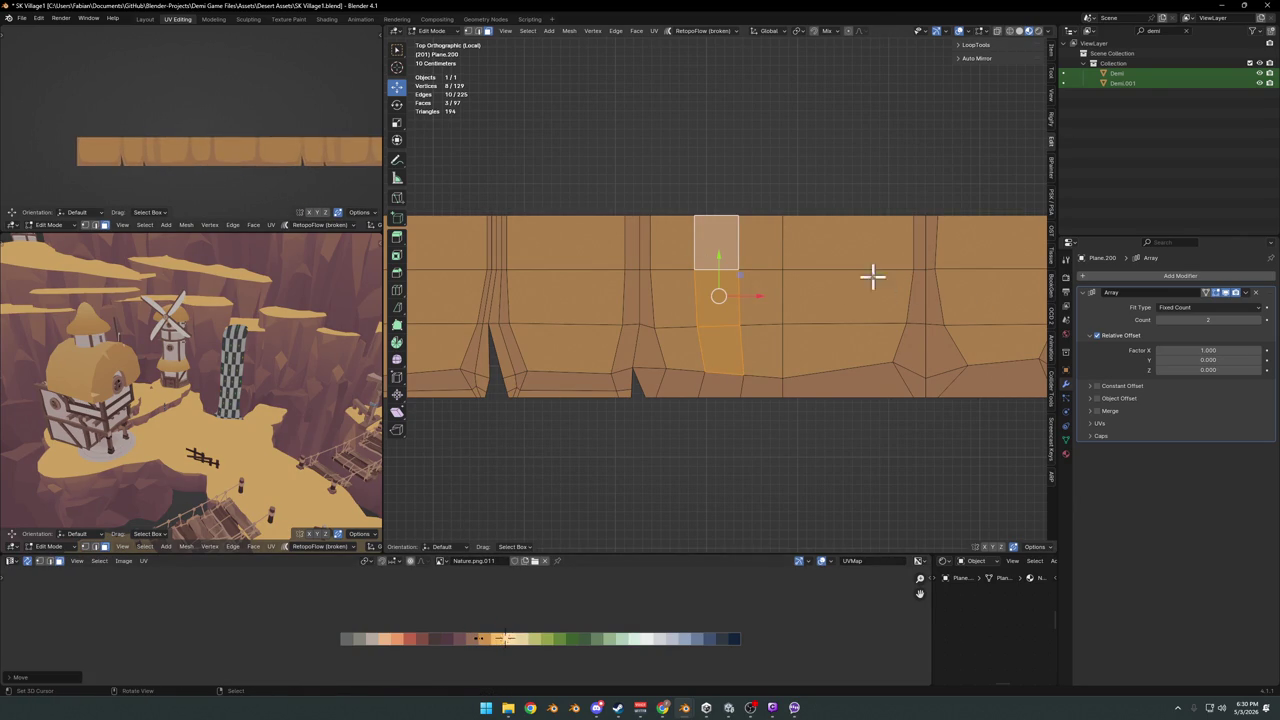
key(1)
click(738, 372)
key(g)
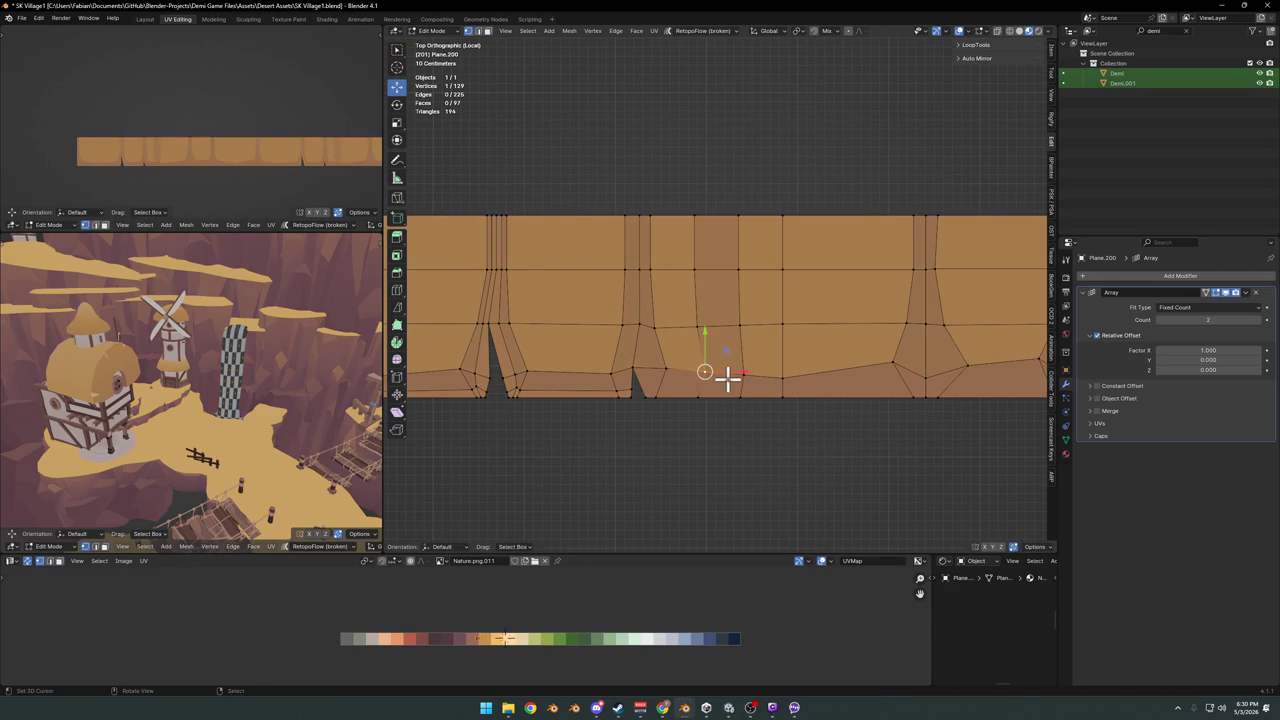
click(731, 363)
key(s)
click(778, 310)
key(g)
click(728, 251)
click(740, 205)
key(s)
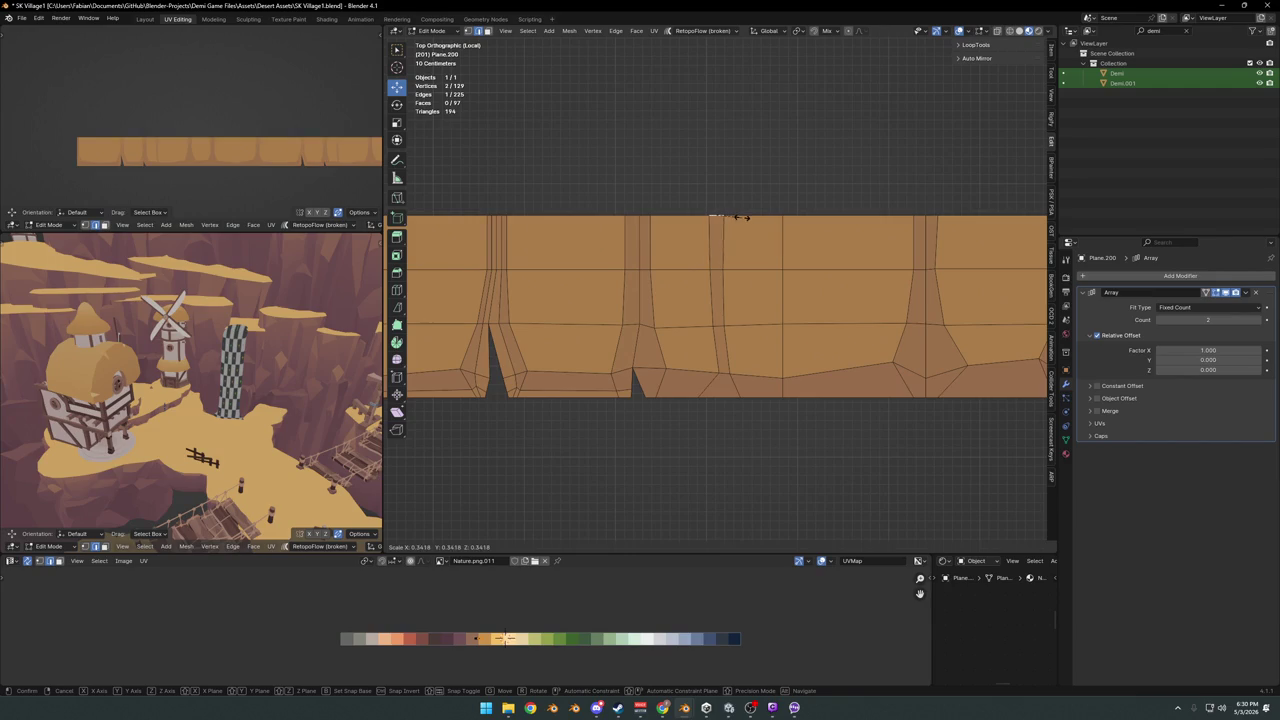
click(740, 215)
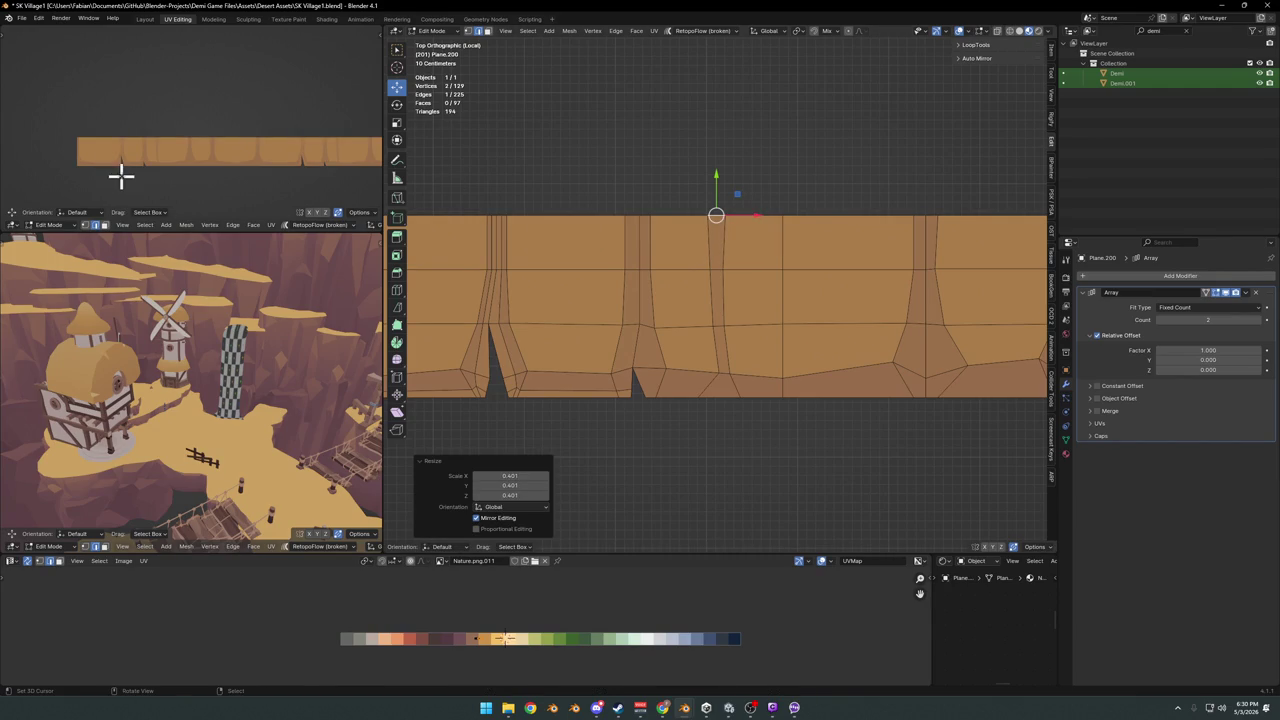
Move further bottom-edge vertices down and up-left to roughen the lower border
click(735, 362)
key(g)
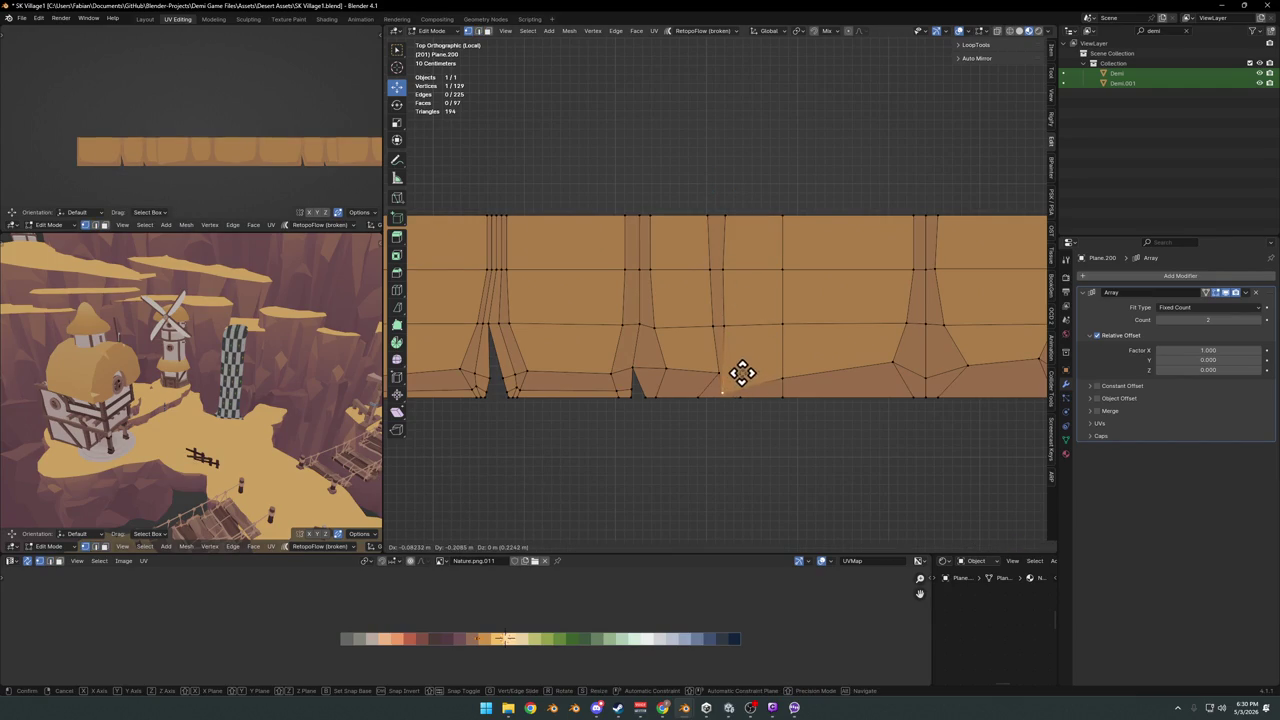
click(747, 366)
key(g)
right_click(686, 371)
key(g)
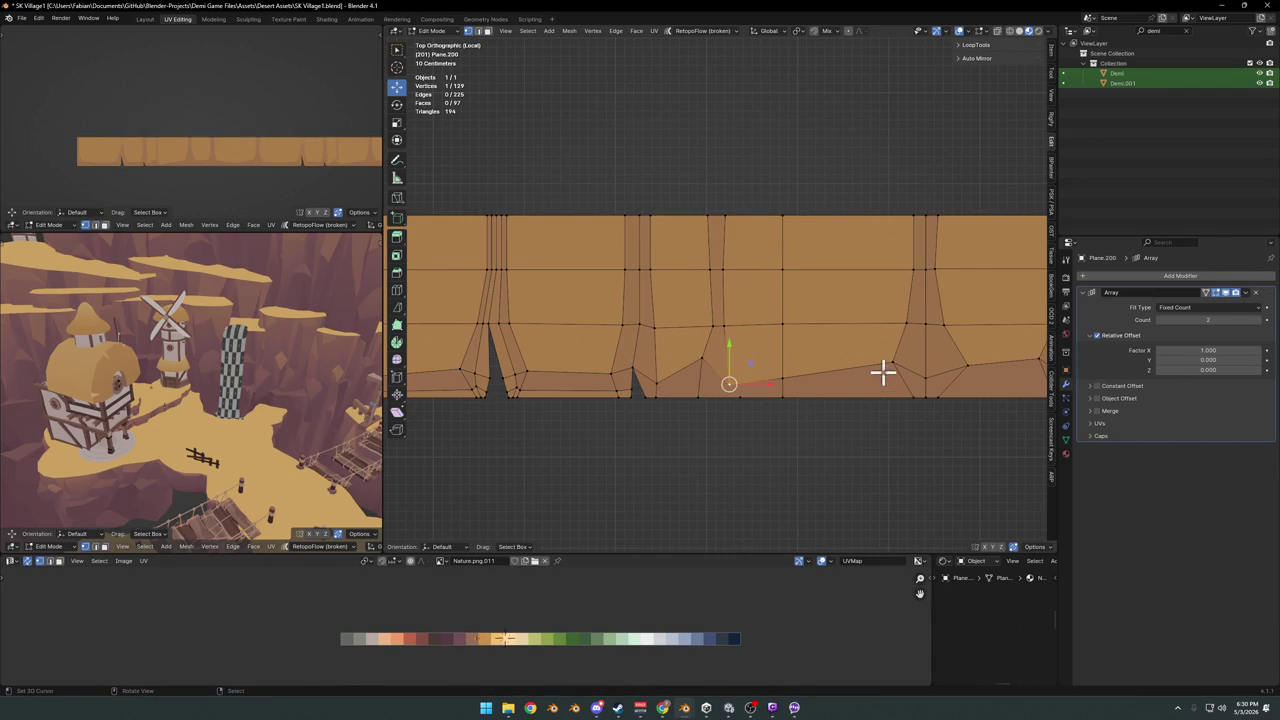
click(893, 356)
scroll(223, 183, up, 2)
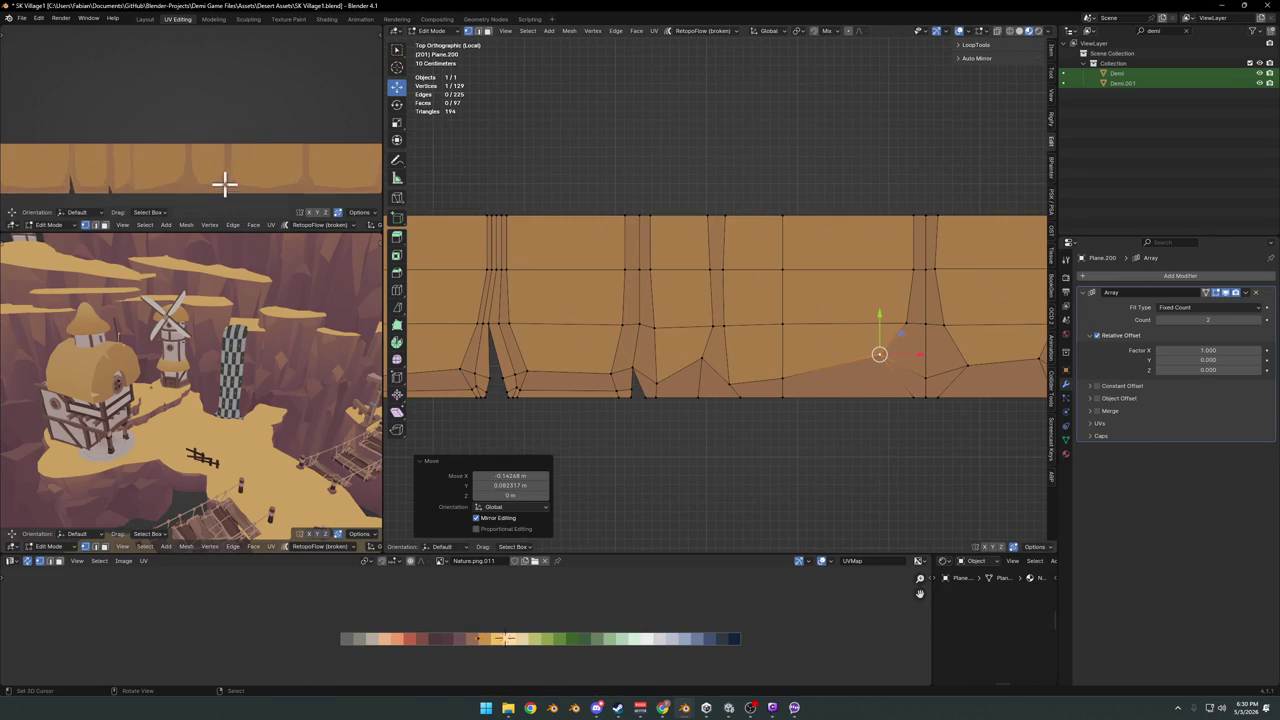
scroll(351, 169, up, 2)
key(alt+a)
shift+middle_drag(914, 354, 791, 349)
click(812, 359)
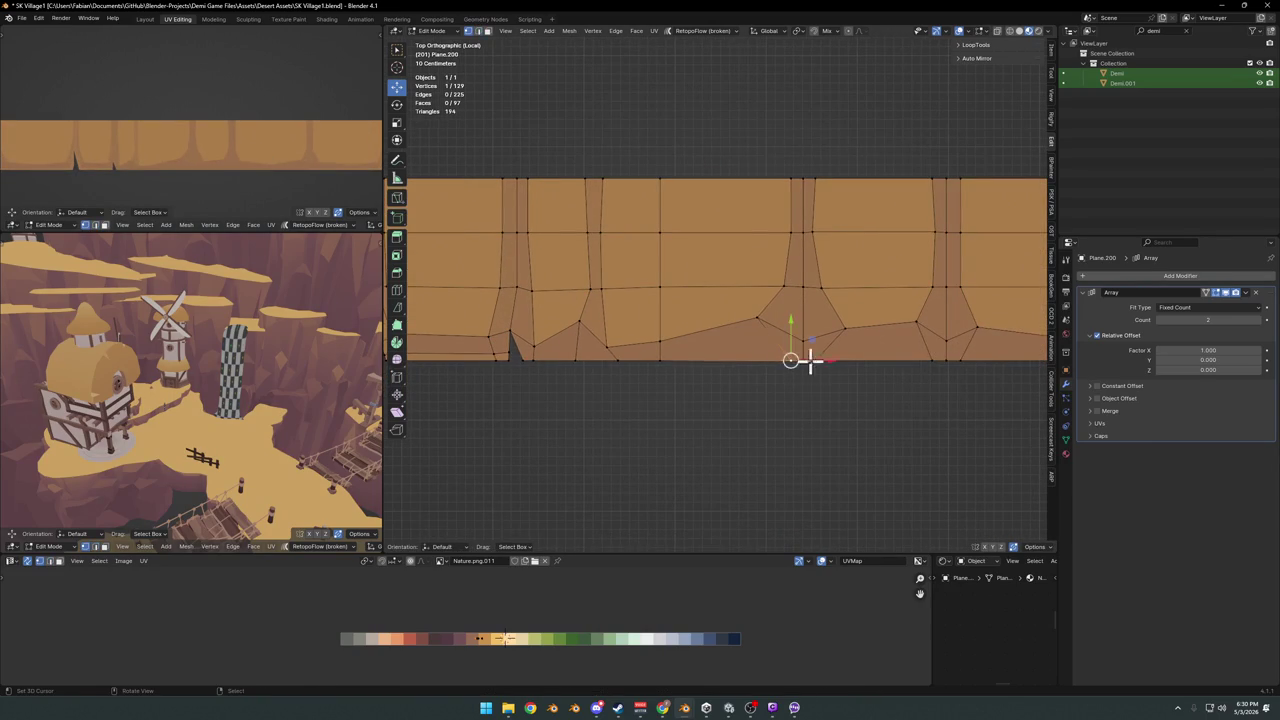
Rip a bottom vertex of the cliff strip upward into a narrow crack and slide it left
key(v)
click(860, 366)
key(v)
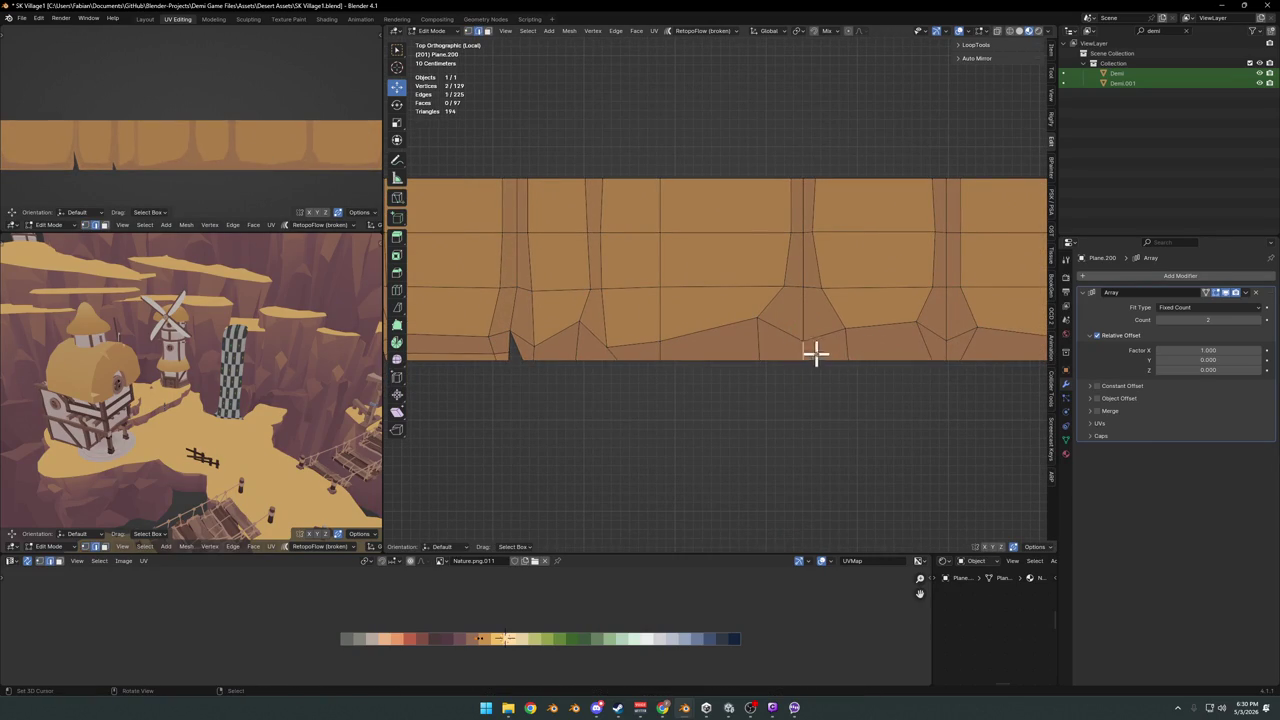
click(843, 349)
key(g)
key(g)
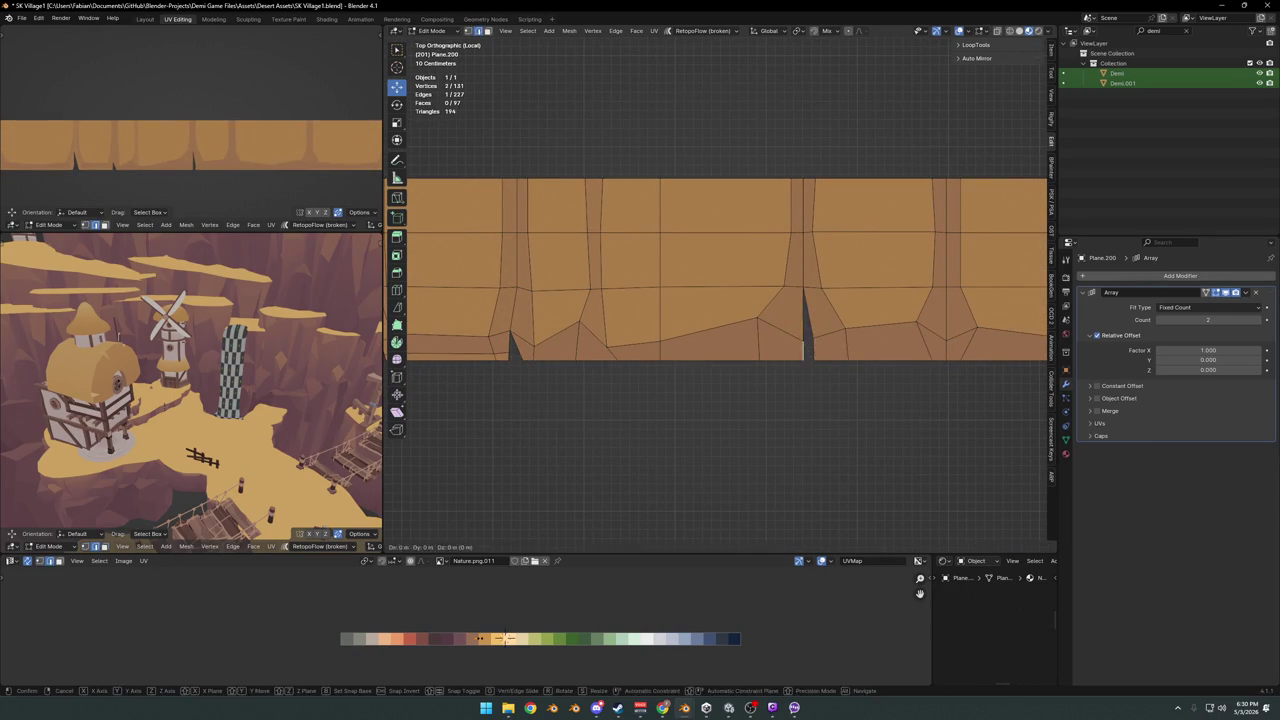
click(826, 356)
click(810, 363)
Slide the nearby crack vertices along their edges to shape the notch
key(g)
key(g)
click(822, 363)
key(g)
key(g)
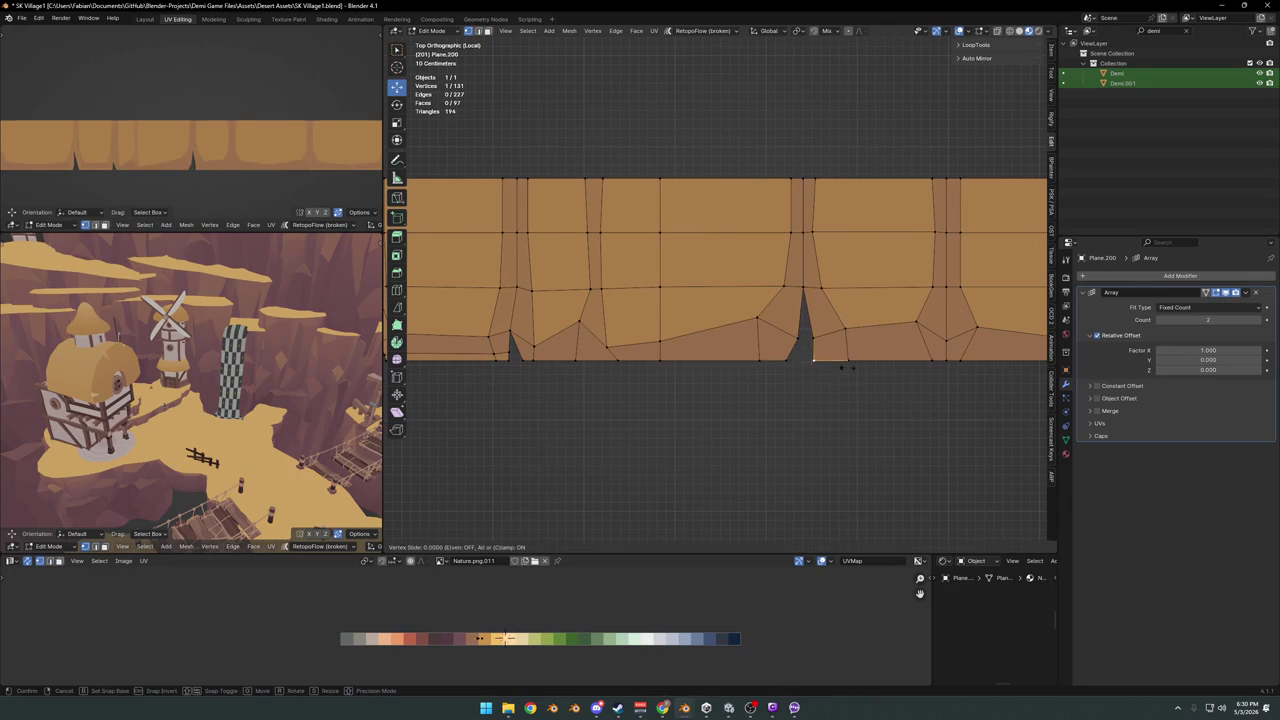
click(845, 367)
key(g)
click(836, 339)
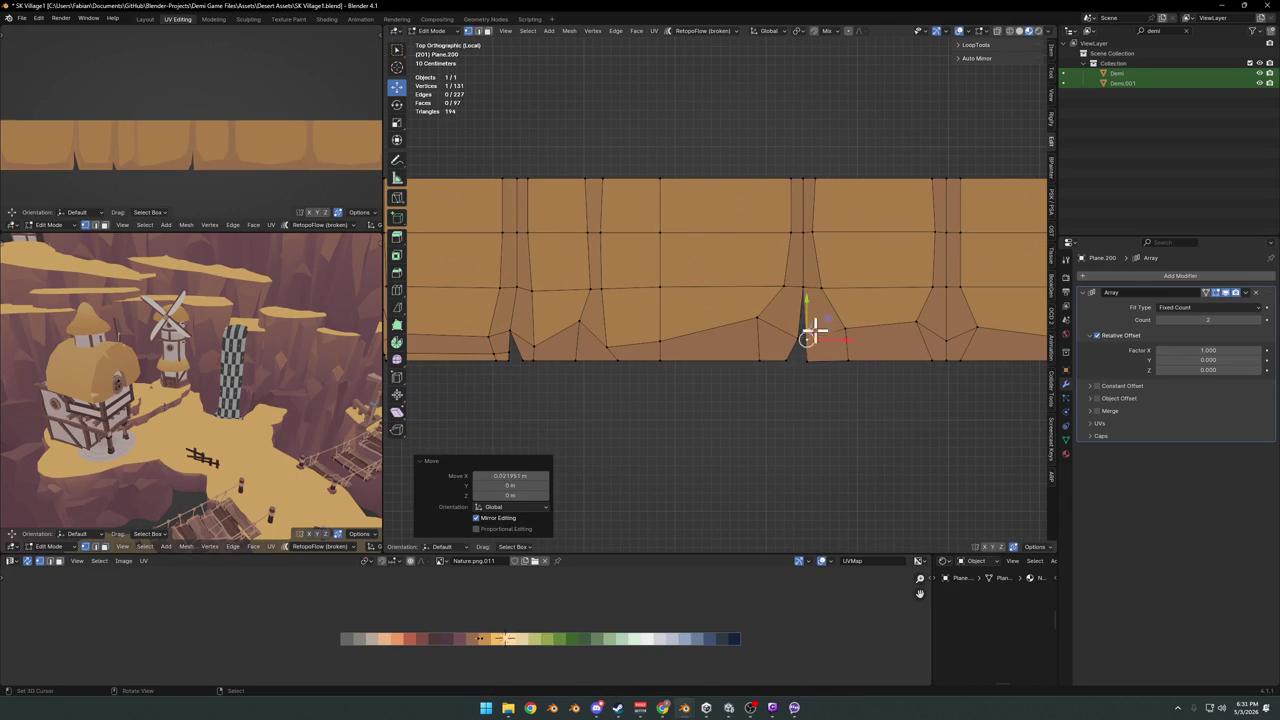
Cut a centred vertical edge loop through the strip beside the crack
click(171, 171)
scroll(171, 171, down, 2)
scroll(263, 197, up, 2)
scroll(261, 190, down, 2)
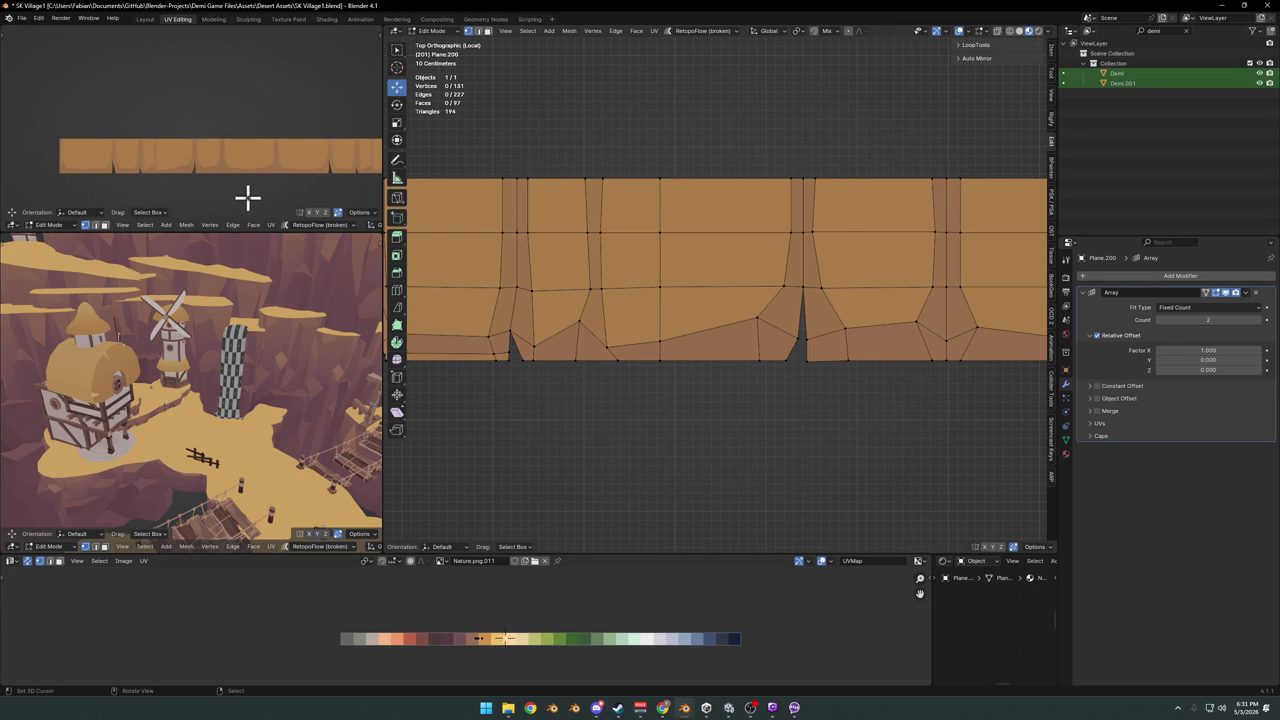
ctrl+scroll(836, 324, up, 2)
key(ctrl+r)
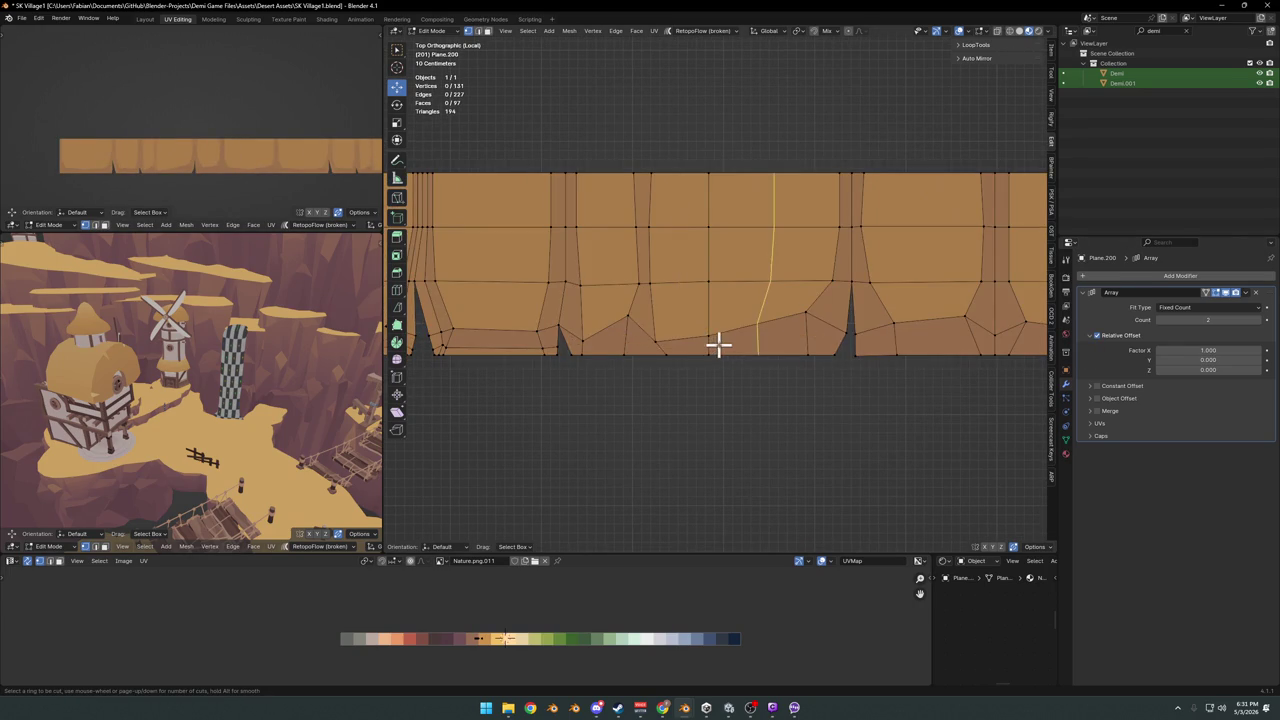
click(712, 345)
right_click(712, 345)
key(alt+a)
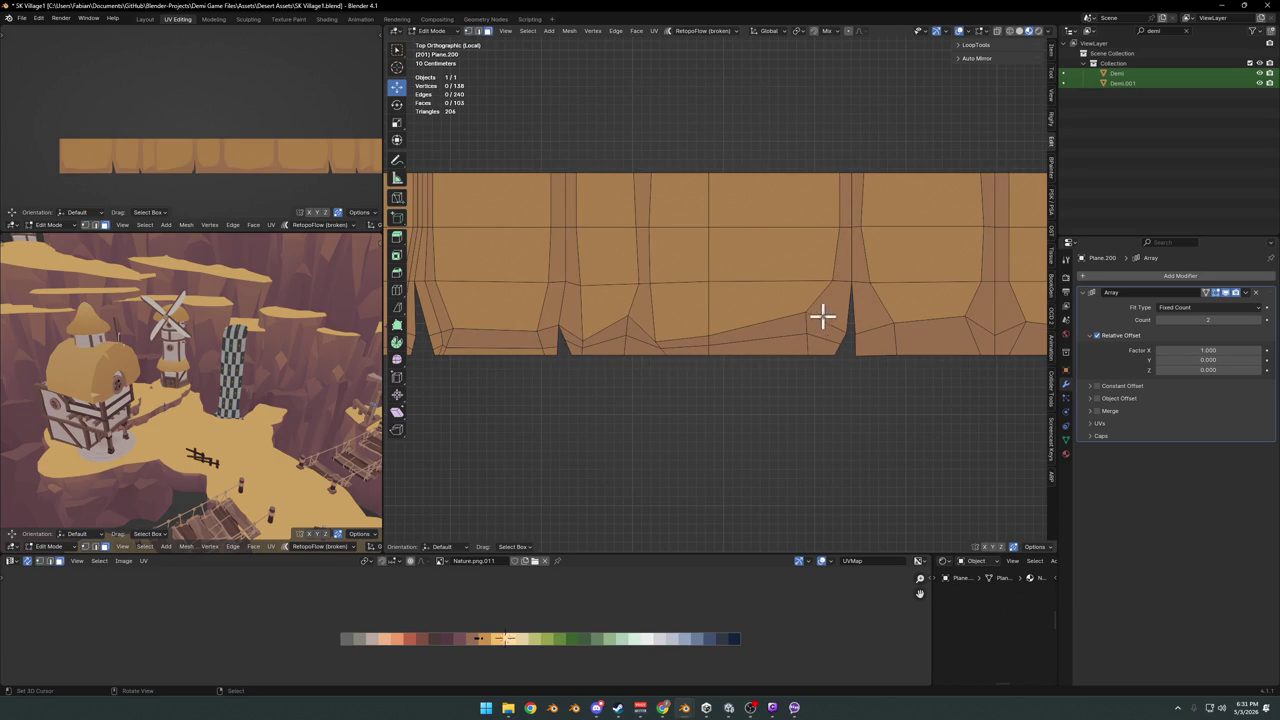
Select a path of faces running from the strip's top down beside the right notch
click(714, 338)
ctrl+click(822, 322)
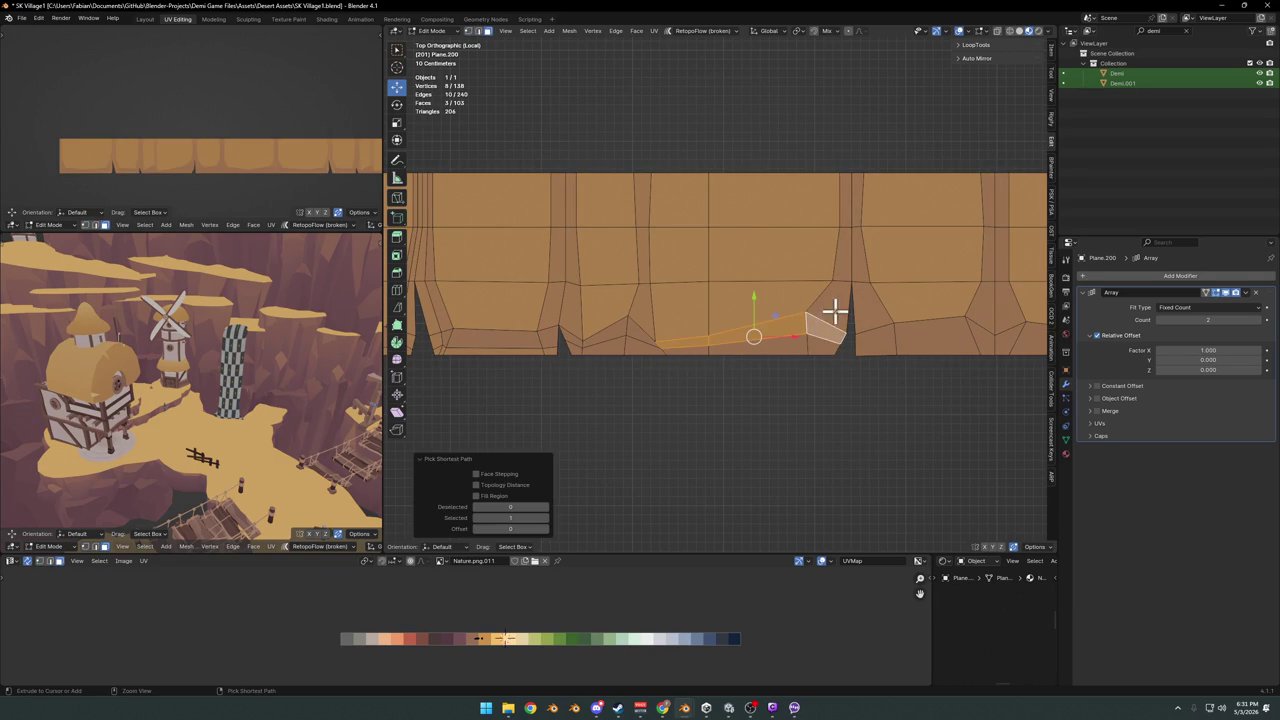
shift+click(825, 332)
key(alt+a)
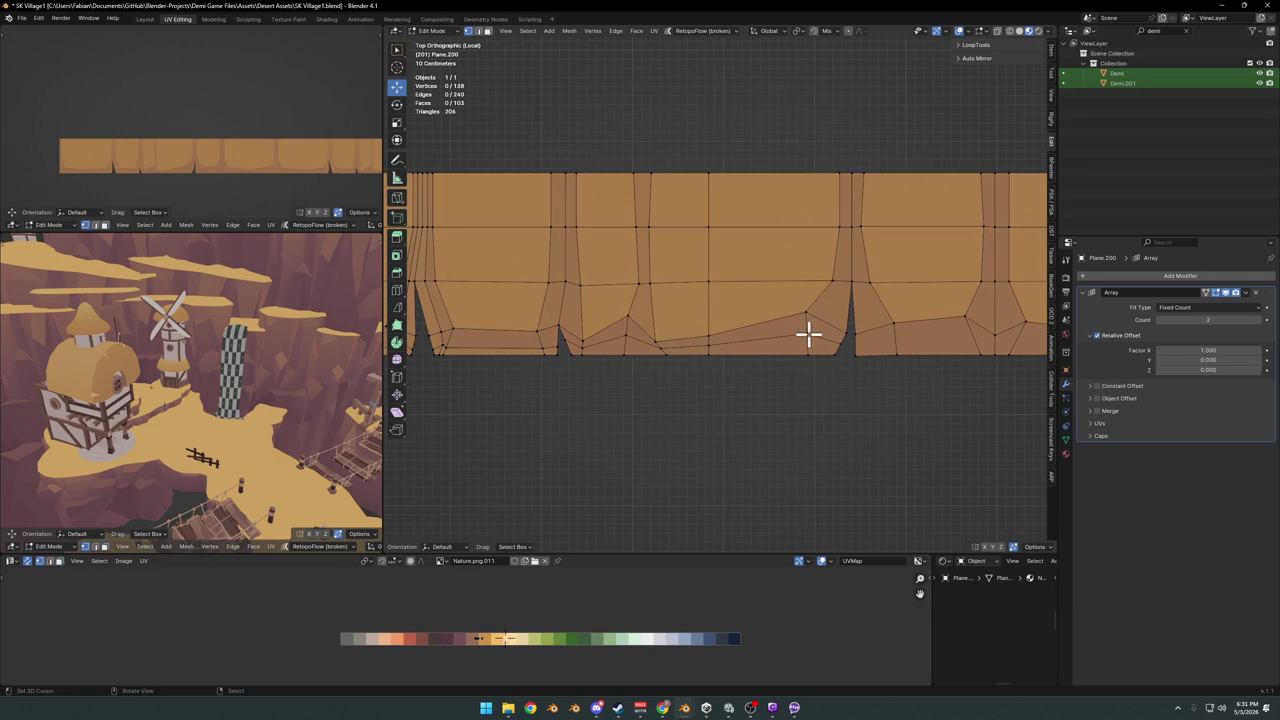
ctrl+click(808, 322)
key(alt+a)
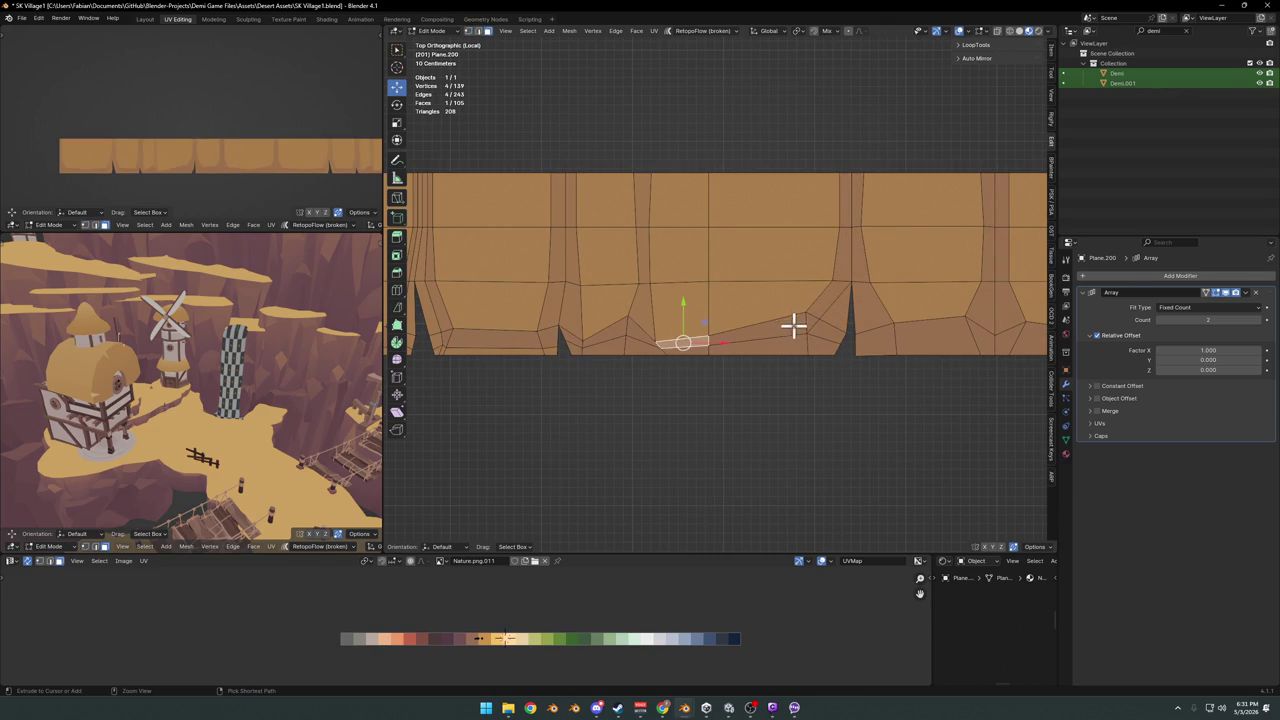
ctrl+click(824, 303)
ctrl+click(848, 210)
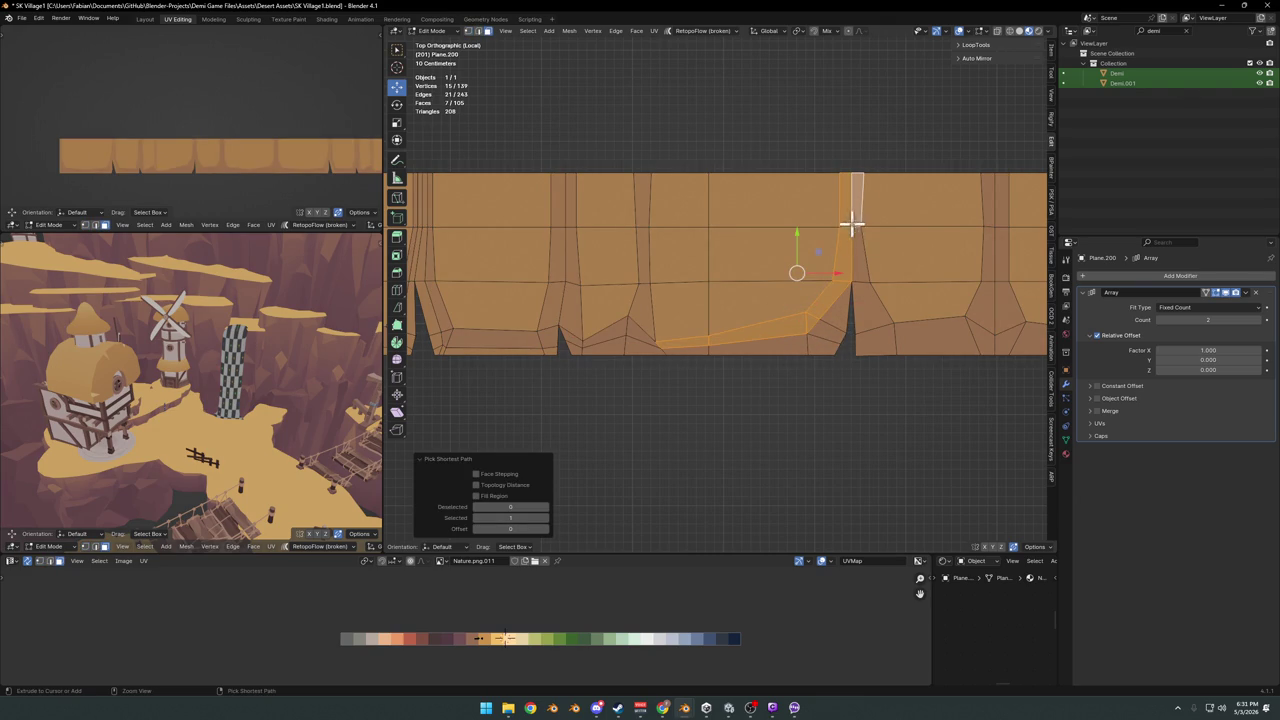
shift+click(851, 220)
shift+click(845, 220)
Shift the face path's UVs along X onto a lighter palette shade
key(g)
key(x)
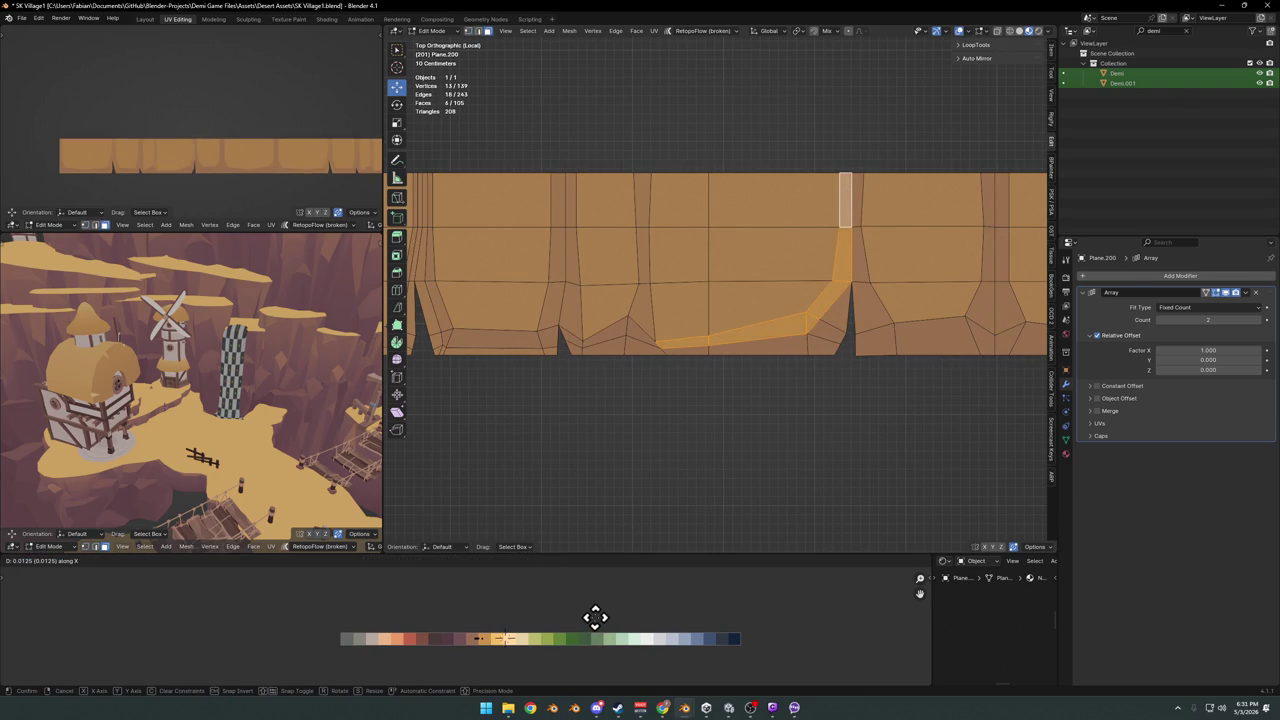
click(660, 611)
scroll(250, 185, up, 2)
scroll(270, 130, up, 2)
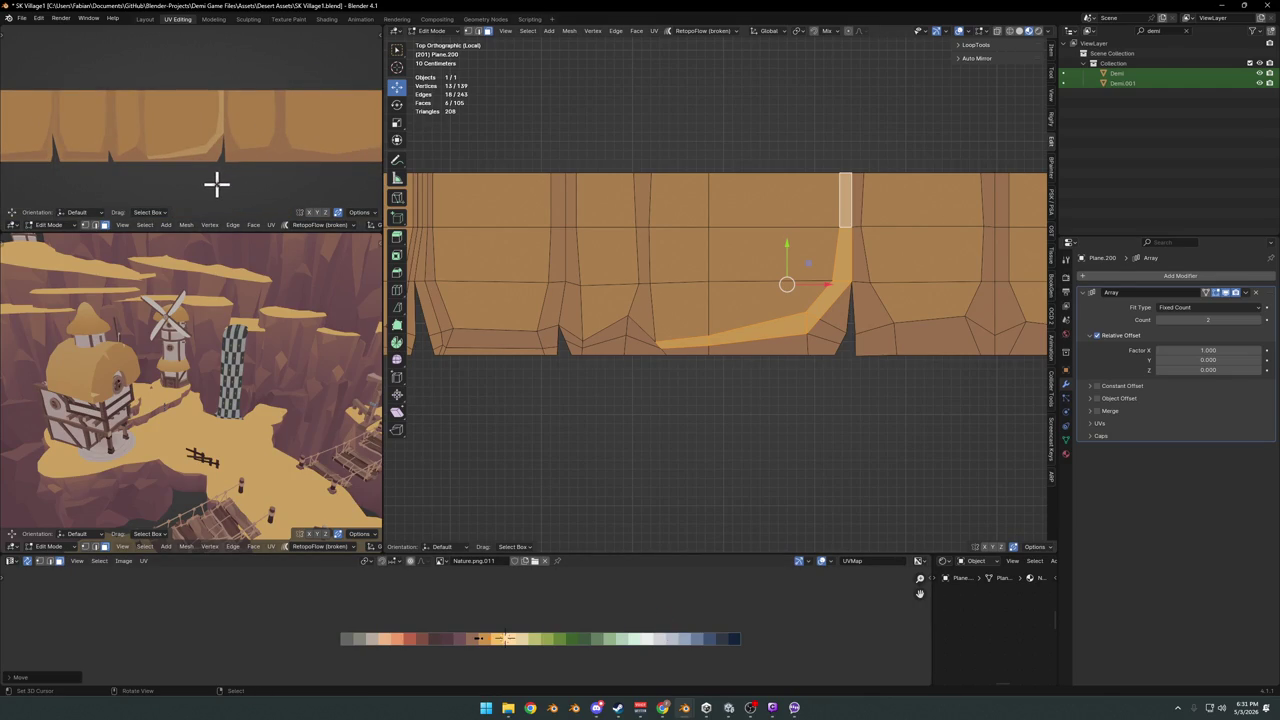
scroll(214, 170, down, 1)
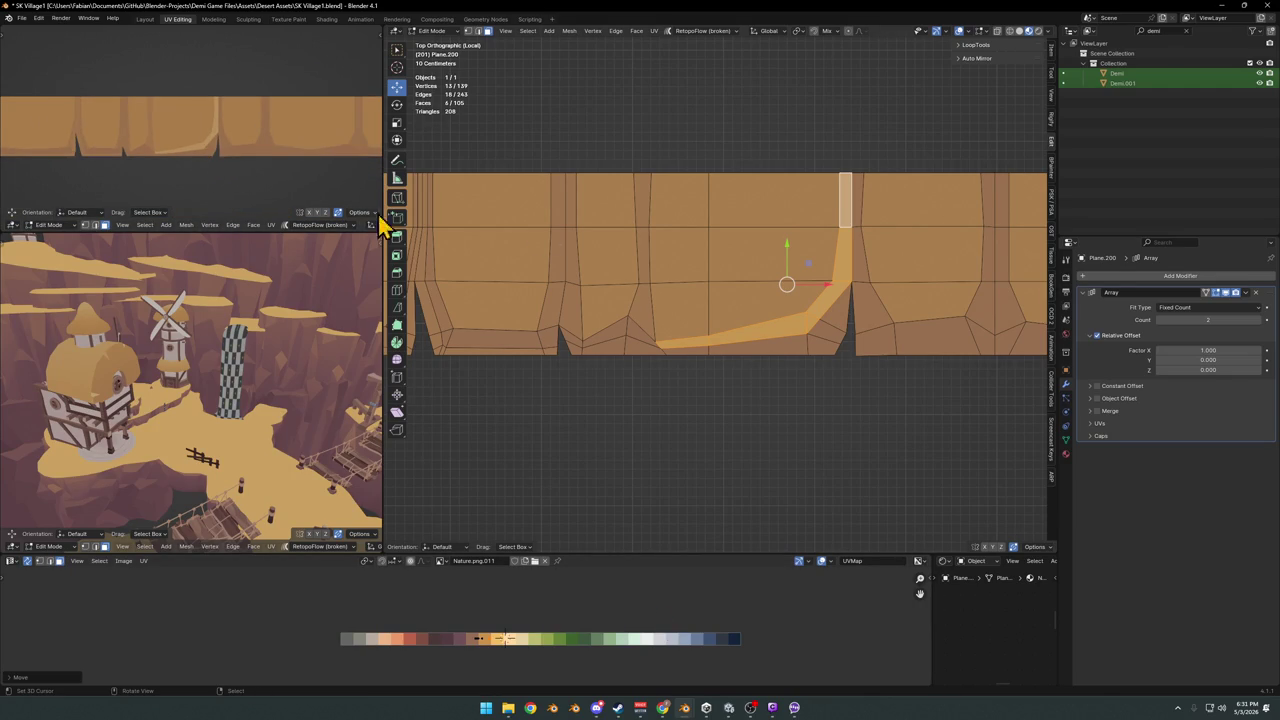
ctrl+scroll(765, 351, down, 2)
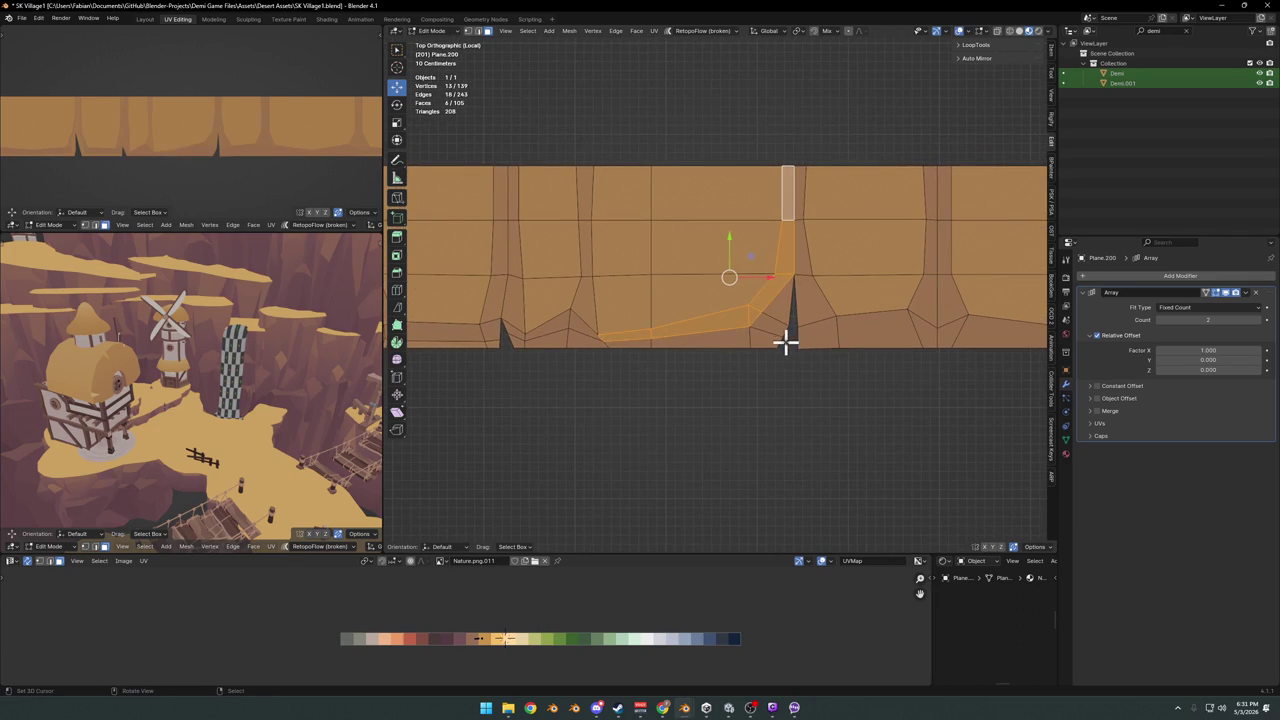
scroll(822, 350, up, 3)
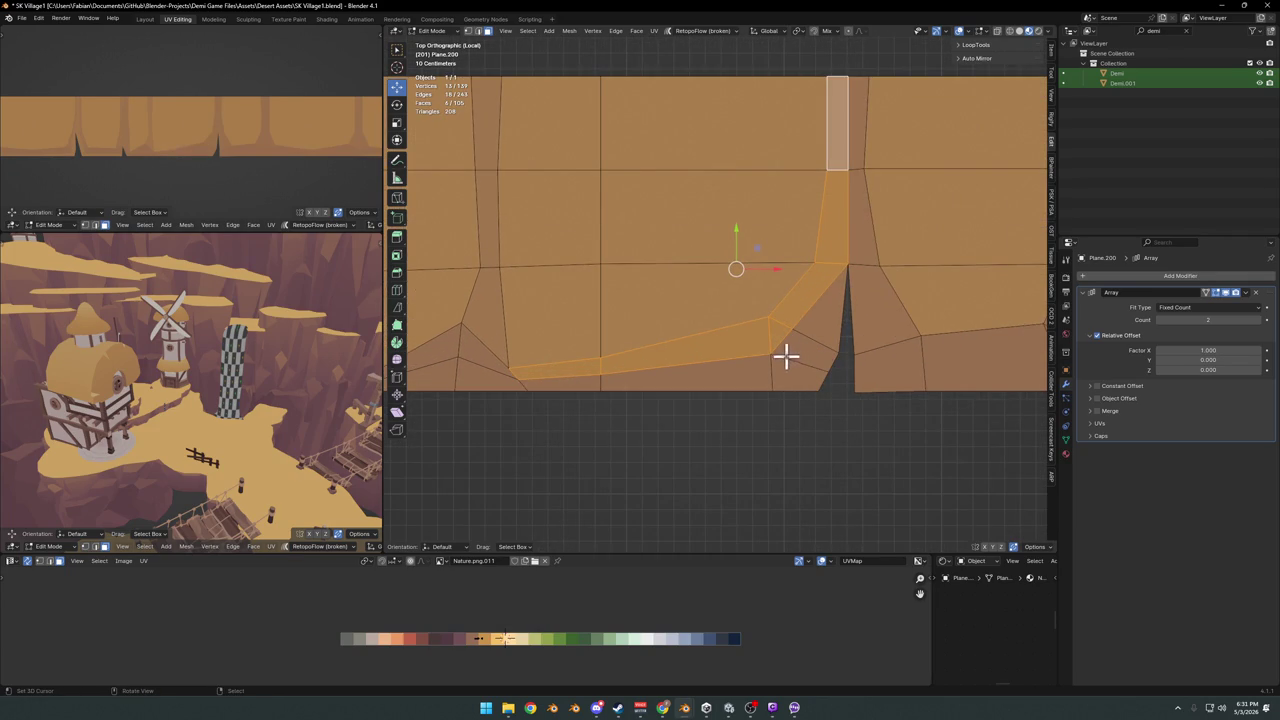
Knife-cut new edges beside the crack's spike
key(ctrl+z)
shift+middle_drag(800, 346, 783, 334)
key(1)
click(782, 328)
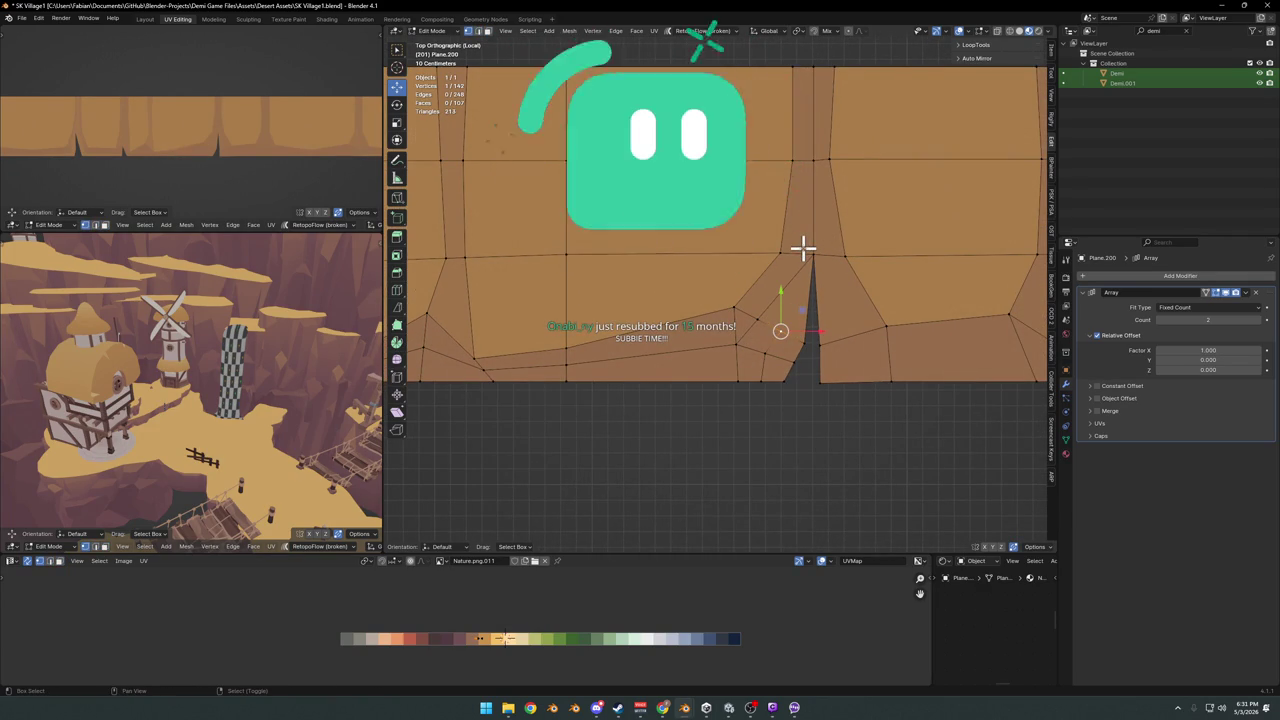
key(k)
click(791, 337)
click(773, 366)
key(Return)
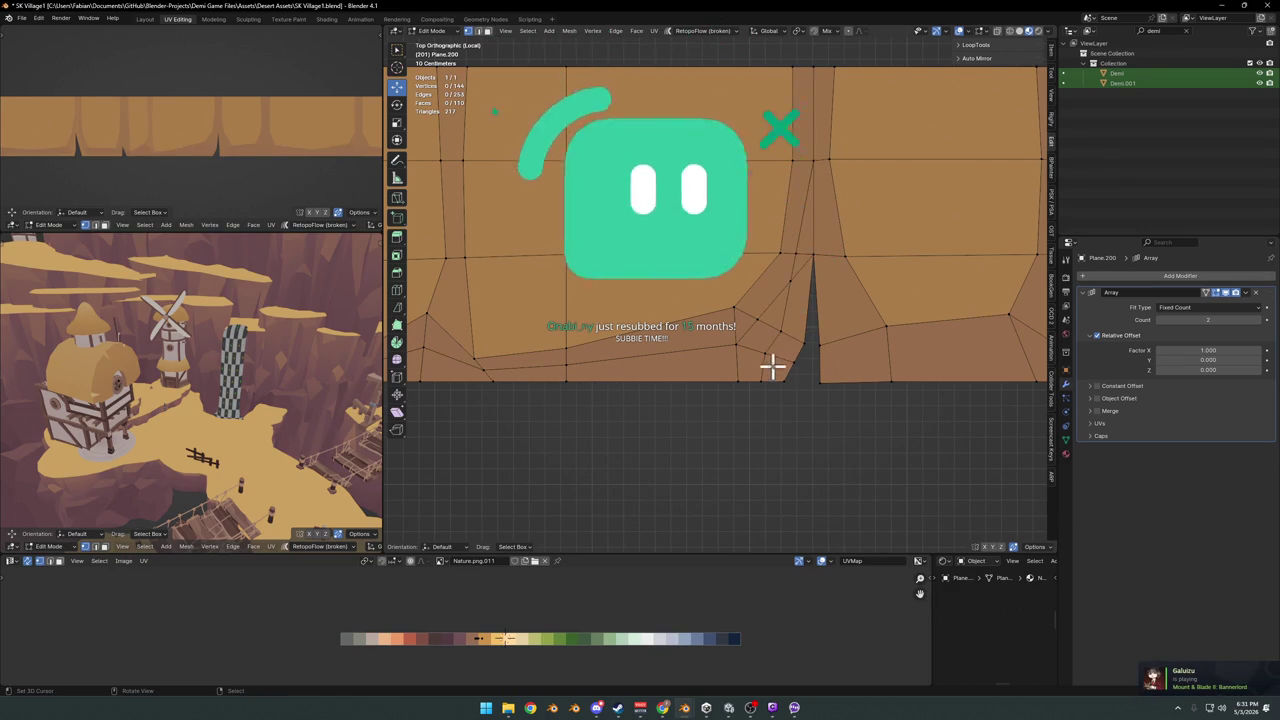
Select the face path up the crack and move its UVs onto a darker palette shade
key(2)
click(772, 366)
ctrl+click(806, 214)
key(g)
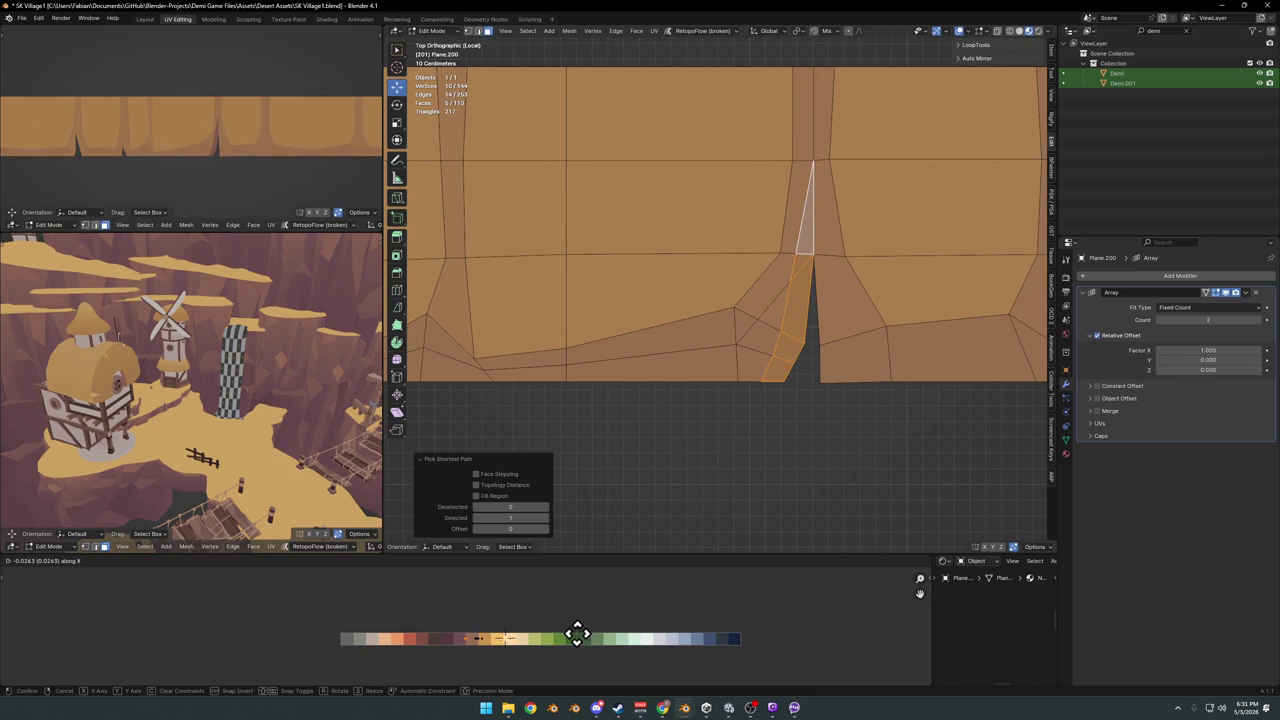
click(580, 633)
key(alt+a)
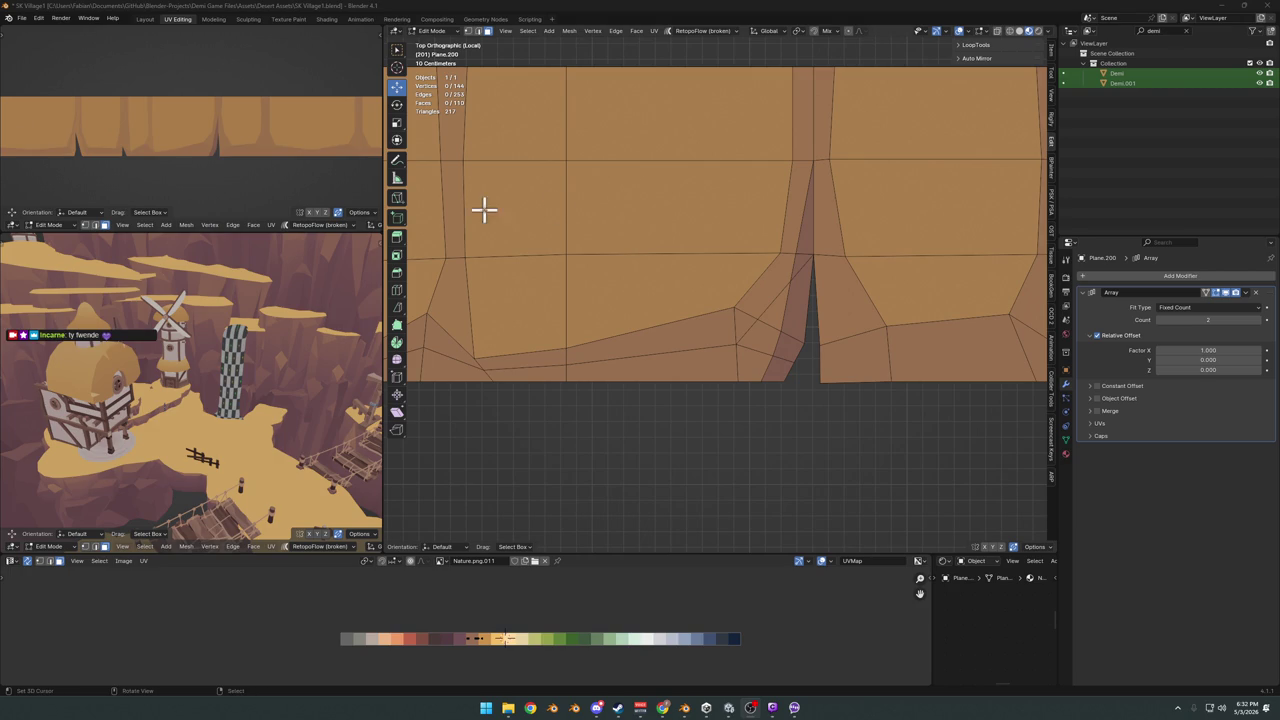
Return to Object Mode and frame the whole cliff strip in view
scroll(257, 148, down, 3)
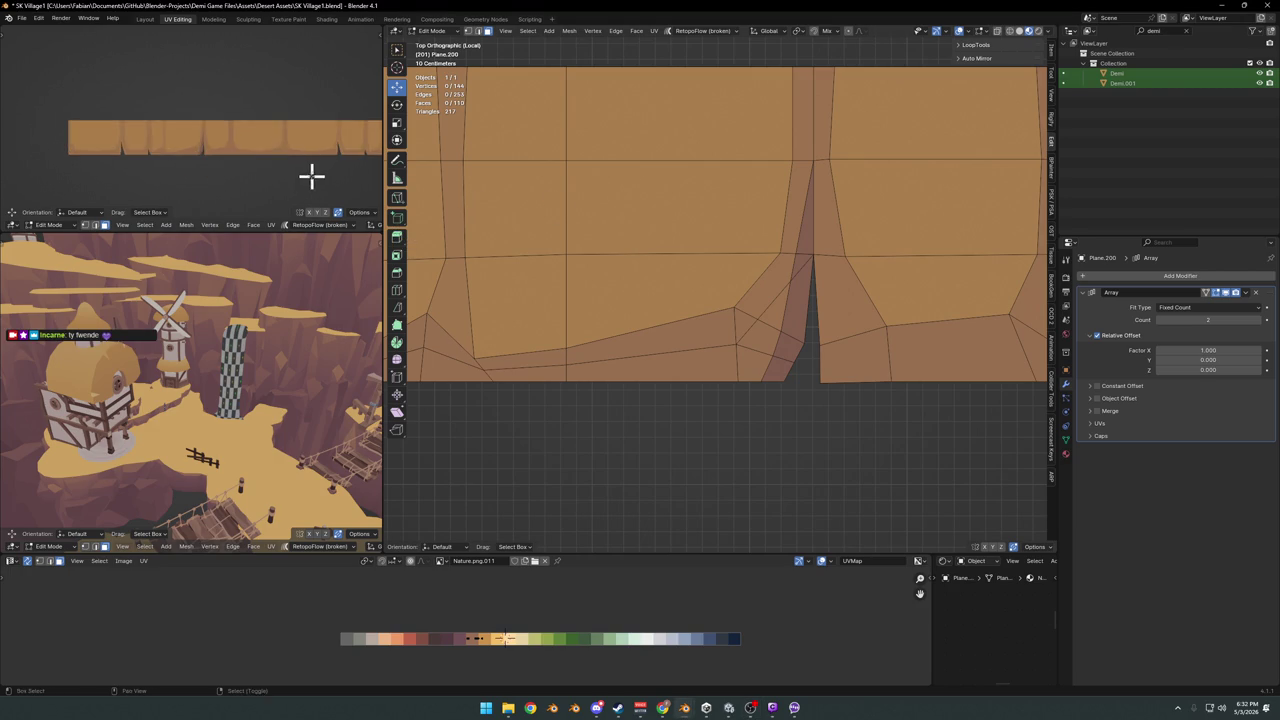
scroll(280, 170, up, 2)
scroll(246, 164, down, 1)
scroll(249, 165, up, 1)
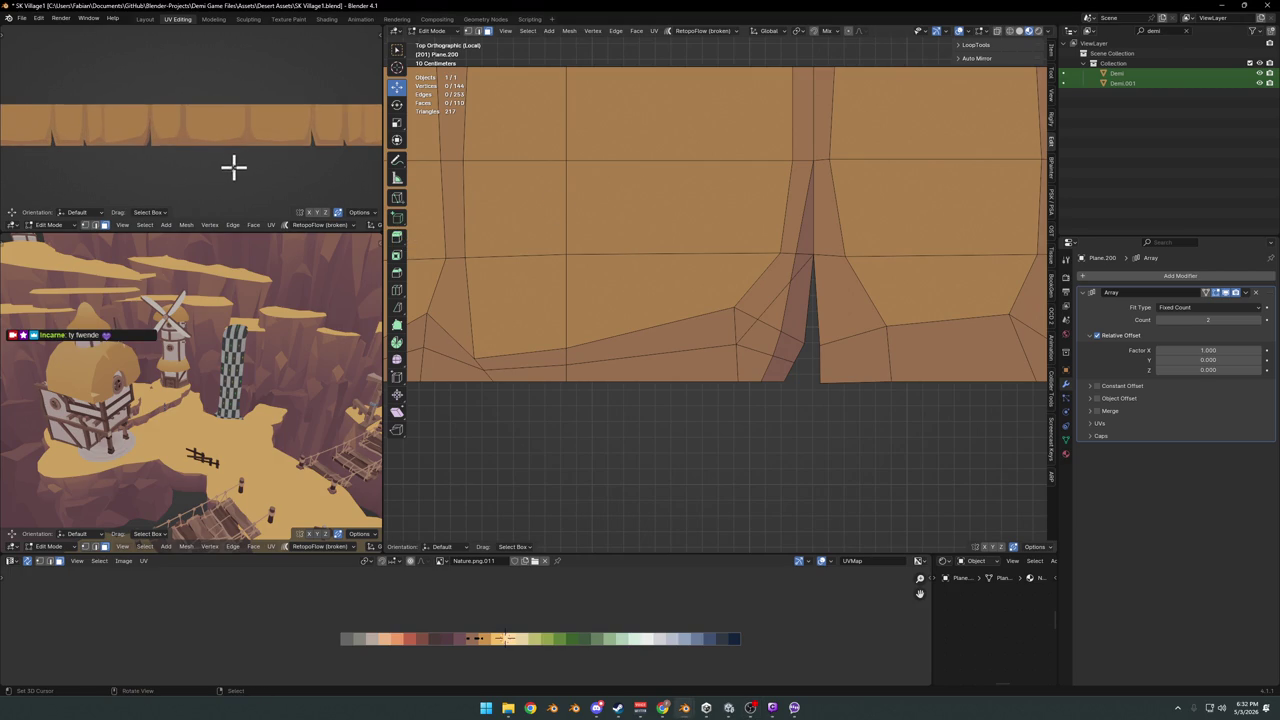
key(Tab)
scroll(846, 167, down, 5)
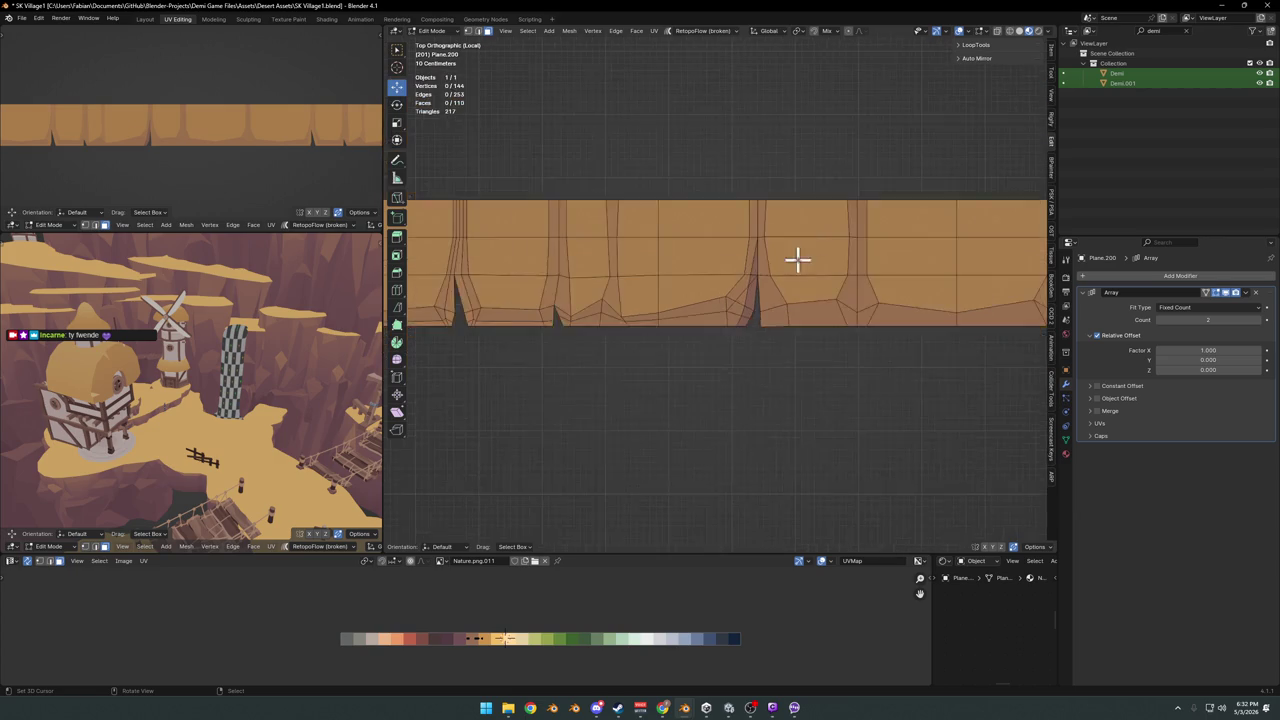
shift+middle_drag(797, 260, 806, 320)
scroll(726, 274, down, 3)
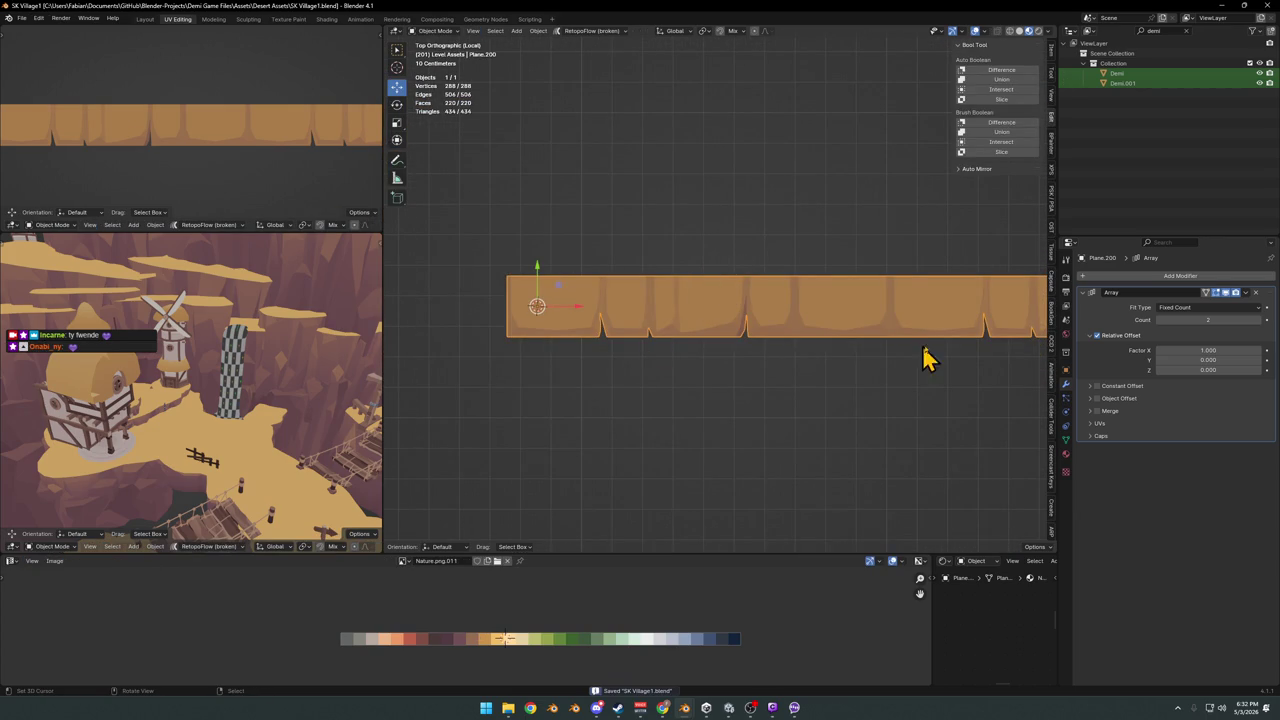
Duplicate the Array modifier and set the copy's relative offset to X 0, Y 1
key(shift+d)
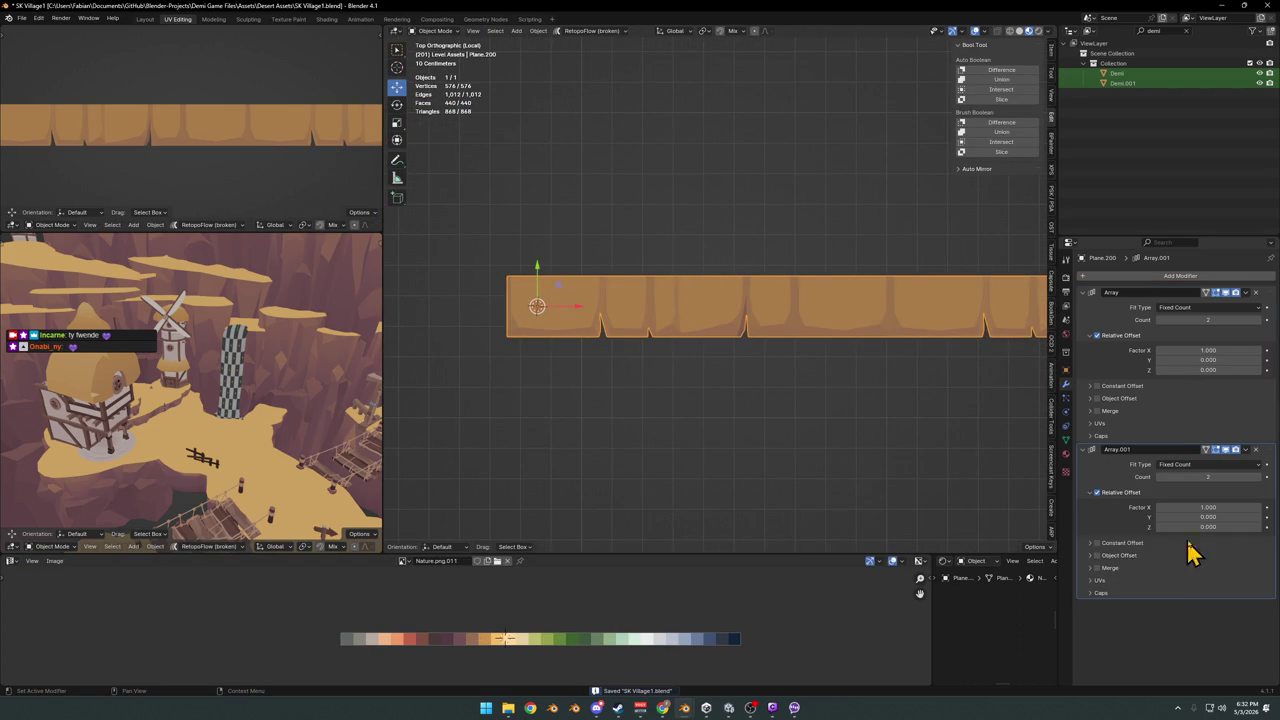
click(1175, 507)
text(0)
key(Tab)
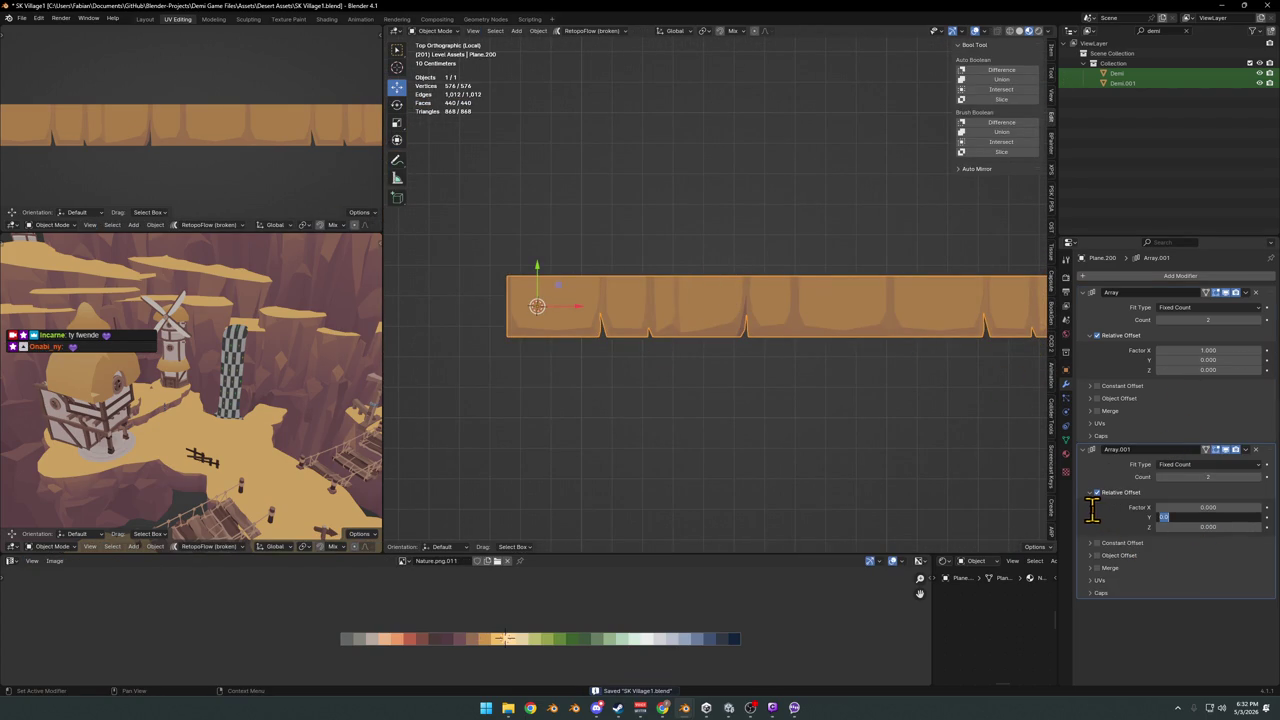
text(1)
key(Return)
Tune the second array's offsets to X −0.040, Y 0.680 and a slight Z depth shift
mouse_move(1208, 507)
mouse_down()
mouse_move(1230, 507)
mouse_move(1200, 507)
mouse_up()
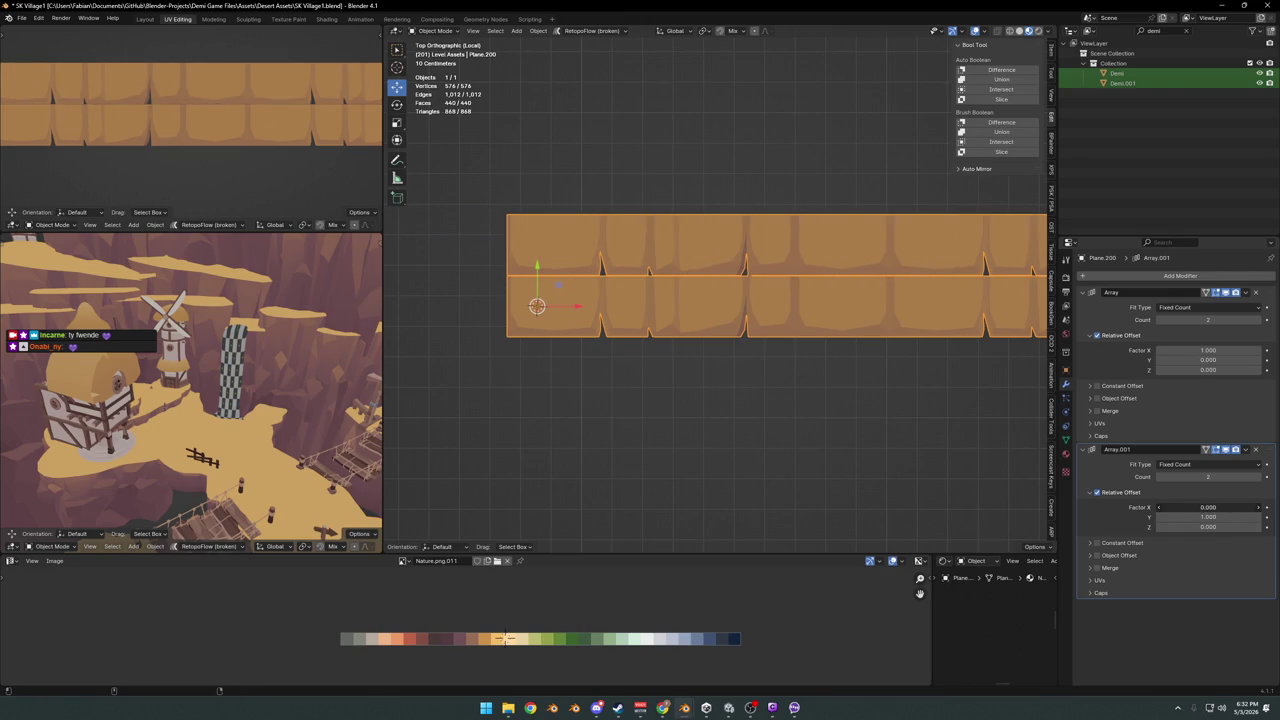
drag(1205, 520, 1170, 520)
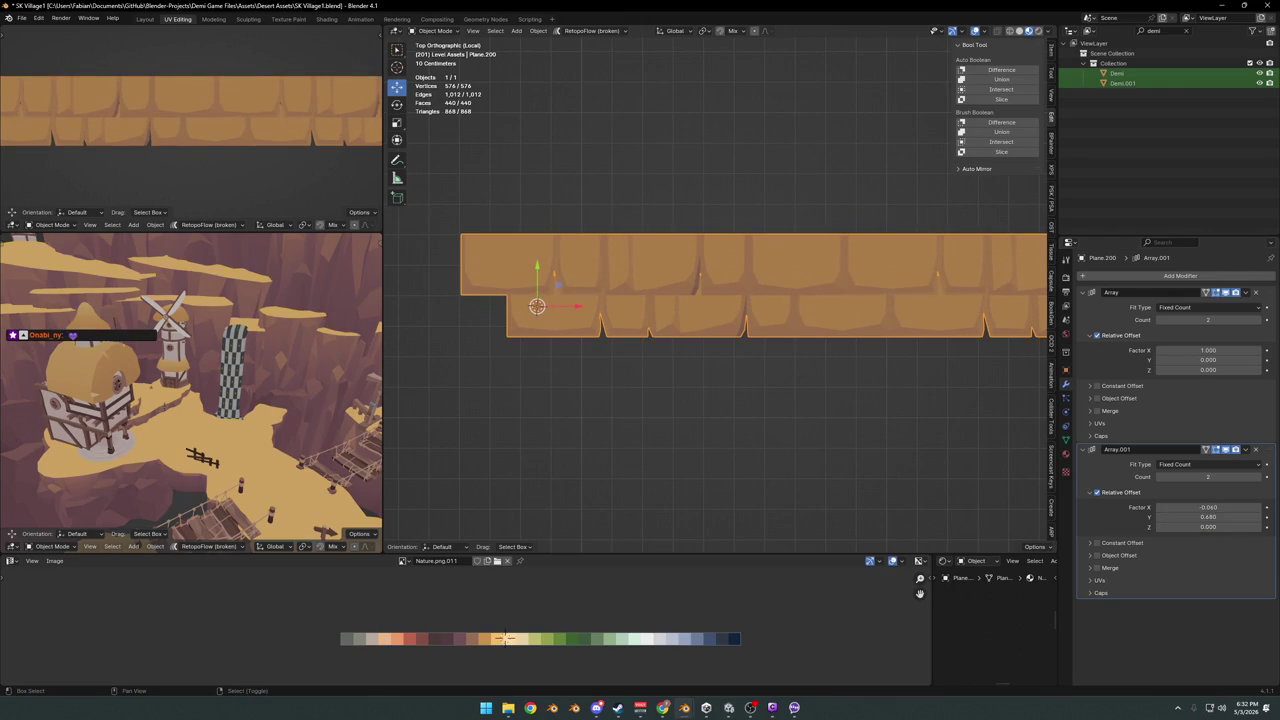
scroll(214, 130, down, 4)
scroll(249, 175, up, 1)
scroll(249, 175, up, 2)
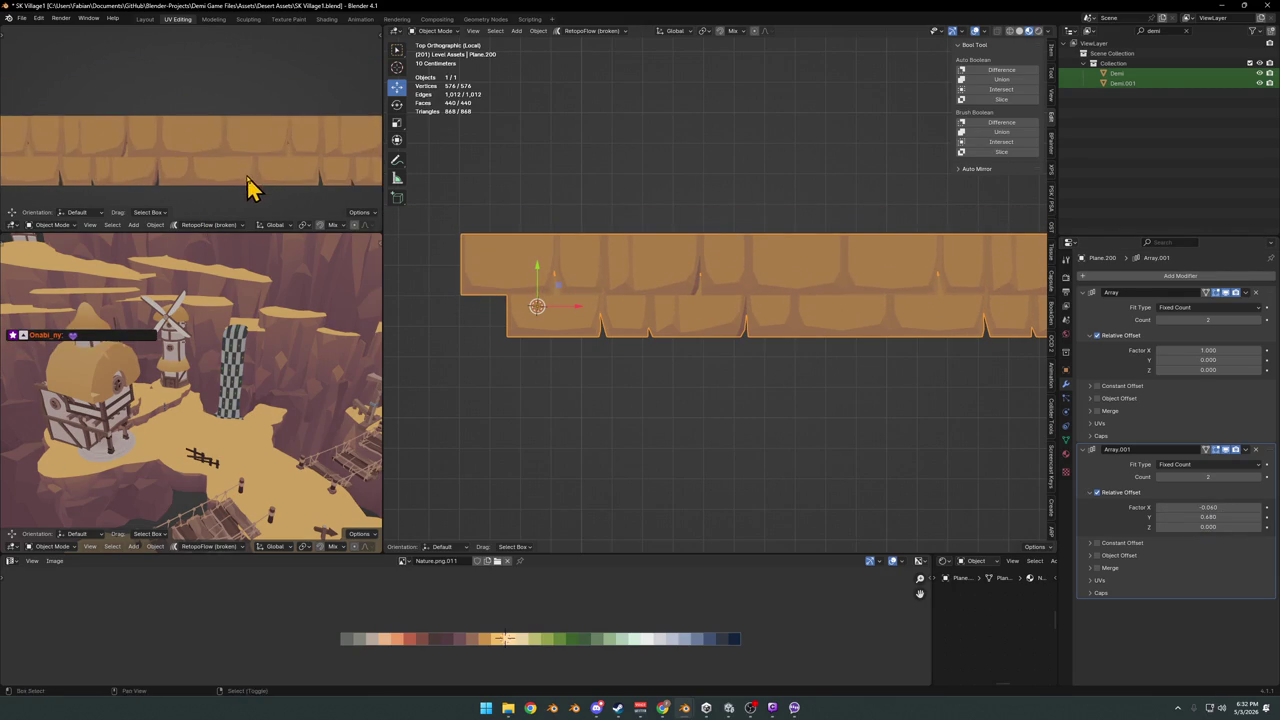
scroll(290, 172, up, 1)
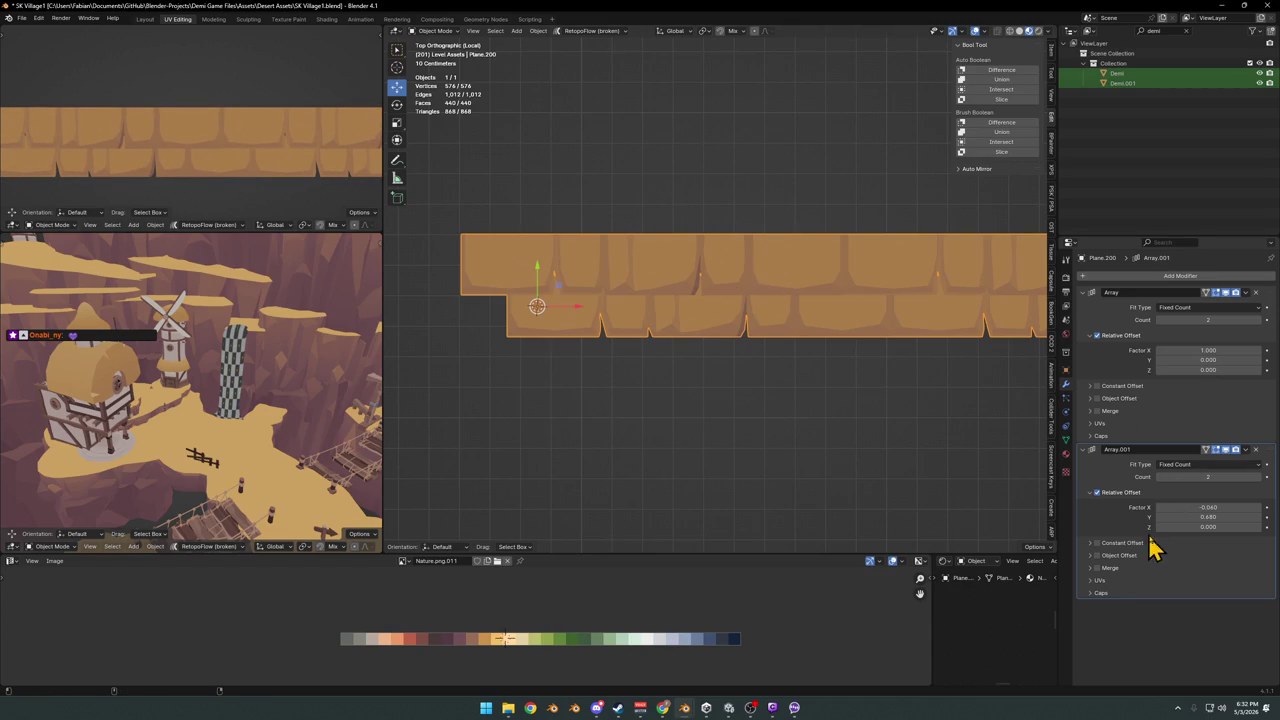
drag(1185, 526, 1192, 526)
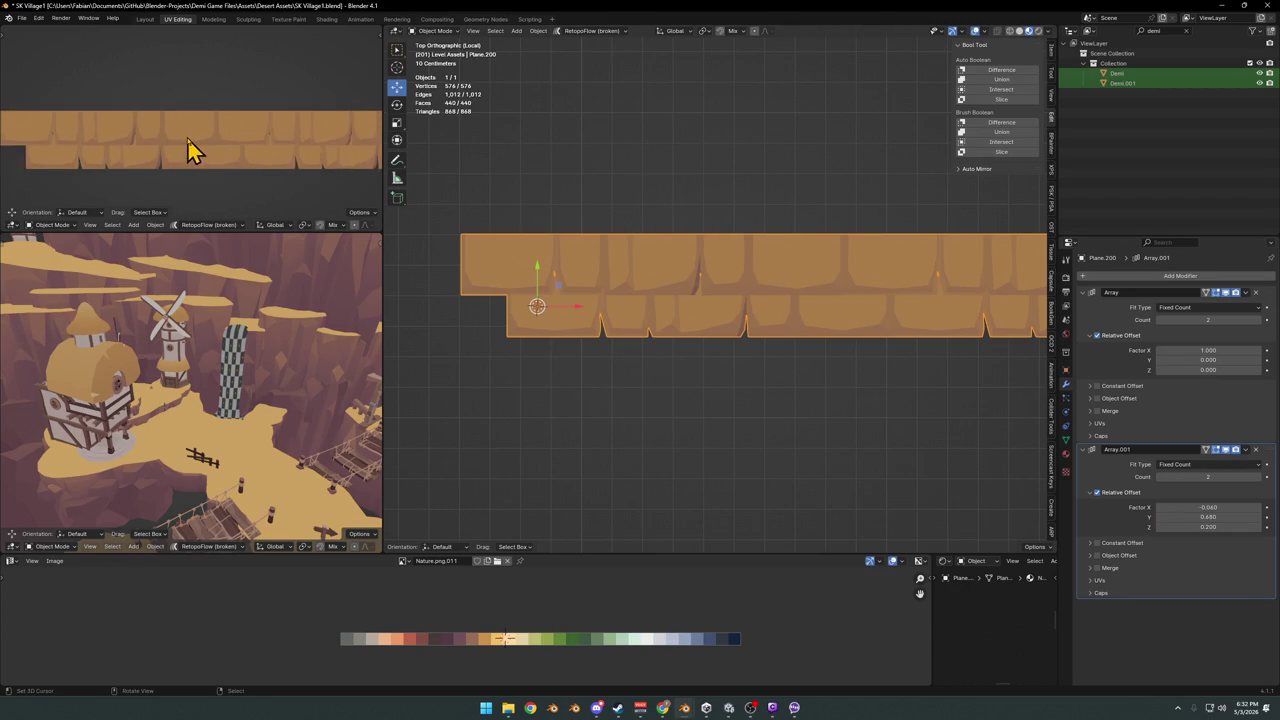
key(Tab)
key(s)
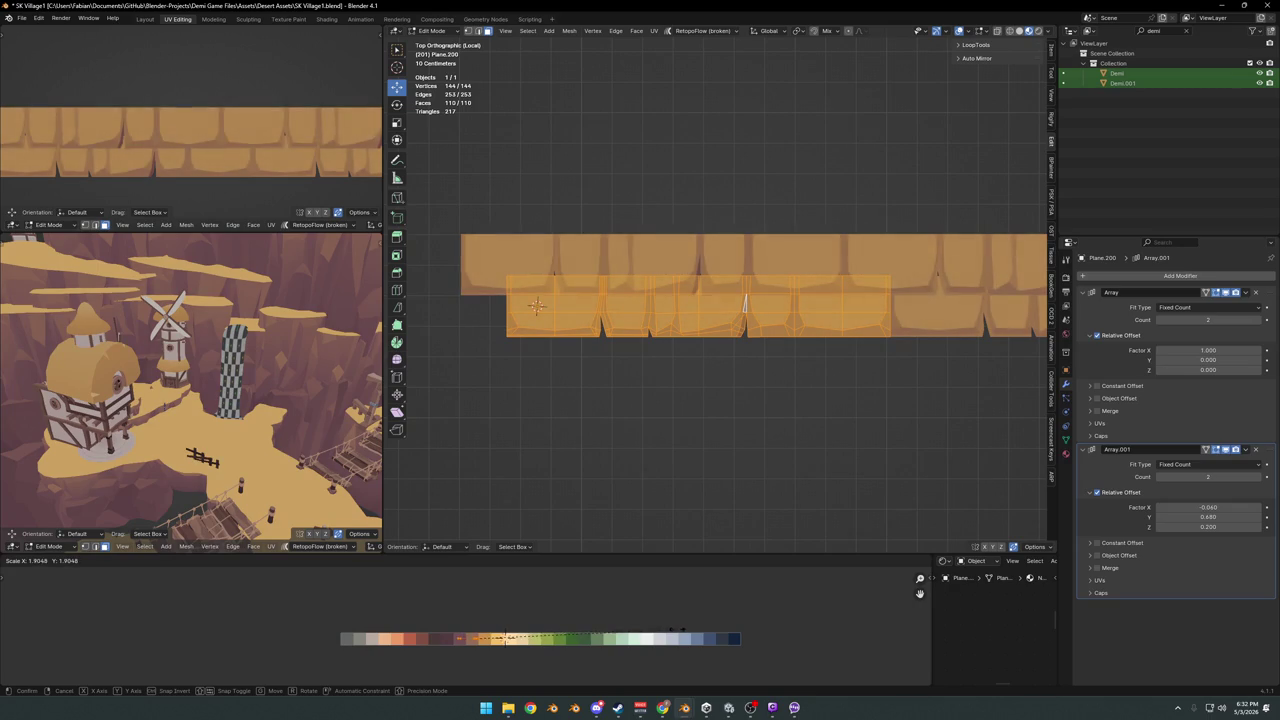
Confirm the enlarged strip UVs and lower a first bottom face along Y
click(610, 625)
scroll(249, 180, down, 3)
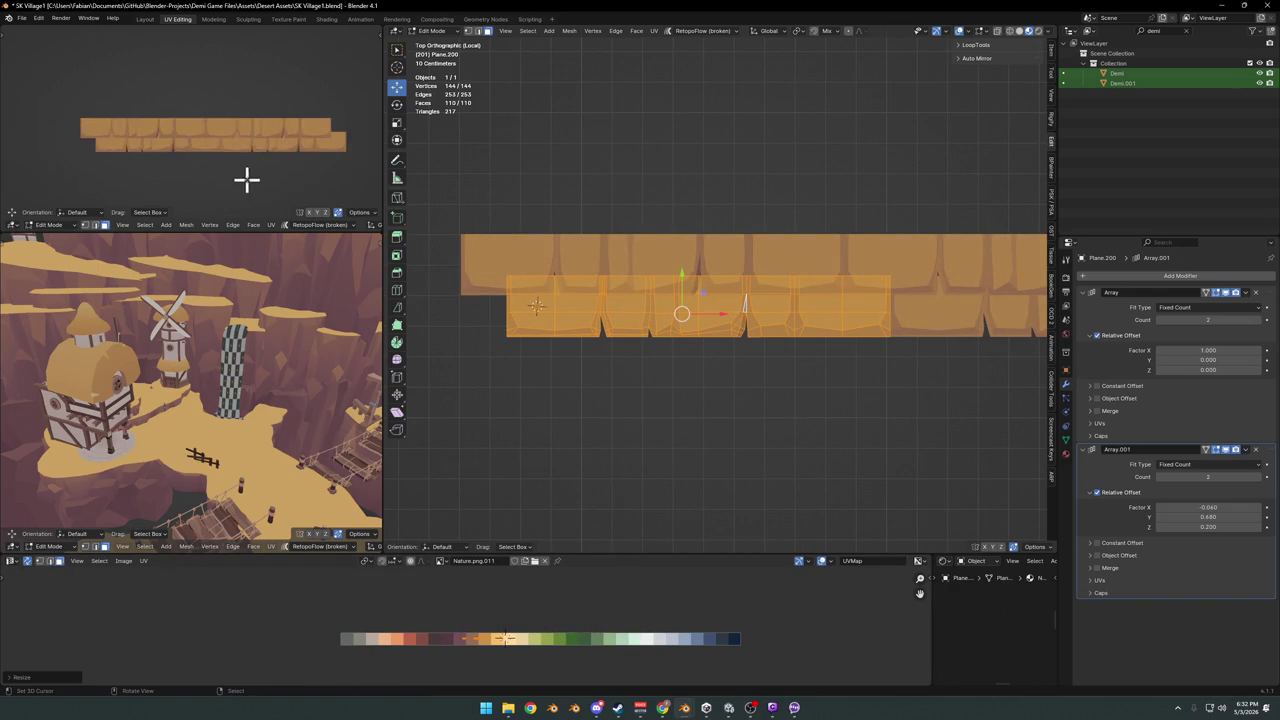
scroll(260, 180, up, 5)
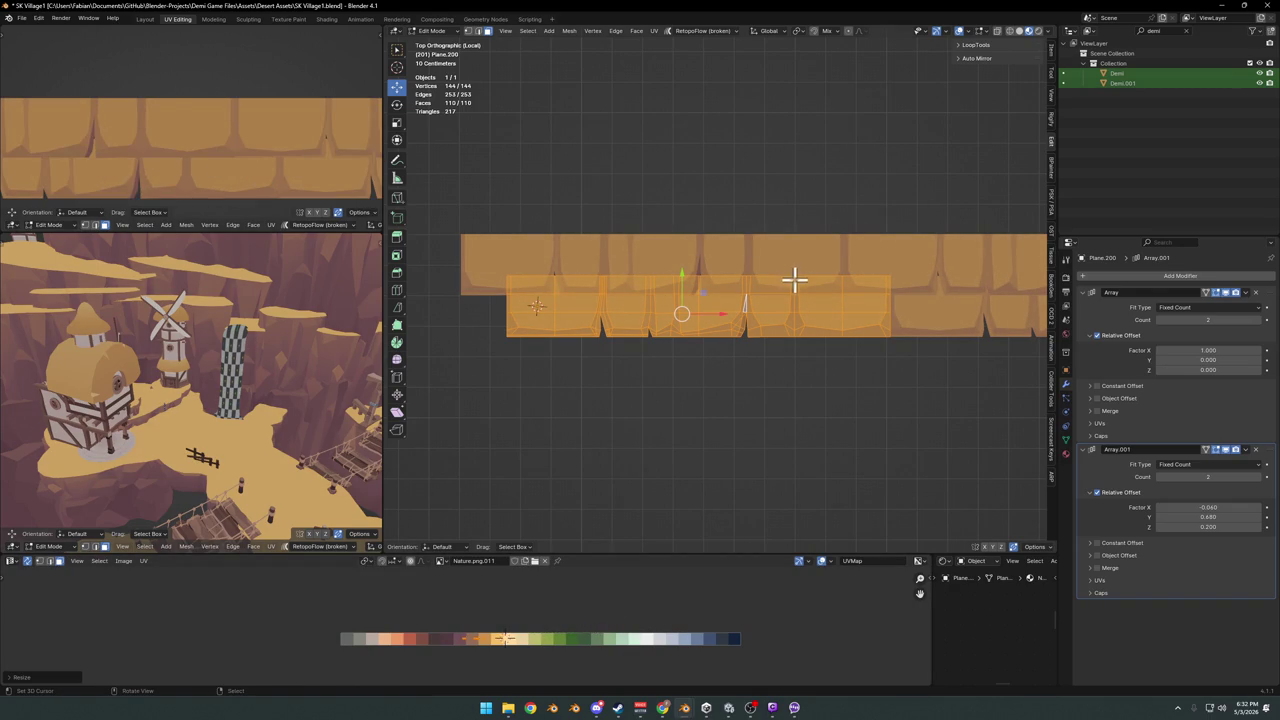
key(alt+a)
scroll(714, 291, up, 3)
scroll(723, 346, up, 2)
scroll(738, 413, up, 1)
click(737, 400)
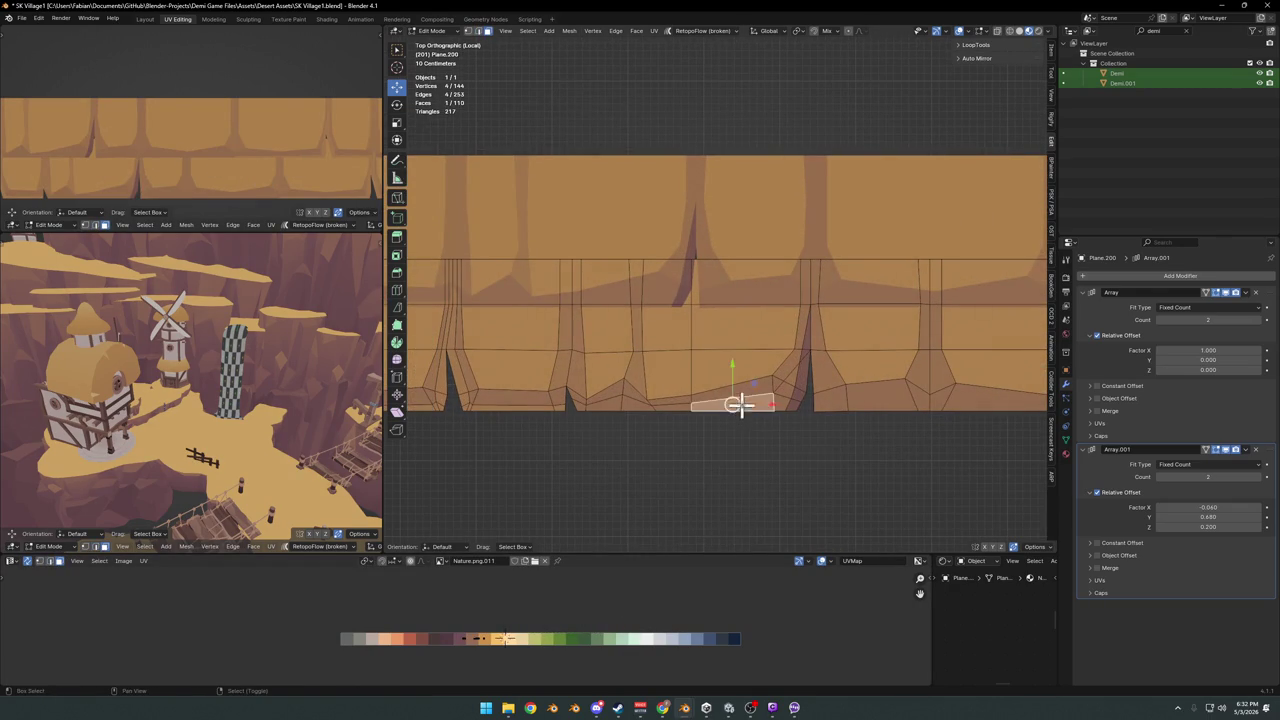
key(g)
key(y)
click(752, 407)
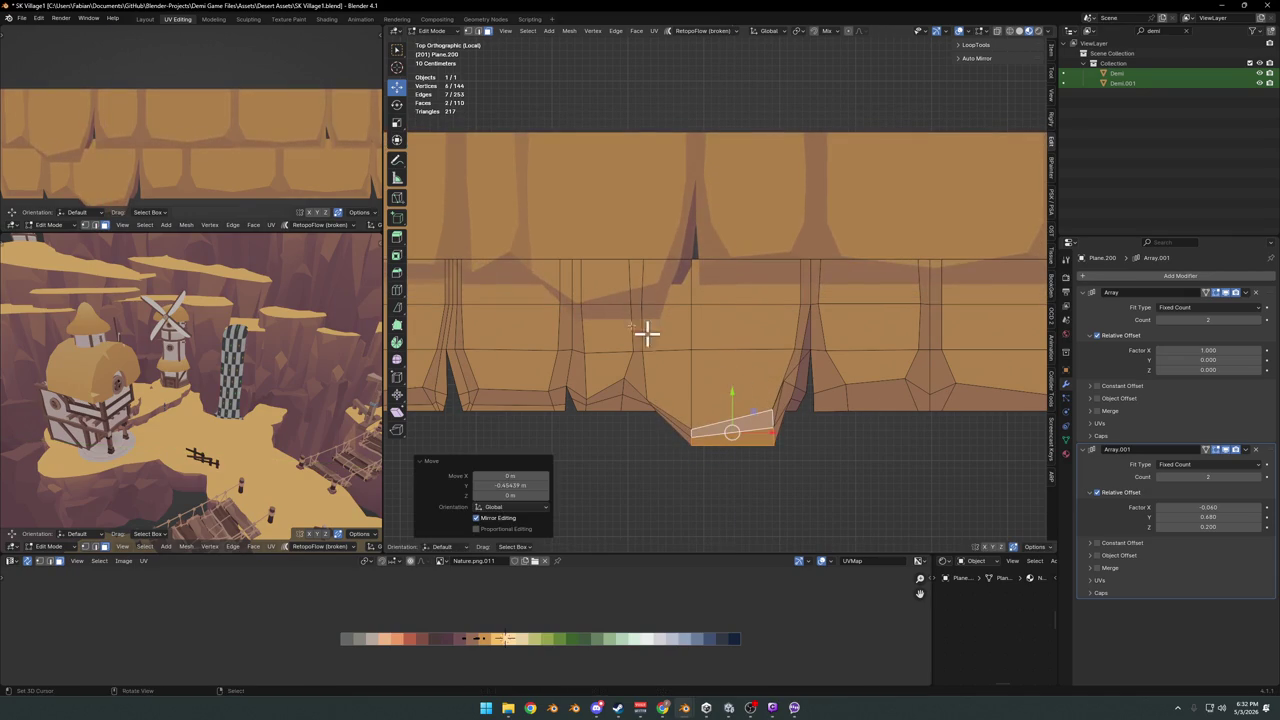
Push a second bottom face further left down along Y
scroll(180, 157, down, 3)
click(534, 401)
shift+middle_drag(534, 401, 657, 394)
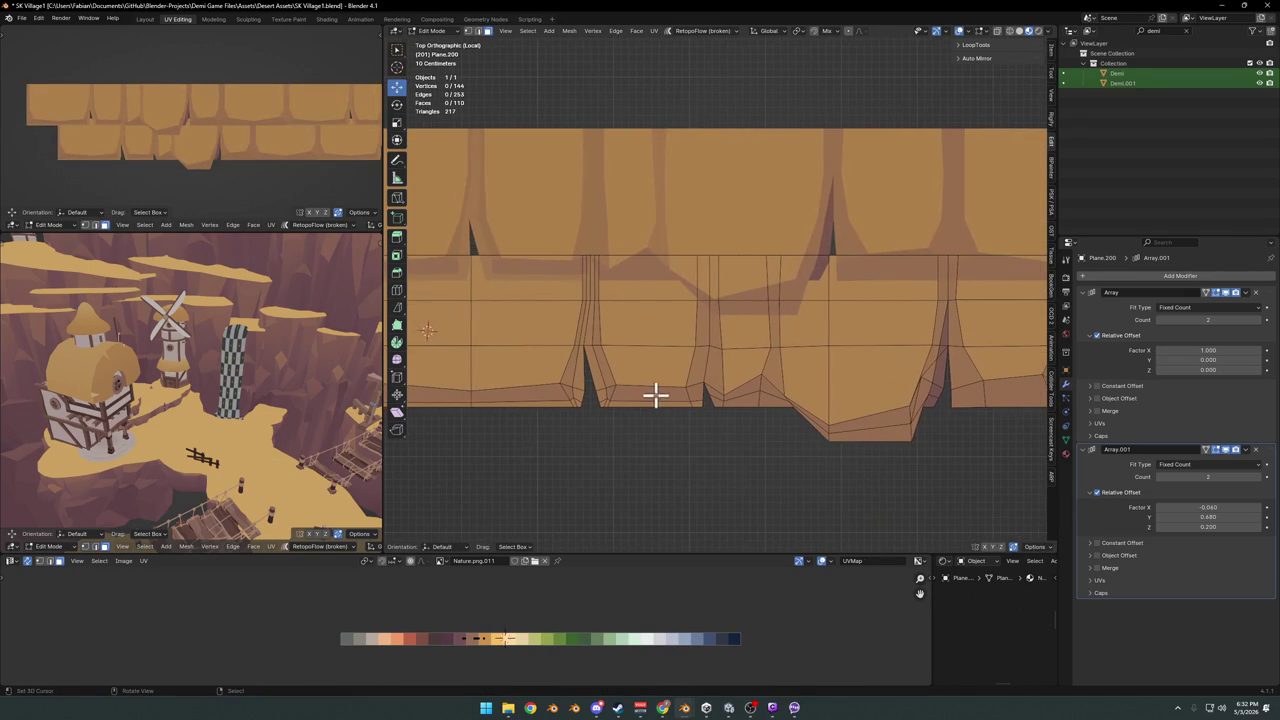
click(643, 403)
key(g)
key(y)
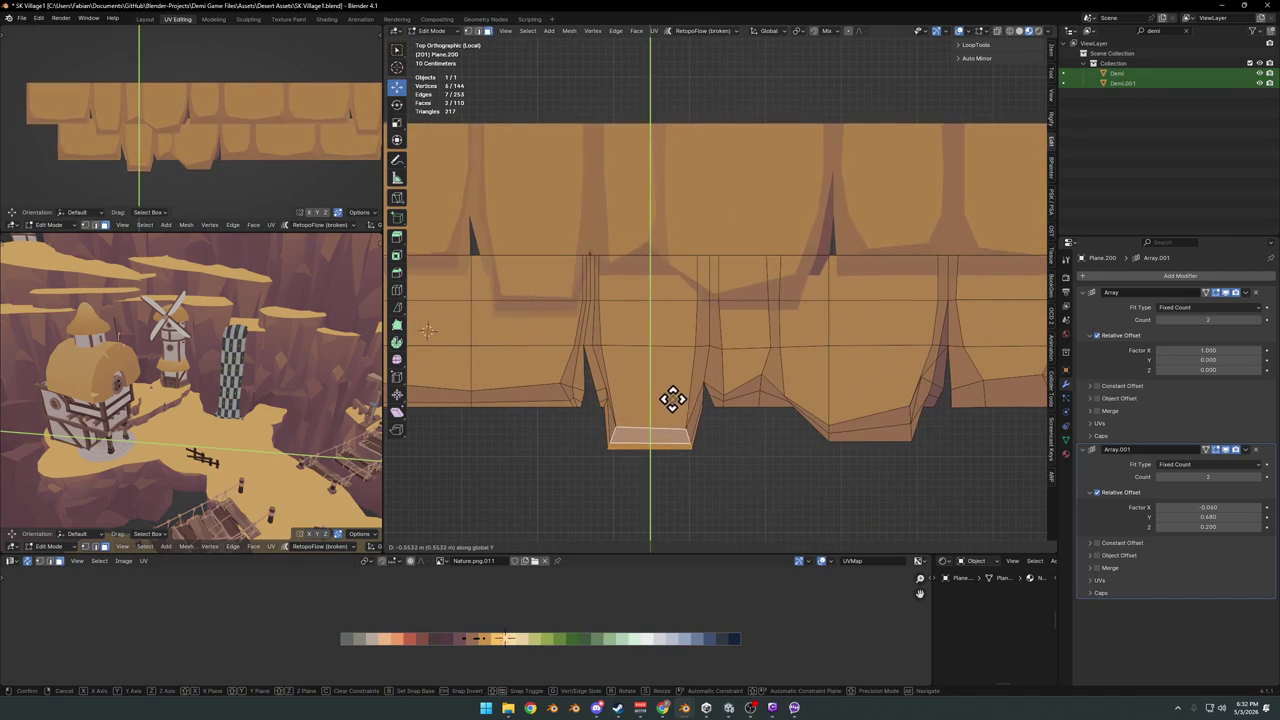
click(672, 395)
key(alt+a)
Lower a bottom face on the strip's right side along Y
scroll(226, 140, down, 2)
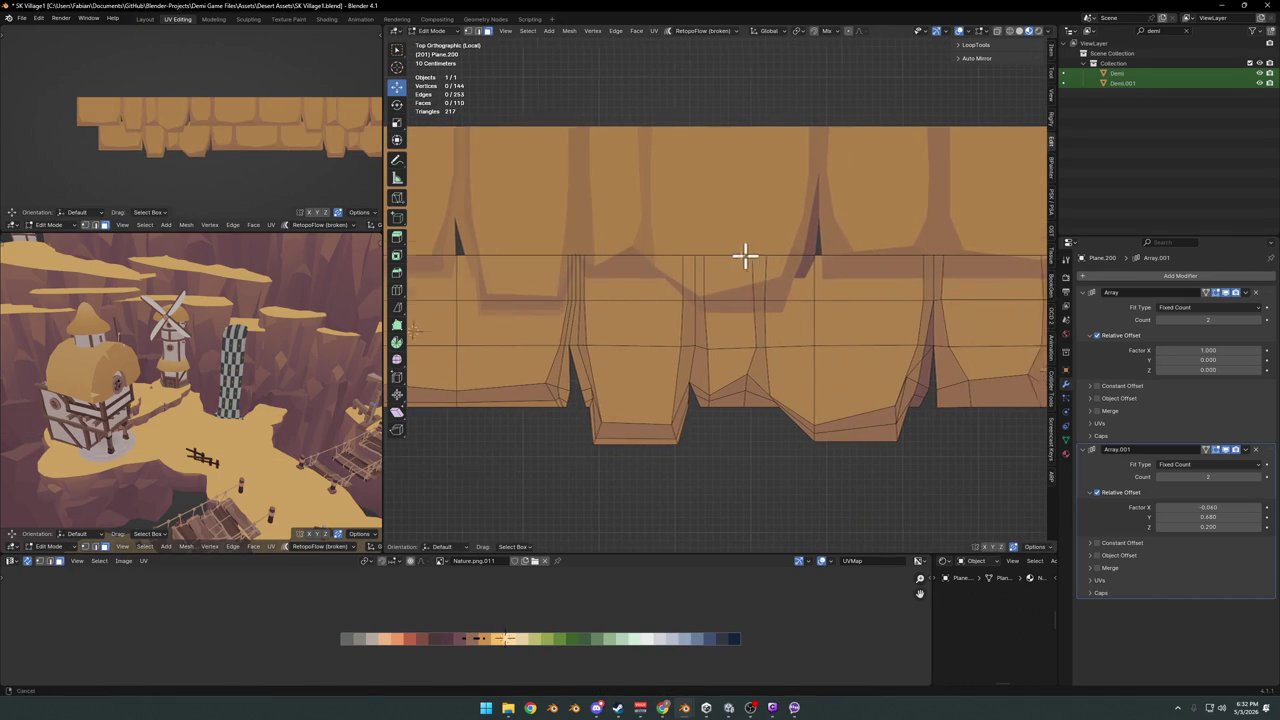
shift+middle_drag(743, 257, 803, 386)
click(895, 376)
mouse_move(914, 380)
shift+middle_down()
mouse_move(935, 370)
mouse_move(893, 378)
shift+middle_up()
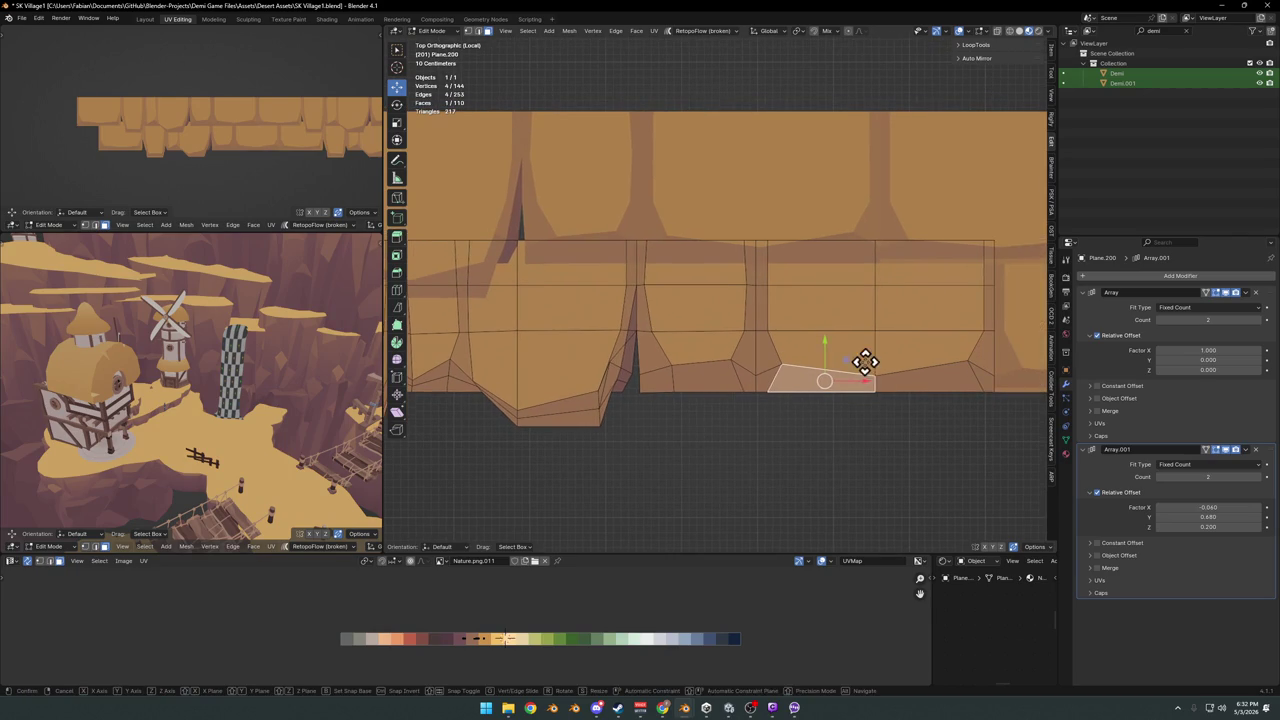
key(g)
key(y)
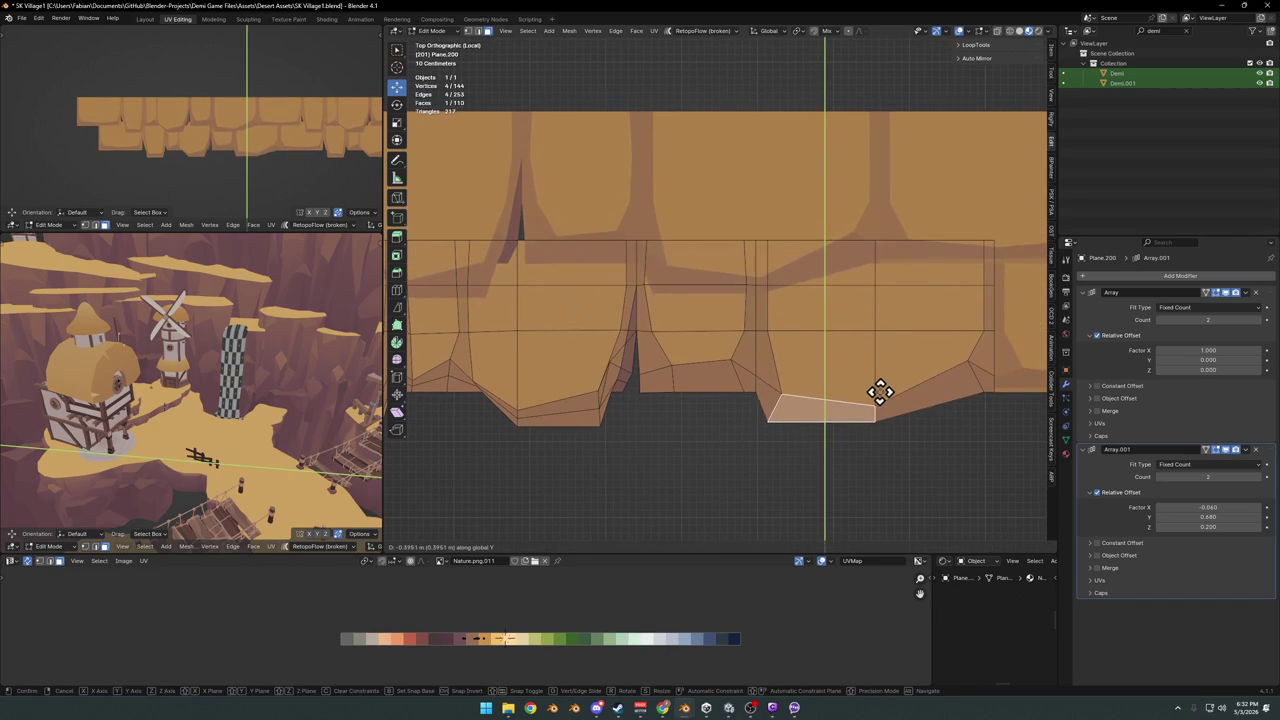
click(879, 391)
Drop a lower-left bottom face along Y and reframe the full strip
scroll(763, 329, down, 2)
shift+middle_drag(763, 329, 886, 354)
click(548, 384)
key(y)
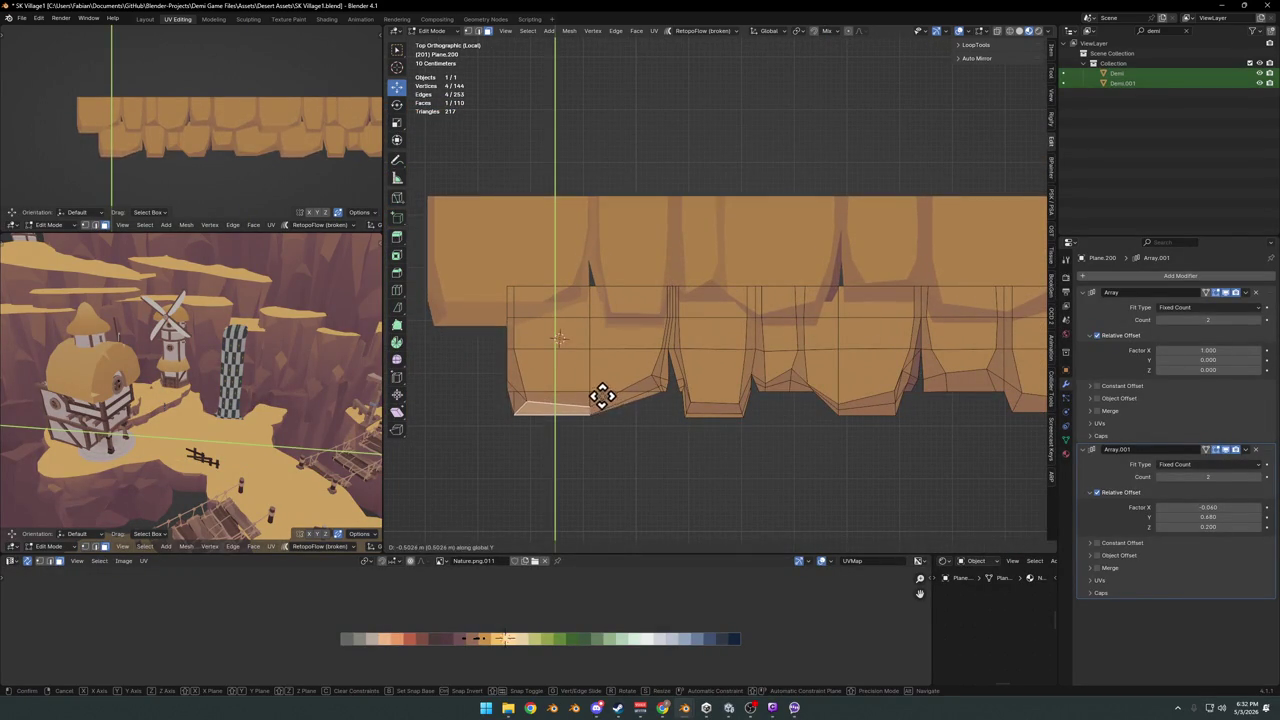
click(600, 408)
key(alt+a)
shift+middle_drag(197, 117, 177, 126)
scroll(280, 140, up, 2)
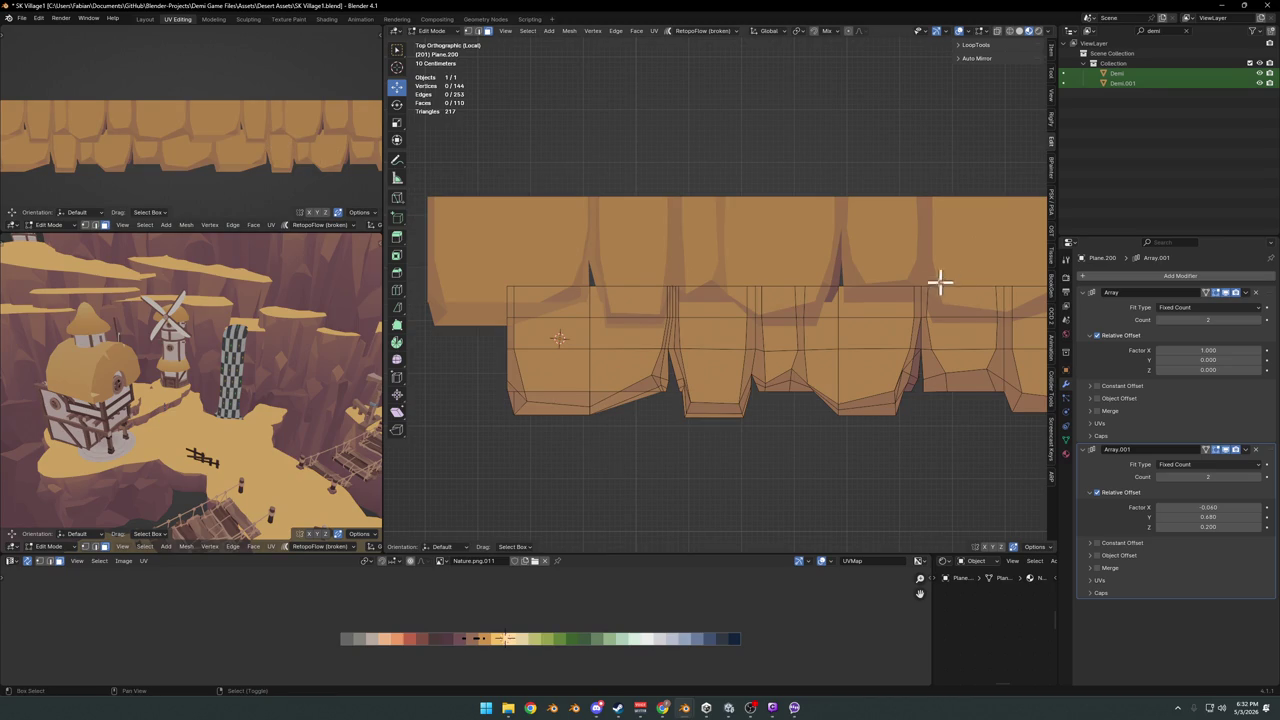
shift+middle_drag(937, 280, 772, 300)
mouse_move(883, 371)
shift+middle_down()
mouse_move(872, 357)
mouse_move(806, 363)
shift+middle_up()
scroll(220, 149, down, 2)
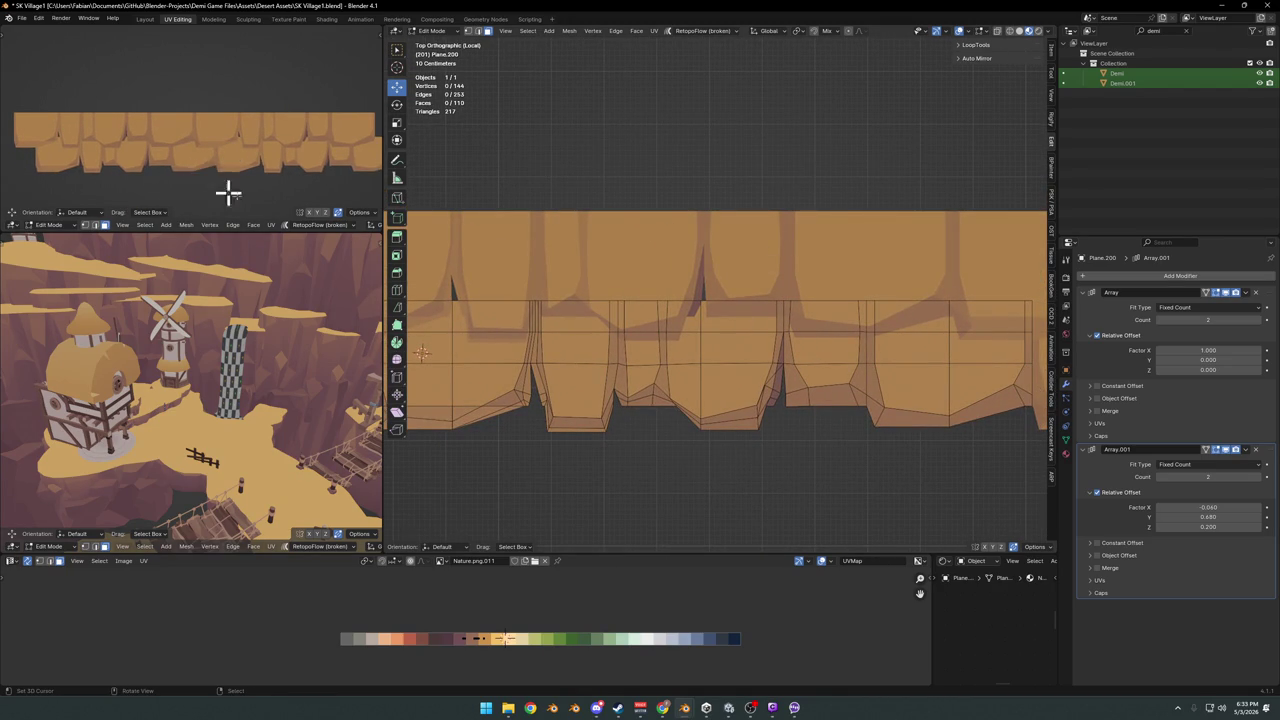
Circle-select a group of strip faces and shift their UVs slightly across the palette, then switch to Steam
key(c)
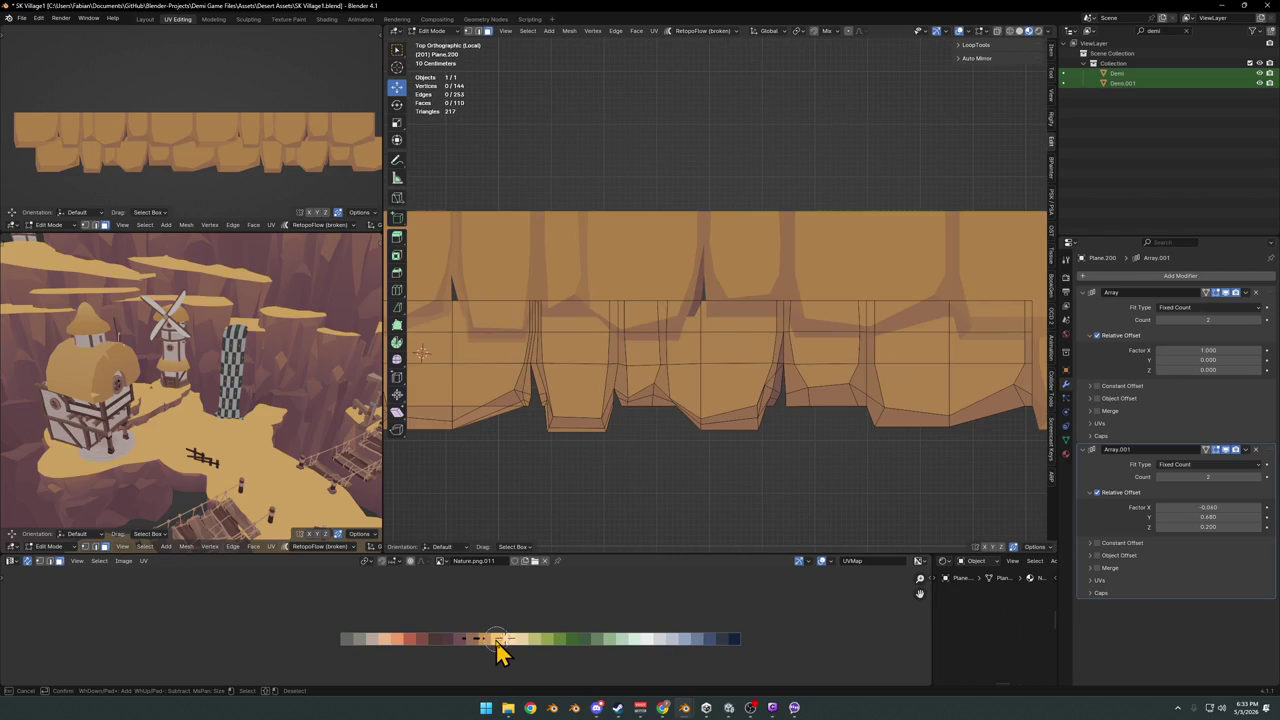
click(497, 640)
right_click(500, 648)
key(g)
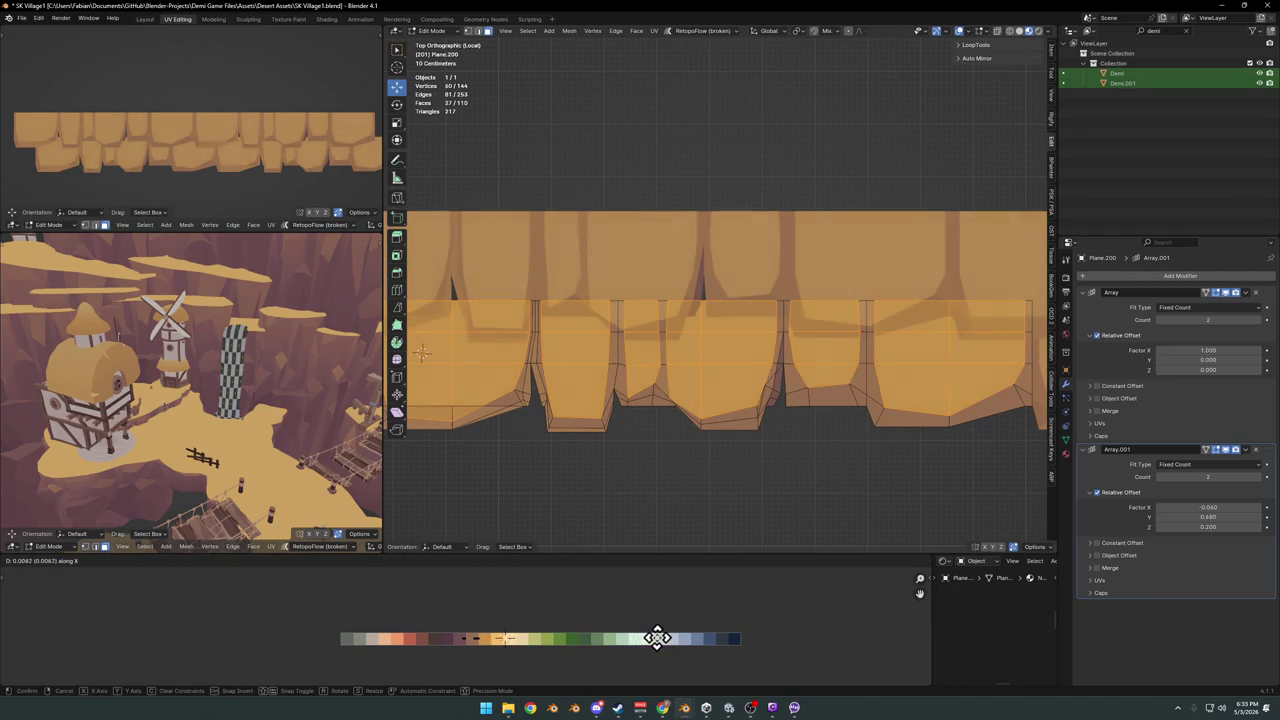
click(624, 641)
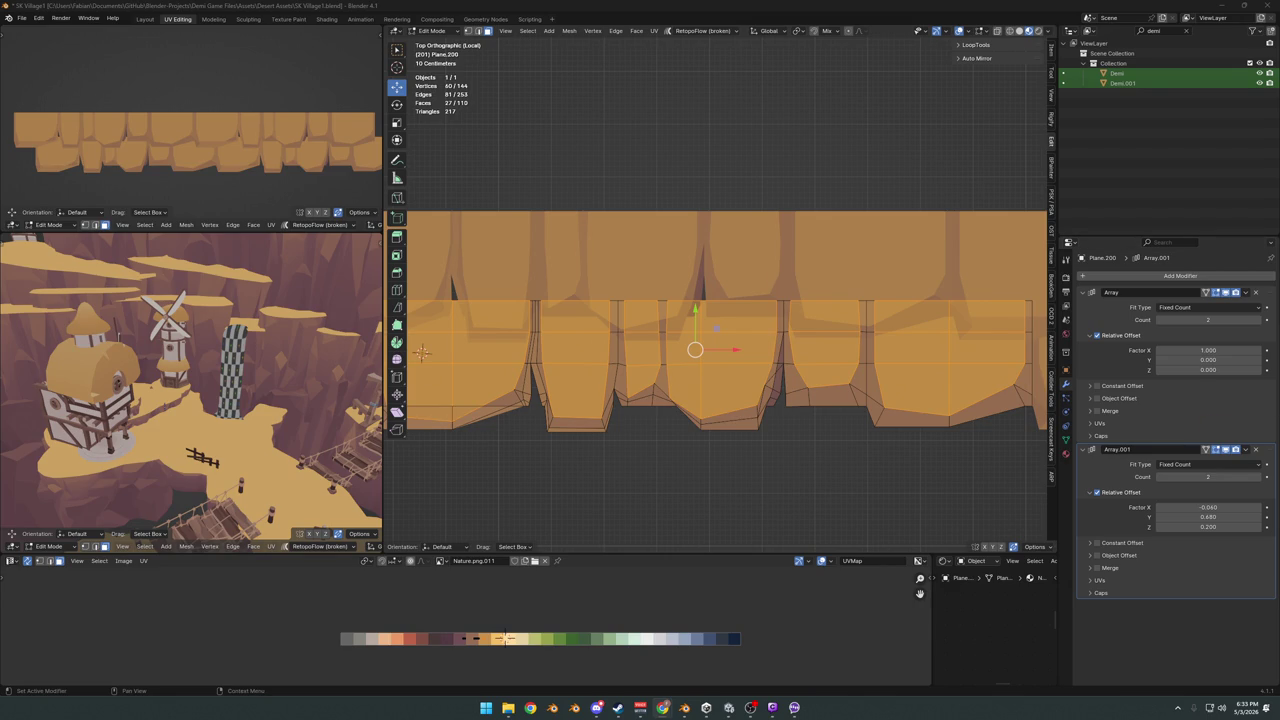
key(alt+Tab)
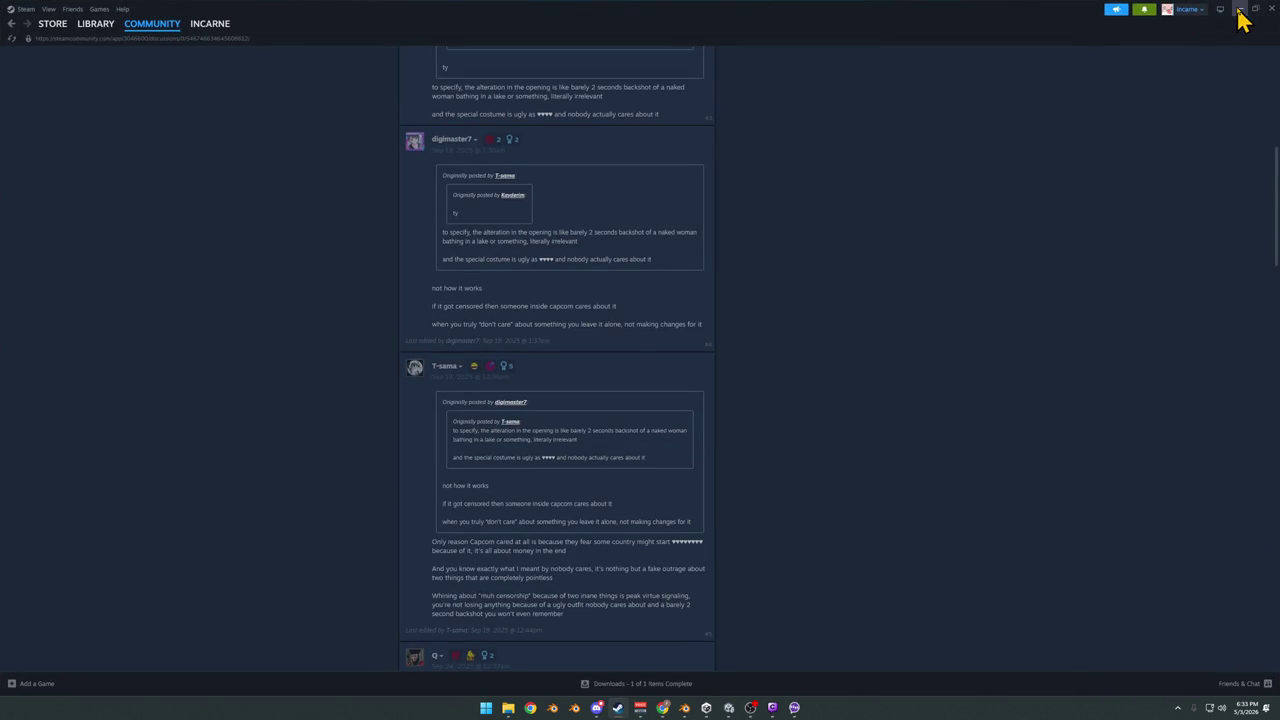
Minimize the Steam community discussion window to bring Blender back
click(1238, 10)
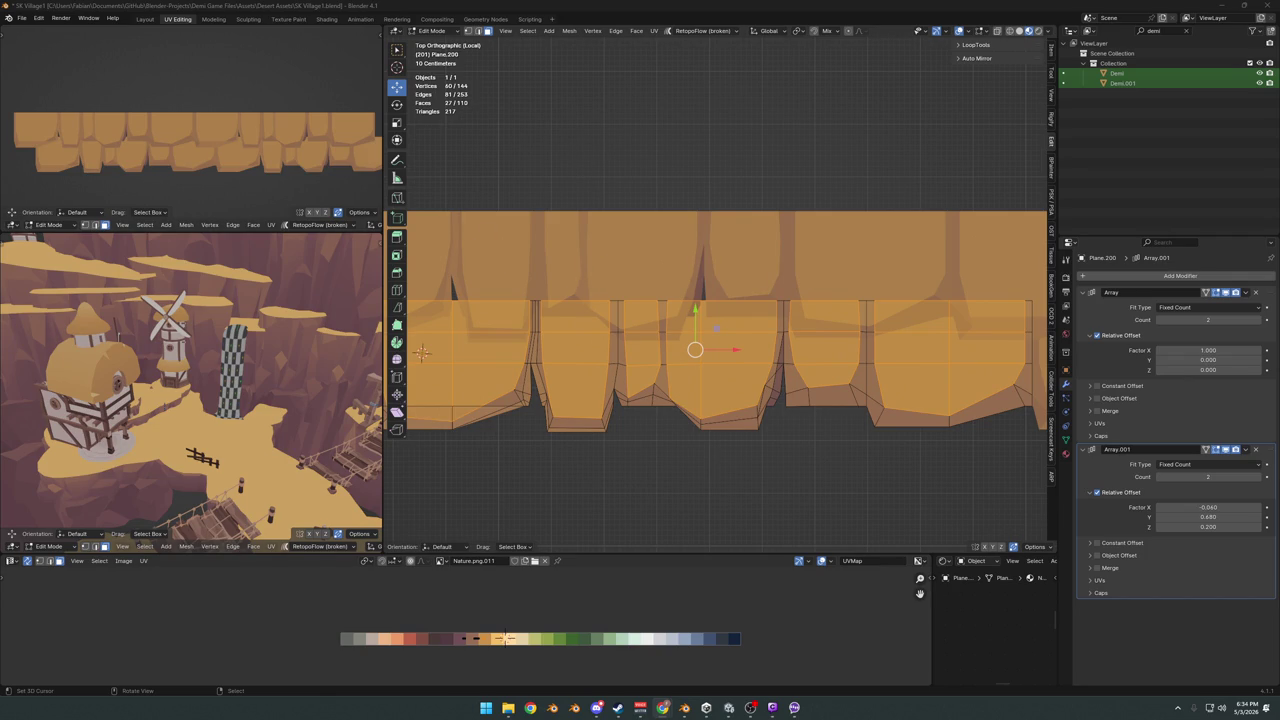
Finish mesh editing and return the cliff strip to Object Mode, leaving it in place
scroll(723, 254, down, 2)
shift+middle_drag(729, 243, 724, 299)
scroll(724, 299, down, 4)
scroll(700, 314, up, 5)
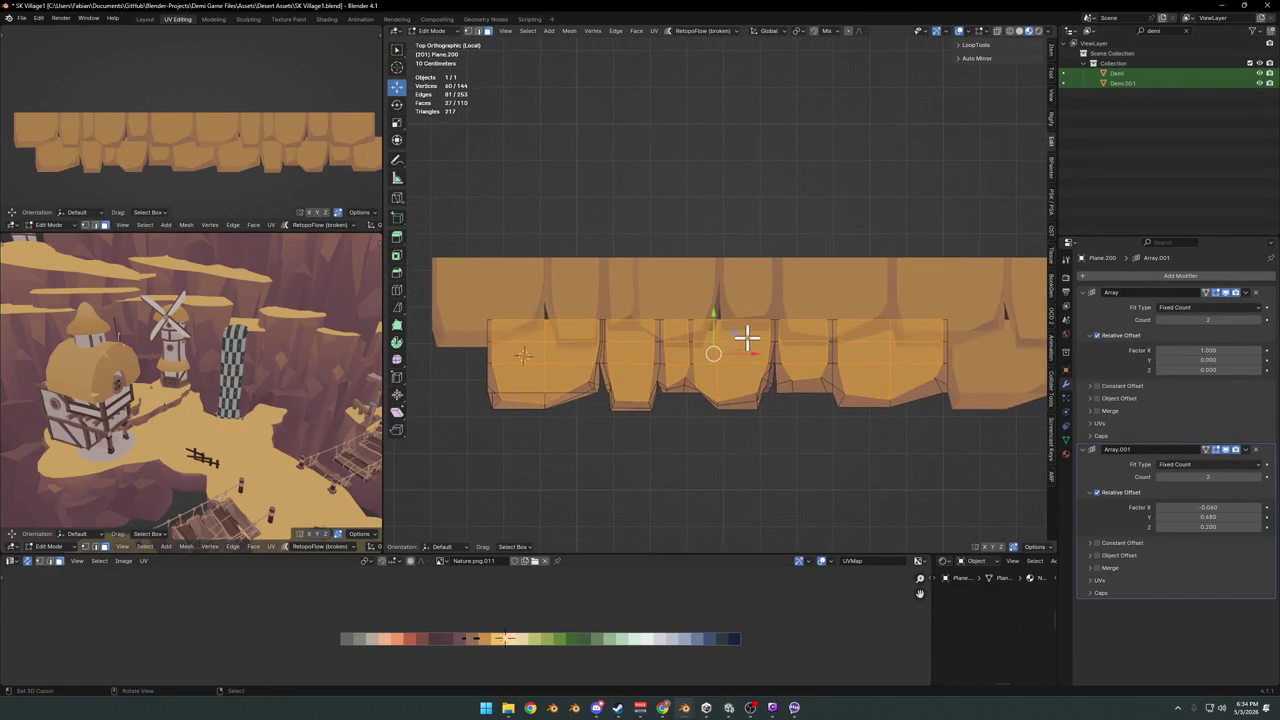
key(Tab)
scroll(762, 325, down, 2)
key(g)
right_click(748, 341)
Exit local view to the full village scene and reposition the cliff strip from top view
key(KP_Divide)
mouse_move(791, 383)
middle_down()
mouse_move(703, 275)
mouse_move(737, 329)
middle_up()
key(KP_7)
scroll(632, 378, up, 2)
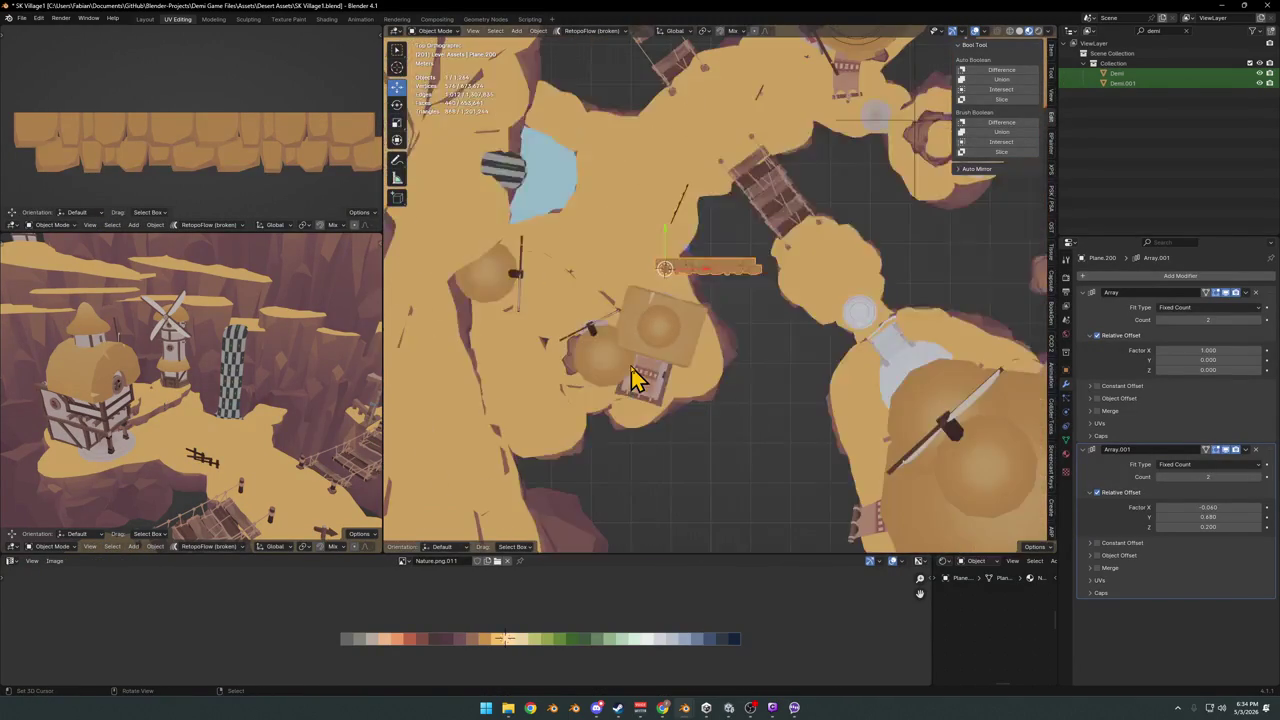
scroll(720, 337, down, 3)
scroll(714, 331, down, 1)
key(g)
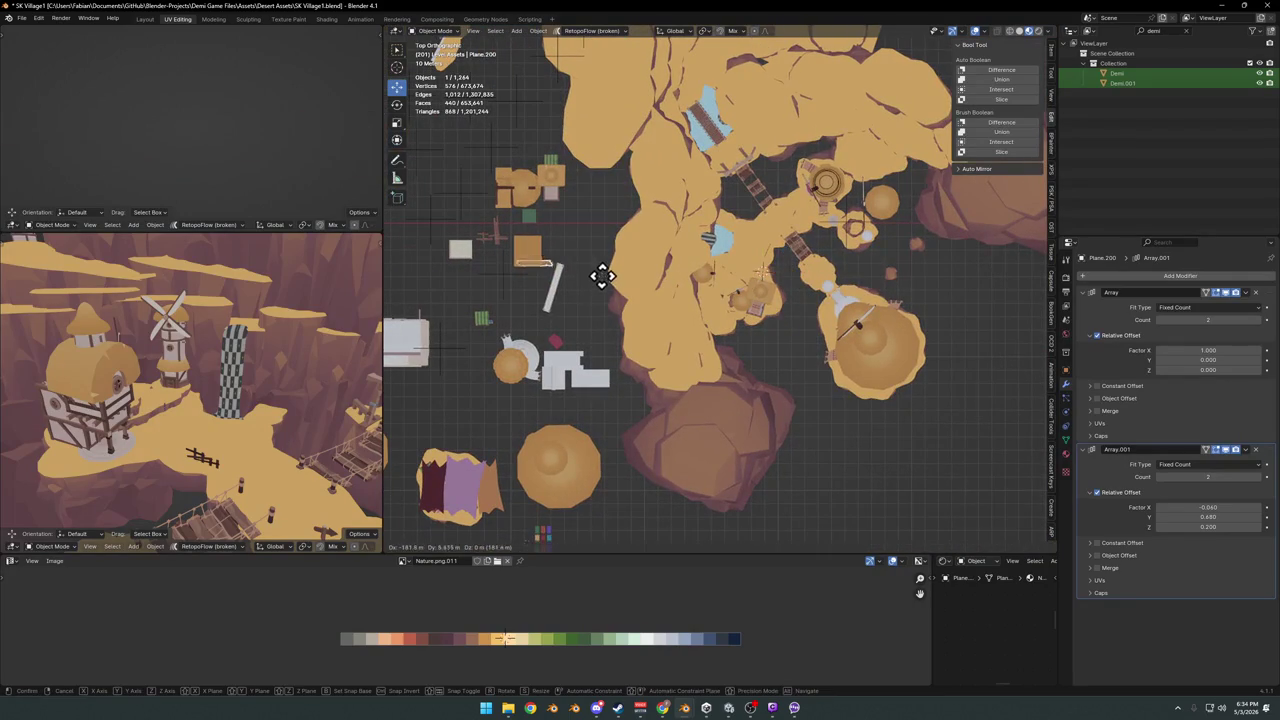
click(545, 318)
Save SK Village1.blend and orbit around the village buildings
scroll(700, 323, up, 4)
mouse_move(820, 323)
middle_down()
mouse_move(812, 272)
mouse_move(857, 314)
mouse_move(680, 257)
mouse_move(700, 234)
middle_up()
key(ctrl+s)
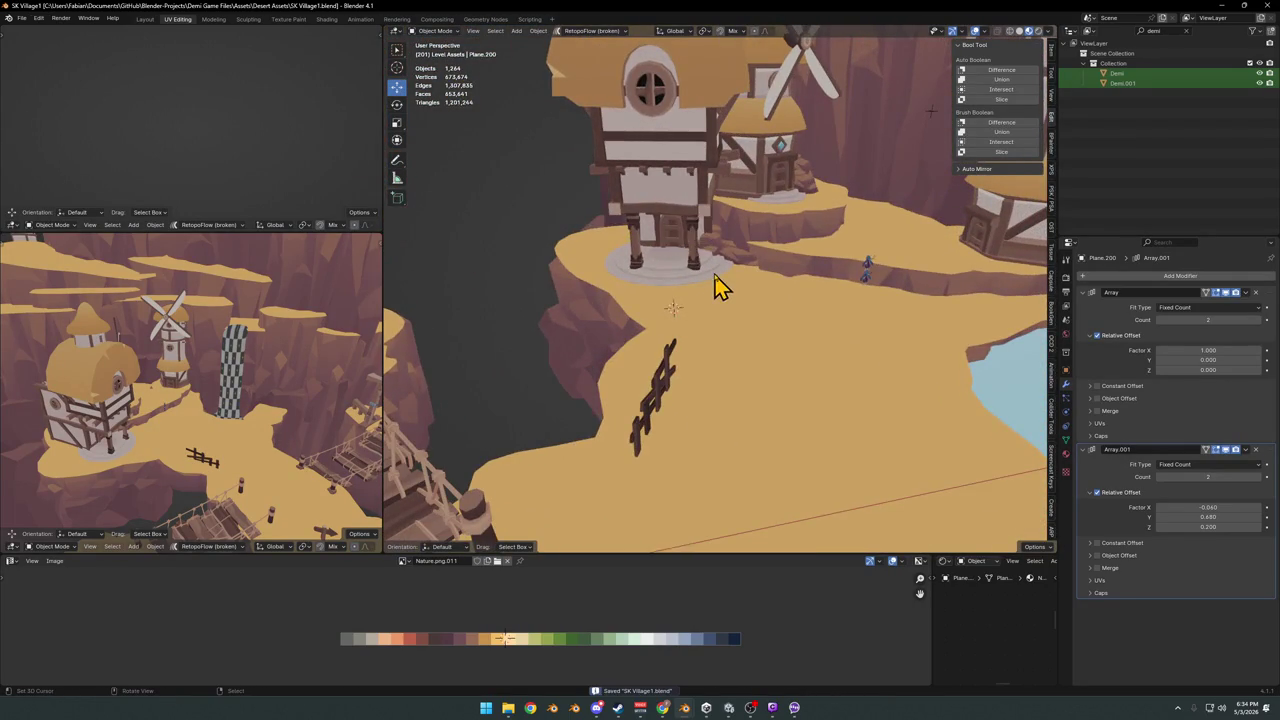
scroll(710, 300, up, 3)
mouse_move(697, 309)
middle_down()
mouse_move(851, 320)
mouse_move(628, 330)
mouse_move(809, 349)
middle_up()
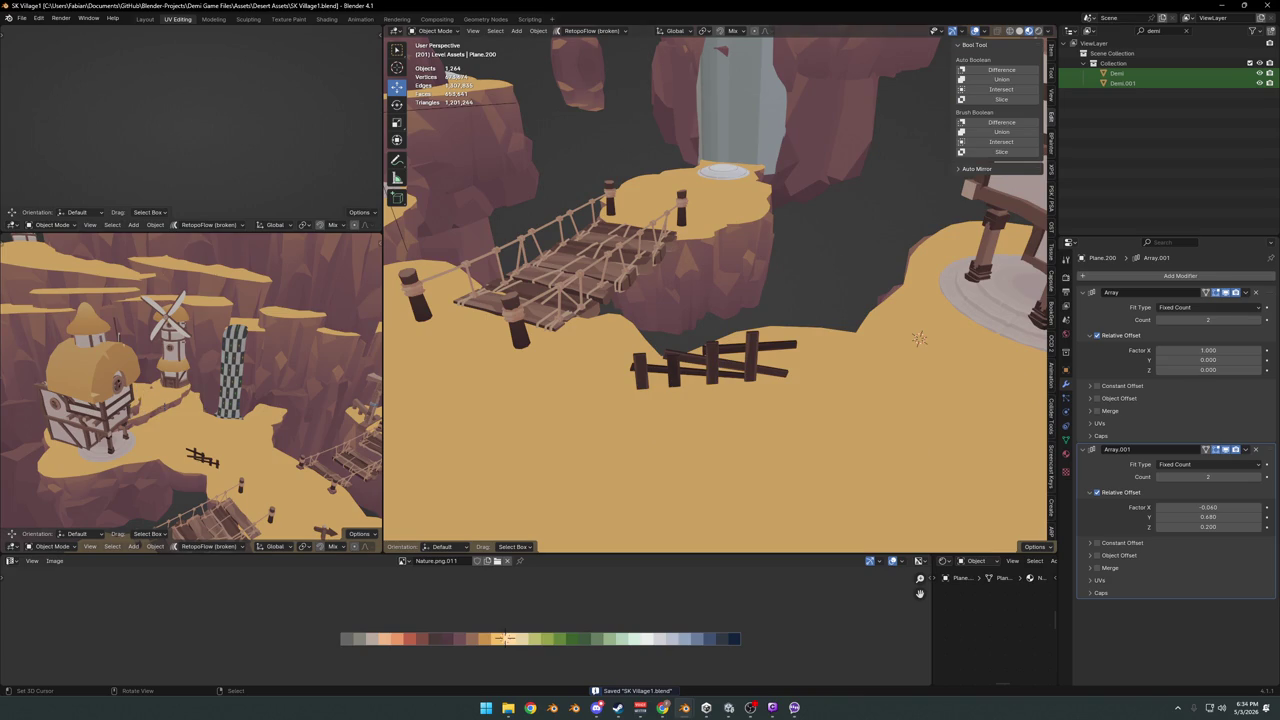
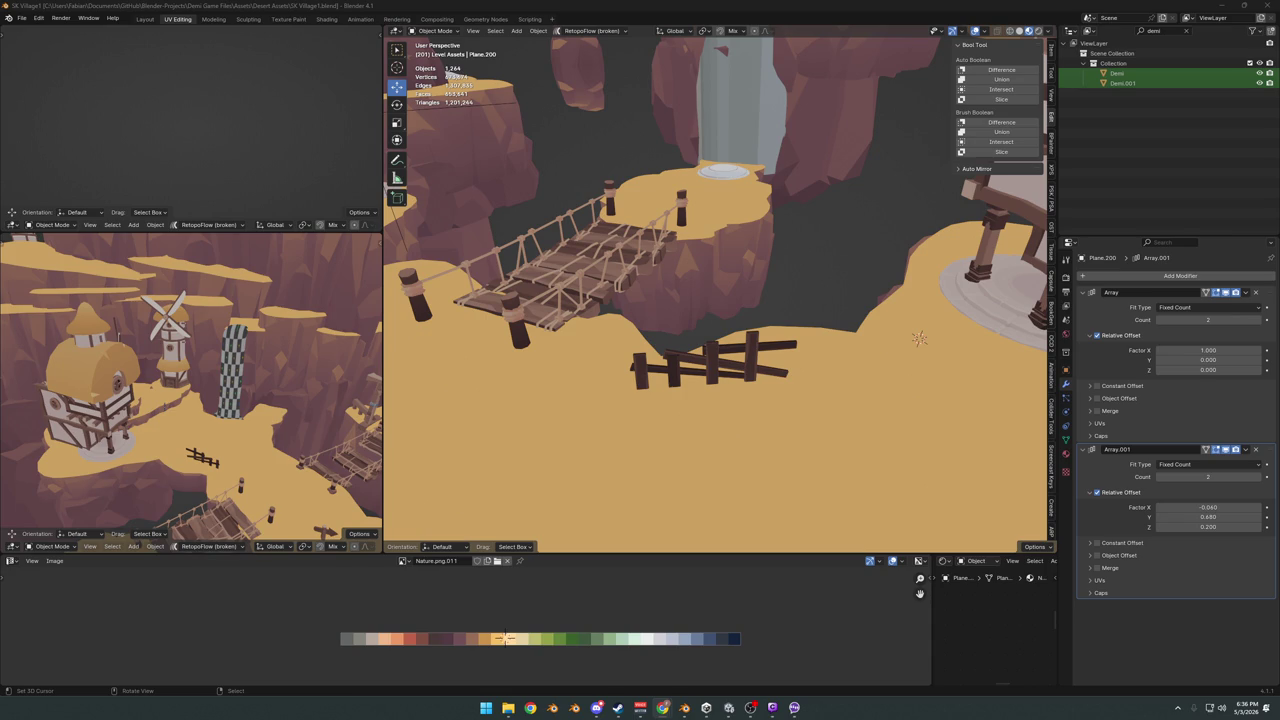
Select the small dark fence piece beside the rope bridge
mouse_move(729, 406)
middle_down()
mouse_move(793, 389)
mouse_move(750, 340)
mouse_move(786, 371)
middle_up()
click(729, 342)
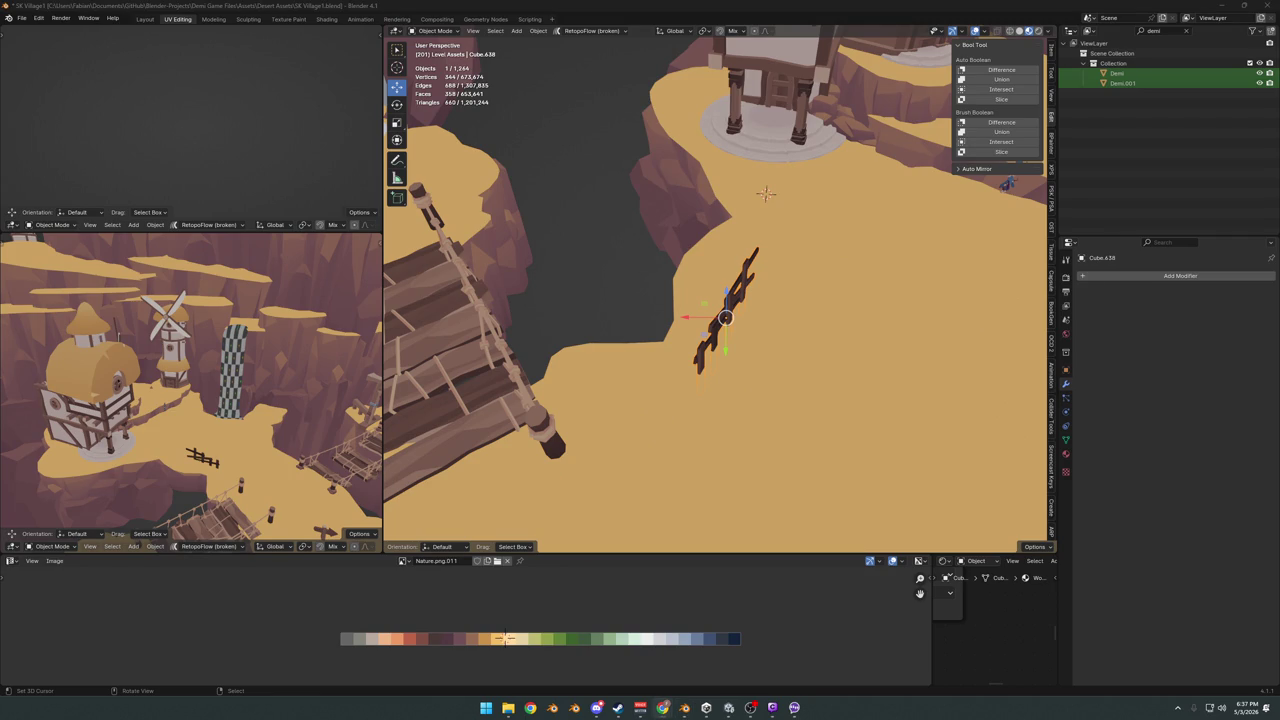
middle_drag(720, 270, 673, 266)
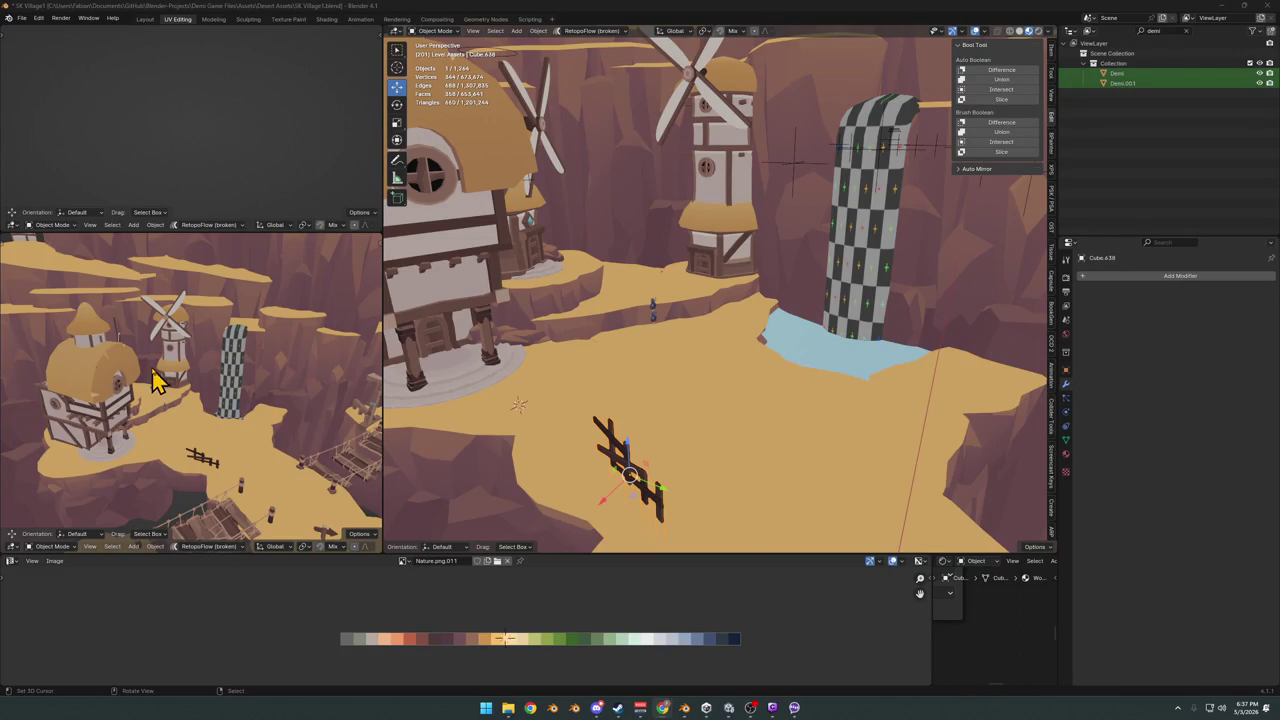
Save SK Village1.blend from an overhead view and move over to the loose building assets
scroll(576, 333, up, 3)
scroll(560, 306, up, 2)
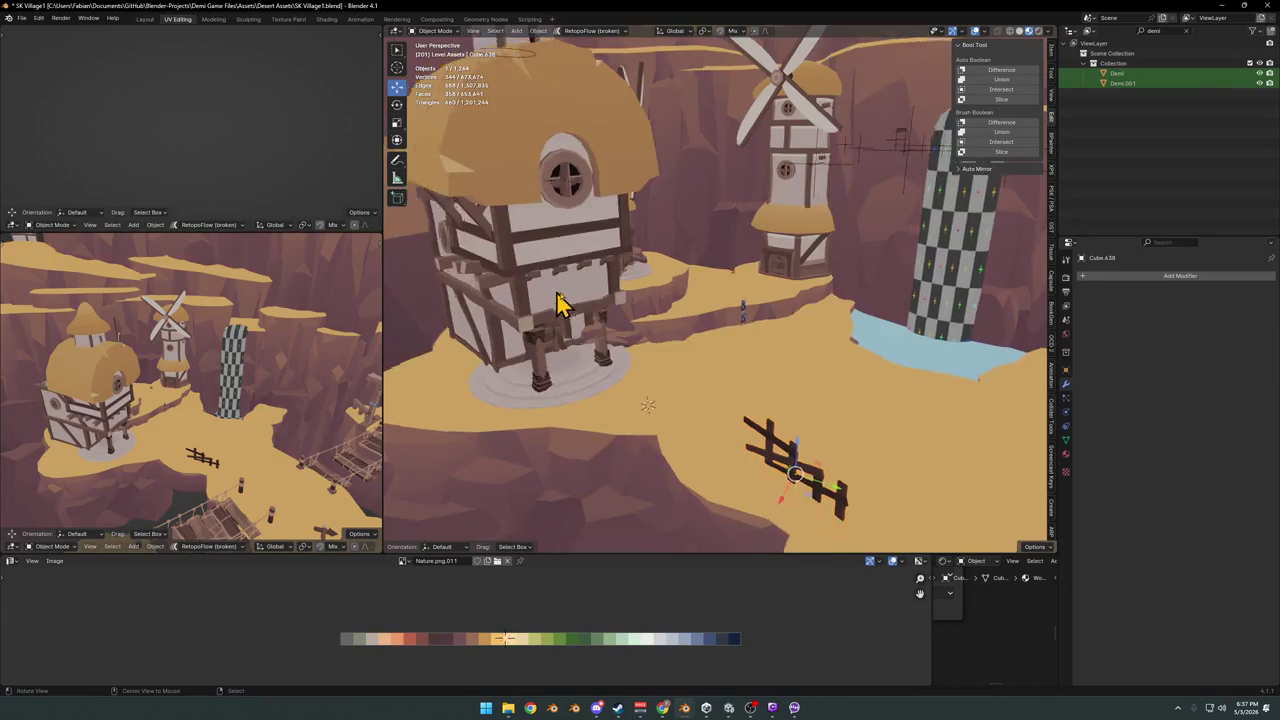
scroll(740, 340, up, 4)
mouse_move(740, 340)
middle_down()
mouse_move(725, 278)
mouse_move(737, 286)
middle_up()
key(ctrl+s)
middle_drag(723, 206, 651, 223)
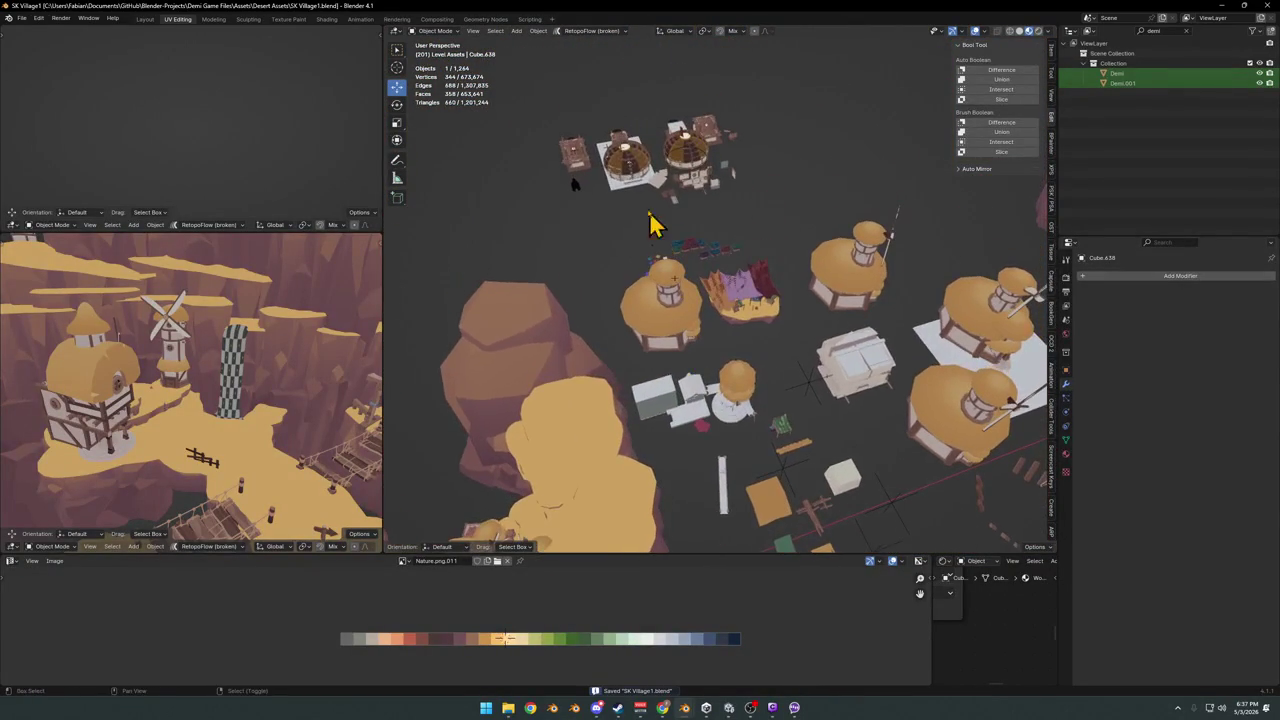
Select the plank wall panel Plane.287 in front of the house and inspect it from several angles
scroll(703, 191, up, 2)
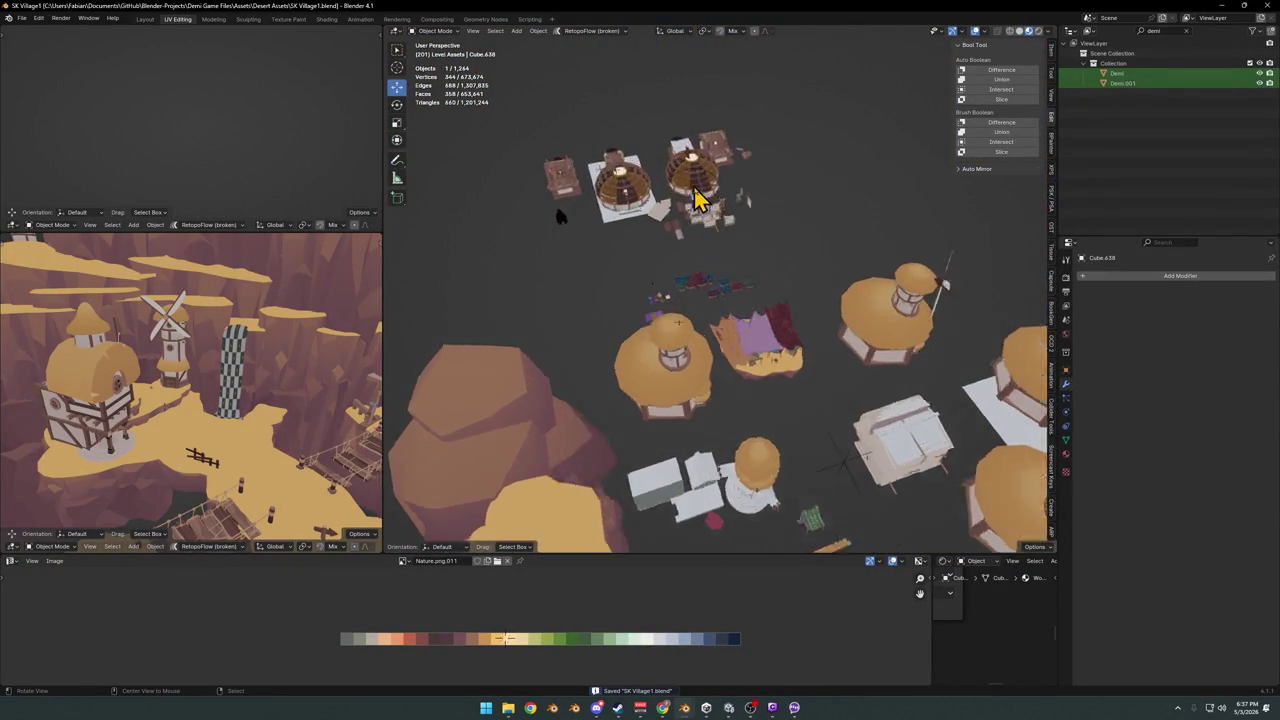
scroll(720, 225, up, 4)
scroll(740, 258, up, 4)
click(797, 357)
mouse_move(797, 357)
middle_down()
mouse_move(766, 328)
mouse_move(805, 338)
middle_up()
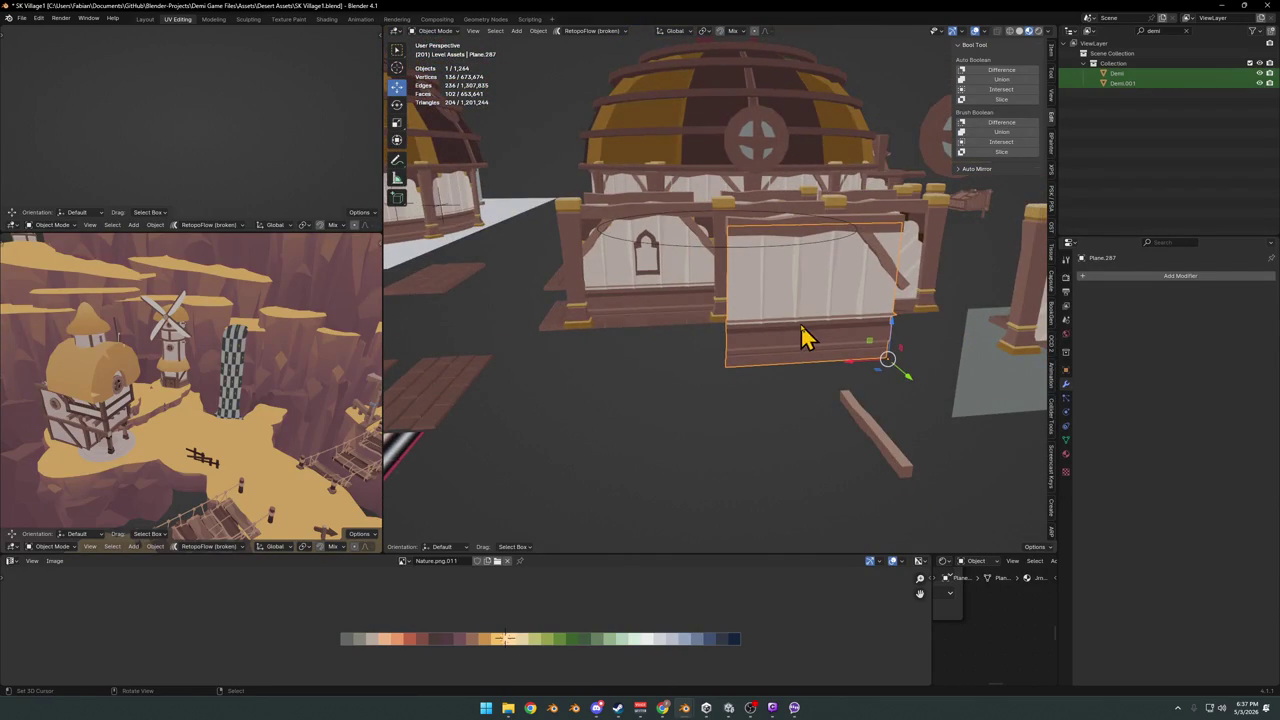
mouse_move(791, 266)
middle_down()
mouse_move(728, 285)
mouse_move(763, 266)
middle_up()
drag(763, 266, 760, 323)
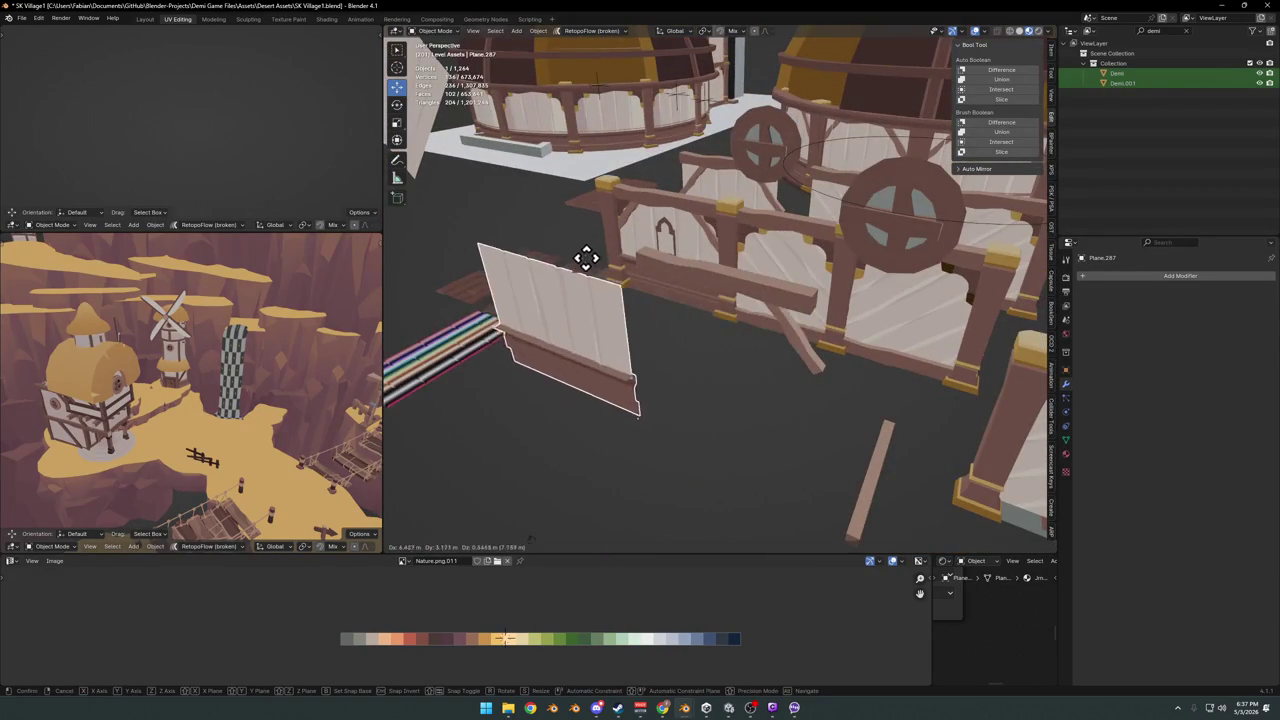
mouse_move(760, 323)
middle_down()
mouse_move(760, 297)
mouse_move(797, 297)
middle_up()
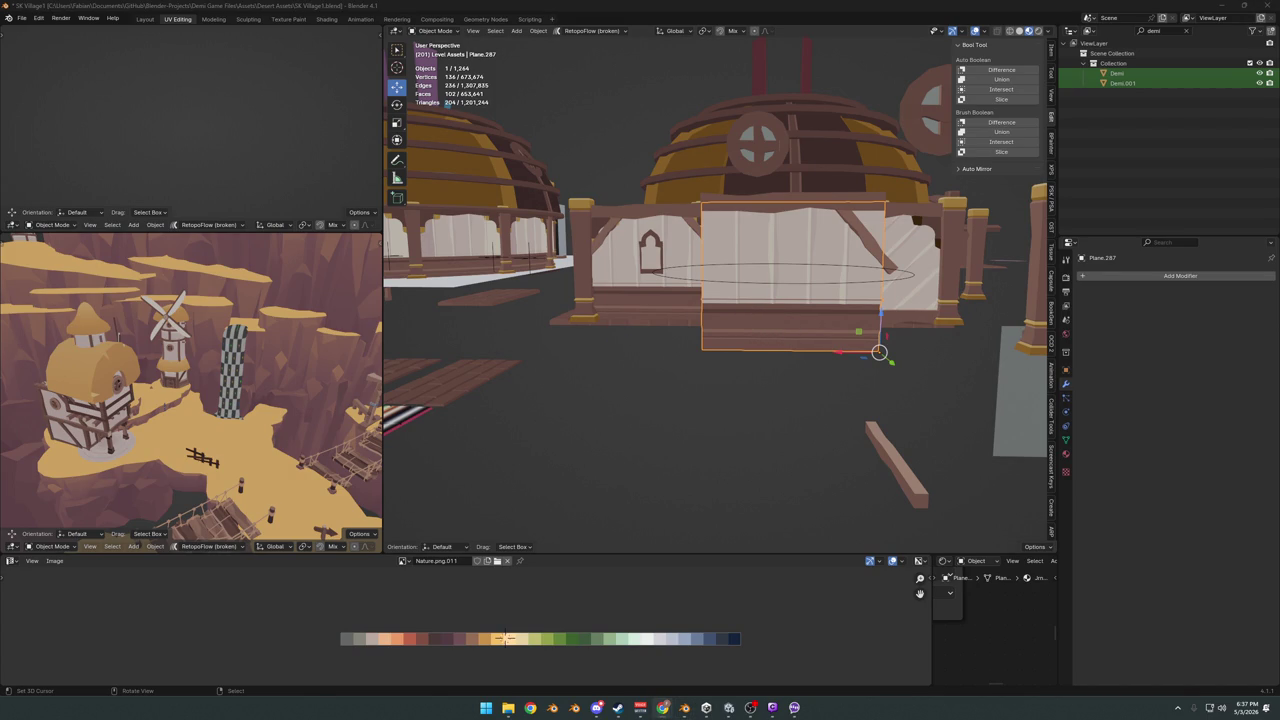
mouse_move(808, 316)
middle_down()
mouse_move(731, 297)
mouse_move(775, 336)
mouse_move(720, 317)
mouse_move(737, 306)
middle_up()
scroll(776, 337, up, 3)
scroll(740, 318, down, 4)
Duplicate the plank wall panel with Z locked and place the copy in the open area
key(g)
key(shift+z)
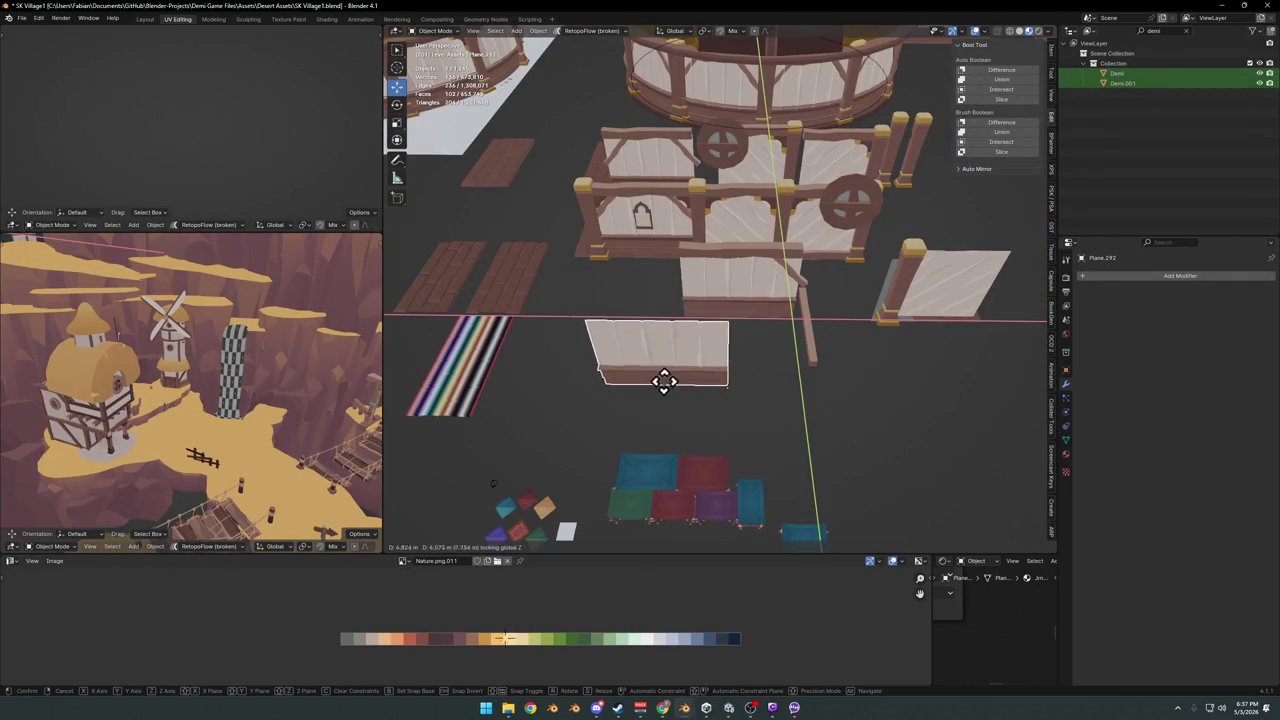
click(668, 378)
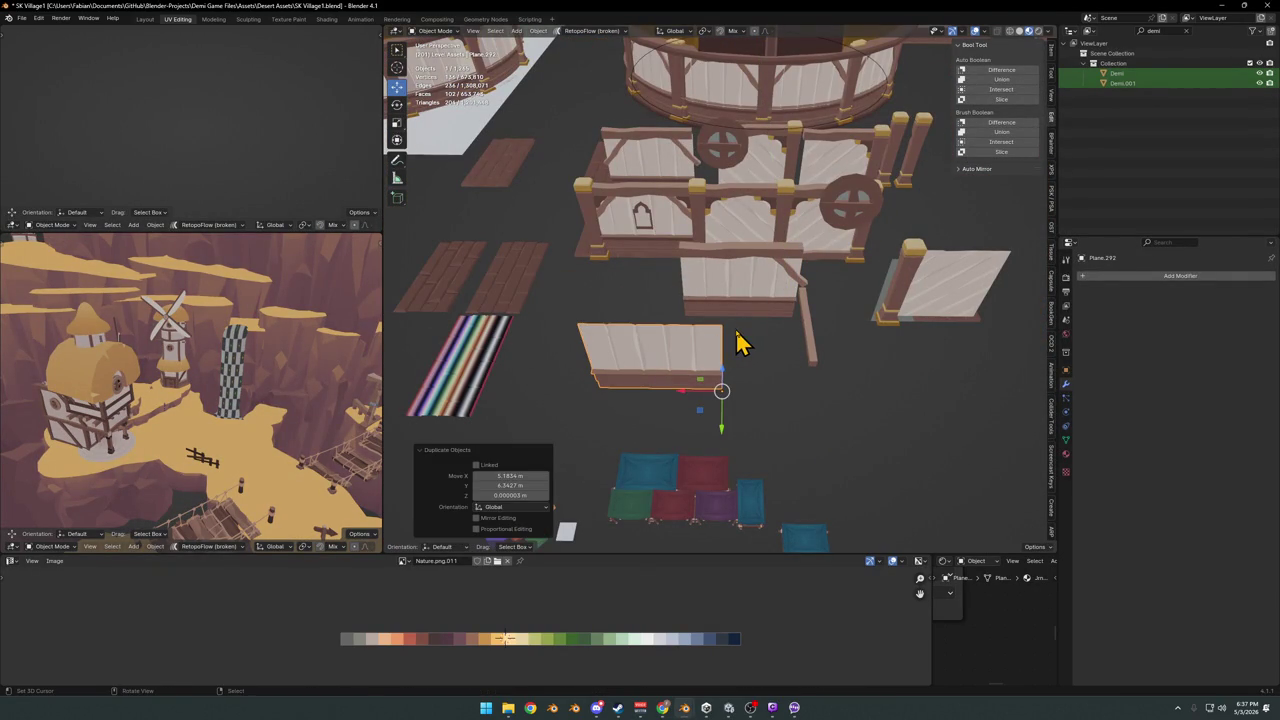
scroll(700, 365, up, 3)
mouse_move(737, 360)
middle_down()
mouse_move(697, 311)
mouse_move(770, 383)
middle_up()
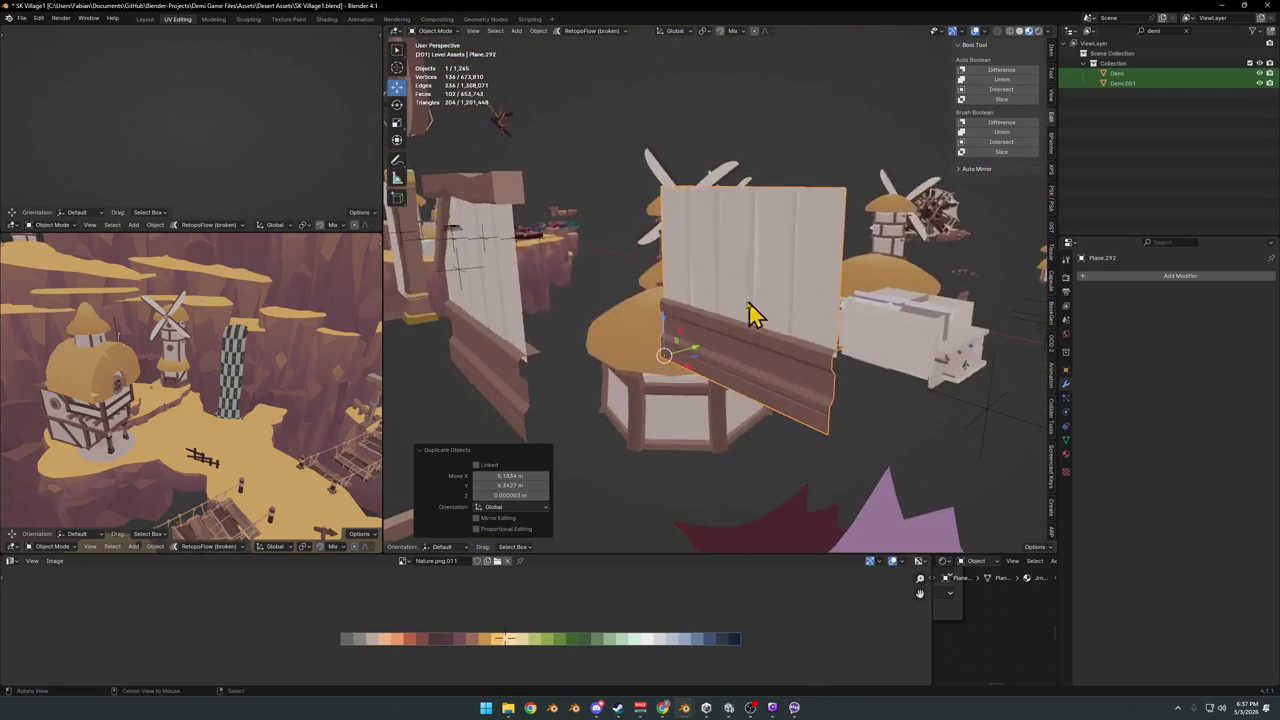
Clear the copied panel's rotation, then select the rock terrain chunk DK_Terrain_01.374
key(g)
key(Escape)
key(alt+r)
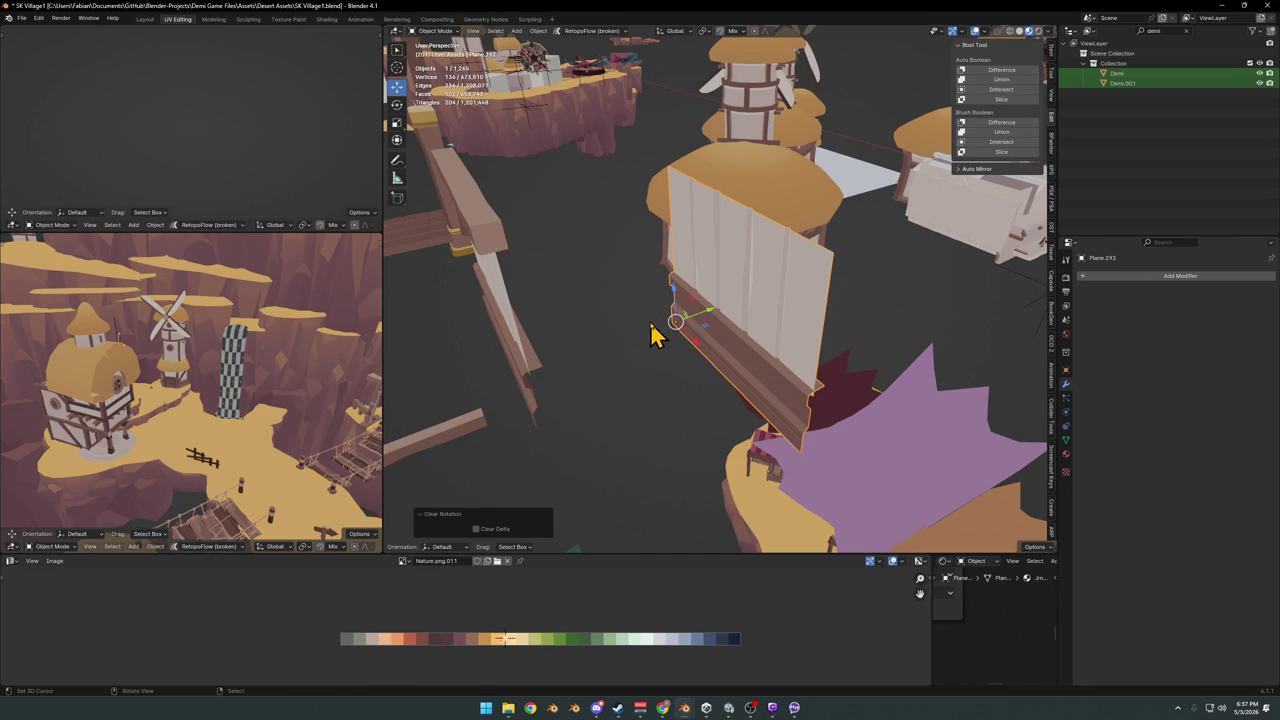
click(138, 522)
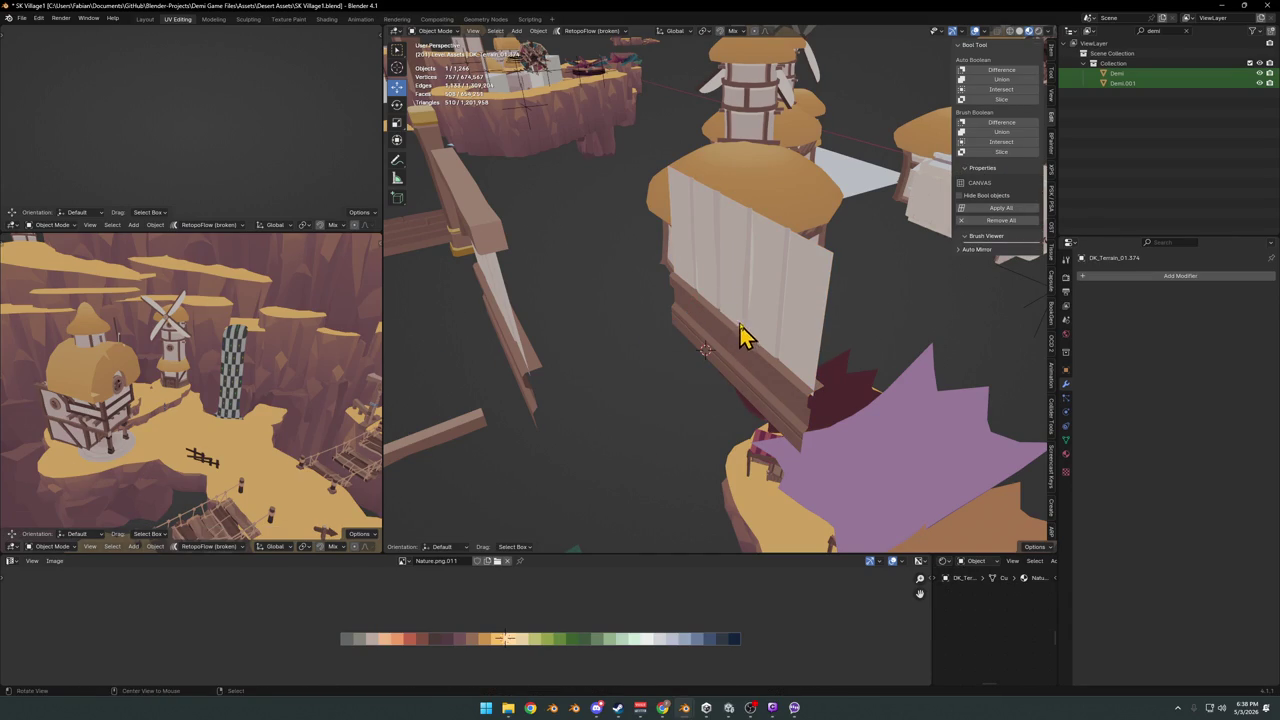
Snap the rock chunk to the 3D cursor and turn it about 90° around Z
key(g)
click(678, 346)
middle_drag(686, 329, 771, 337)
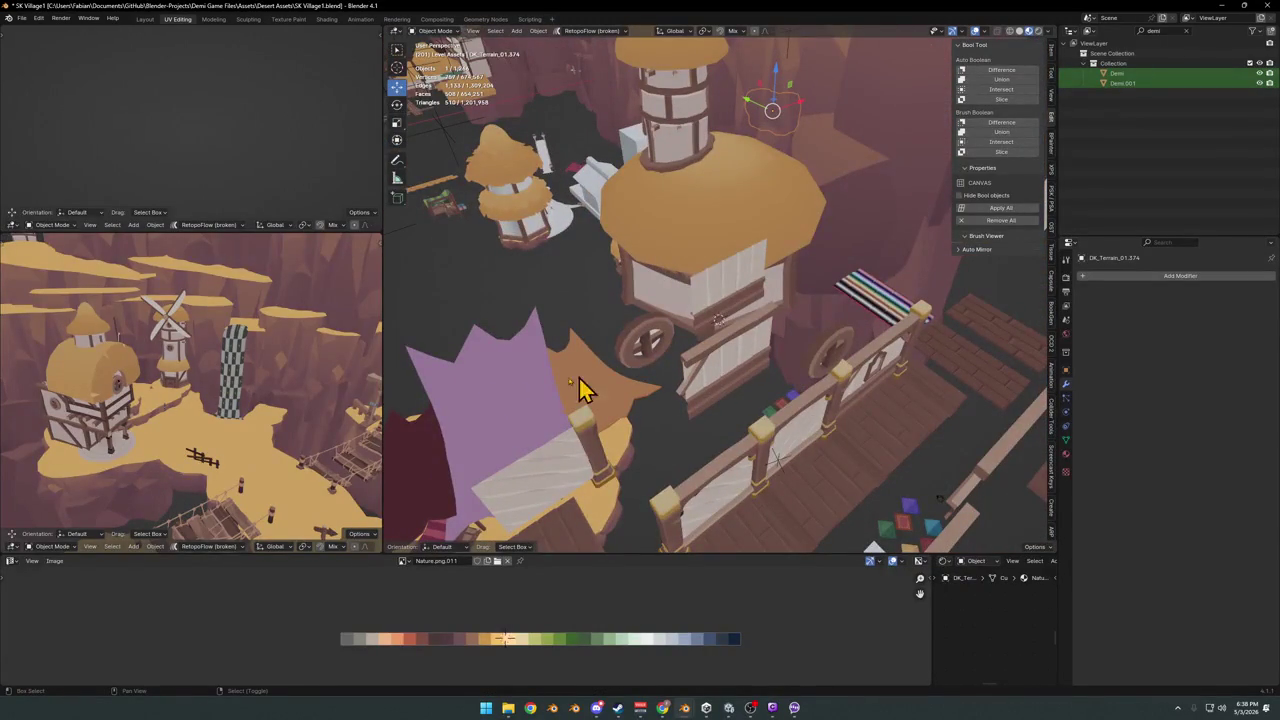
key(shift+s)
click(228, 400)
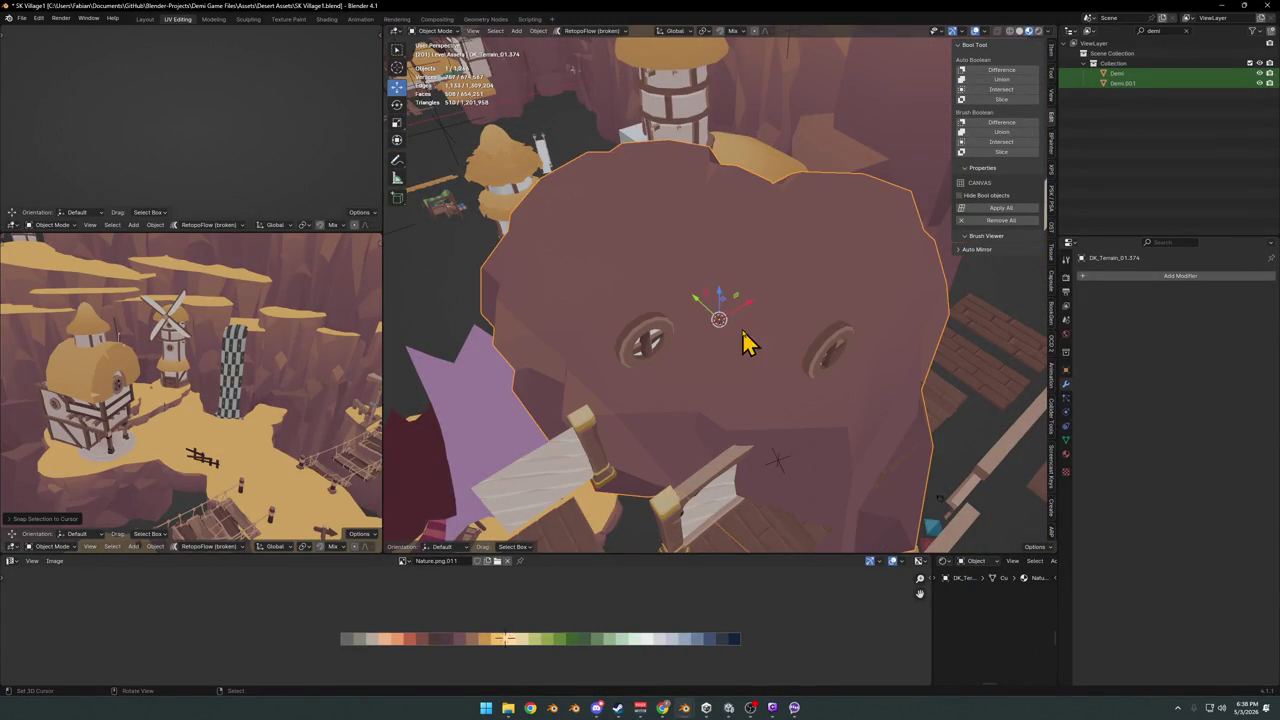
middle_drag(808, 363, 751, 466)
key(r)
key(z)
click(862, 323)
Clear the rock's scale and shrink it to 0.124
key(alt+s)
key(s)
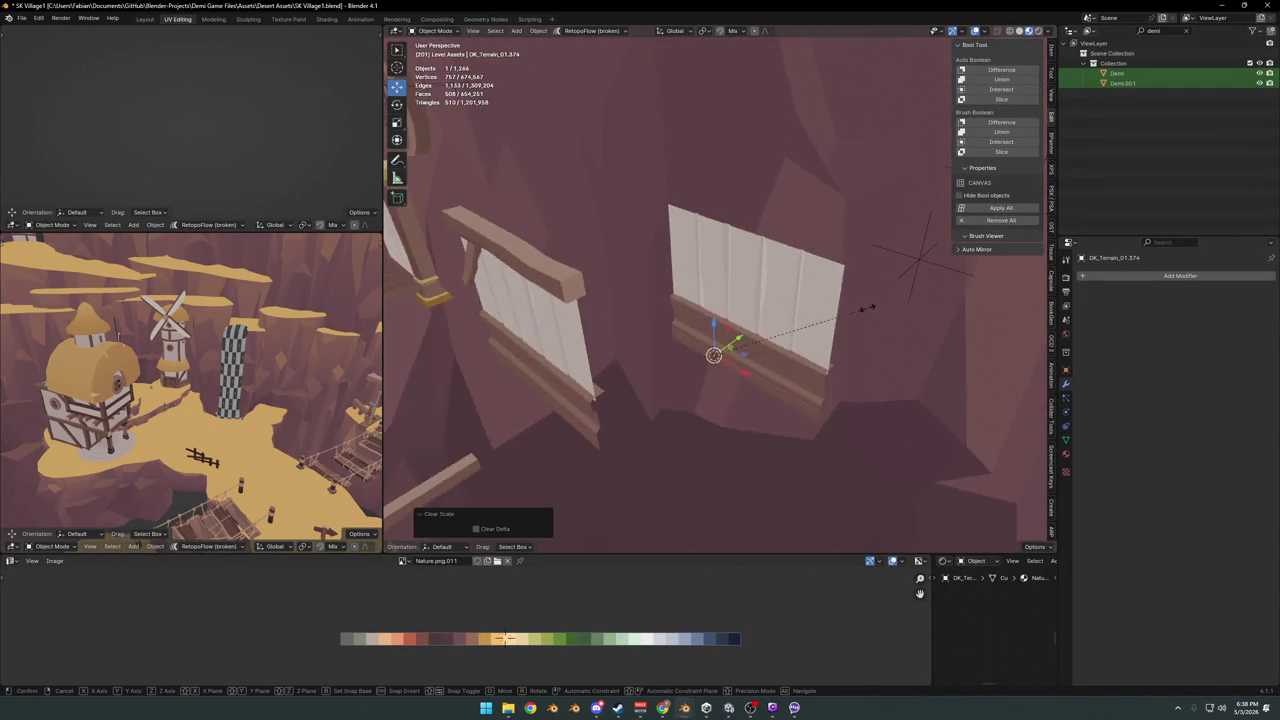
click(748, 357)
middle_drag(748, 357, 763, 343)
scroll(728, 340, up, 3)
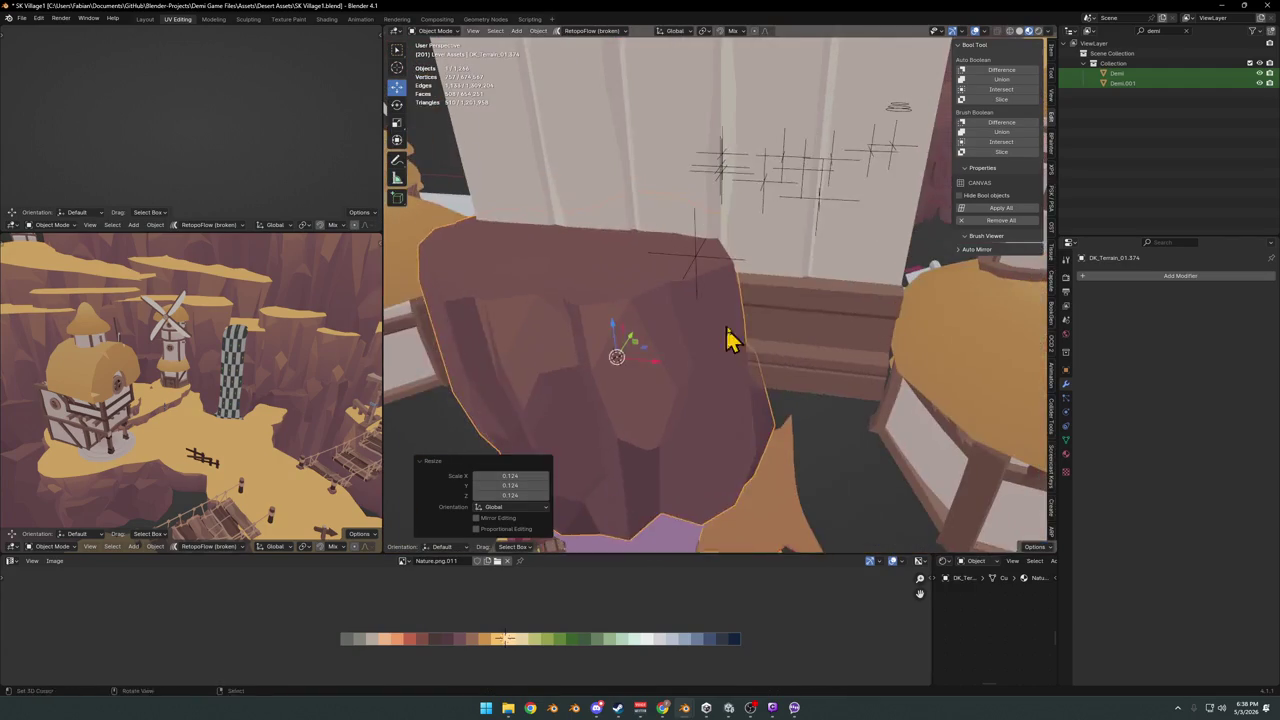
key(r)
key(z)
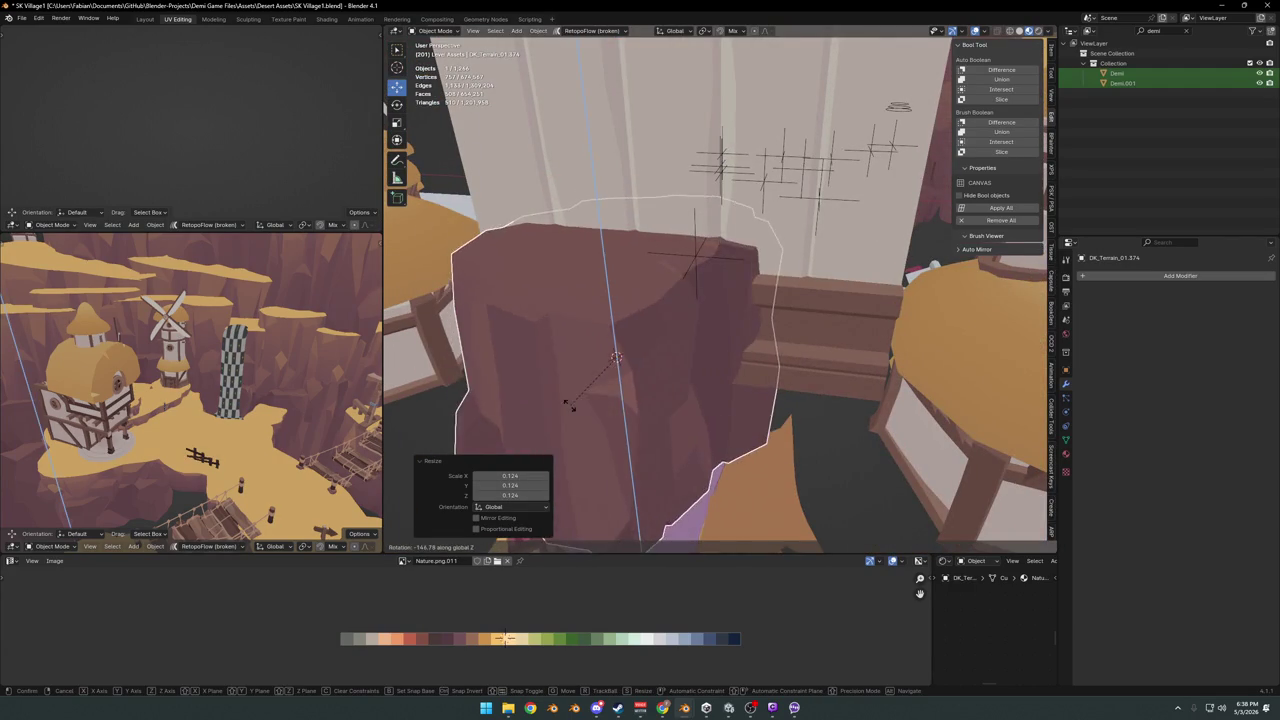
key(Escape)
scroll(689, 337, down, 2)
Flatten the rock to 0.351 along the Y axis
mouse_move(689, 337)
middle_down()
mouse_move(712, 302)
mouse_move(700, 294)
middle_up()
key(alt+r)
key(s)
key(y)
click(725, 300)
scroll(727, 298, up, 2)
Lower the rock 1.1825 m along Z so it sits beneath the copied wall
key(g)
key(z)
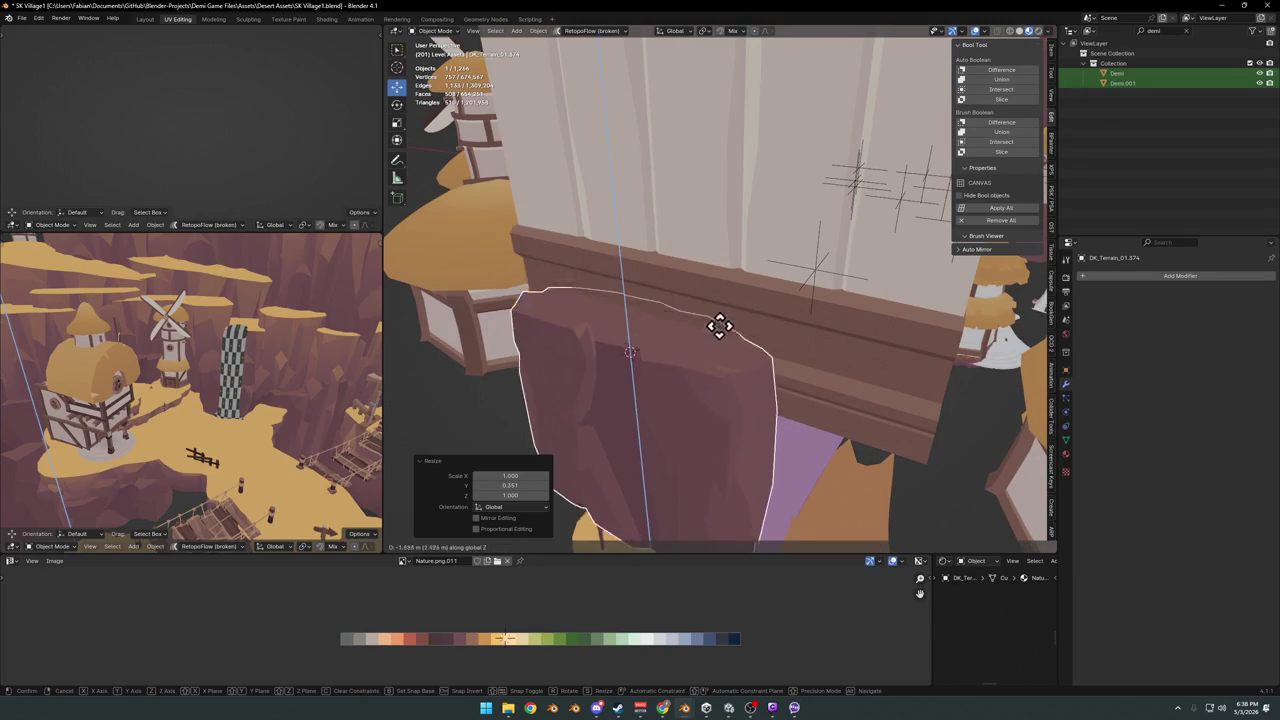
click(723, 315)
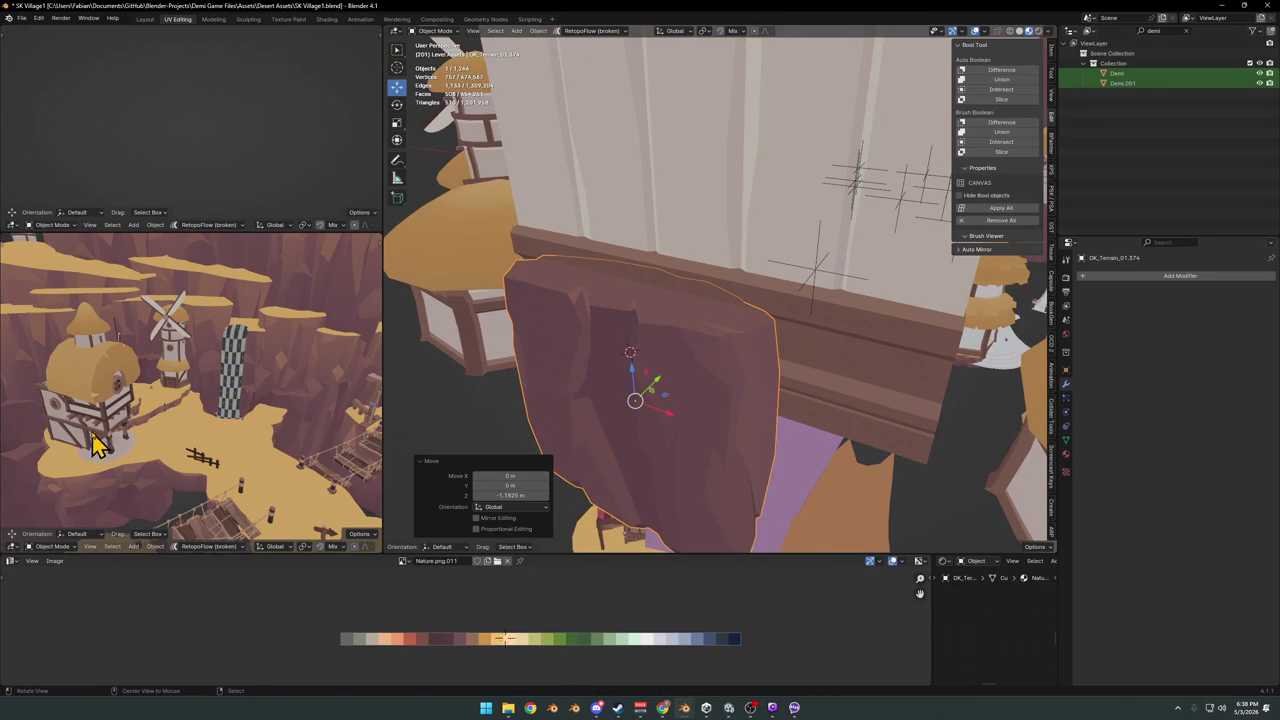
scroll(720, 330, down, 3)
mouse_move(706, 349)
middle_down()
mouse_move(689, 323)
mouse_move(680, 362)
mouse_move(574, 349)
mouse_move(680, 349)
mouse_move(757, 318)
middle_up()
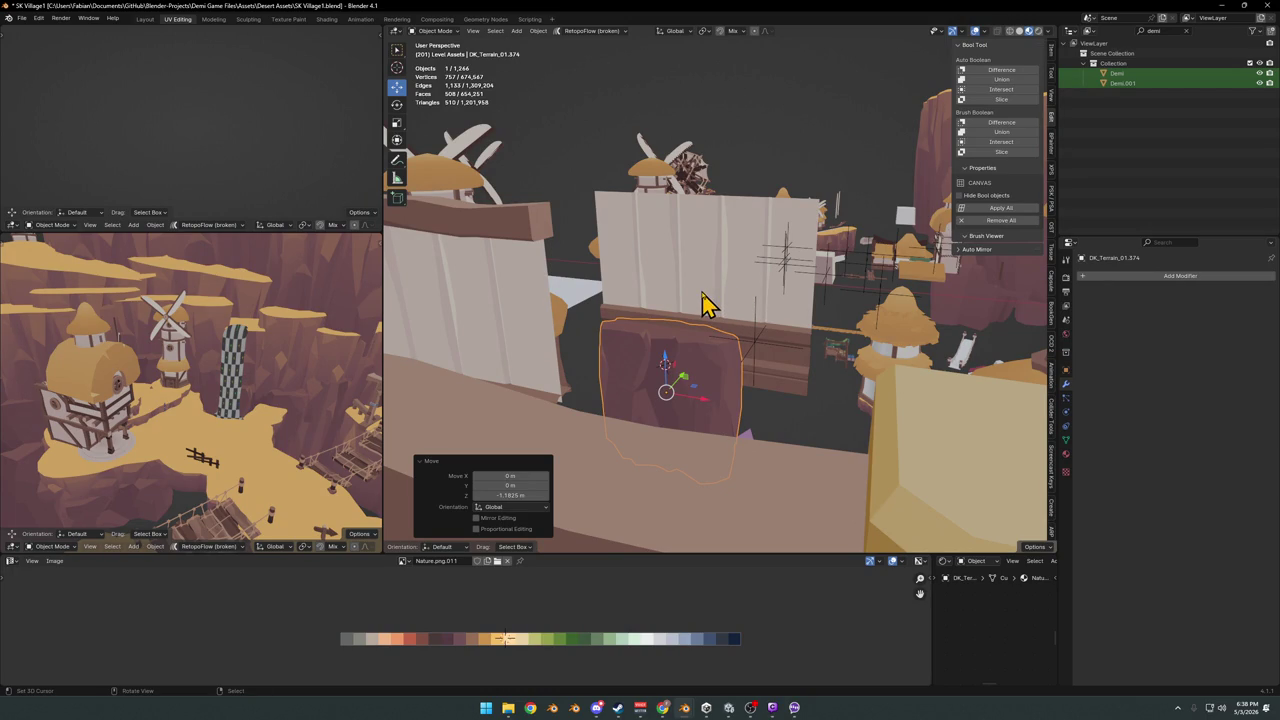
Select the copied wall and the rock and isolate them in Local view
mouse_move(700, 294)
middle_down()
mouse_move(706, 317)
mouse_move(672, 308)
mouse_move(677, 337)
middle_up()
click(703, 320)
click(700, 318)
shift+click(685, 381)
key(KP_Divide)
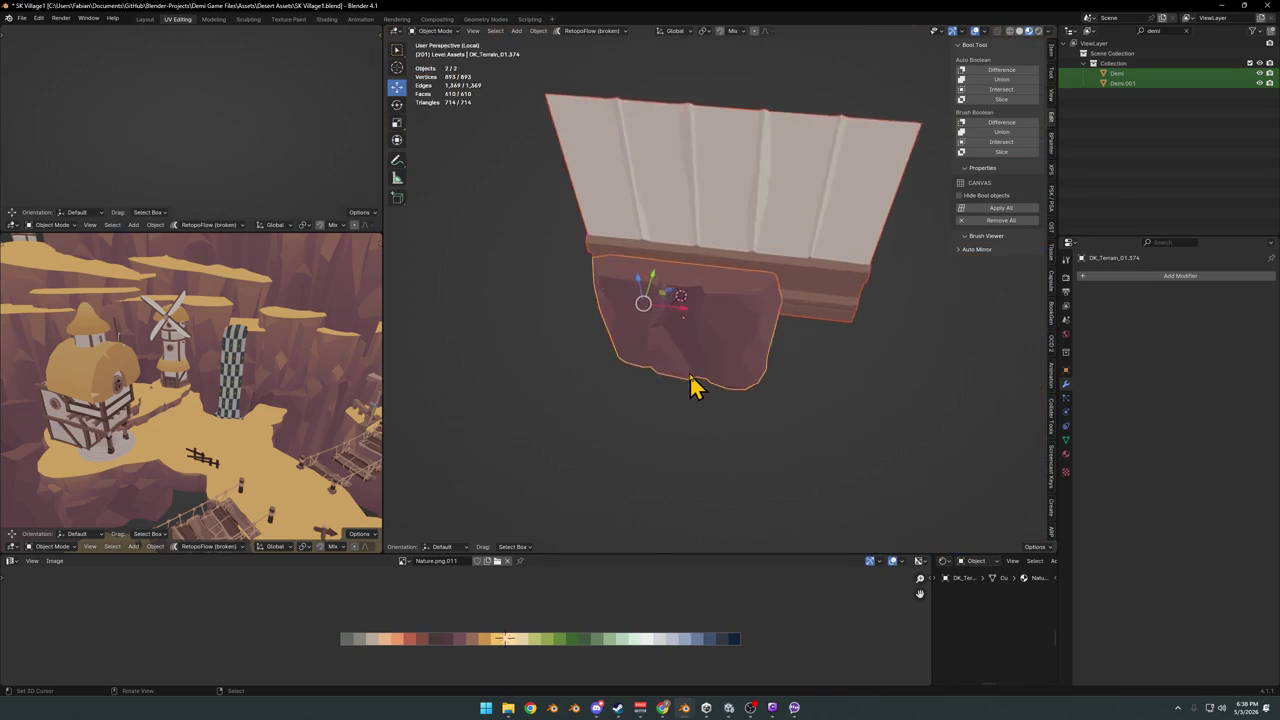
In front view, save the file and duplicate the wall, sliding the copy left along X
key(KP_1)
shift+click(689, 380)
key(ctrl+s)
shift+click(733, 245)
scroll(790, 295, down, 3)
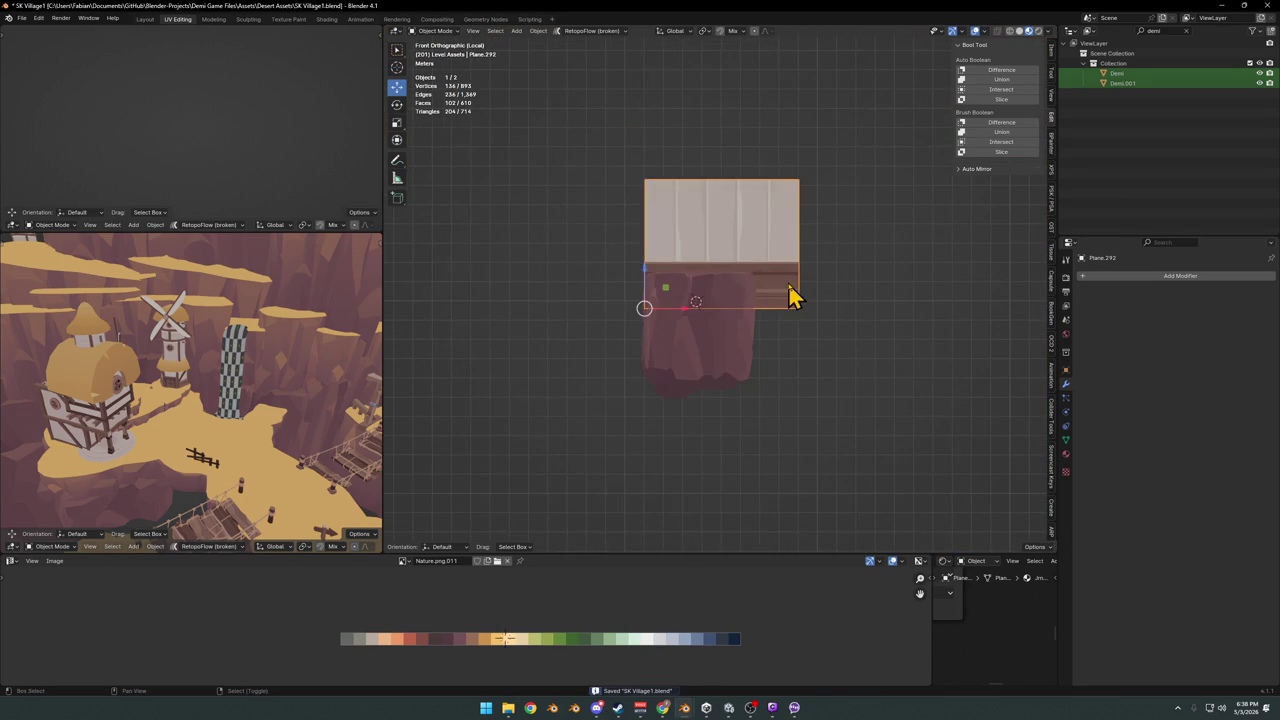
key(shift+d)
key(x)
click(500, 266)
In Edit Mode, rotate the original wall's planks 90° and narrow them along X
click(712, 249)
key(Tab)
scroll(815, 198, up, 4)
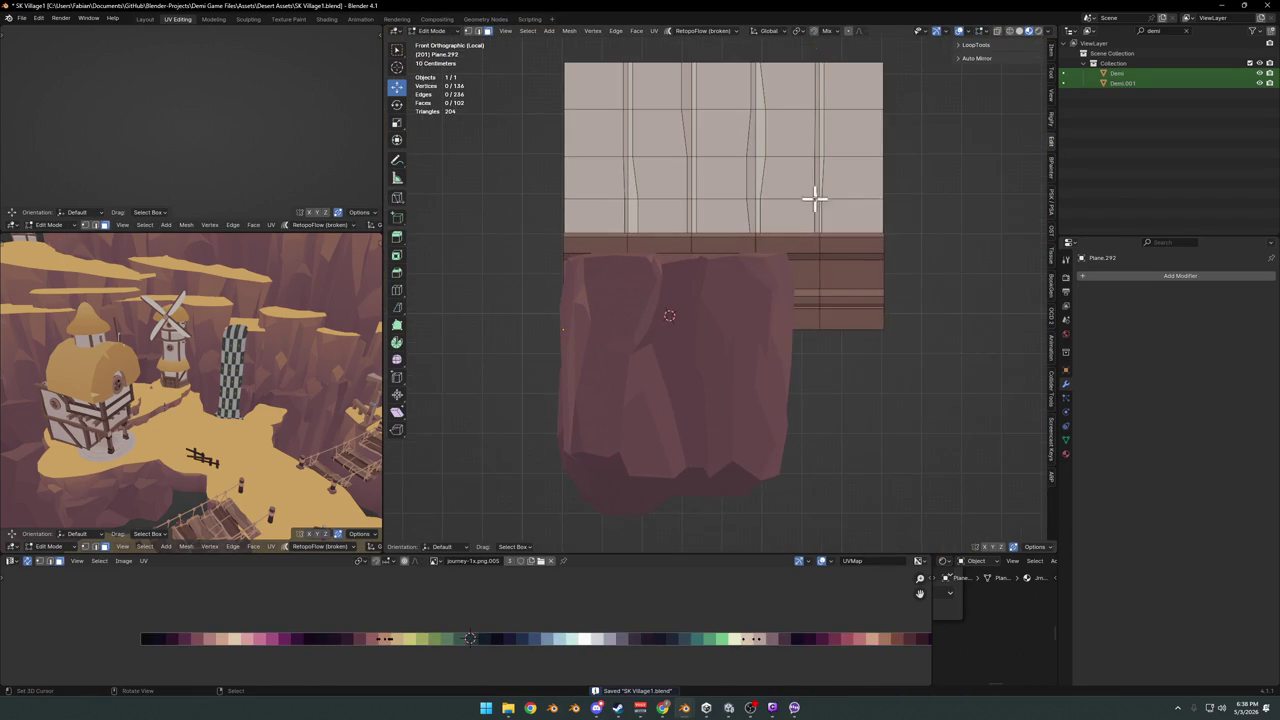
text(lr)
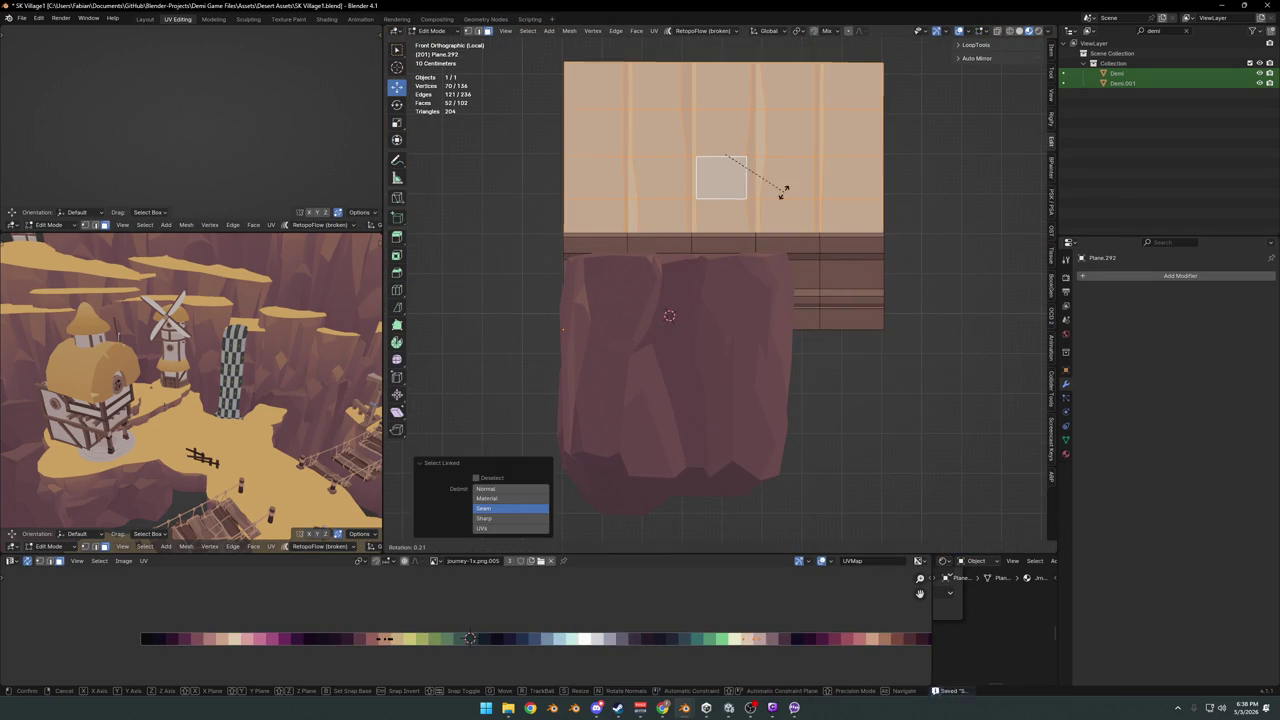
text(90)
key(Return)
key(s)
key(x)
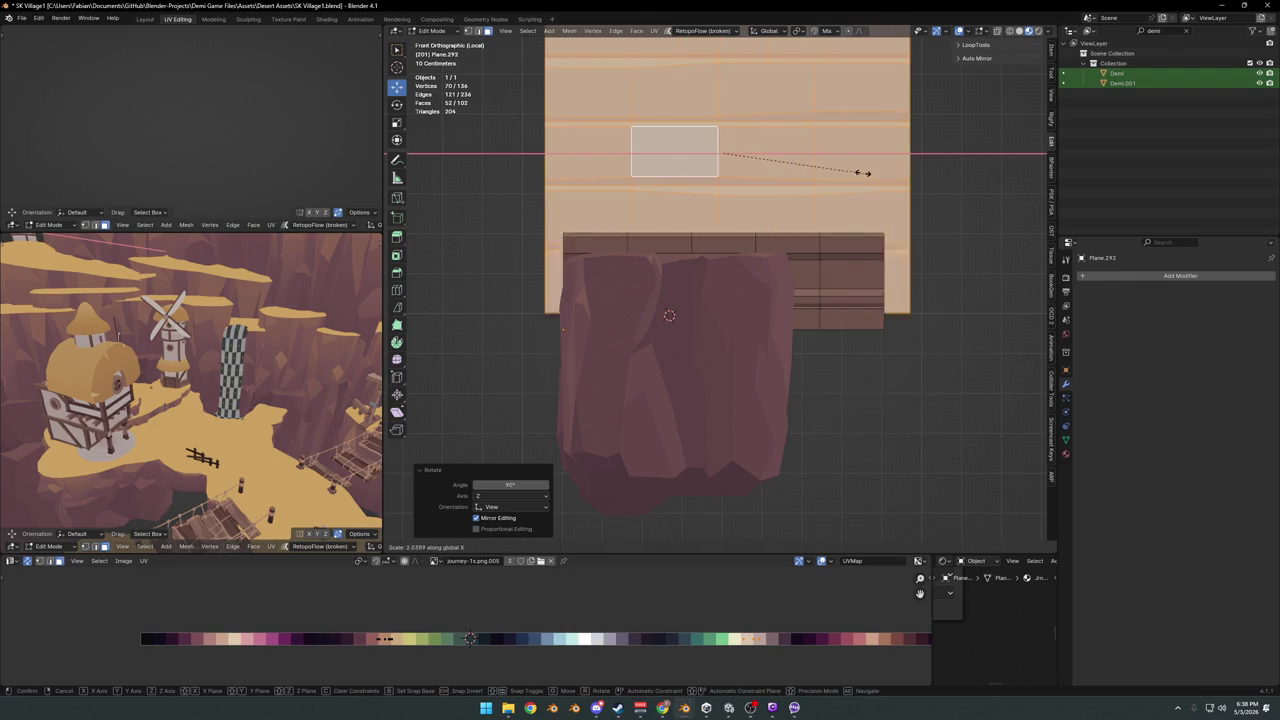
click(851, 180)
Delete the leftover lower plank strip from the wall's mesh and return to Object Mode
click(858, 277)
key(l)
key(alt+a)
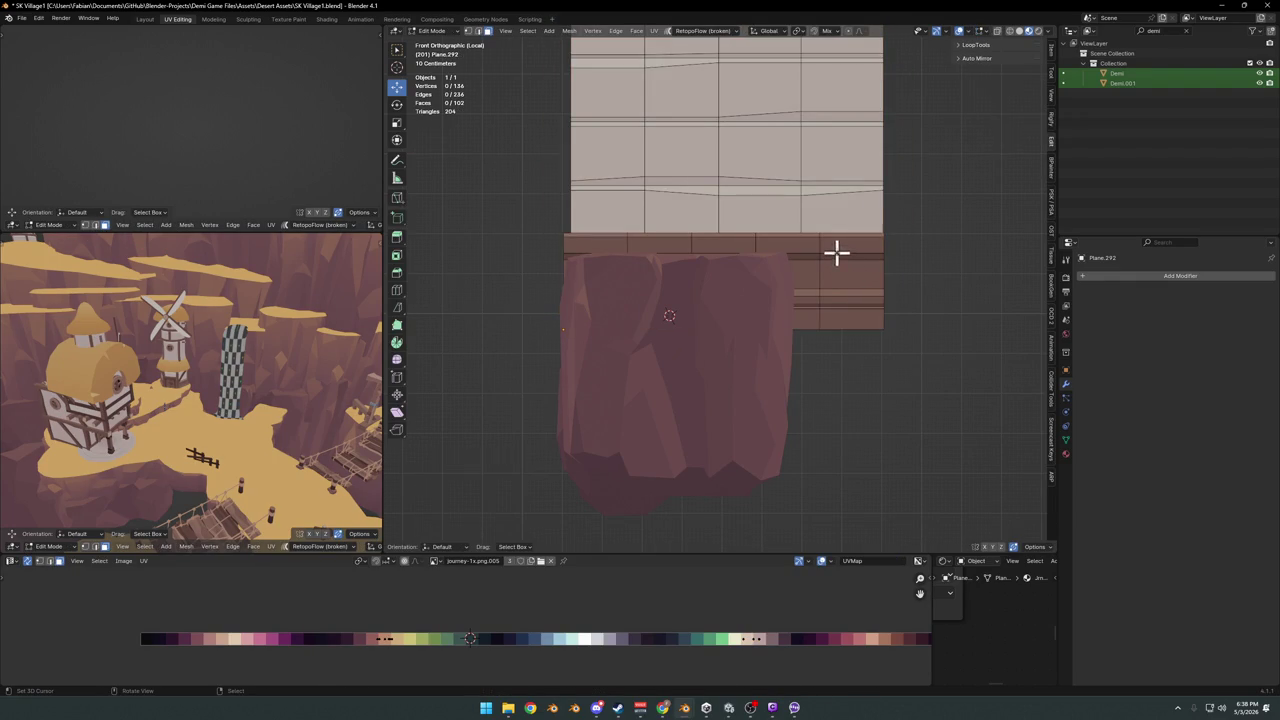
key(l)
key(x)
click(823, 234)
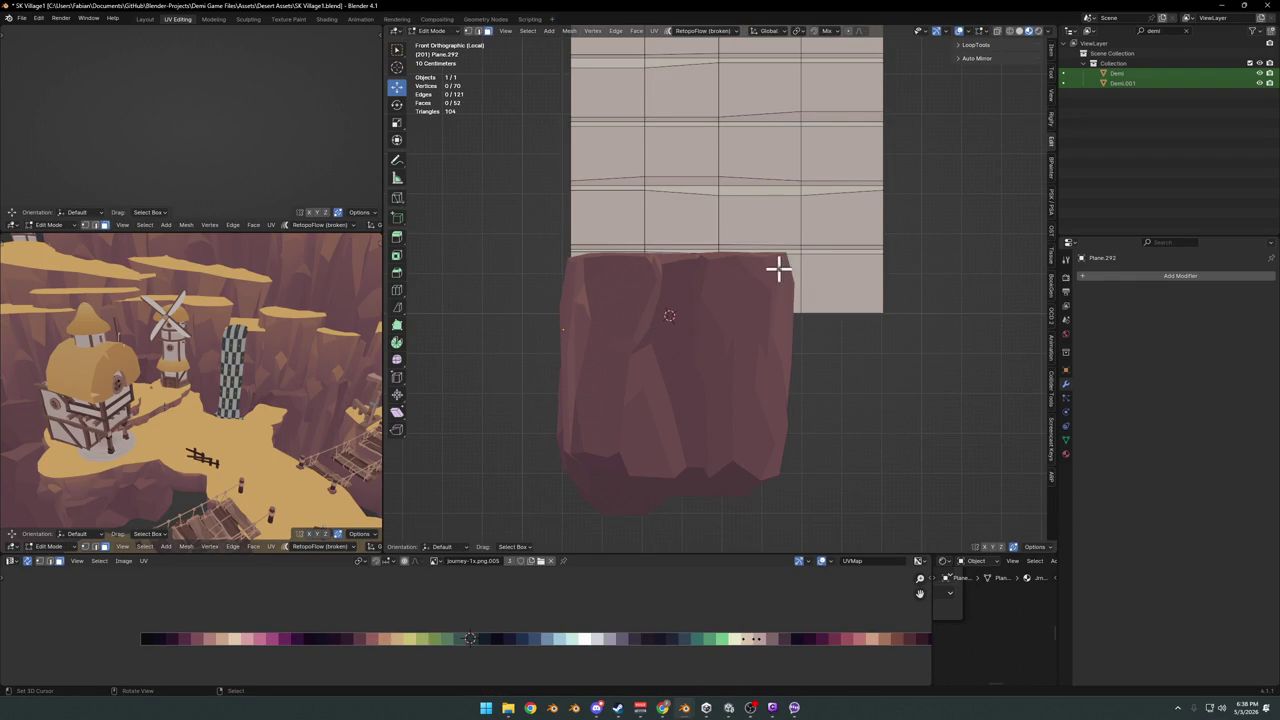
key(ctrl+z)
key(x)
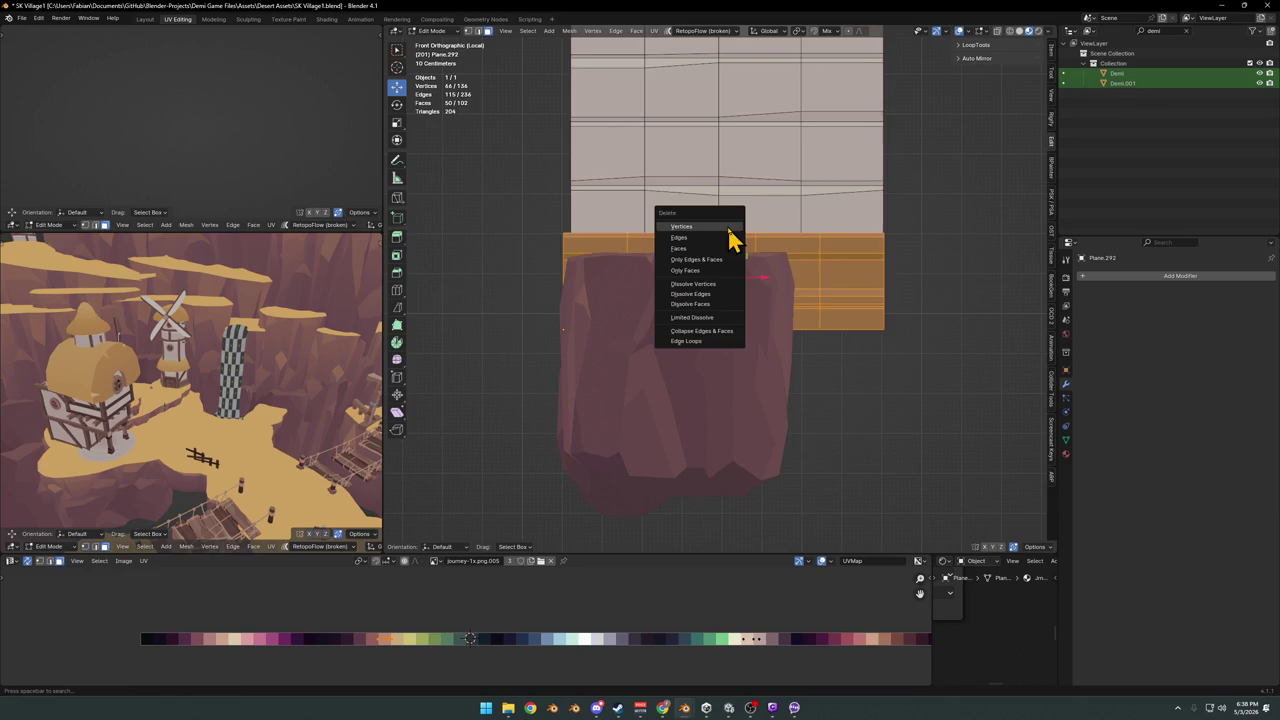
click(729, 228)
key(Tab)
Leave Local view, duplicate a wooden board and snap it to the 3D cursor
key(KP_Divide)
click(540, 436)
key(shift+d)
right_click(600, 450)
key(shift+s)
click(665, 355)
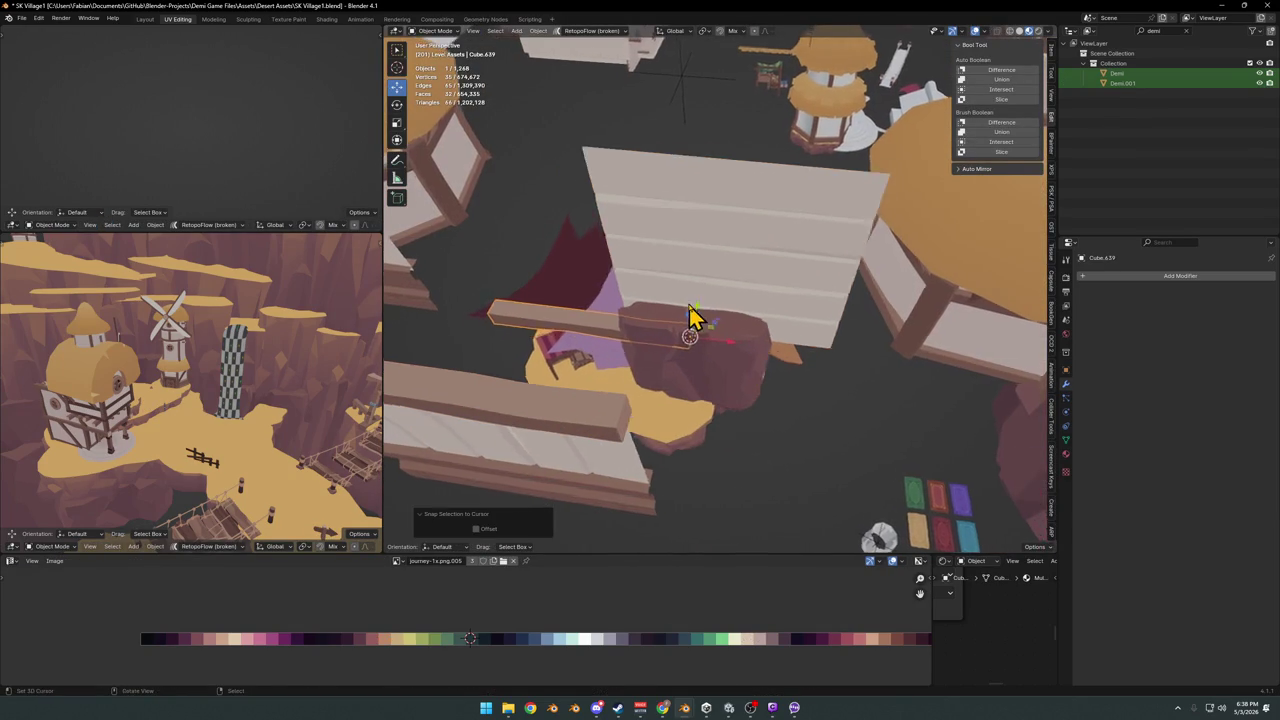
Fit the board along the wall base: adjust its height, slide it 5.3943 m along X, and shorten it
scroll(694, 320, up, 5)
key(g)
key(z)
click(600, 365)
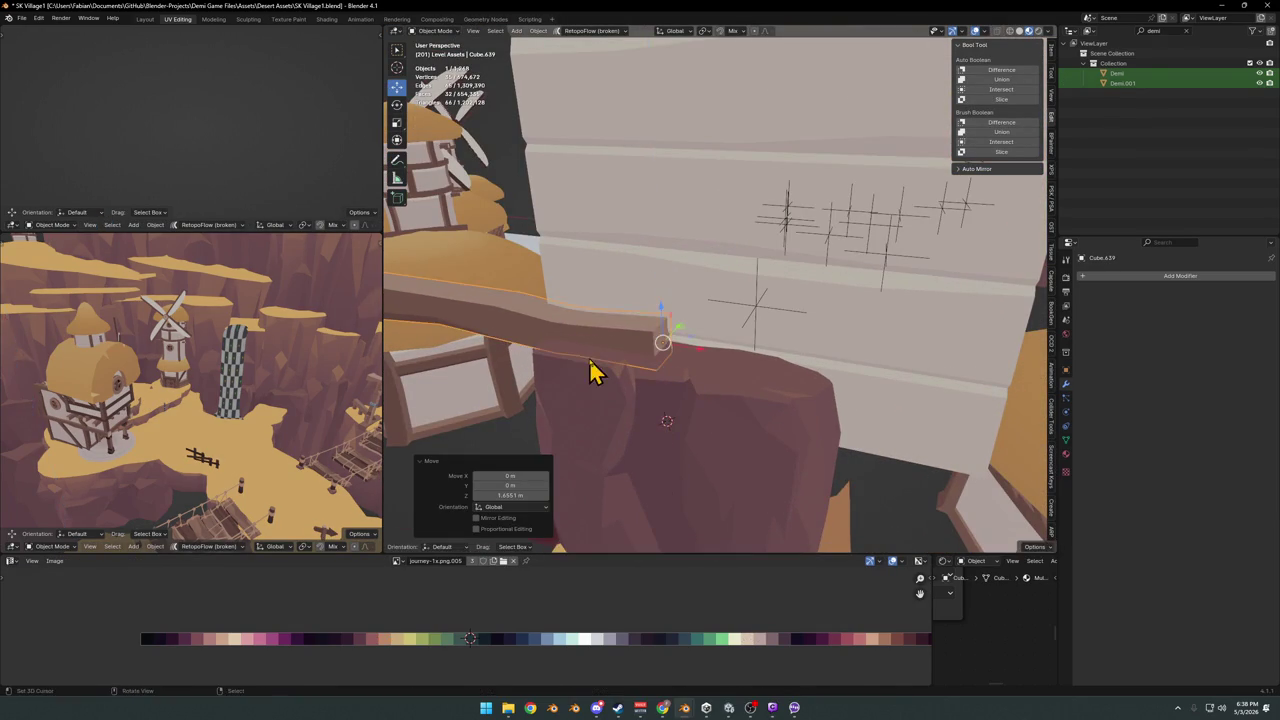
key(g)
key(x)
click(942, 398)
key(s)
key(x)
click(942, 400)
Widen the terrain rock under the board to 1.608 on X, resize its height, and shift it 0.84 m along Y
middle_drag(942, 400, 851, 500)
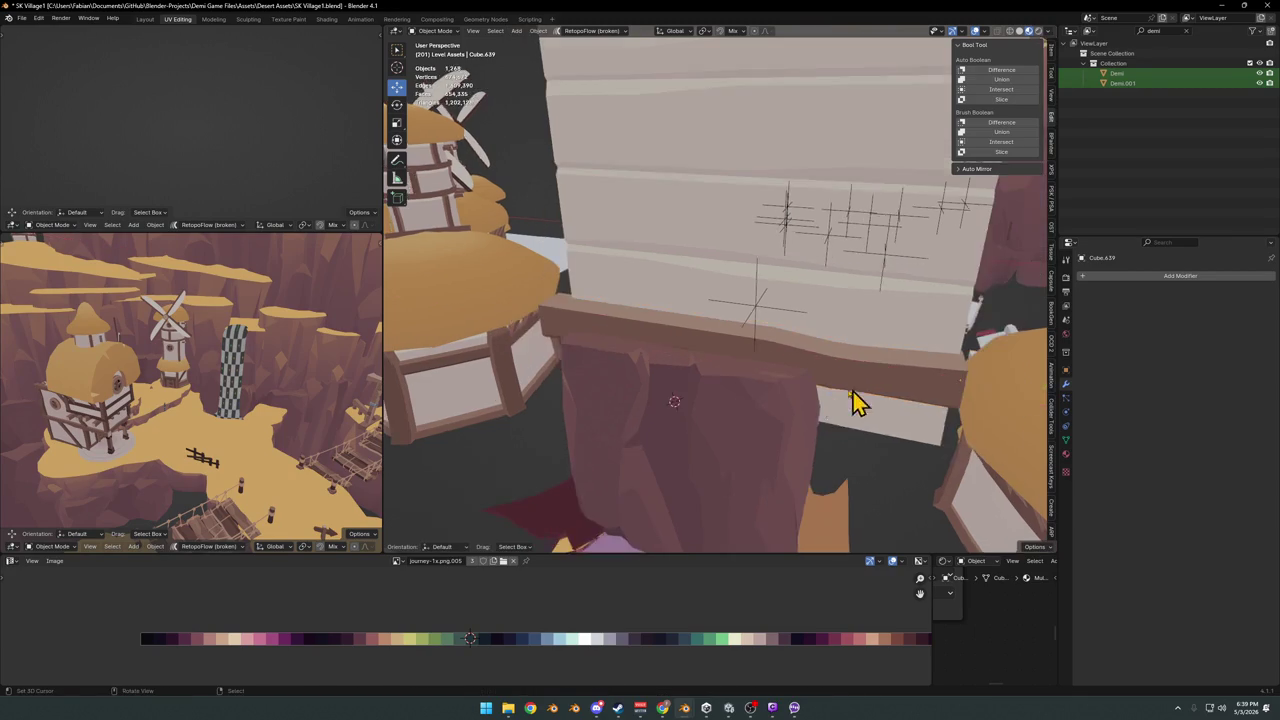
click(751, 443)
key(s)
key(x)
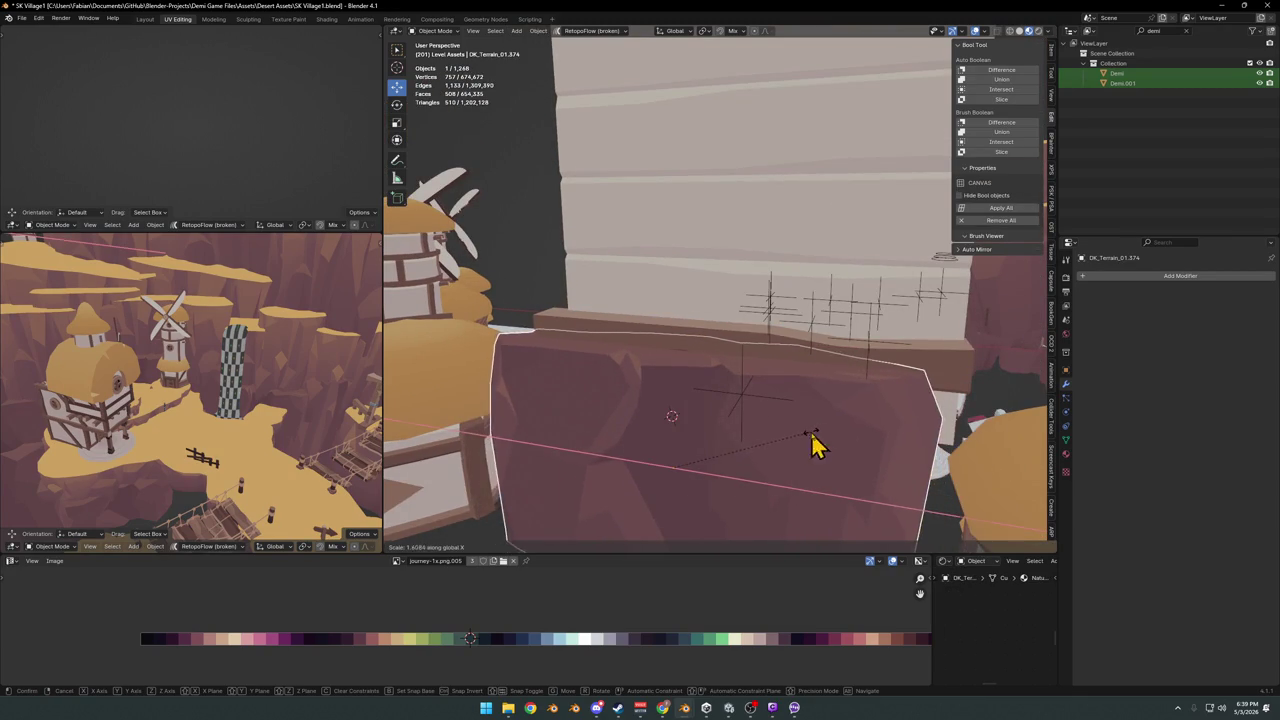
click(814, 443)
key(s)
key(z)
click(771, 366)
mouse_move(771, 366)
middle_down()
mouse_move(766, 389)
mouse_move(815, 368)
mouse_move(688, 378)
mouse_move(800, 334)
mouse_move(751, 343)
mouse_move(818, 252)
mouse_move(763, 249)
mouse_move(771, 408)
middle_up()
key(g)
key(z)
key(y)
click(806, 368)
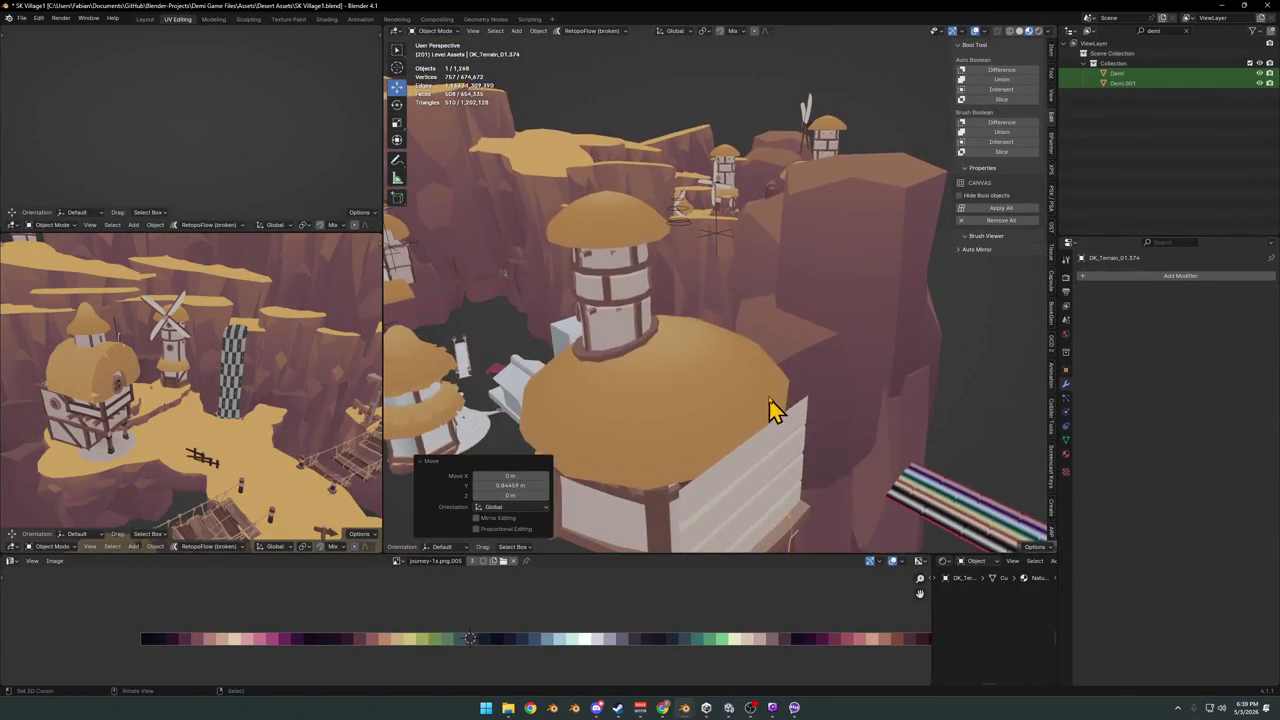
Delete the extra terrain piece, snap another rock to the 3D cursor, and shrink it to 0.455 scale
key(Delete)
click(660, 197)
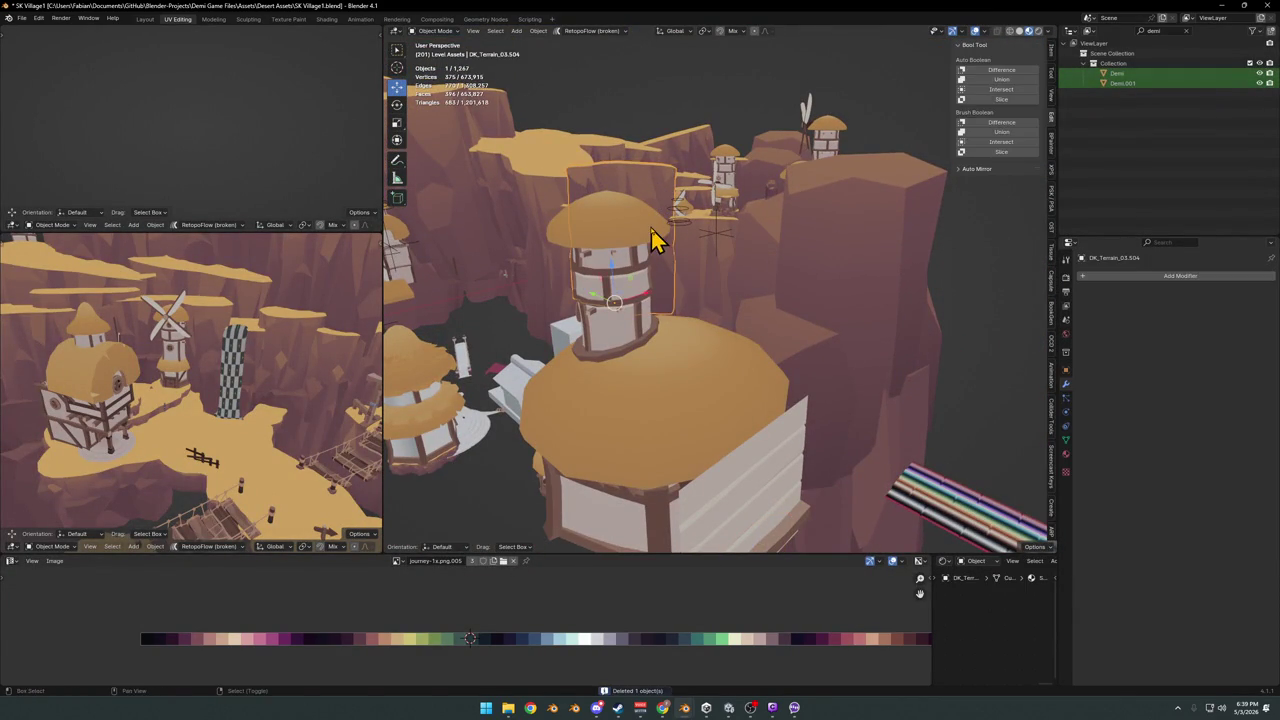
key(shift+s)
click(714, 314)
key(shift+s)
click(750, 412)
key(s)
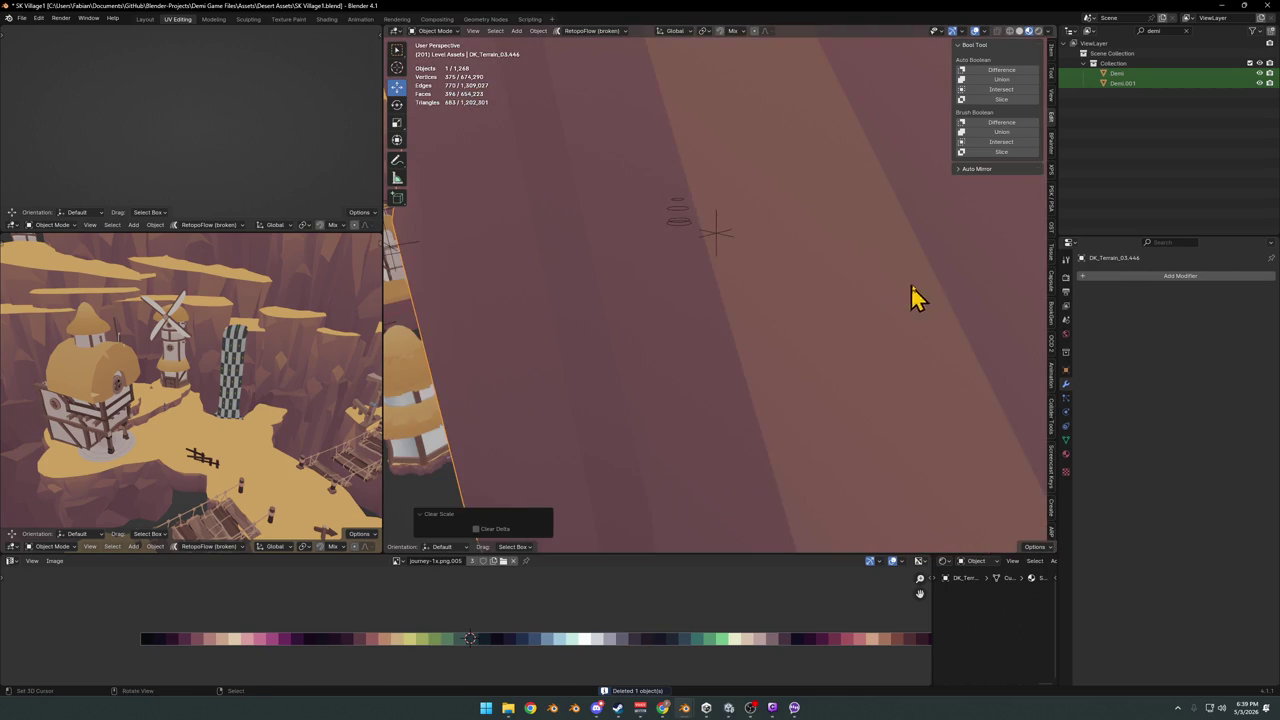
click(776, 506)
key(s)
click(786, 517)
Isolate the rock in side view and clear its rotation with Alt+R
mouse_move(789, 523)
middle_down()
mouse_move(794, 386)
mouse_move(694, 384)
middle_up()
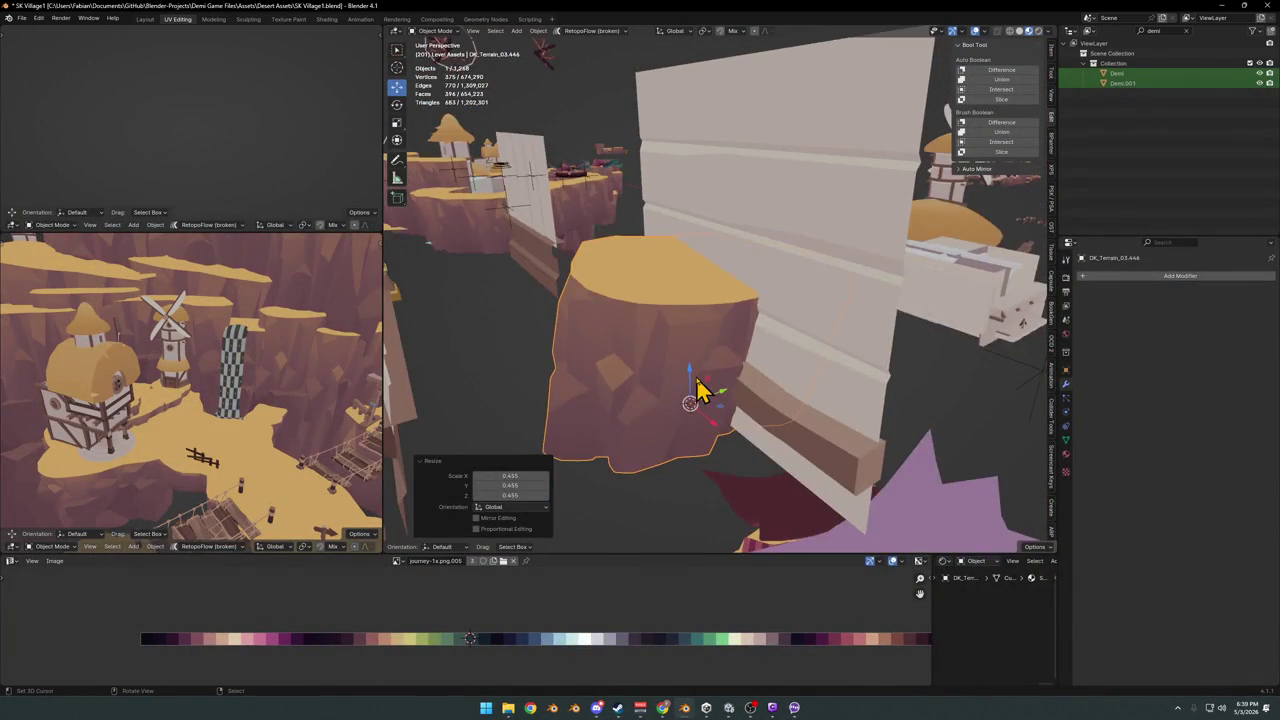
key(KP_Divide)
key(KP_3)
key(alt+r)
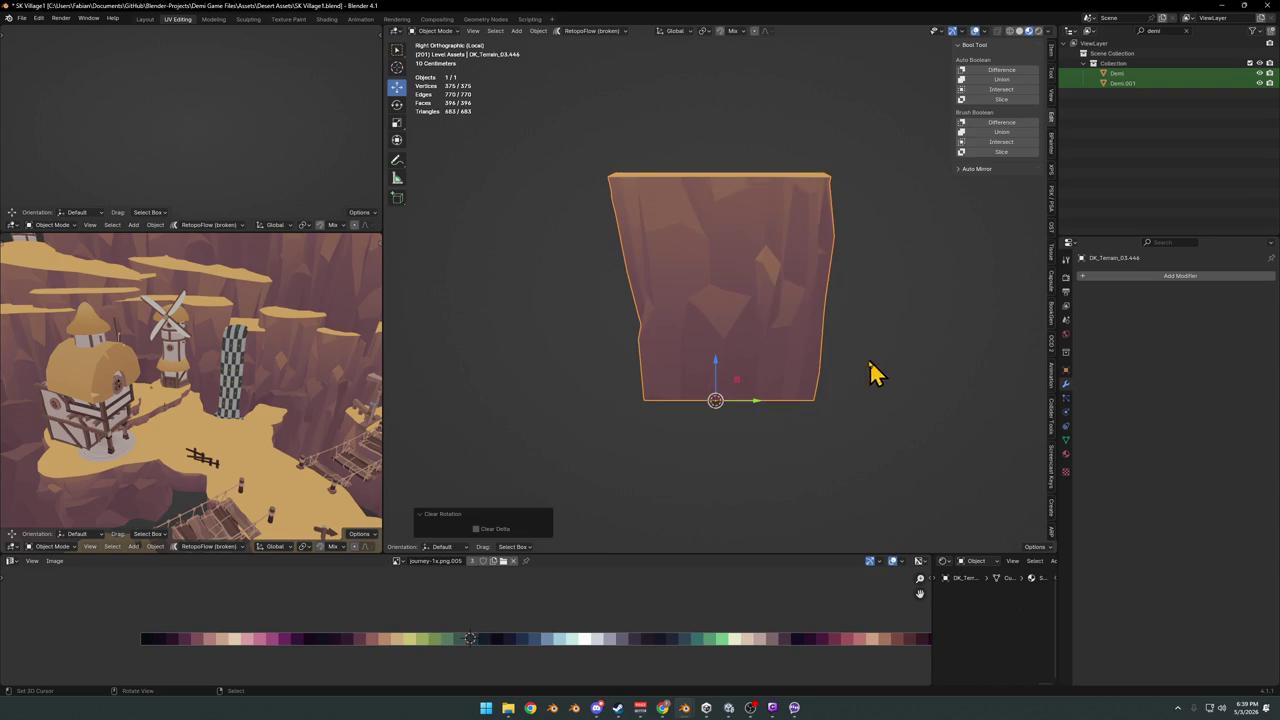
key(KP_Divide)
mouse_move(763, 371)
middle_down()
mouse_move(766, 360)
mouse_move(826, 383)
middle_up()
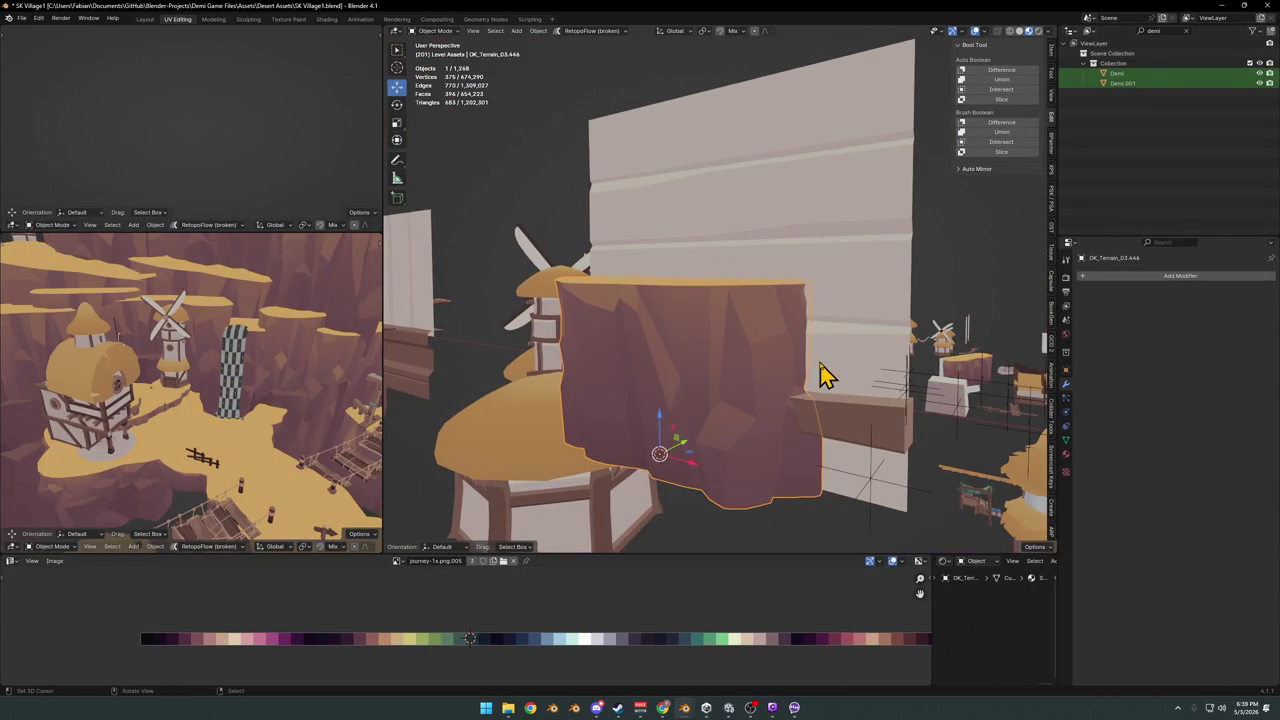
Rotate the rock around Z, shift it 0.839 m along Y, and raise it to 0.48654 m
key(r)
key(z)
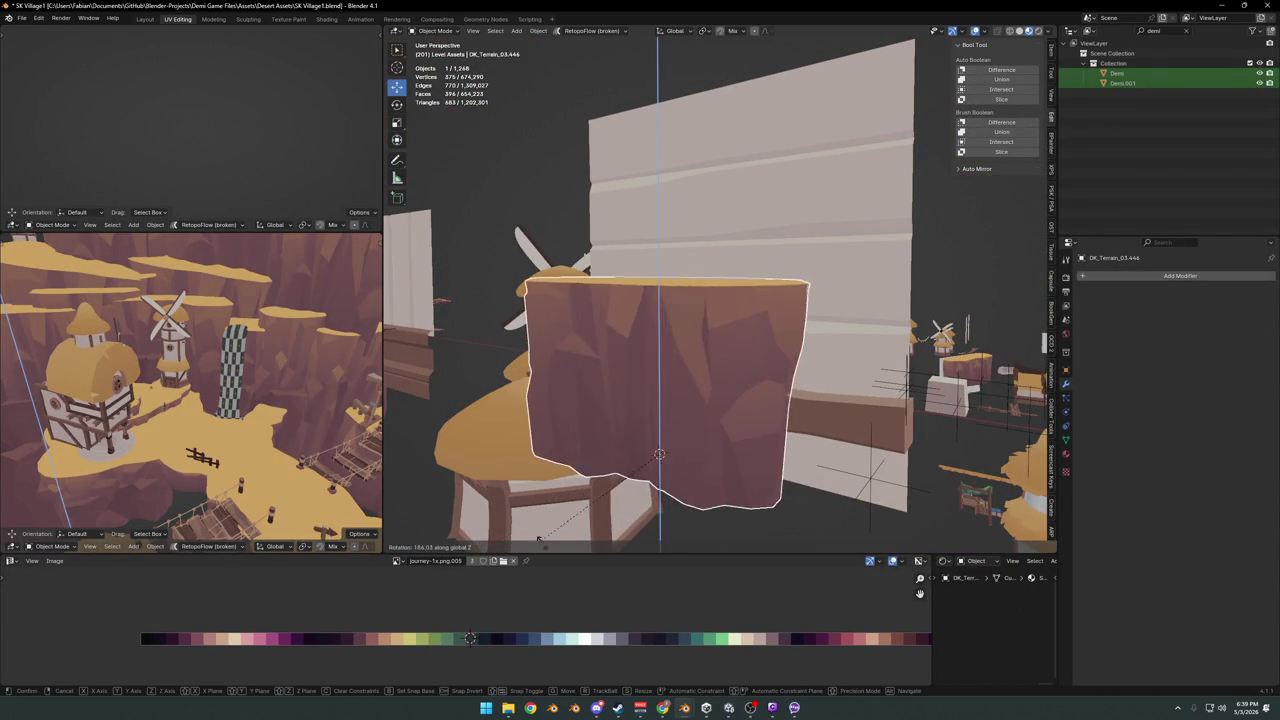
key(g)
key(z)
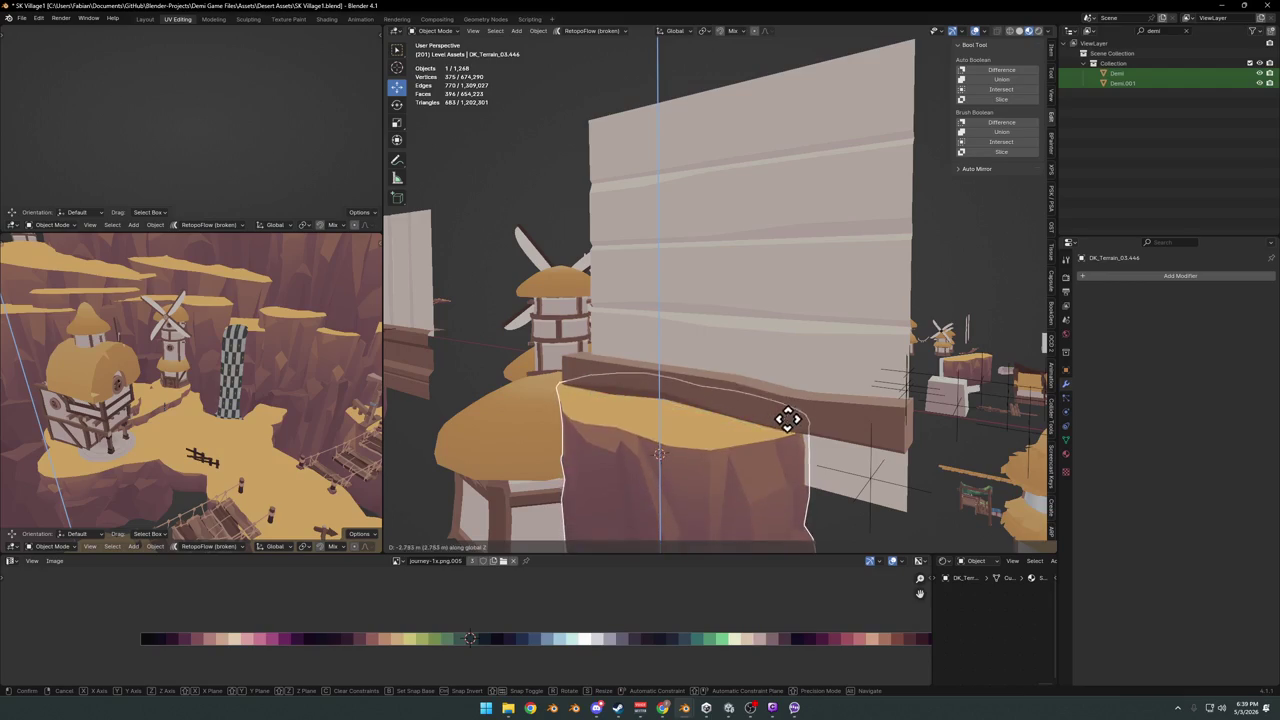
click(788, 408)
middle_drag(800, 380, 766, 391)
key(g)
key(y)
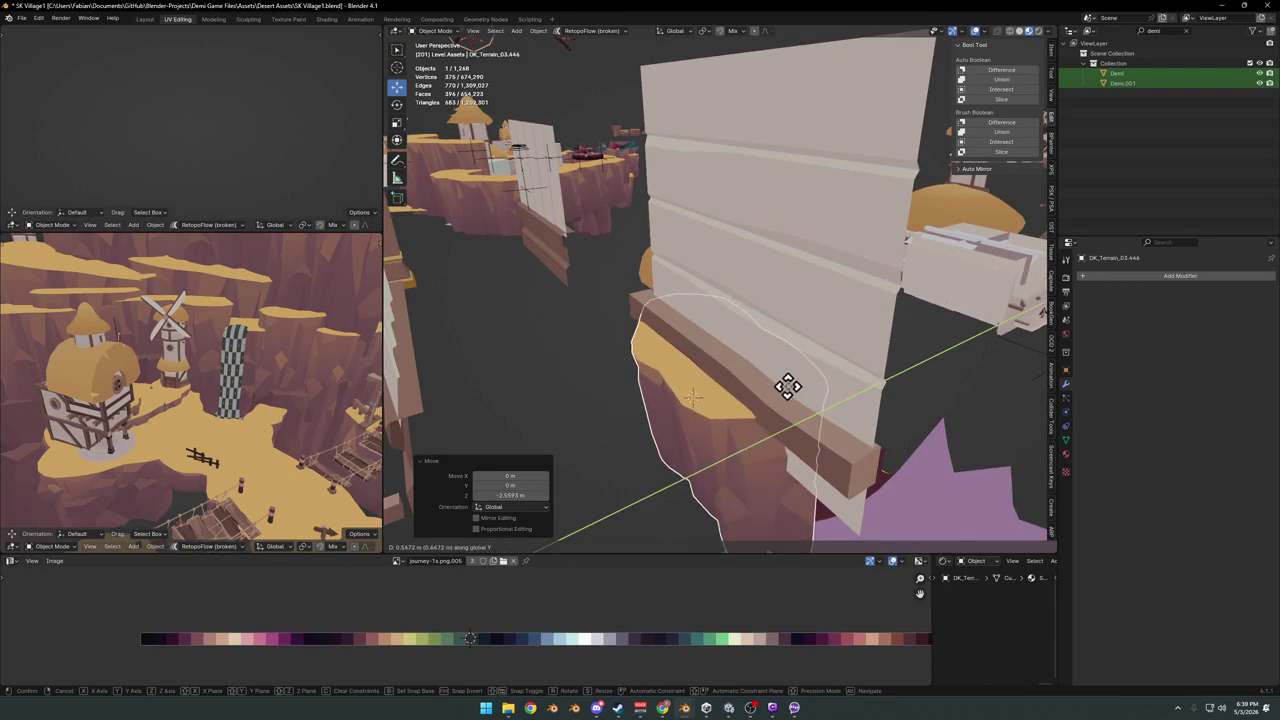
click(757, 443)
mouse_move(757, 443)
middle_down()
mouse_move(757, 391)
mouse_move(743, 386)
middle_up()
key(g)
key(z)
click(755, 372)
Fine-tune the rock's vertical position under the beam, then enter Edit Mode on its mesh
key(s)
key(z)
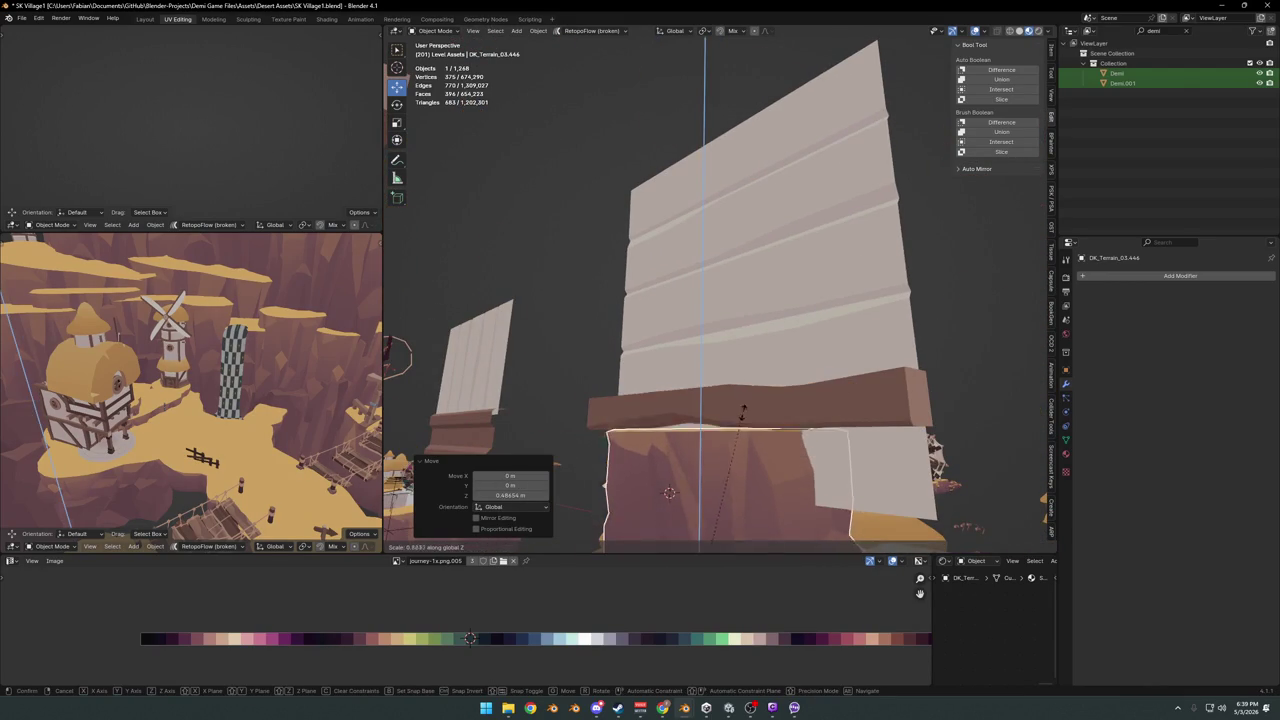
right_click(724, 462)
key(g)
key(z)
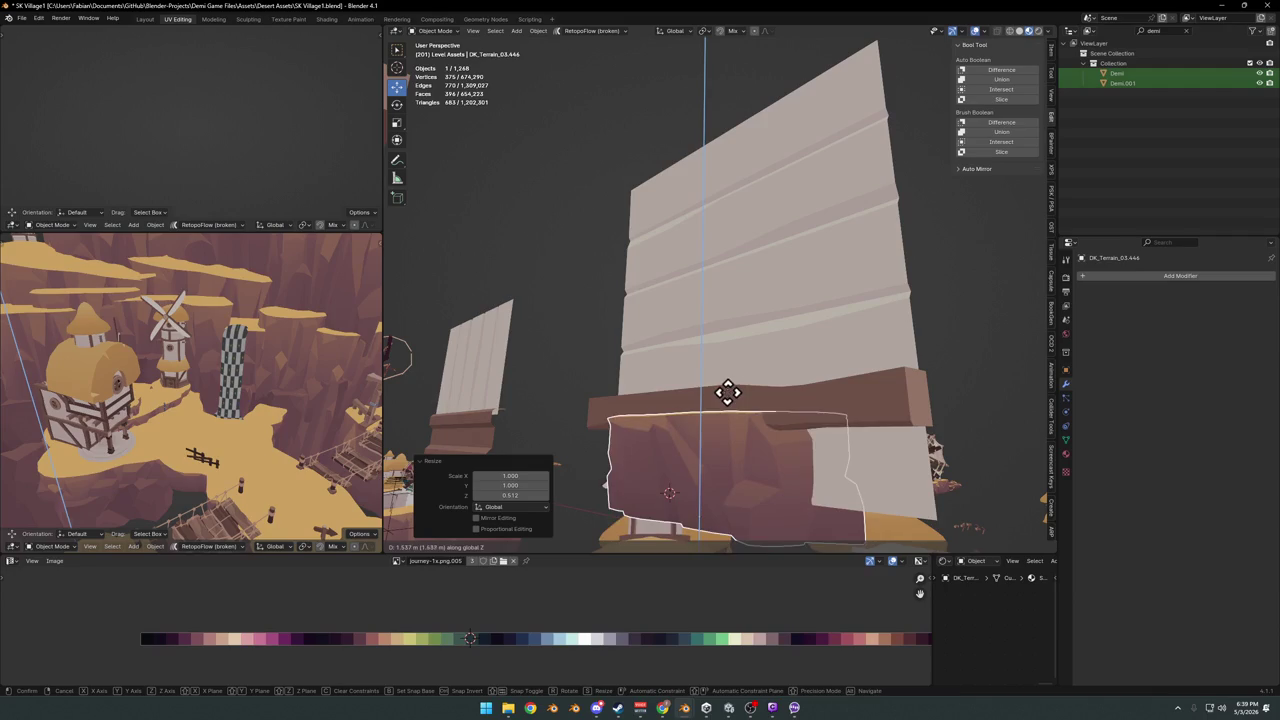
click(729, 394)
mouse_move(757, 405)
middle_down()
mouse_move(812, 413)
mouse_move(720, 400)
middle_up()
scroll(737, 363, up, 3)
key(Tab)
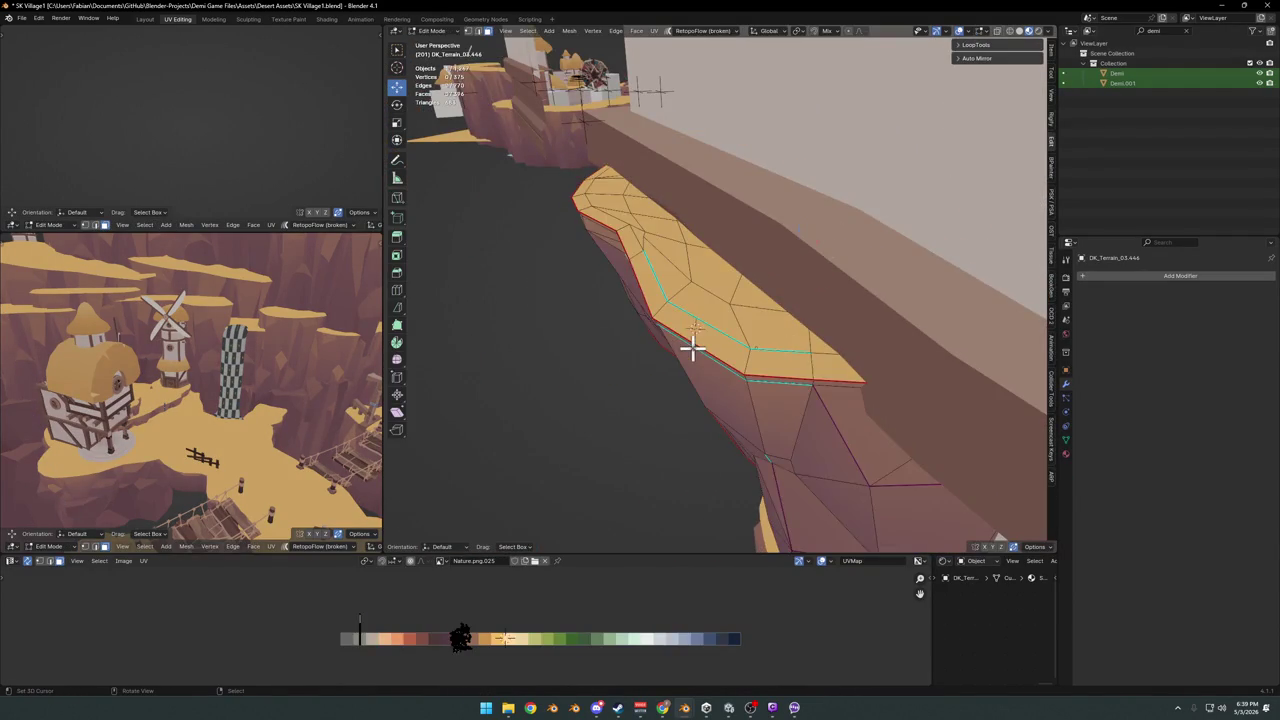
middle_drag(691, 349, 711, 336)
mouse_move(818, 320)
middle_down()
mouse_move(629, 306)
mouse_move(627, 341)
middle_up()
mouse_move(568, 281)
middle_down()
mouse_move(637, 326)
mouse_move(760, 330)
middle_up()
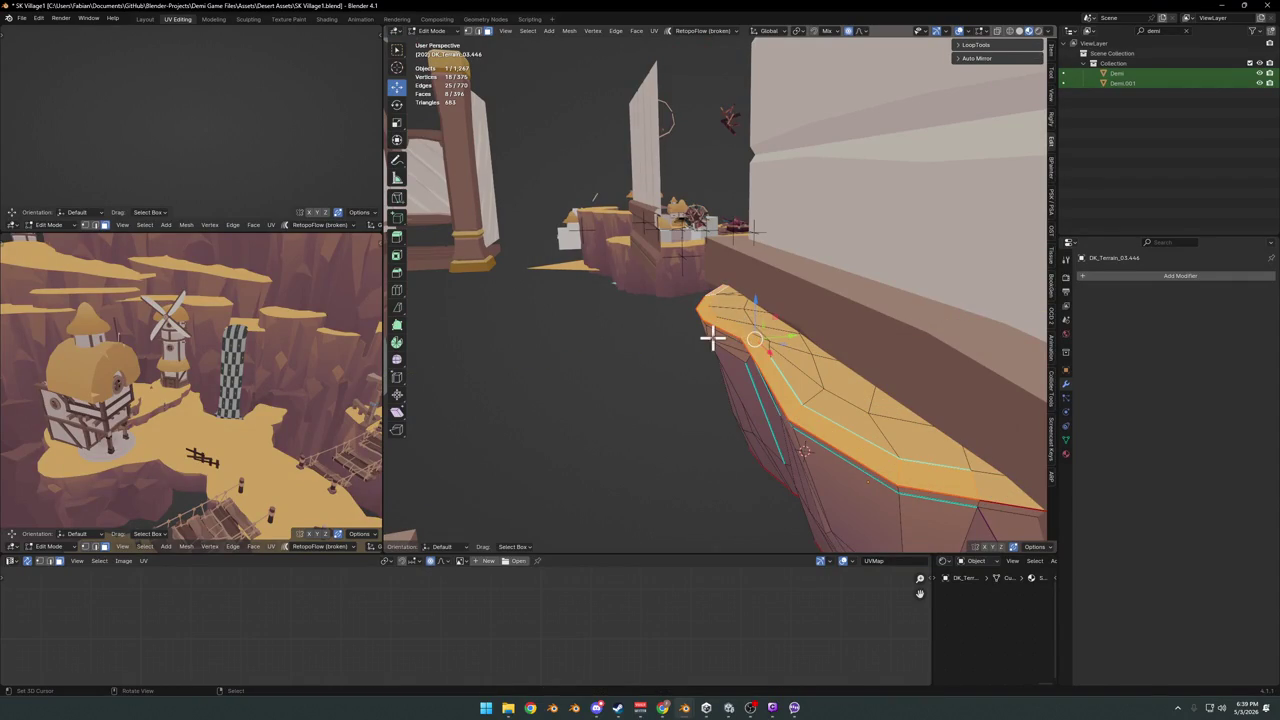
Shift the rock's rim vertices along Y with proportional editing
key(g)
key(y)
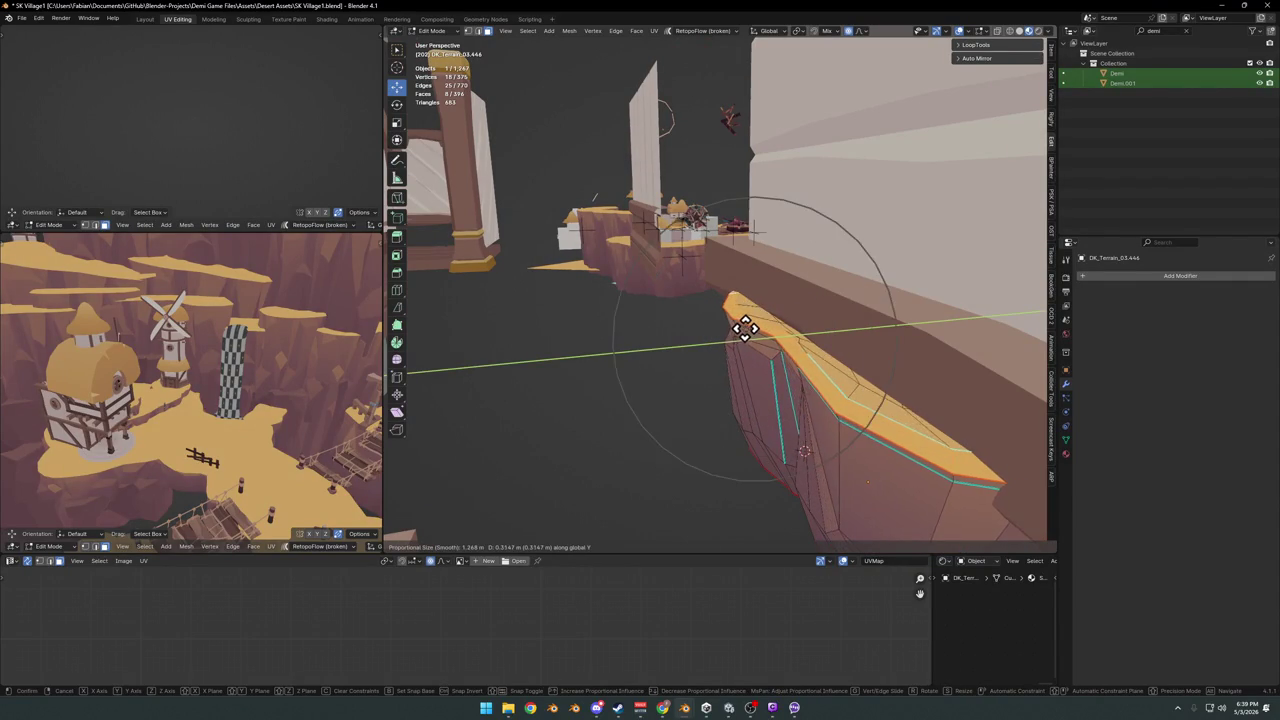
scroll(755, 325, down, 2)
scroll(770, 323, down, 2)
scroll(779, 323, down, 2)
scroll(787, 321, down, 1)
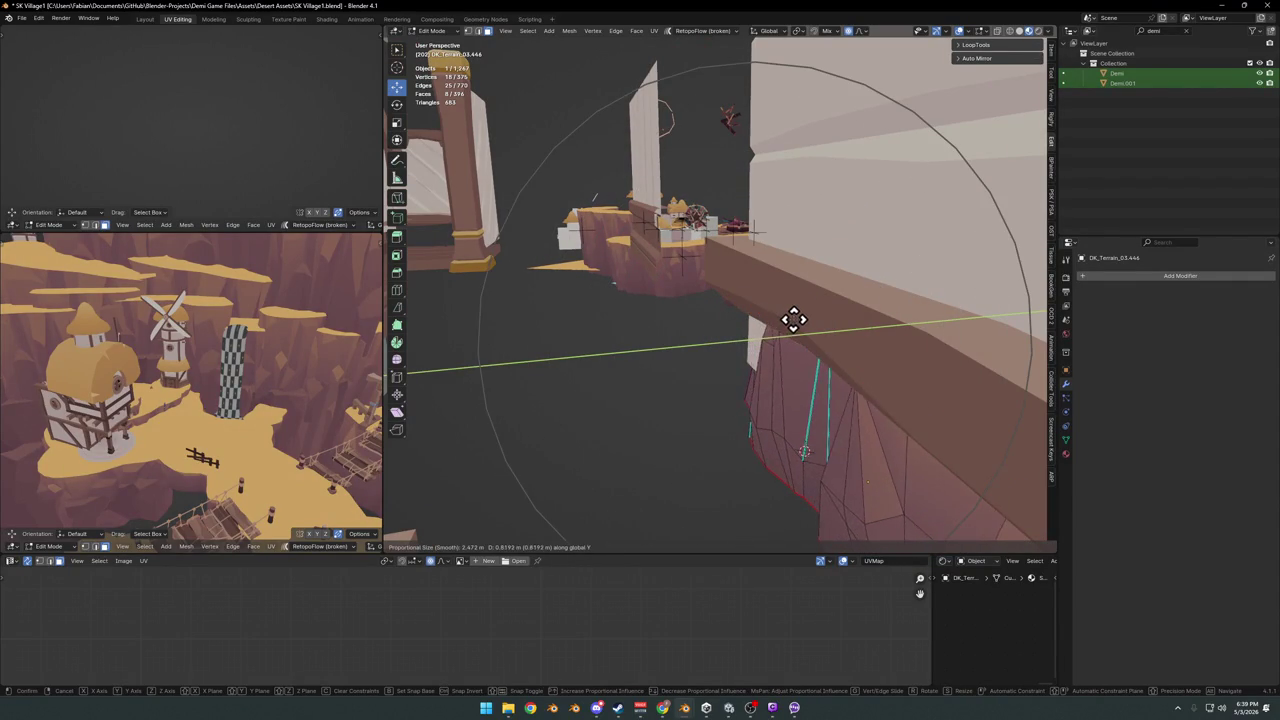
click(790, 320)
mouse_move(786, 320)
middle_down()
mouse_move(711, 365)
mouse_move(731, 386)
mouse_move(757, 377)
mouse_move(627, 395)
mouse_move(796, 351)
mouse_move(763, 440)
mouse_move(668, 481)
mouse_move(694, 397)
middle_up()
Select a face on the rock's side and push it along Y toward the wall
key(alt+a)
click(683, 377)
key(g)
key(y)
scroll(688, 385, up, 3)
click(673, 393)
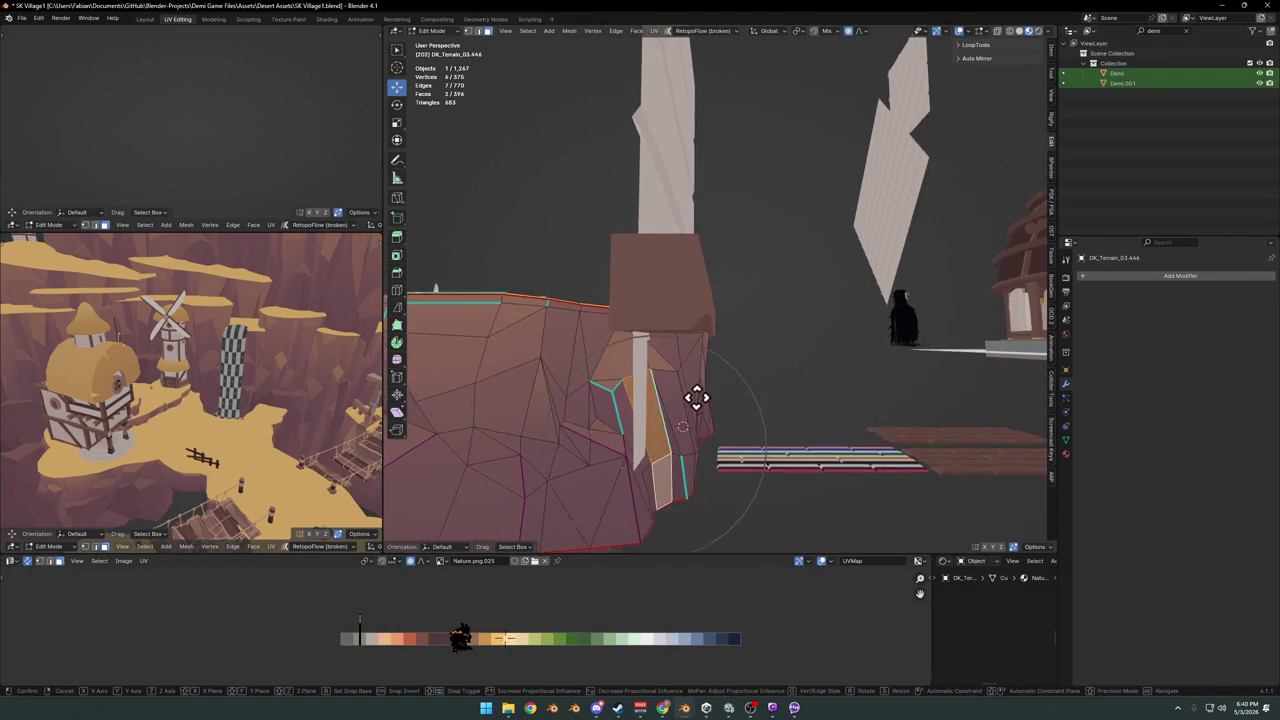
key(g)
key(y)
click(736, 403)
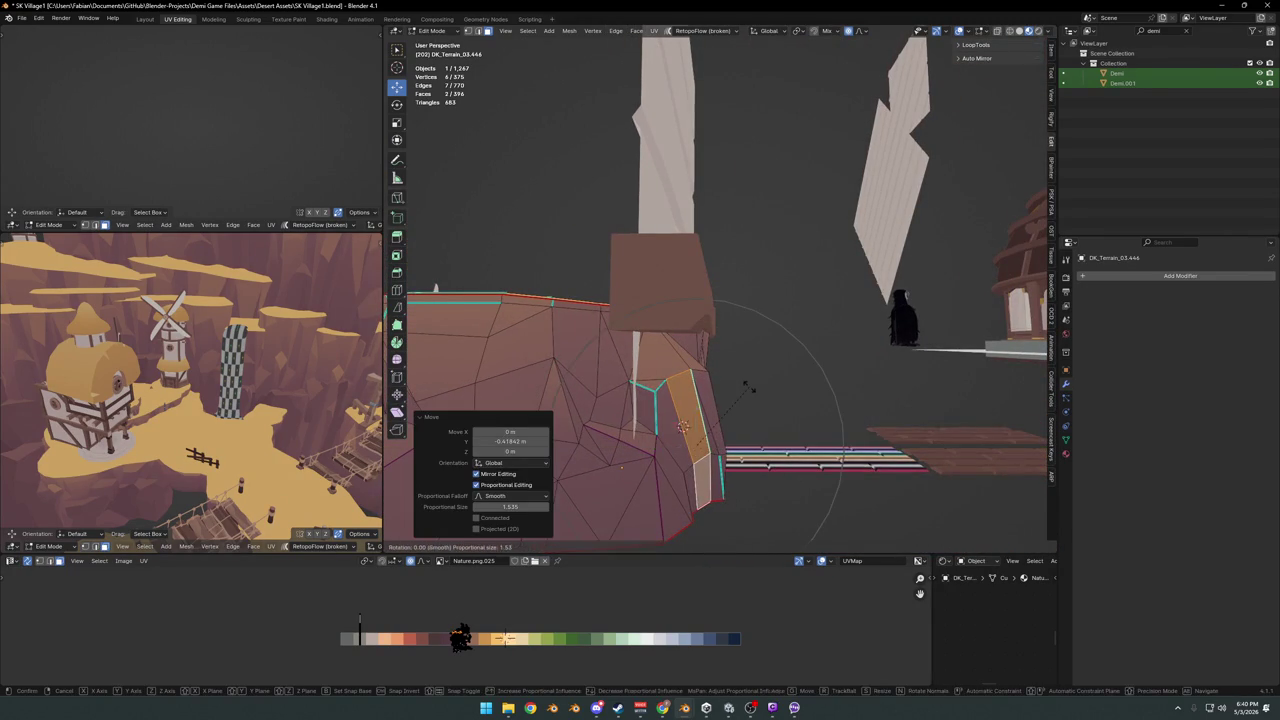
key(Escape)
Select an edge path along the rock and shift it 2.3905 m along X, then nudge nearby vertices on X
mouse_move(728, 416)
middle_down()
mouse_move(786, 371)
mouse_move(871, 366)
mouse_move(903, 388)
mouse_move(871, 397)
mouse_move(766, 366)
middle_up()
key(alt+a)
ctrl+click(860, 385)
key(g)
key(x)
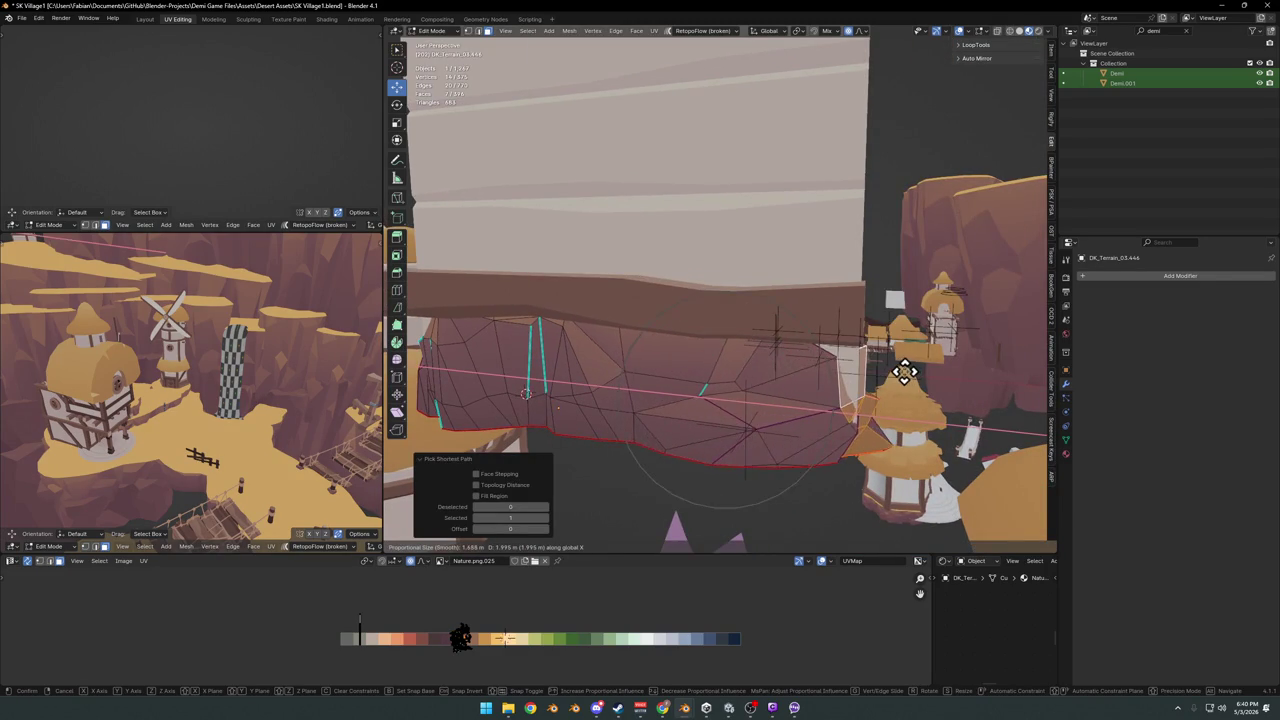
click(930, 368)
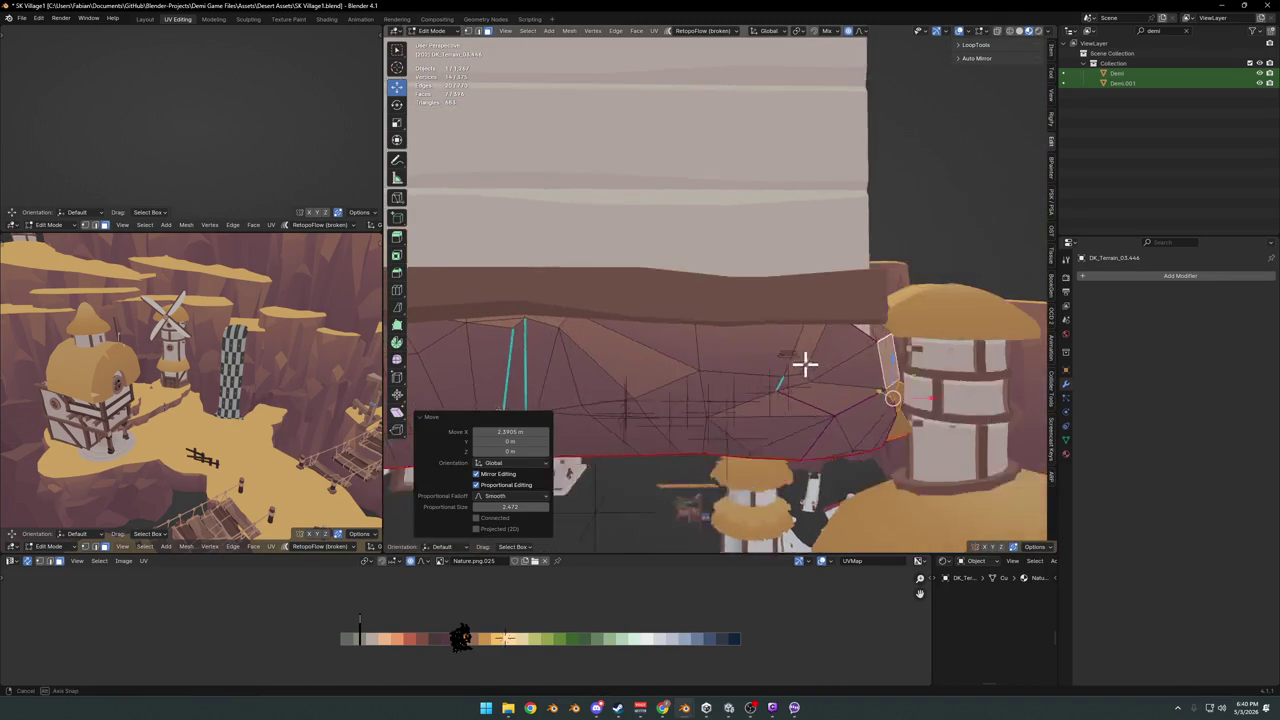
scroll(855, 370, up, 3)
scroll(855, 372, down, 3)
mouse_move(853, 373)
middle_down()
mouse_move(651, 366)
mouse_move(626, 400)
middle_up()
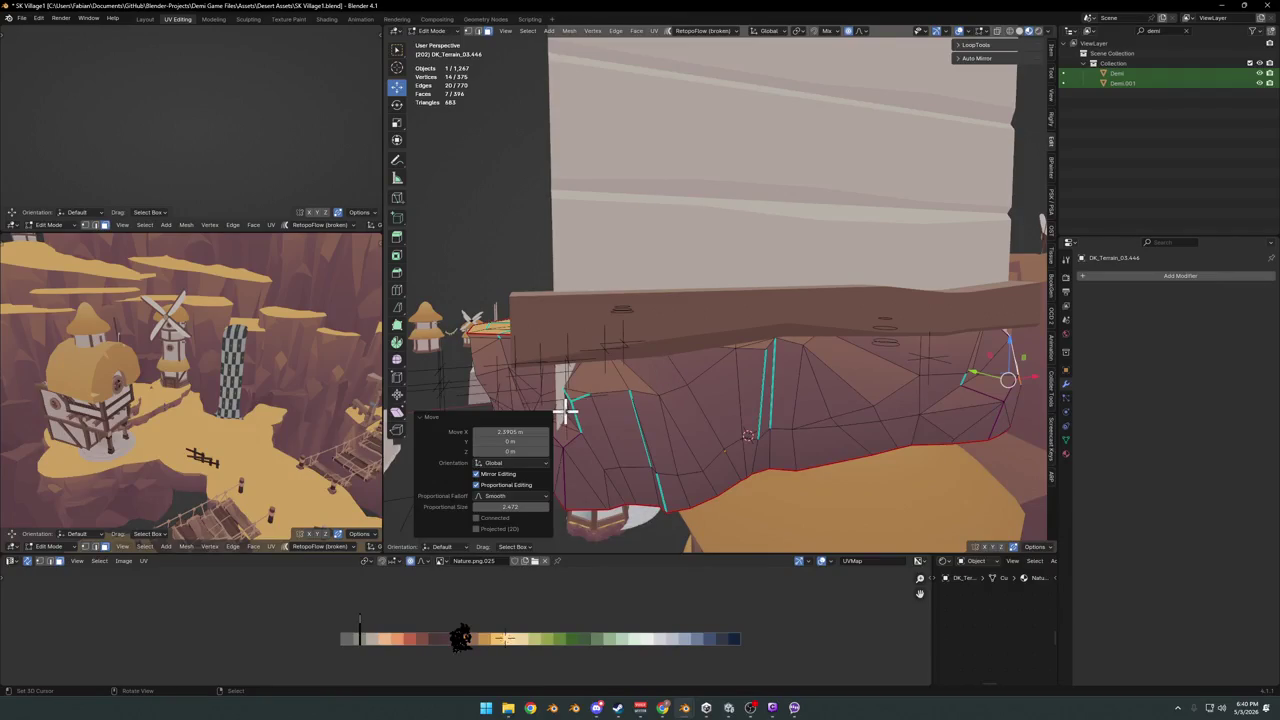
click(626, 400)
key(x)
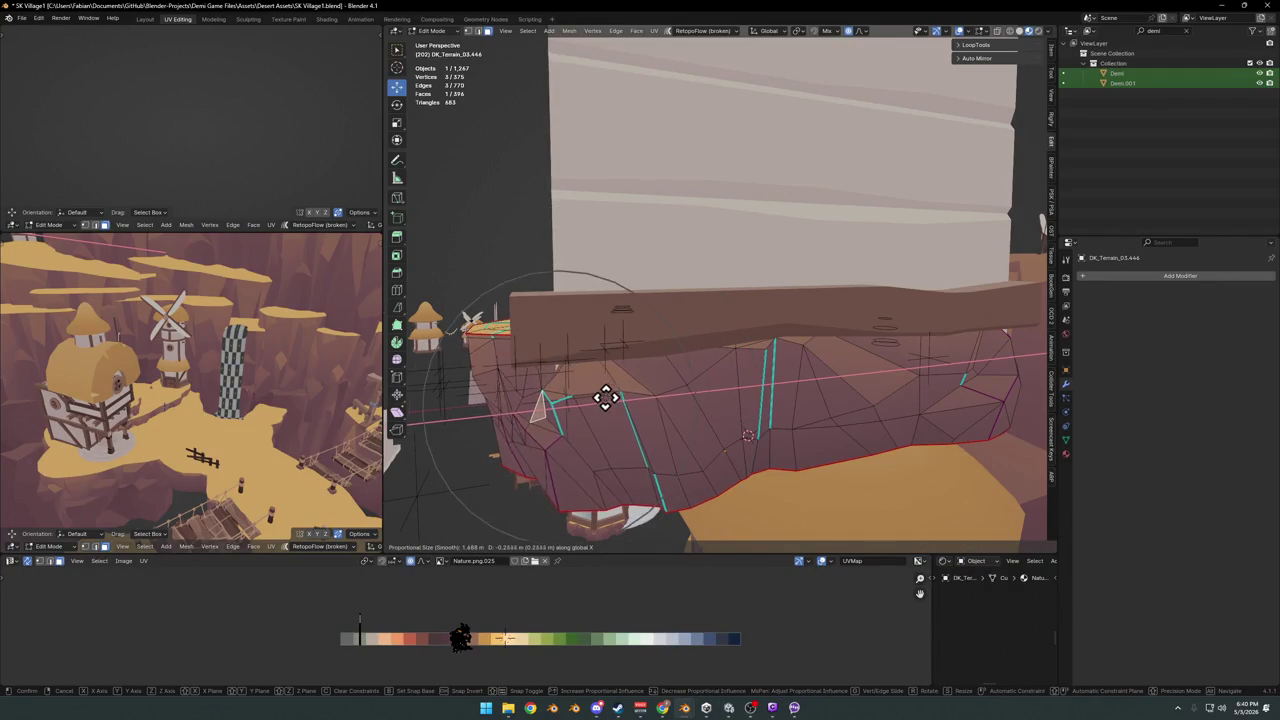
click(596, 397)
Make a small X adjustment to the selected rock vertices
key(alt+a)
middle_drag(600, 394, 654, 380)
scroll(654, 380, up, 5)
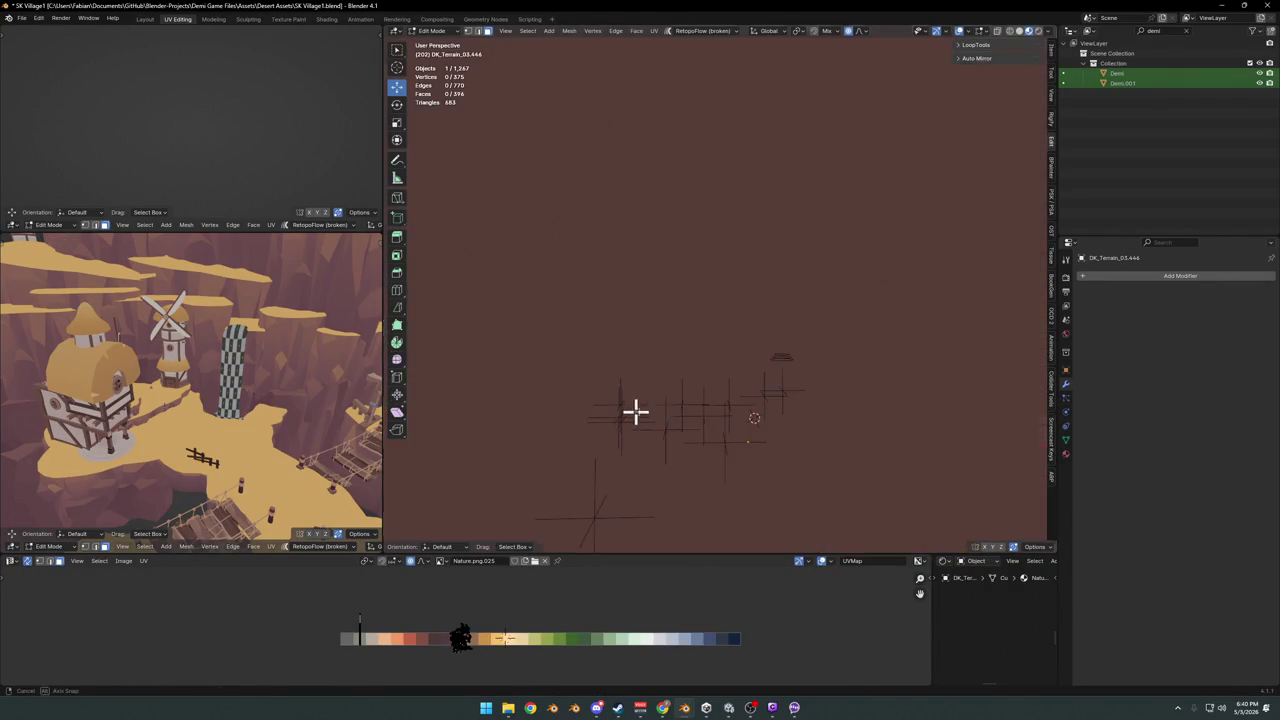
scroll(630, 440, down, 5)
scroll(688, 447, up, 3)
key(g)
key(x)
click(660, 430)
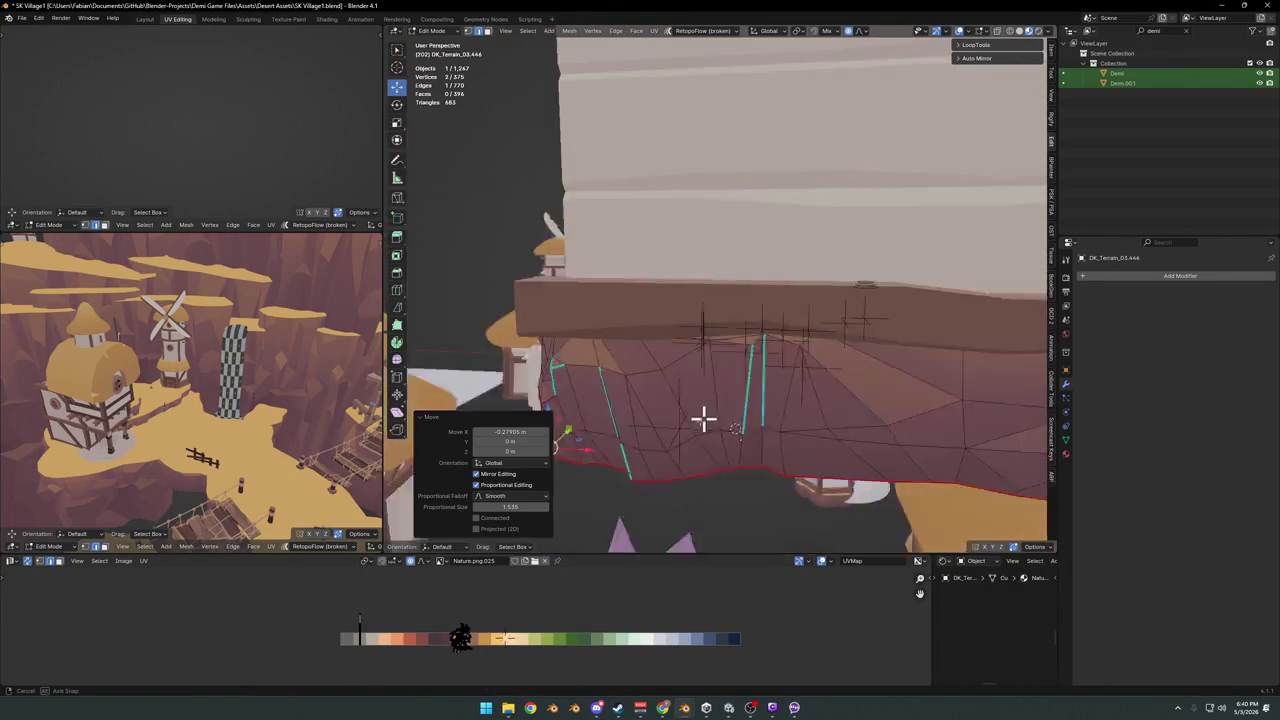
Push the rock's edge vertices sideways along X with soft falloff to meet the wall ledge
key(Tab)
scroll(711, 380, down, 4)
mouse_move(808, 334)
middle_down()
mouse_move(737, 352)
mouse_move(743, 320)
middle_up()
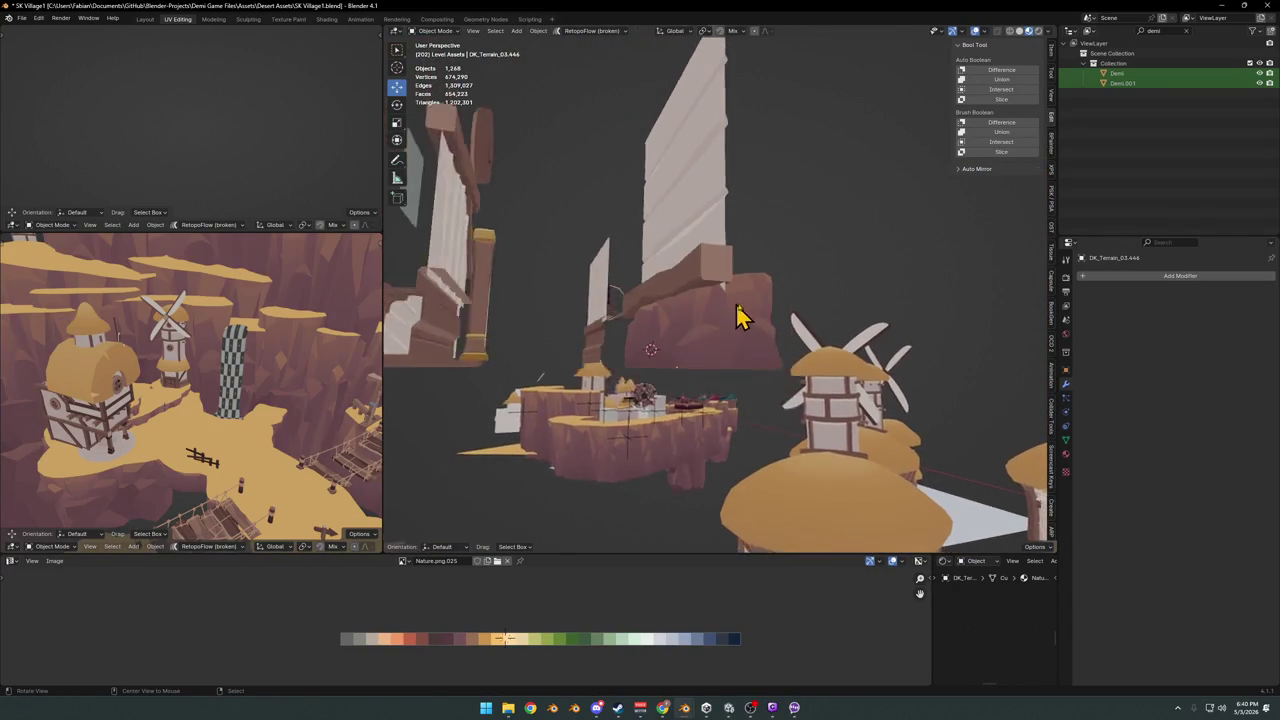
scroll(709, 326, up, 5)
key(Tab)
key(g)
key(x)
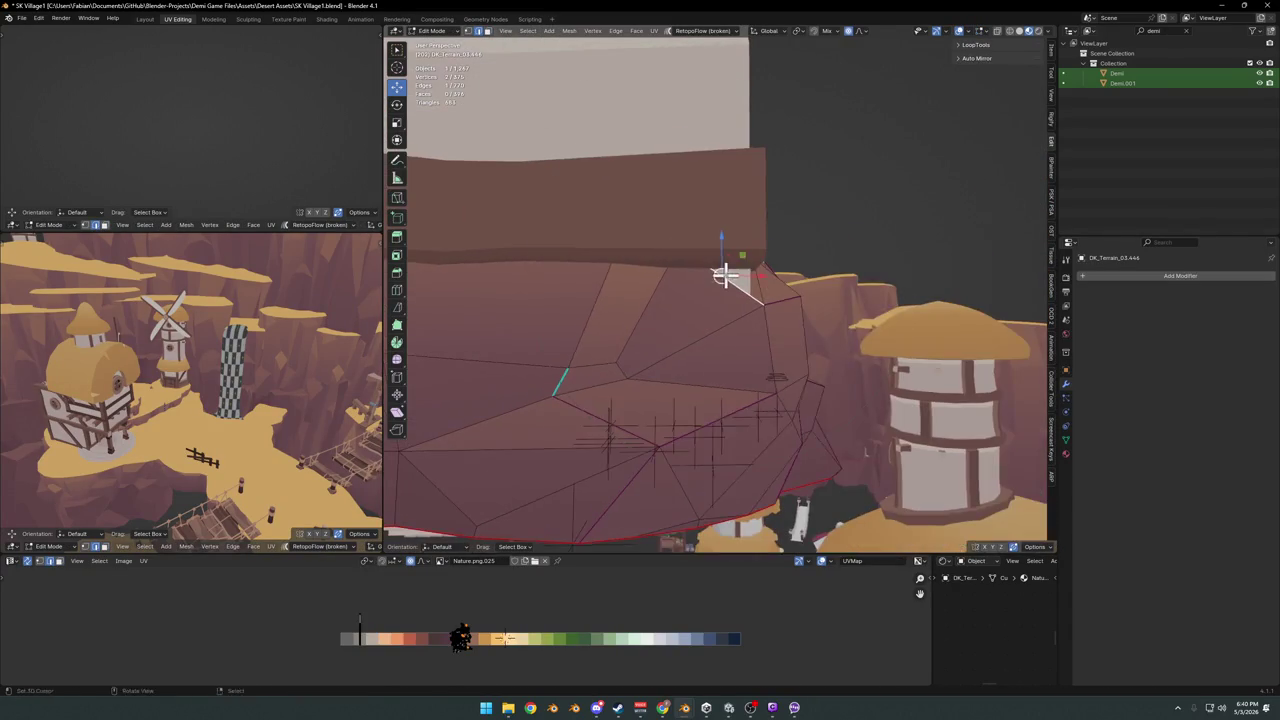
click(776, 283)
mouse_move(763, 277)
middle_down()
mouse_move(823, 334)
mouse_move(771, 363)
middle_up()
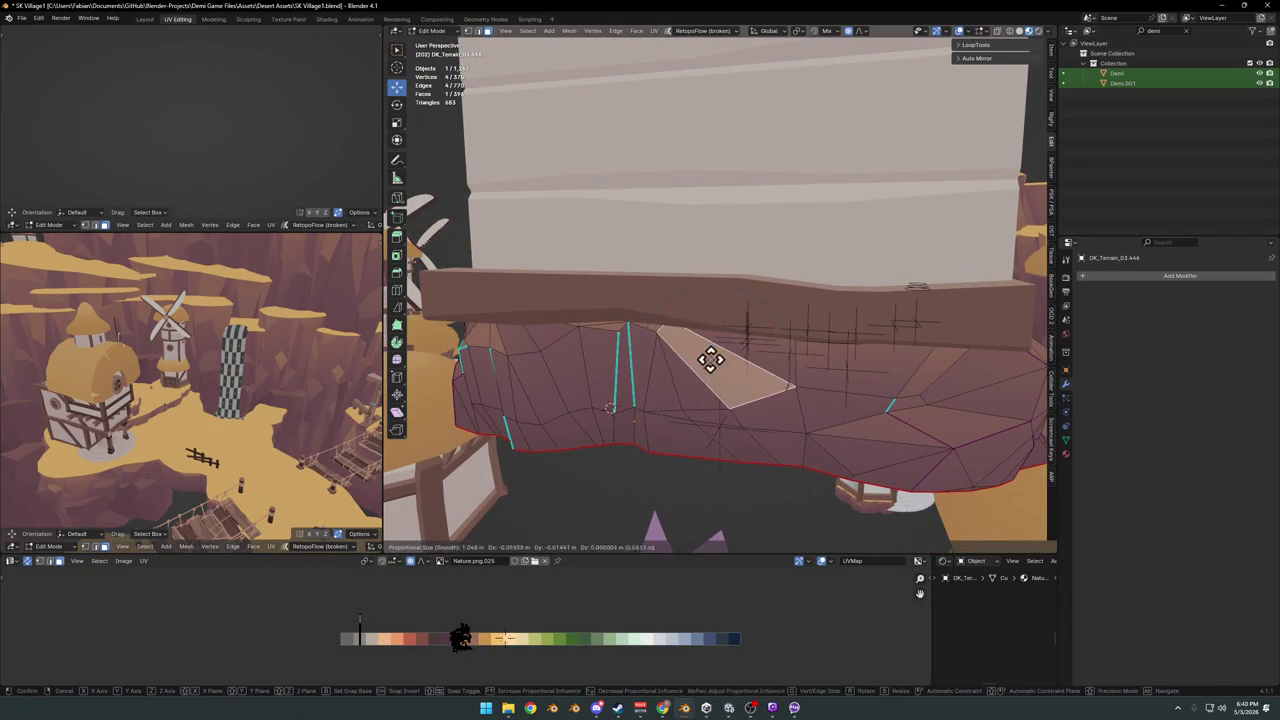
click(745, 356)
key(Tab)
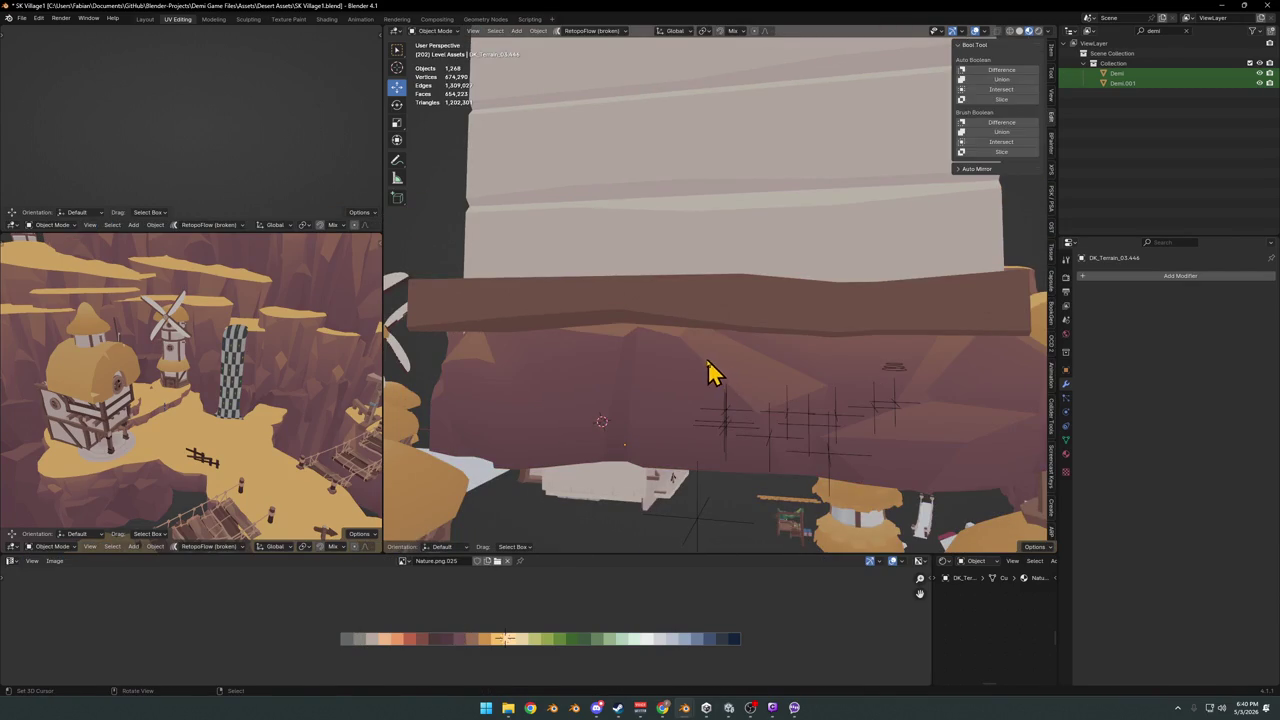
Lower a rock vertex along Z to sit under the beam
key(Tab)
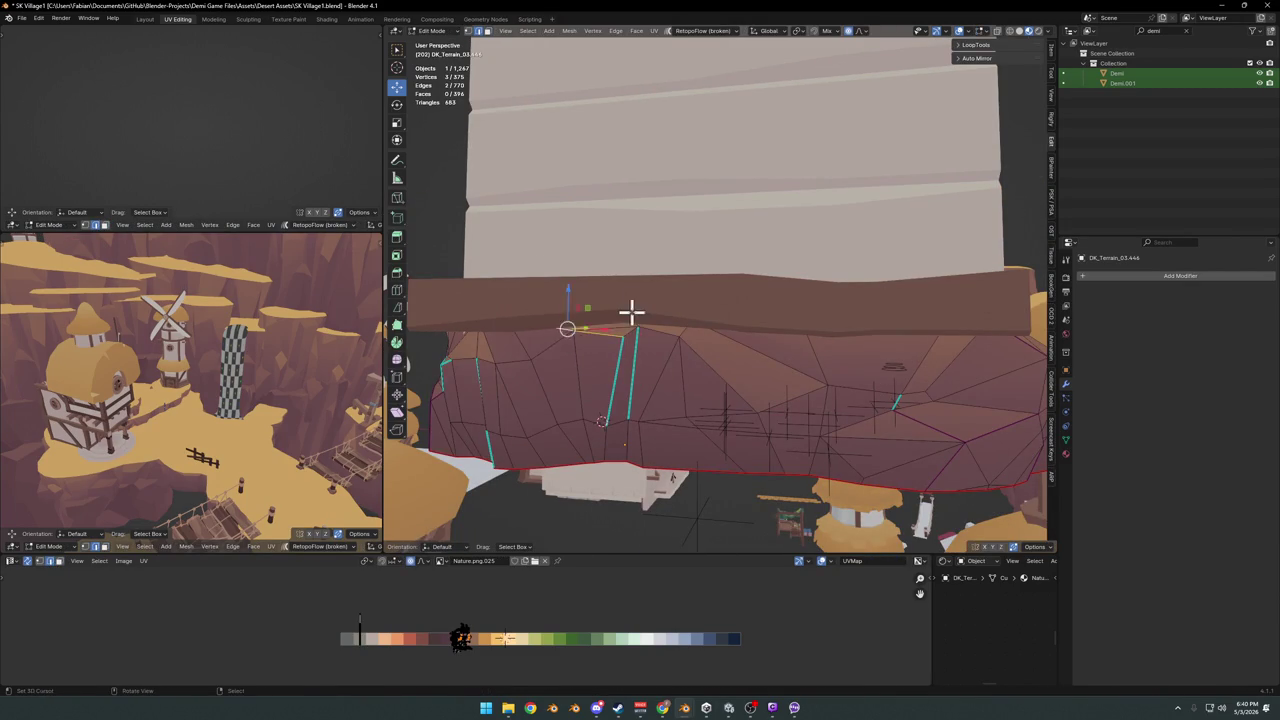
key(g)
key(z)
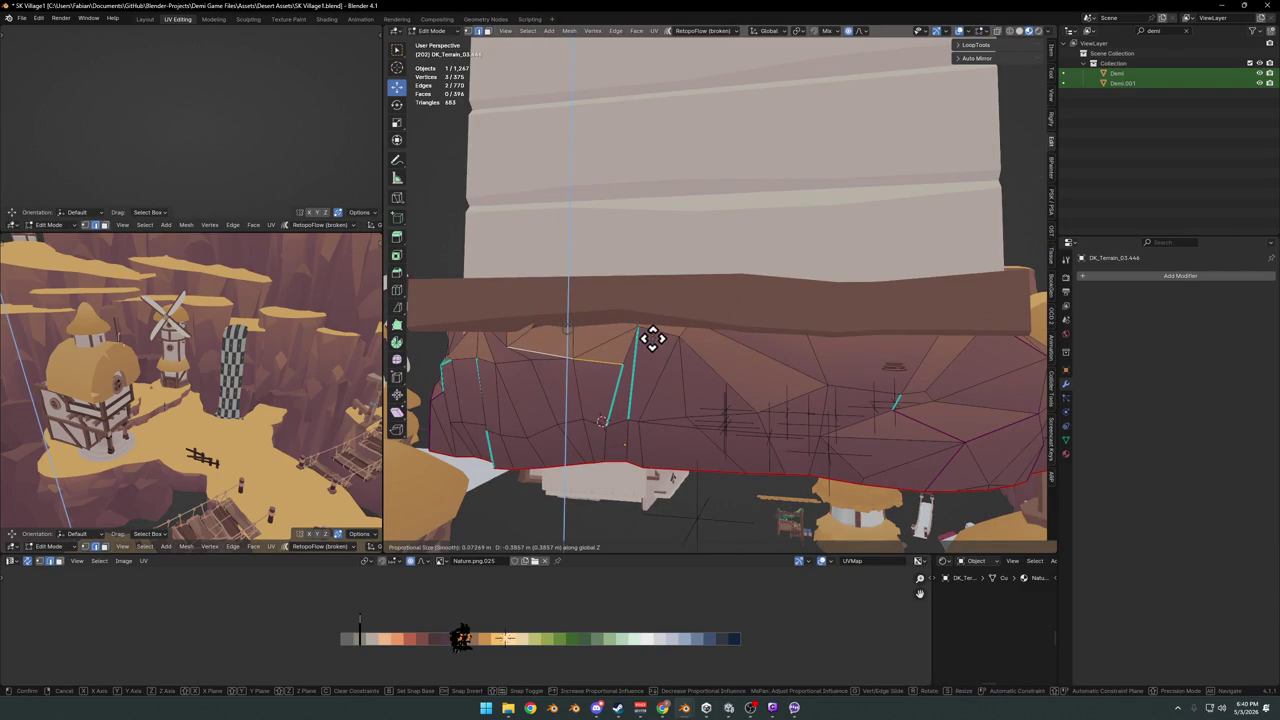
click(672, 330)
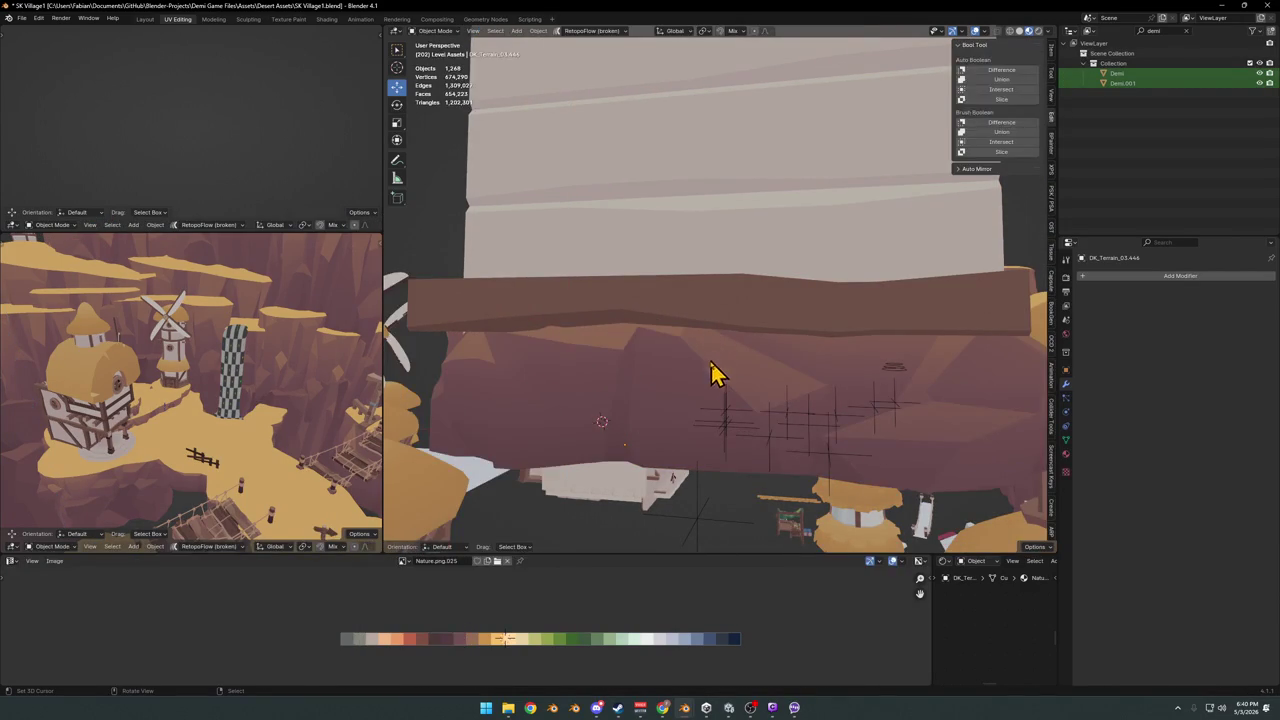
click(701, 322)
key(Tab)
mouse_move(701, 322)
middle_down()
mouse_move(749, 363)
mouse_move(678, 363)
mouse_move(706, 349)
mouse_move(697, 376)
middle_up()
Shift the rock vertex along Y twice to hug the beam, then exit Edit Mode
key(Tab)
key(g)
key(y)
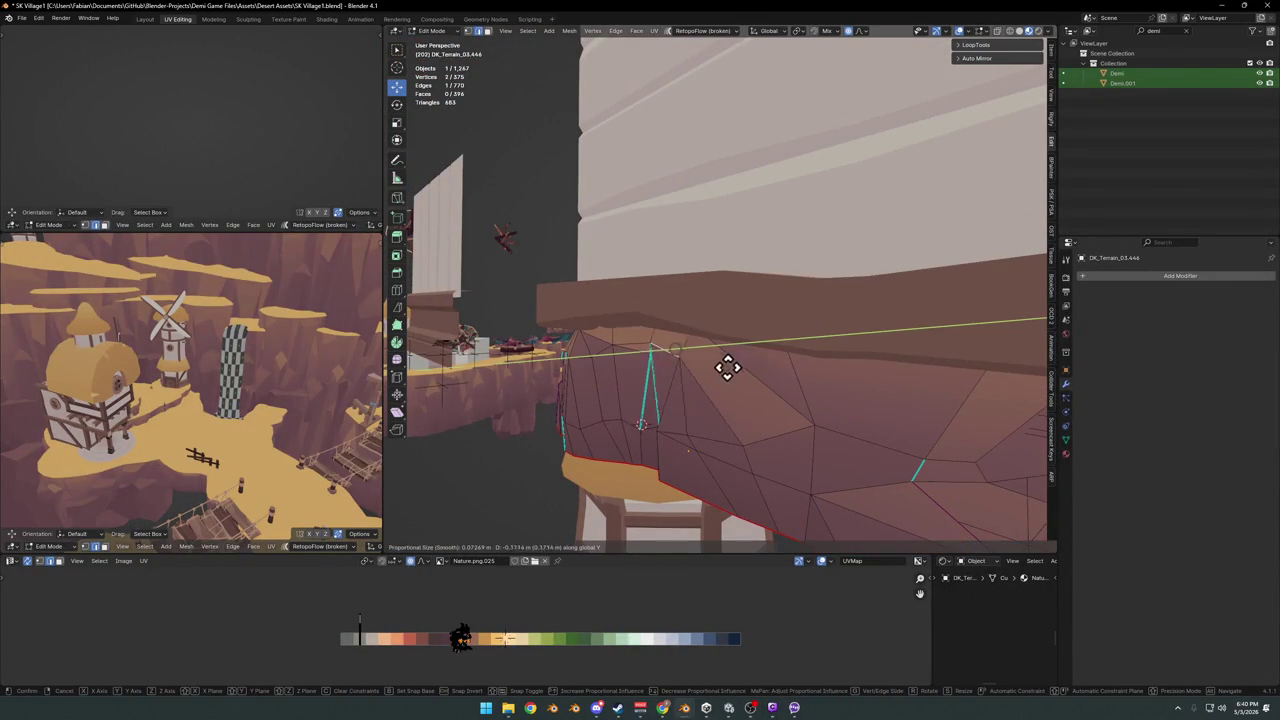
click(733, 370)
mouse_move(700, 371)
middle_down()
mouse_move(803, 371)
mouse_move(672, 370)
middle_up()
key(g)
key(y)
click(769, 357)
key(Tab)
mouse_move(769, 357)
middle_down()
mouse_move(674, 371)
mouse_move(735, 362)
mouse_move(726, 343)
mouse_move(783, 351)
mouse_move(797, 371)
mouse_move(700, 363)
mouse_move(729, 371)
mouse_move(778, 338)
mouse_move(737, 354)
mouse_move(751, 309)
mouse_move(760, 376)
mouse_move(718, 385)
middle_up()
Duplicate the wall's bottom ledge, rotate it 90° on X, center its origin, then rotate 90° on Y
click(760, 376)
right_click(718, 385)
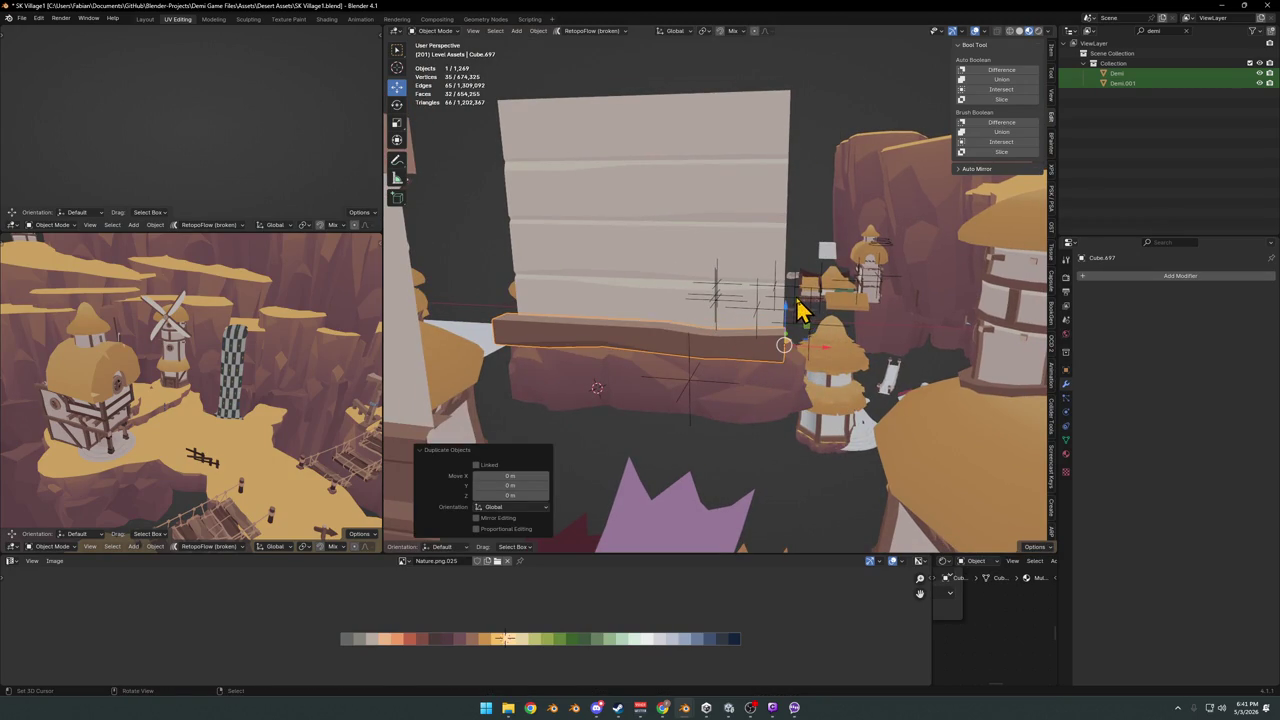
key(r)
key(x)
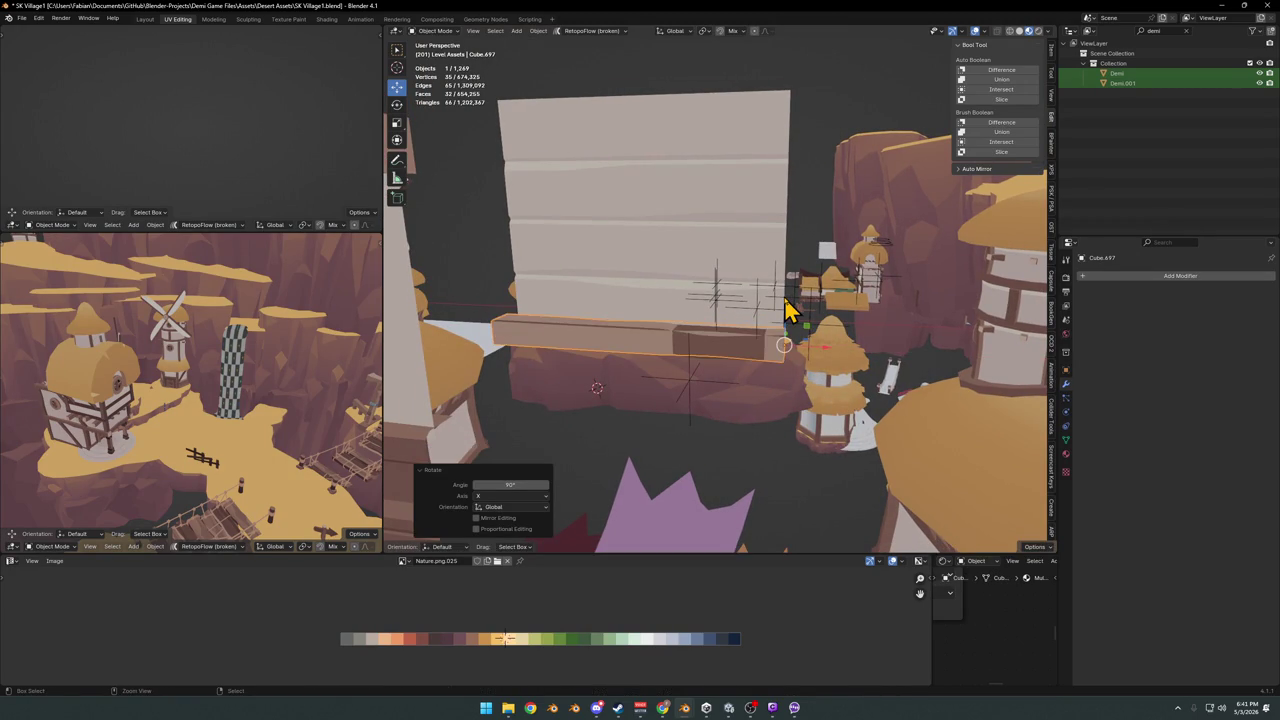
key(Return)
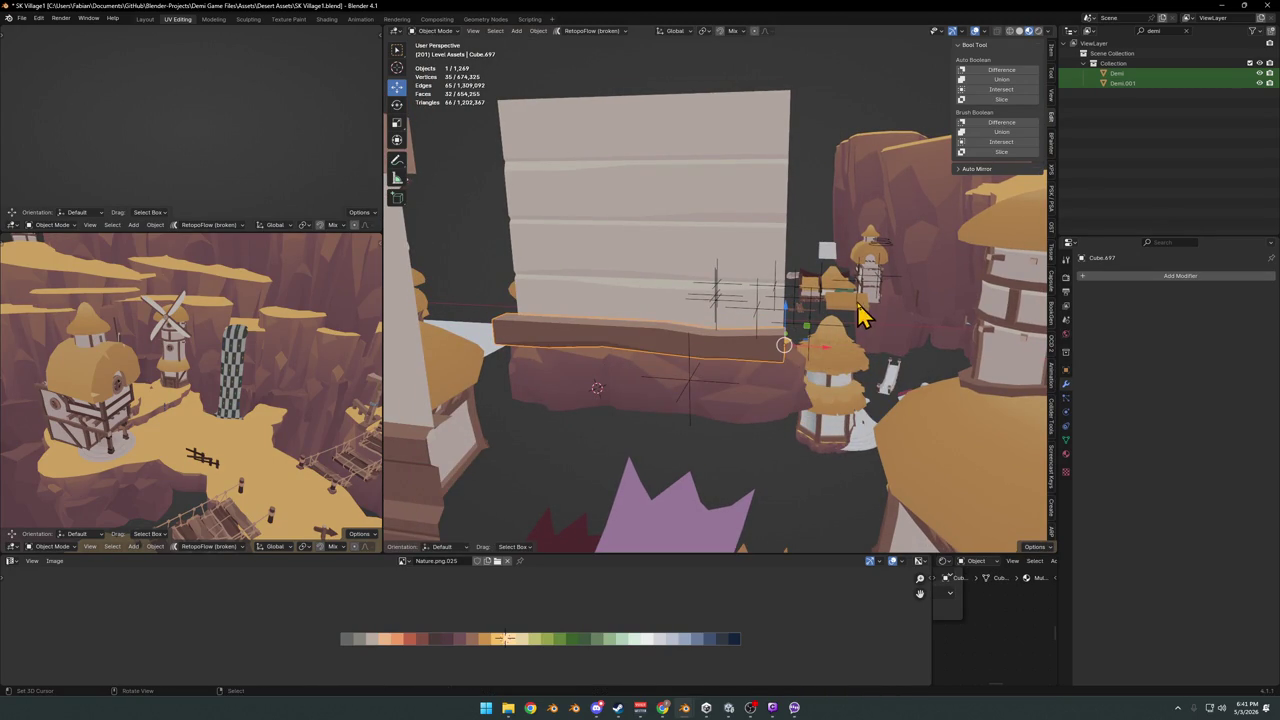
key(q)
click(810, 307)
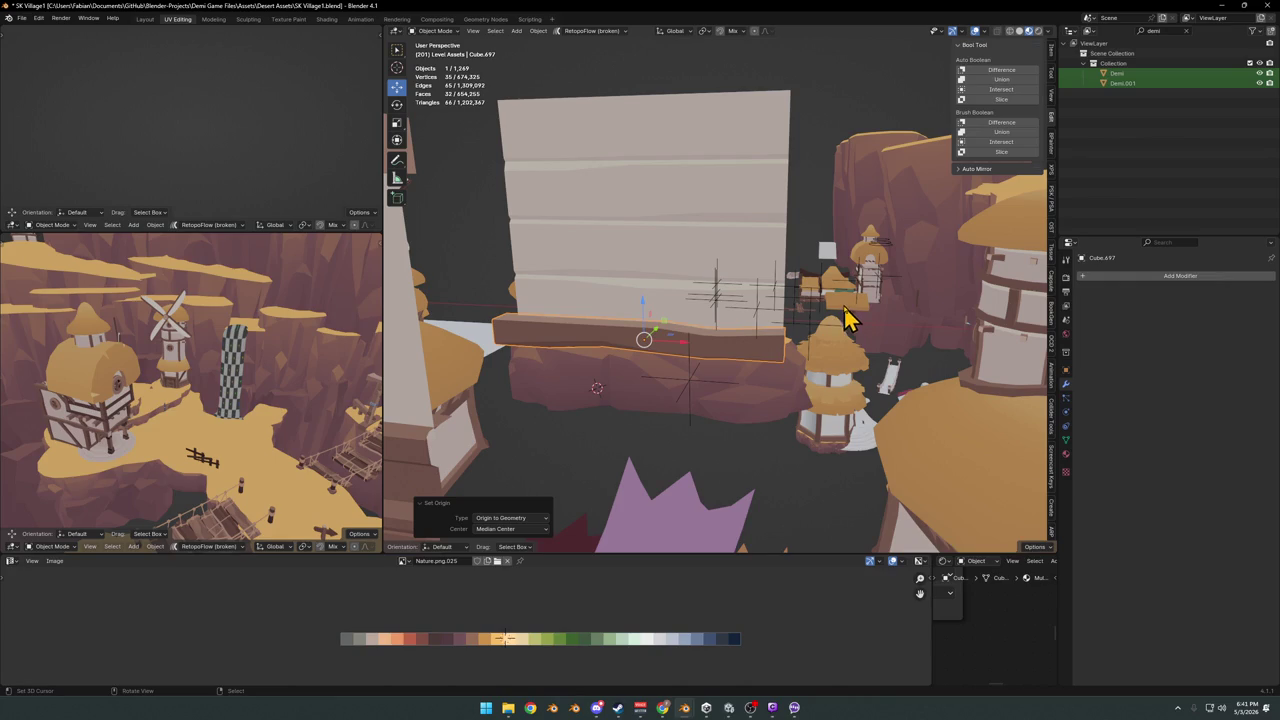
key(r)
key(y)
key(9)
key(0)
key(Return)
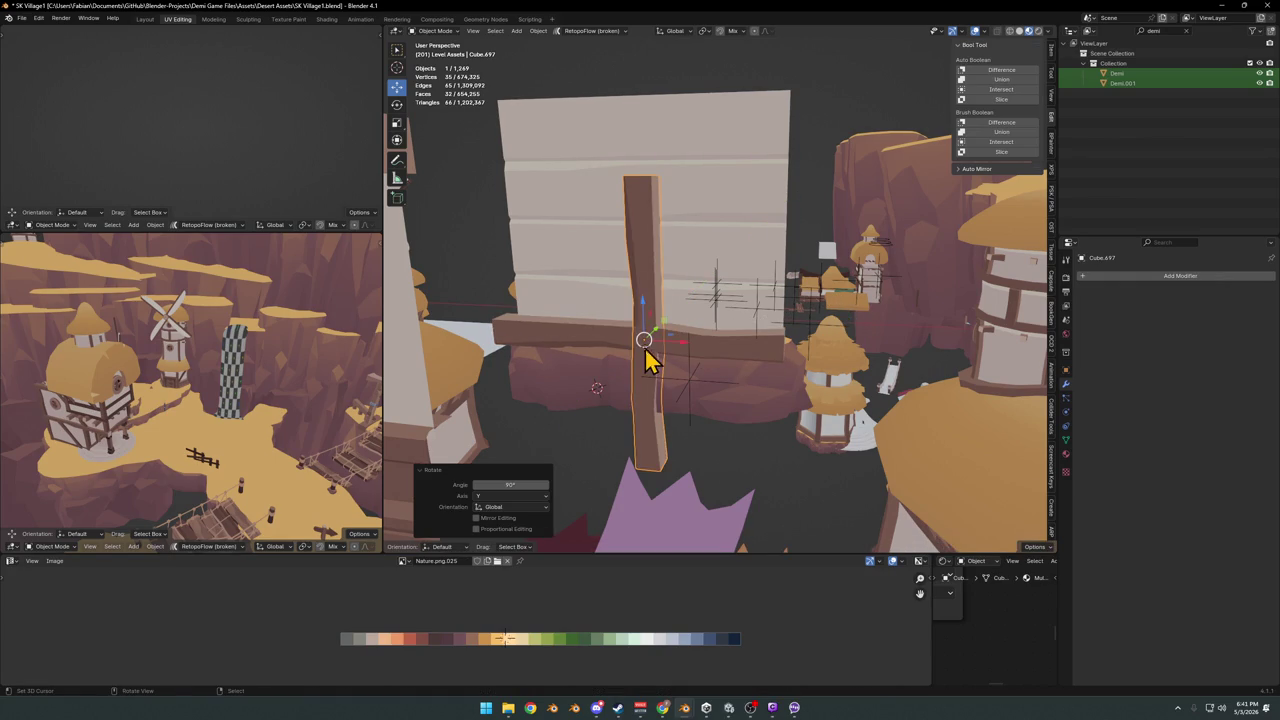
Move the upright plank to the wall's right end, raise it, and stretch it taller along Z
key(g)
key(x)
click(775, 360)
scroll(805, 352, up, 3)
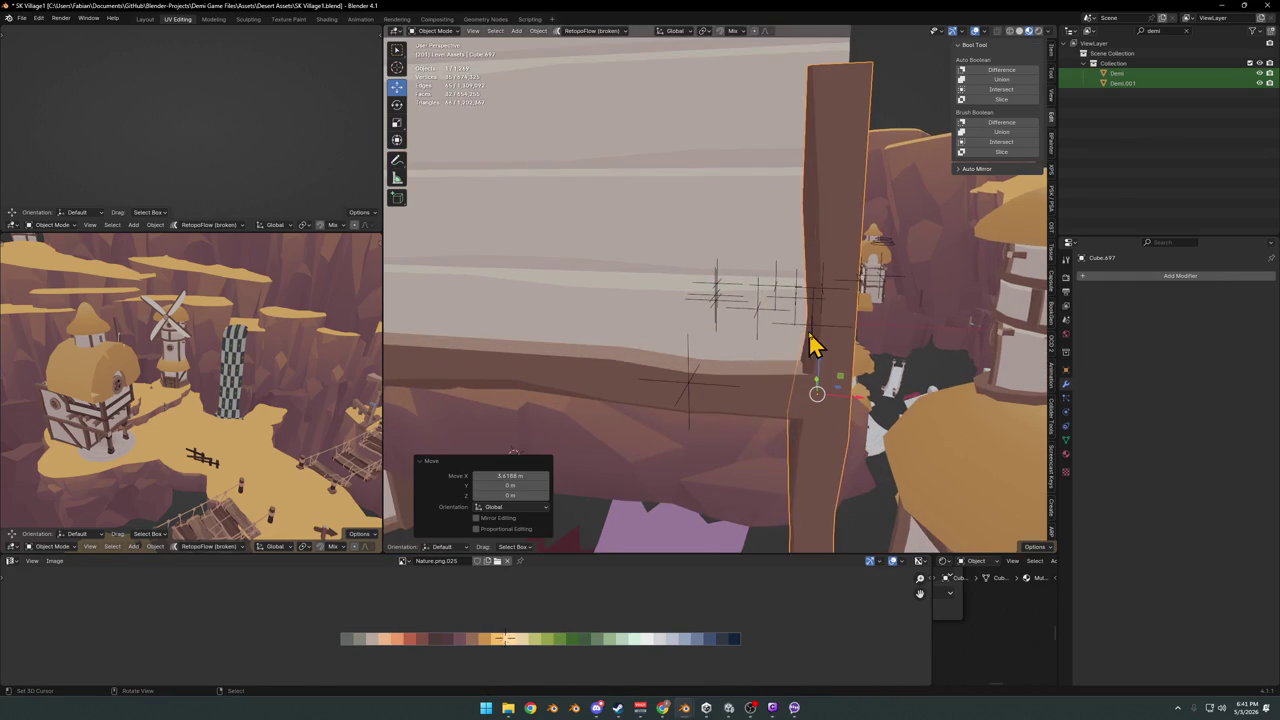
key(g)
key(z)
click(788, 257)
scroll(785, 290, down, 3)
key(g)
key(s)
key(z)
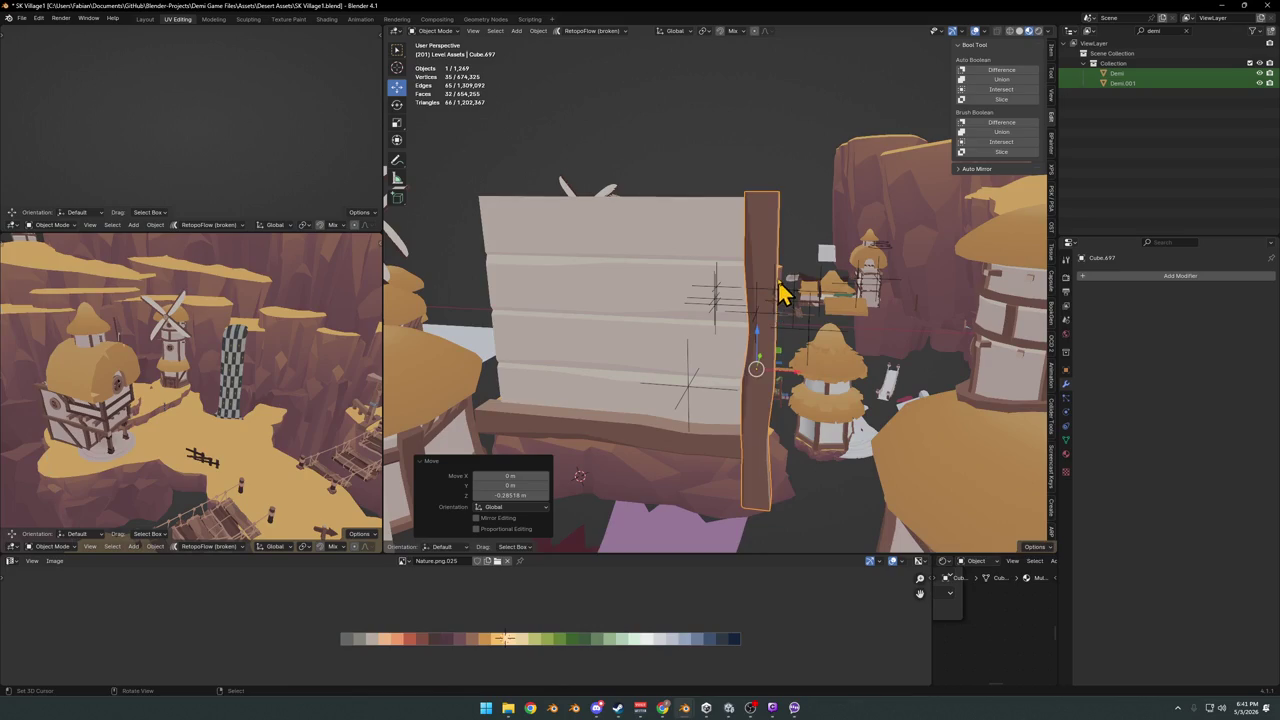
click(771, 400)
Duplicate the post and move the copy along X to the wall's left end
key(shift+d)
key(x)
key(x)
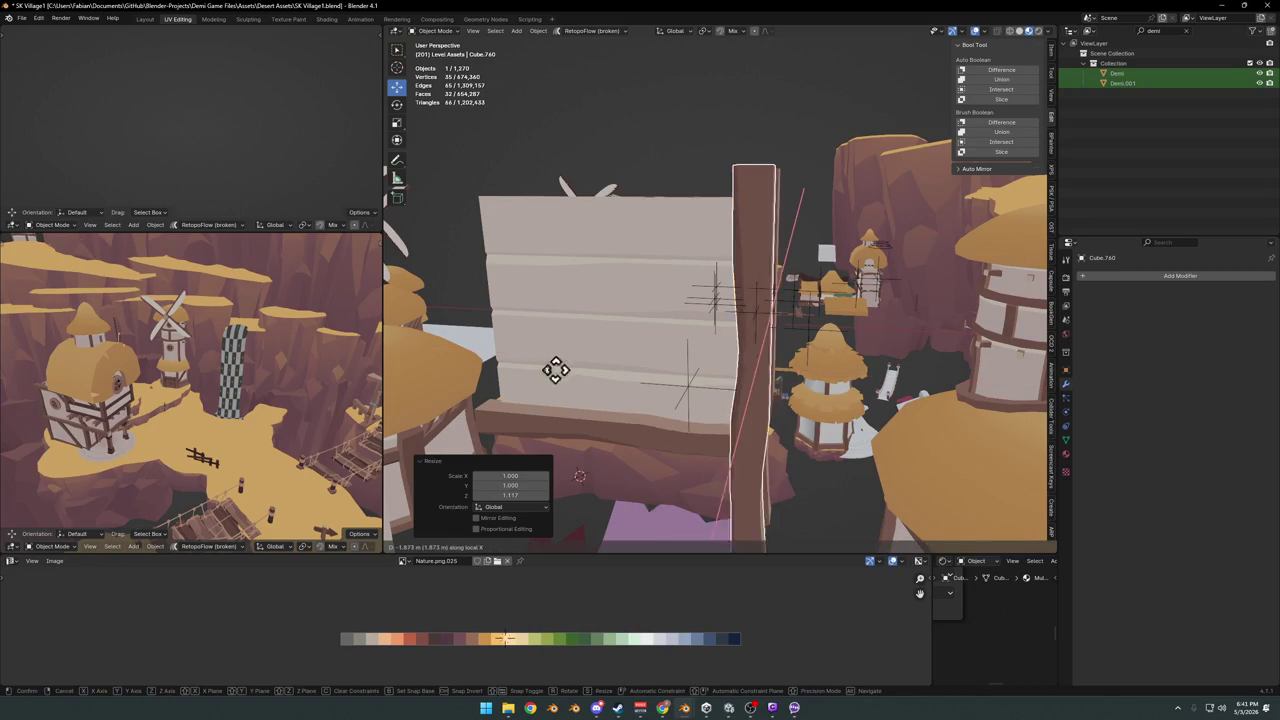
key(Escape)
key(g)
key(x)
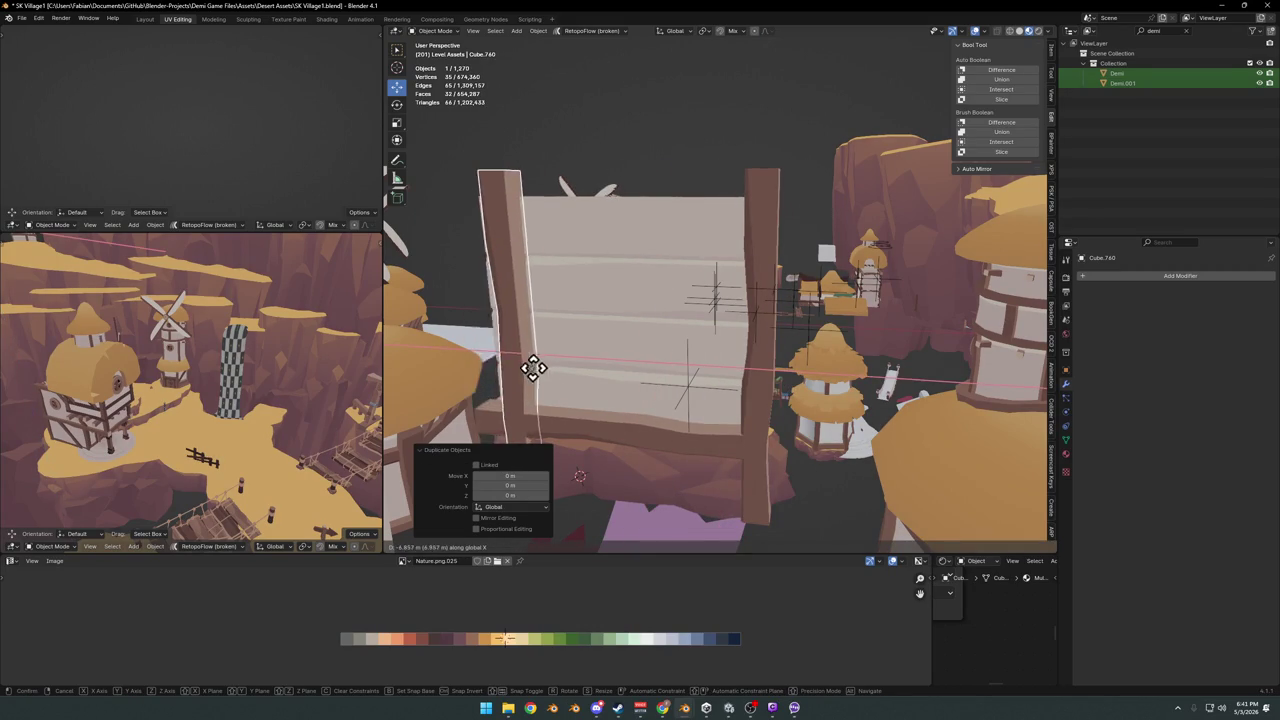
click(520, 372)
middle_drag(520, 372, 590, 365)
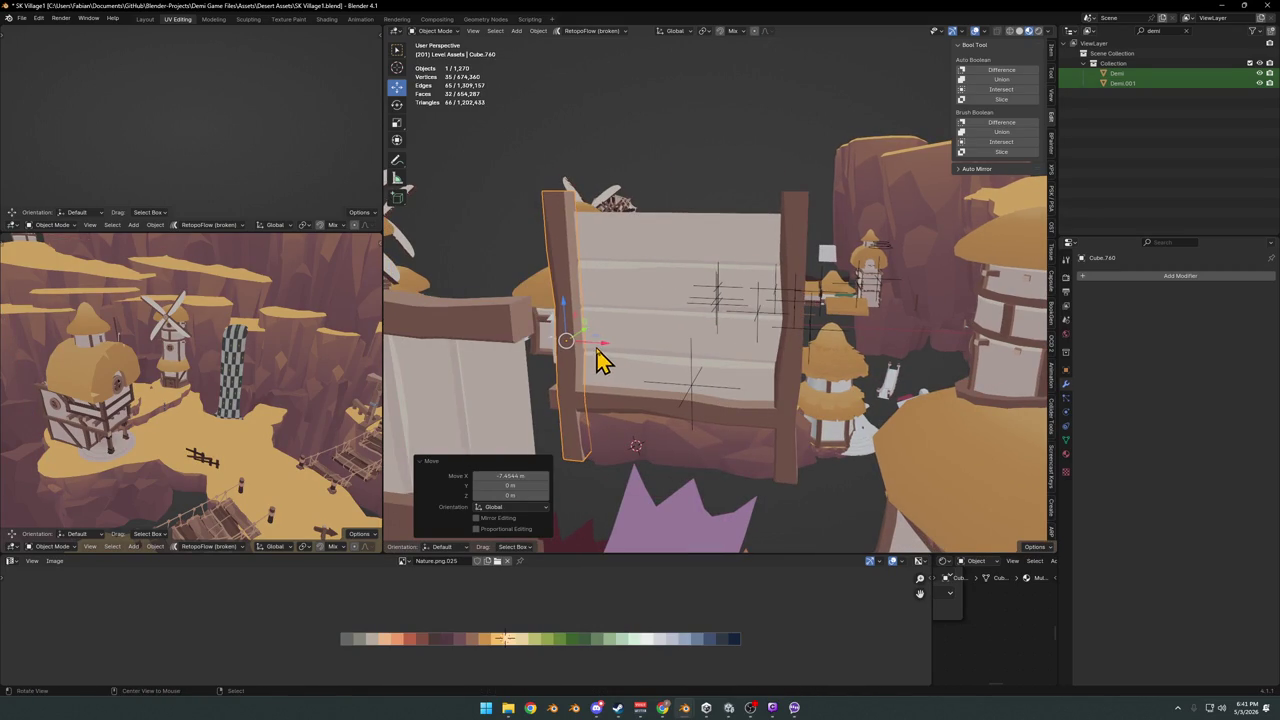
scroll(600, 360, up, 3)
middle_drag(671, 357, 725, 332)
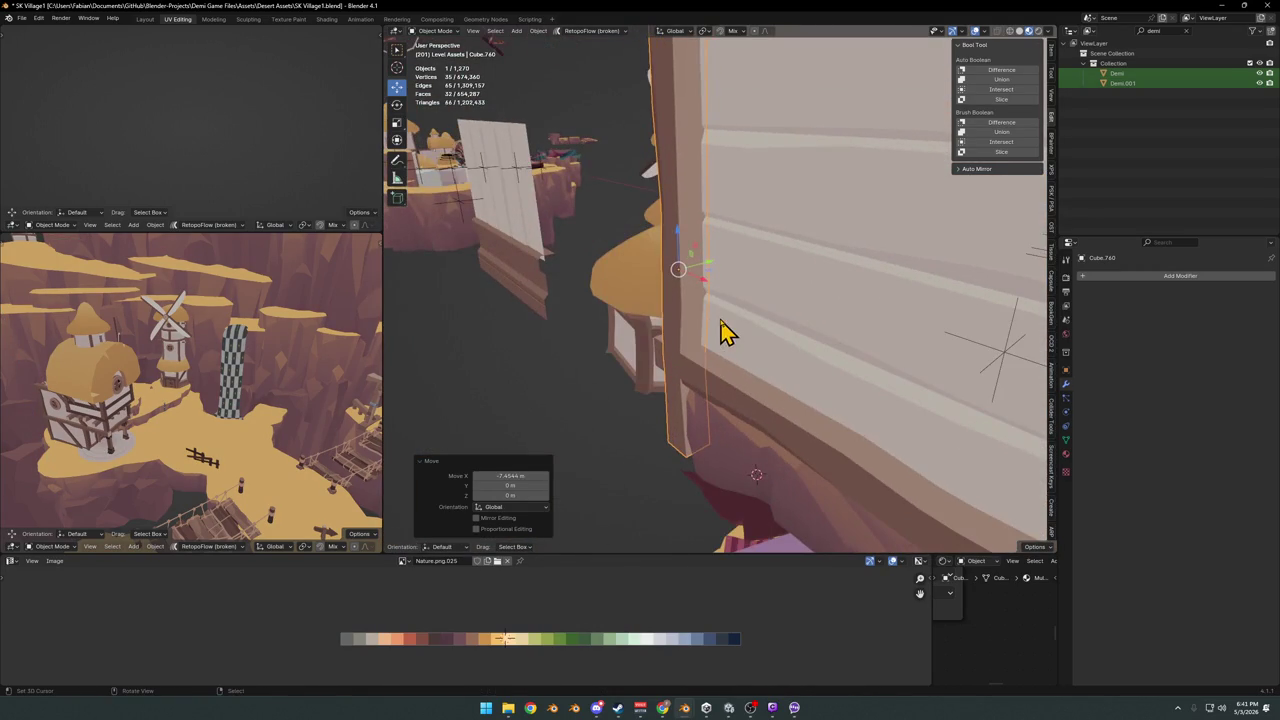
Mirror the left post along X and nudge it into place along Y
key(x)
click(645, 330)
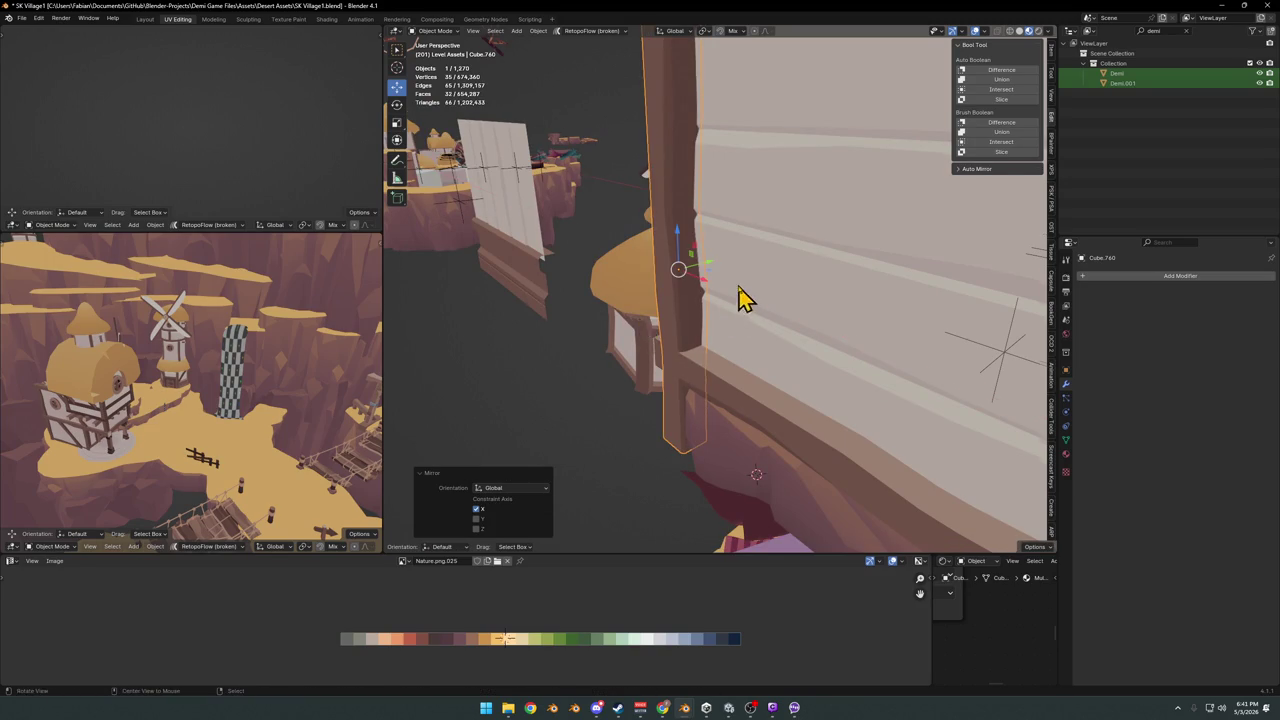
middle_drag(740, 300, 723, 290)
key(g)
key(y)
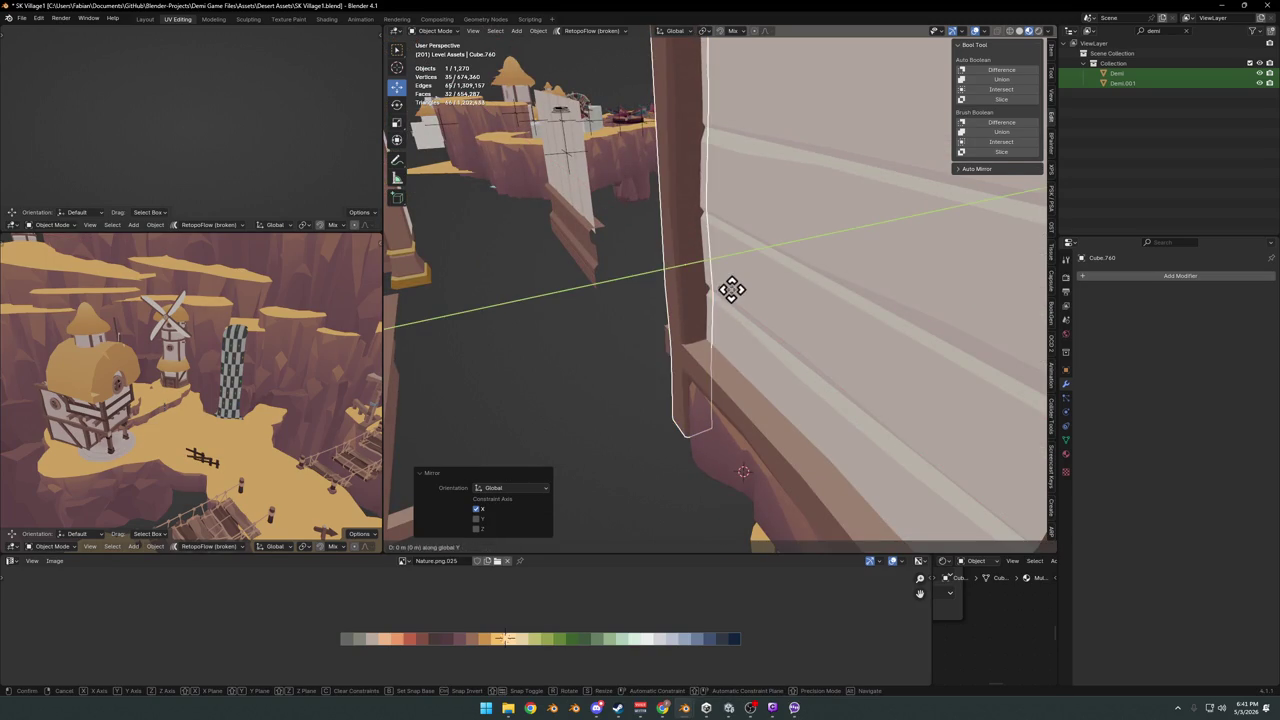
click(703, 316)
scroll(710, 320, down, 6)
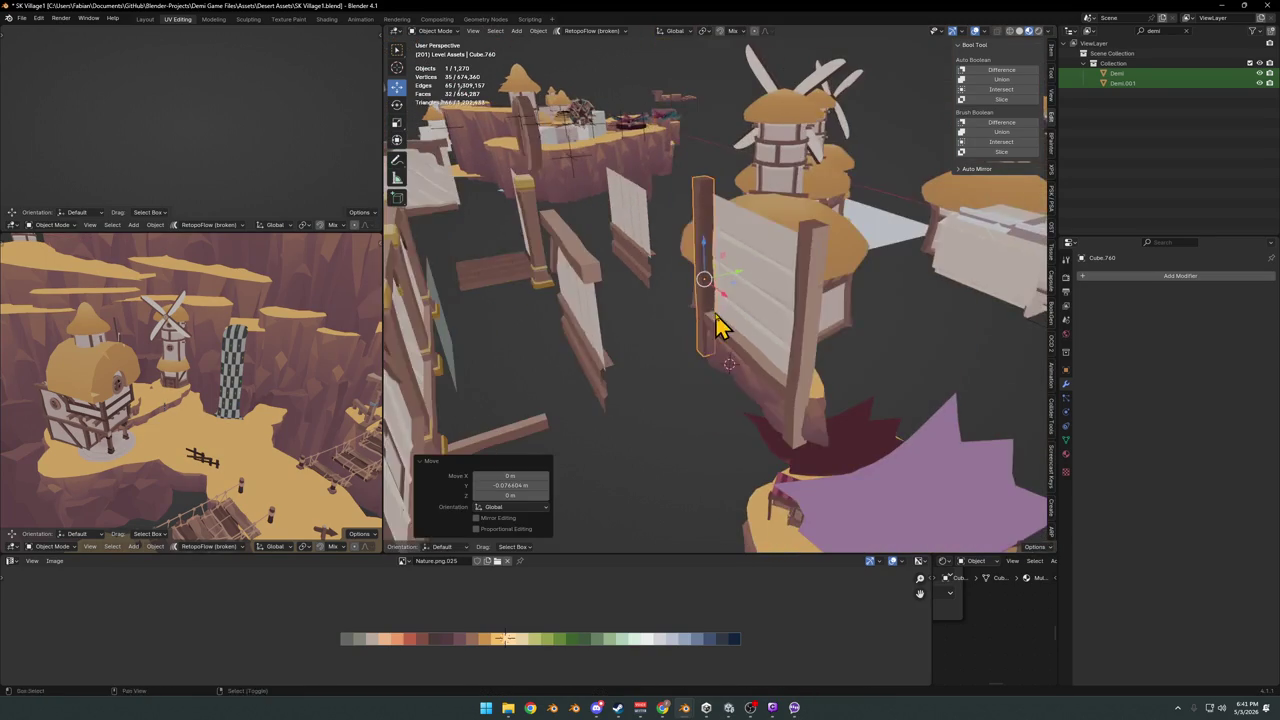
key(g)
key(y)
click(734, 354)
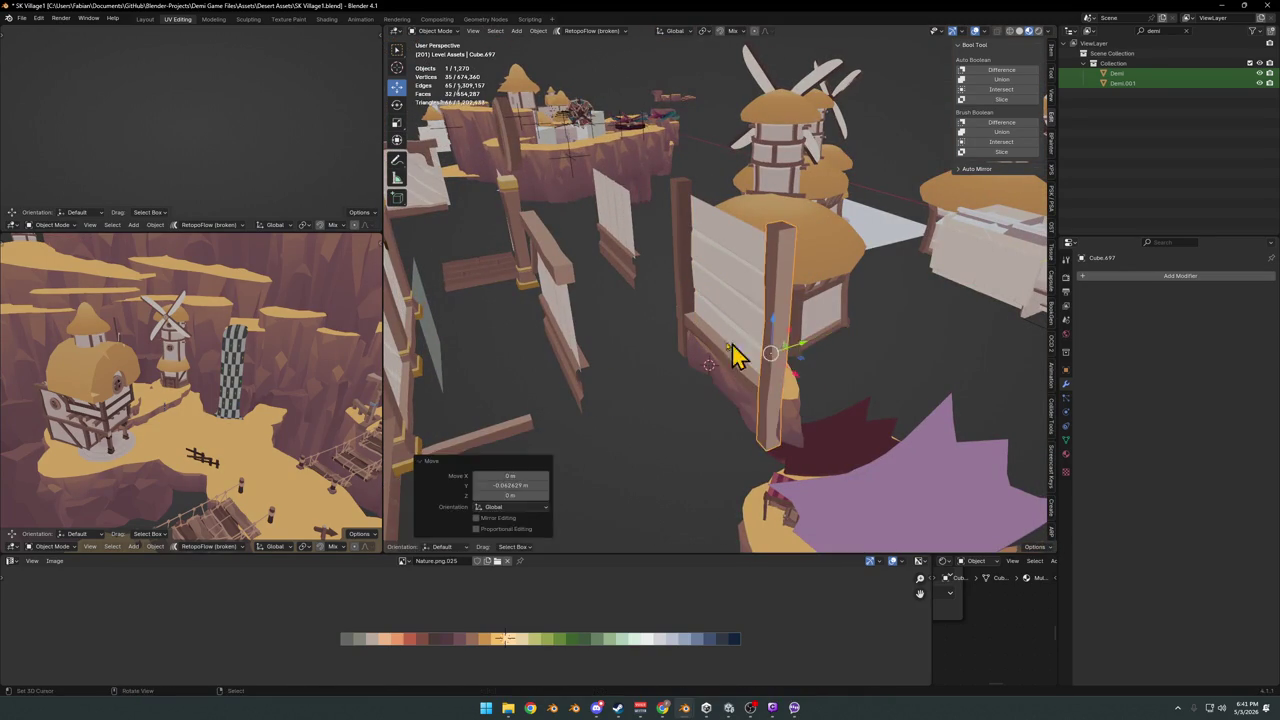
scroll(703, 337, up, 5)
middle_drag(703, 337, 751, 329)
key(Tab)
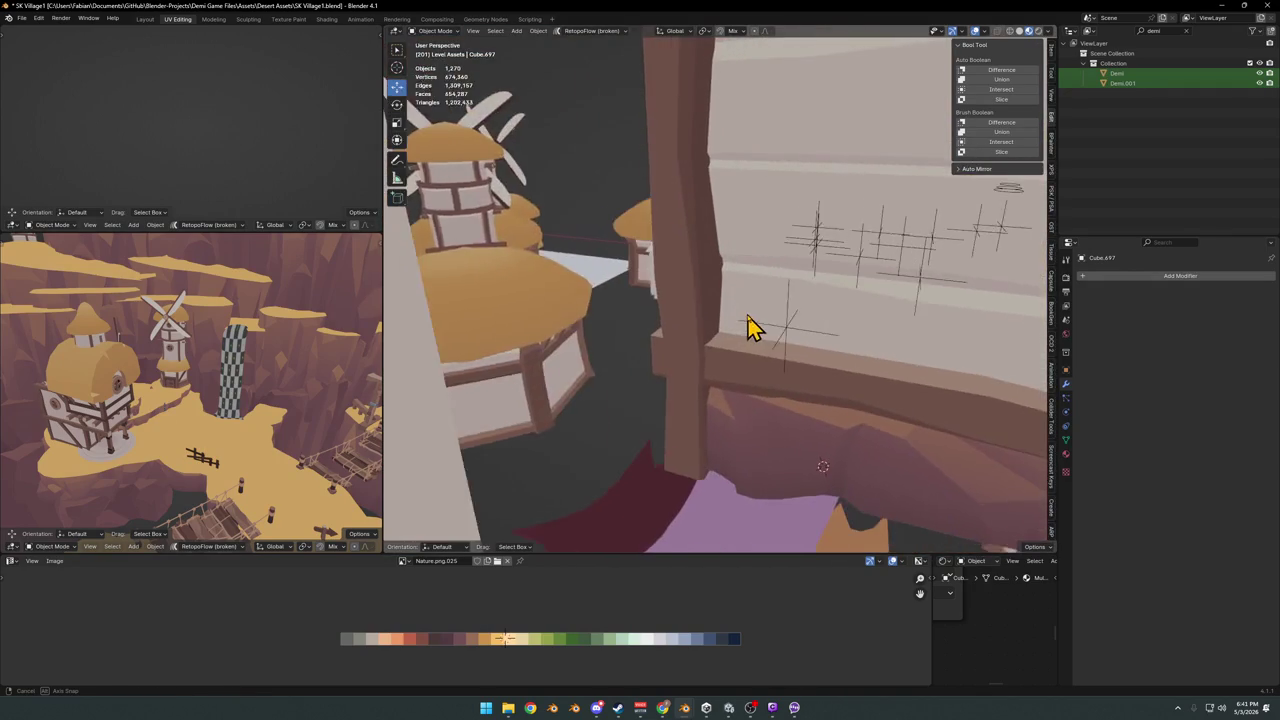
scroll(683, 348, up, 3)
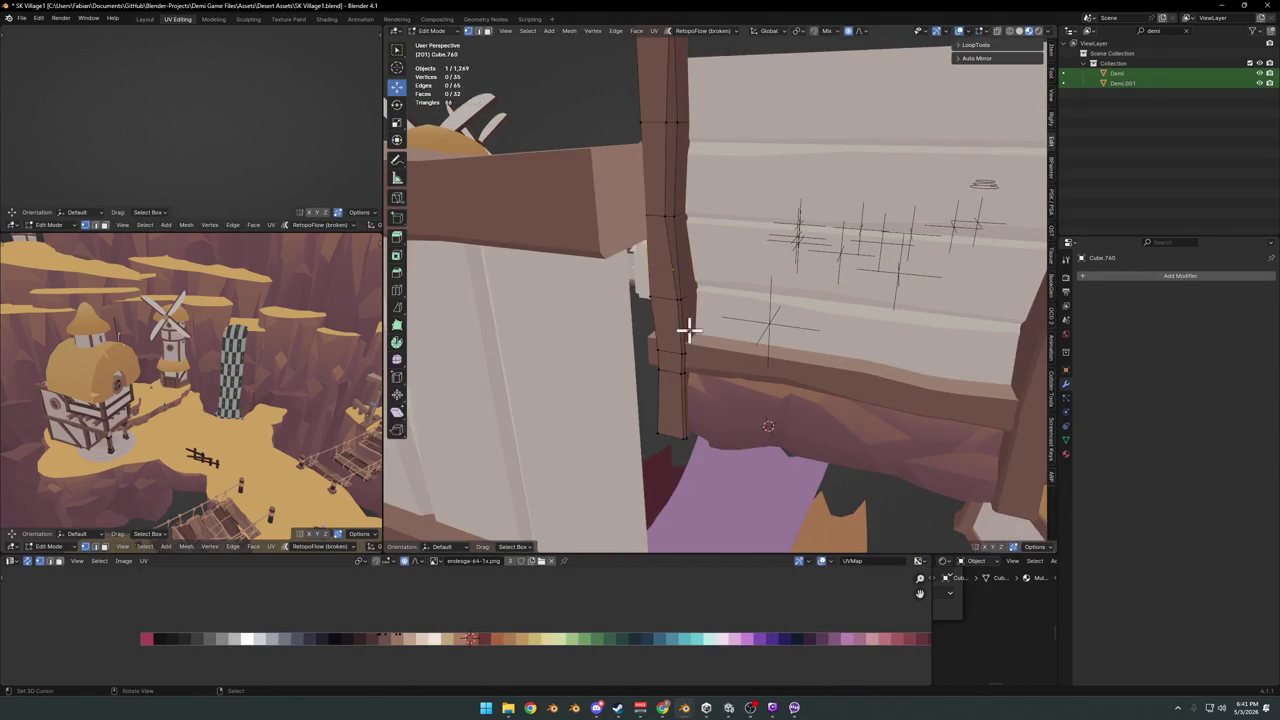
Slide an edge loop along the post and refine its edges in Edit Mode
key(alt+q)
middle_drag(674, 340, 649, 358)
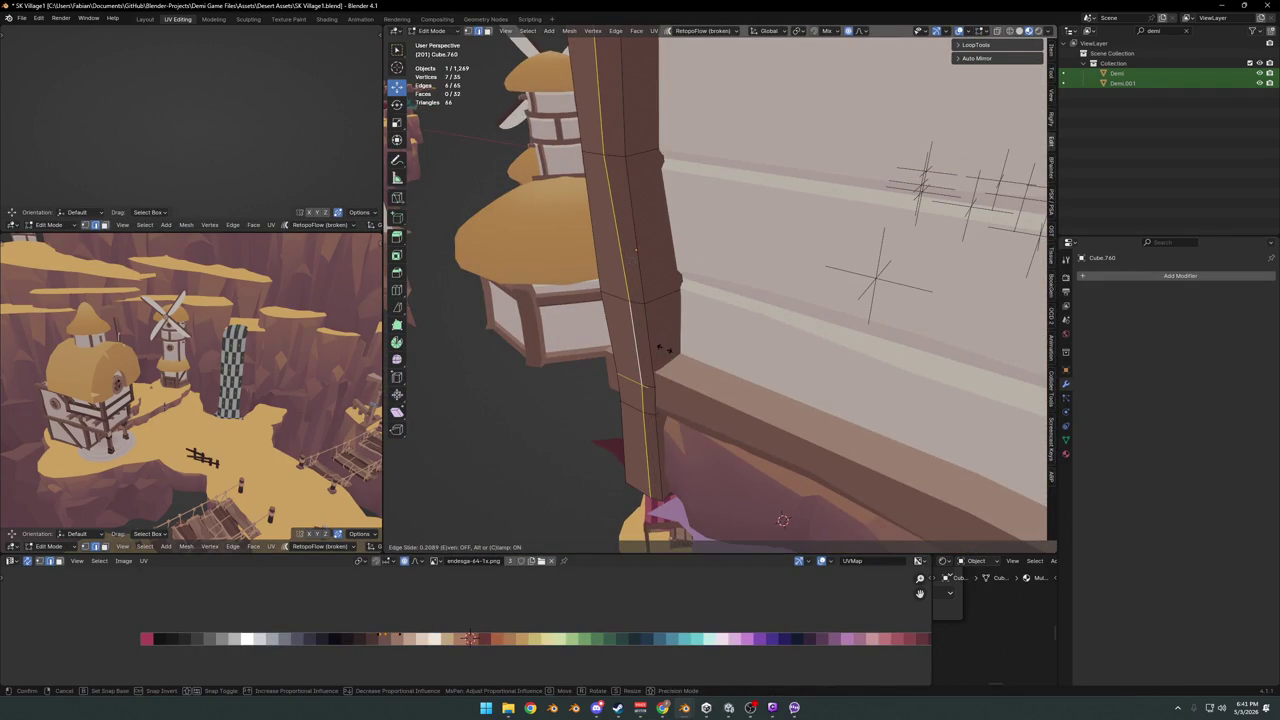
click(637, 408)
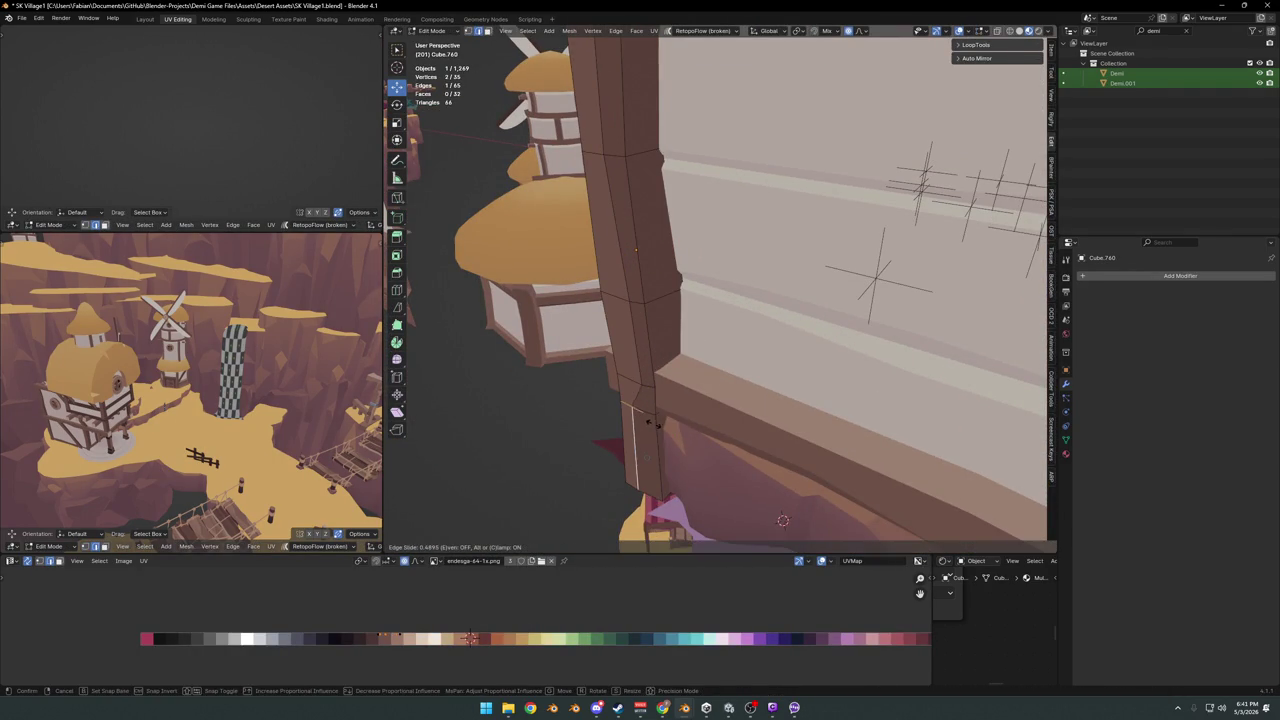
mouse_move(661, 376)
middle_down()
mouse_move(686, 354)
mouse_move(657, 260)
mouse_move(680, 312)
mouse_move(743, 334)
mouse_move(763, 323)
middle_up()
key(Tab)
key(Tab)
key(a)
key(alt+a)
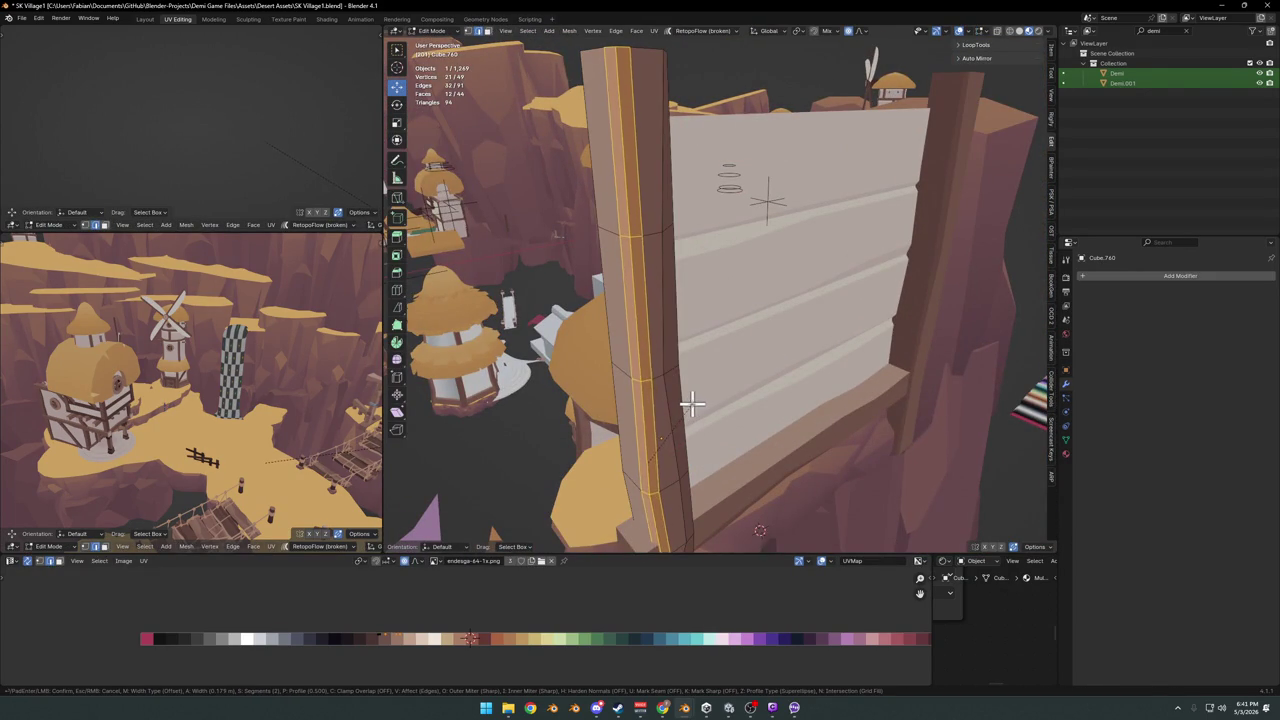
click(686, 404)
key(alt+a)
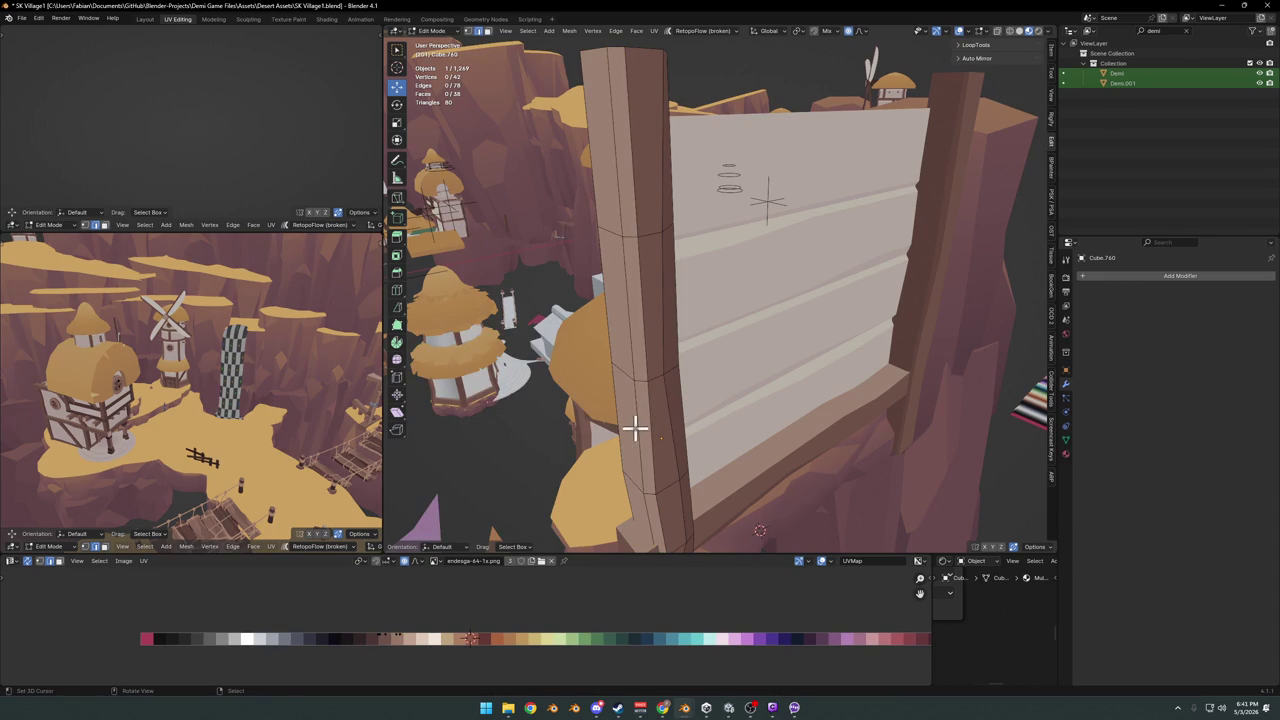
key(Tab)
mouse_move(656, 392)
middle_down()
mouse_move(646, 408)
mouse_move(654, 391)
mouse_move(640, 371)
mouse_move(697, 362)
mouse_move(686, 349)
mouse_move(654, 354)
mouse_move(706, 360)
mouse_move(757, 398)
mouse_move(814, 414)
mouse_move(845, 400)
mouse_move(807, 363)
mouse_move(749, 363)
middle_up()
On the right-hand post, reposition the bottom edge loop and return to Object Mode
click(857, 360)
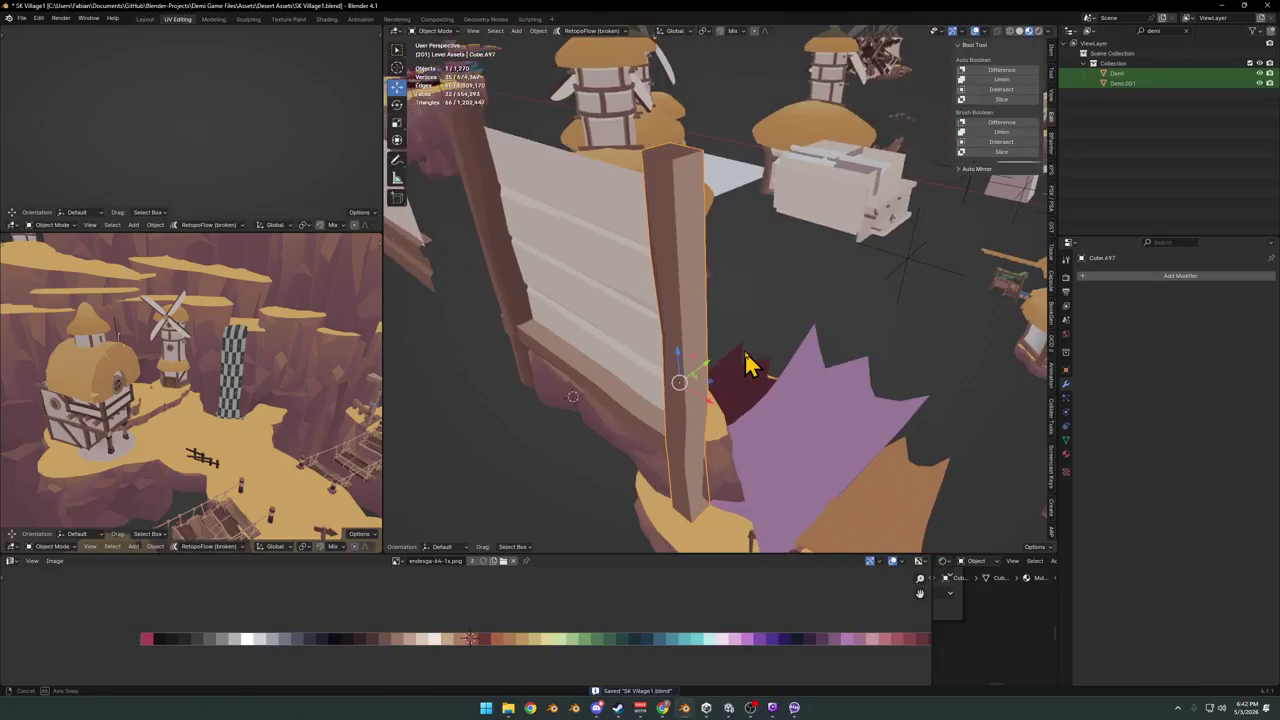
key(Tab)
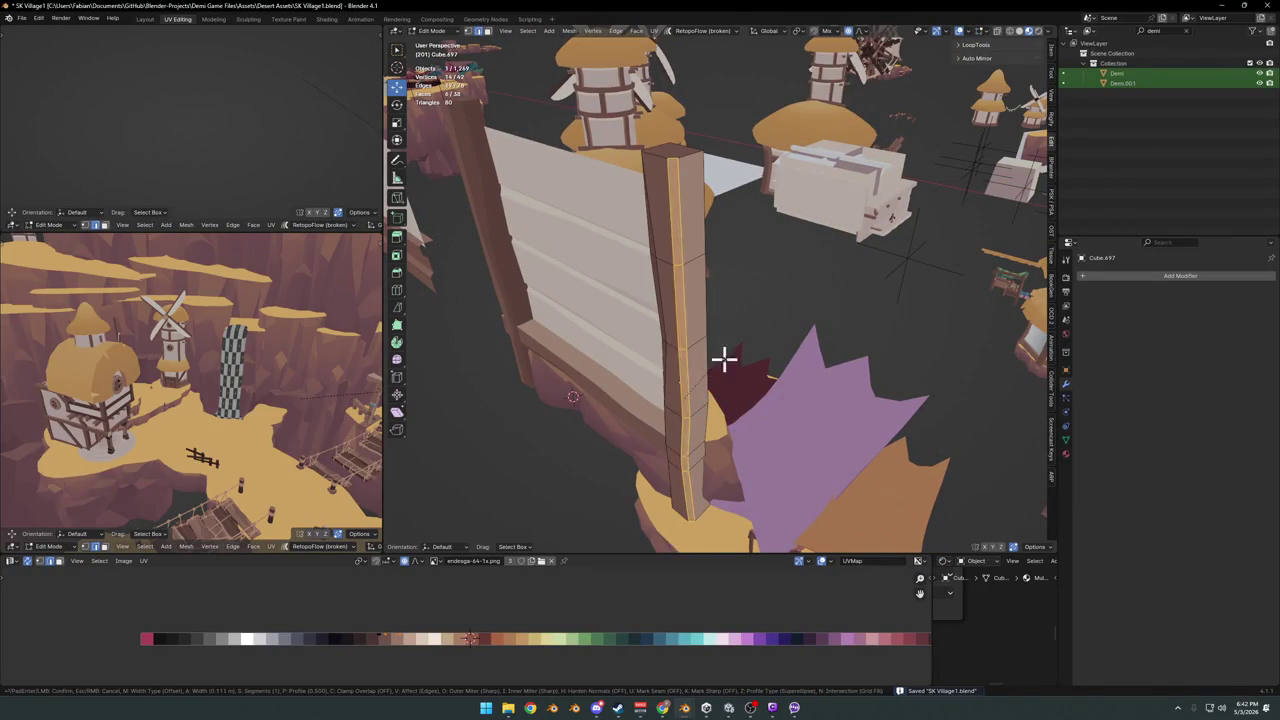
key(g)
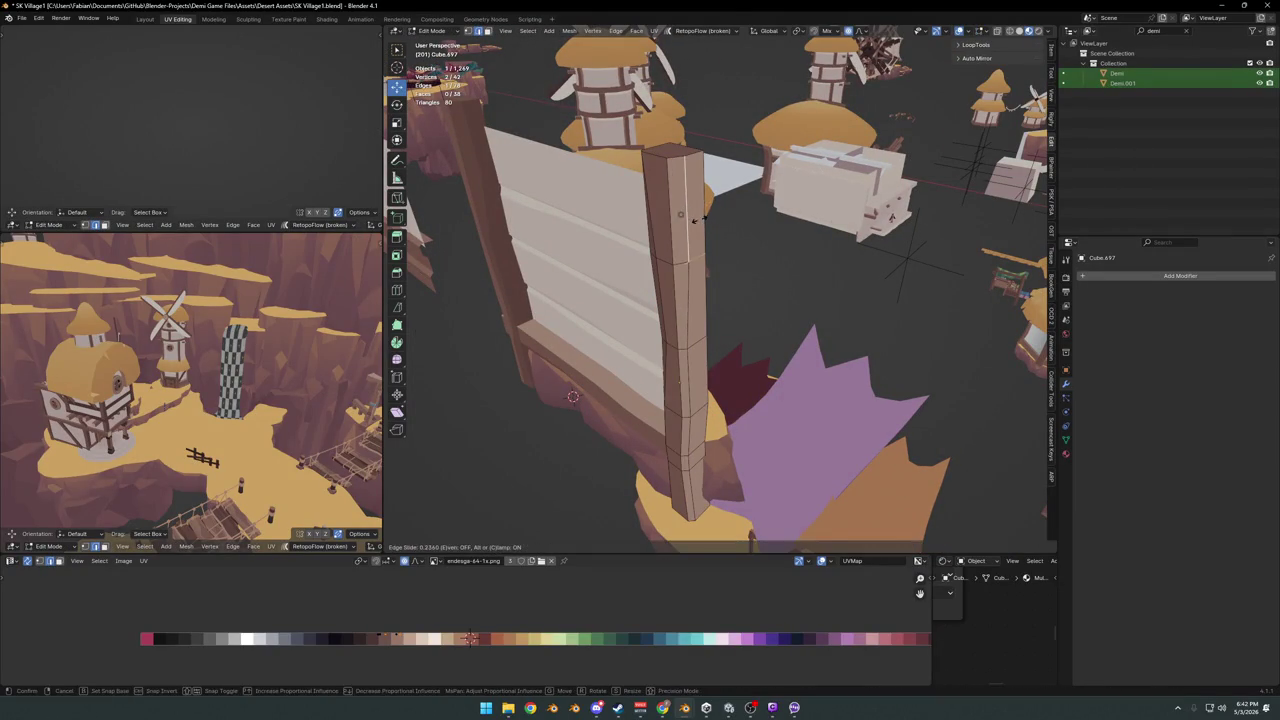
click(686, 497)
key(g)
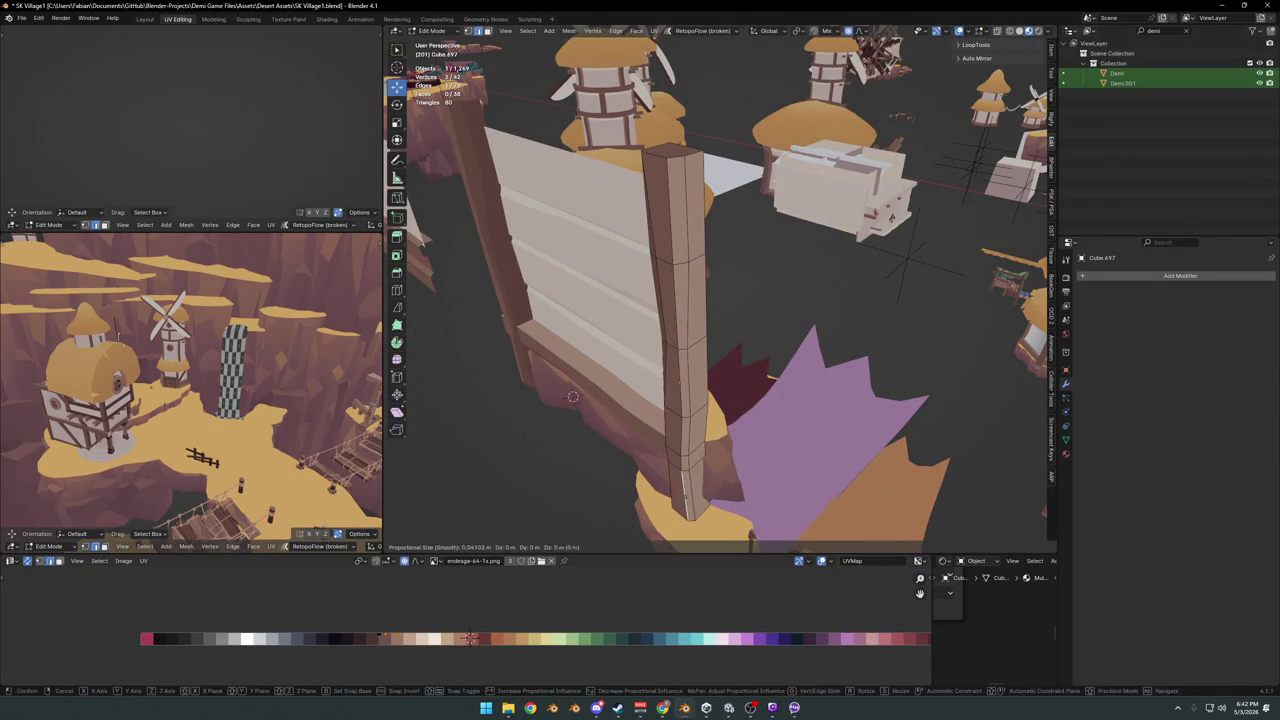
click(697, 487)
key(Tab)
mouse_move(697, 487)
middle_down()
mouse_move(777, 434)
mouse_move(657, 366)
mouse_move(645, 335)
middle_up()
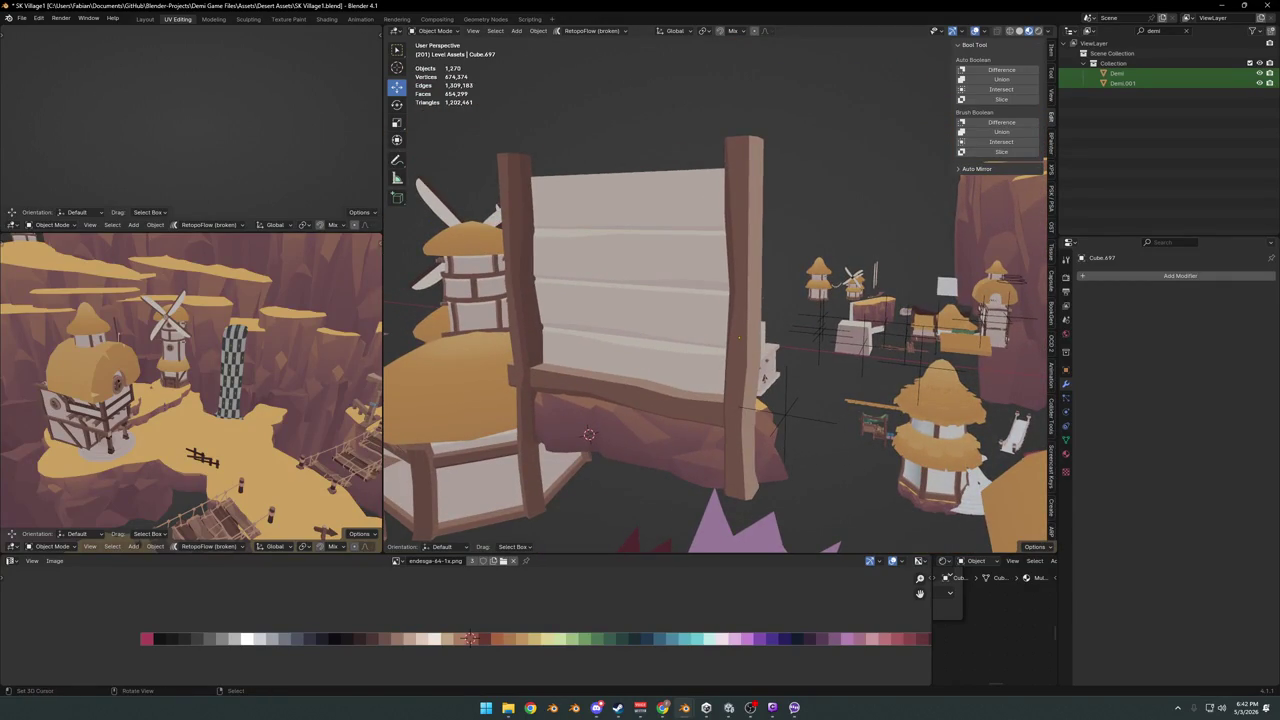
Zoom in on the plank wall, then switch to the Forest Overworld3 window
mouse_move(676, 262)
middle_down()
mouse_move(651, 286)
mouse_move(677, 306)
mouse_move(669, 289)
mouse_move(716, 300)
mouse_move(684, 303)
middle_up()
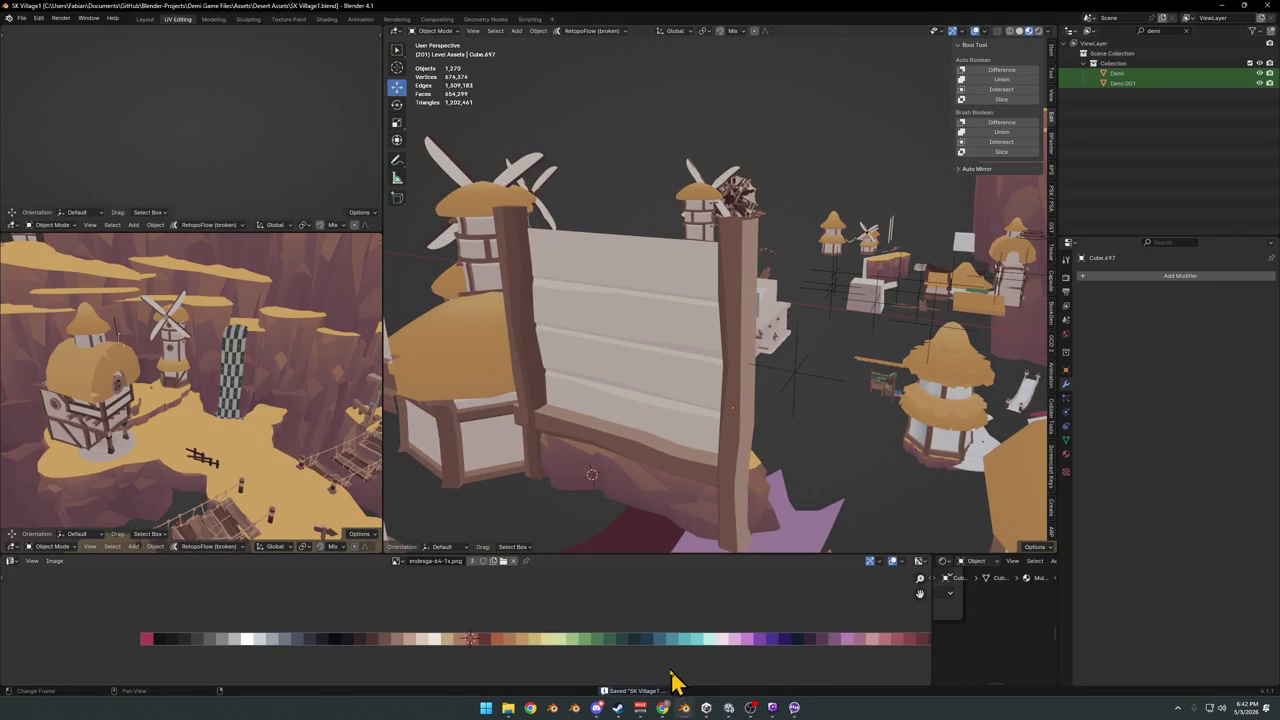
mouse_move(684, 708)
click(724, 668)
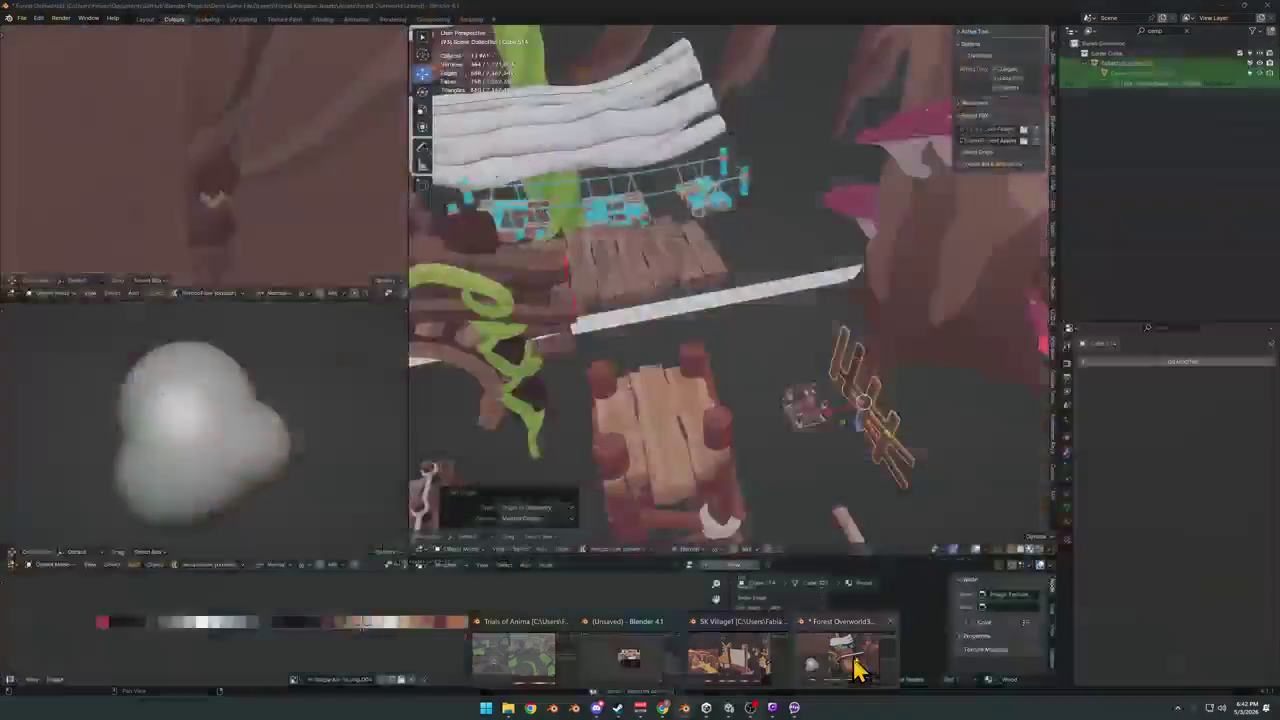
Fly through the forest scene to the plank bridge and inspect the plank piece's mesh
key(shift+grave)
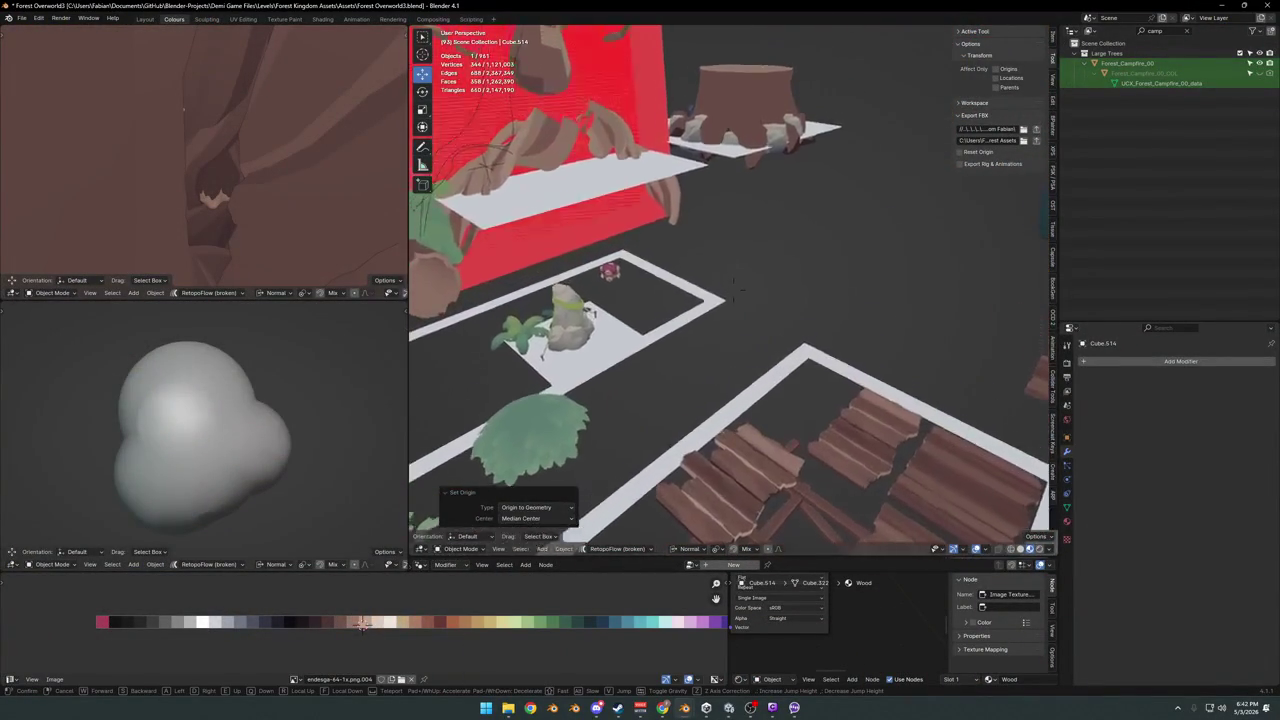
key(w)
key(w)
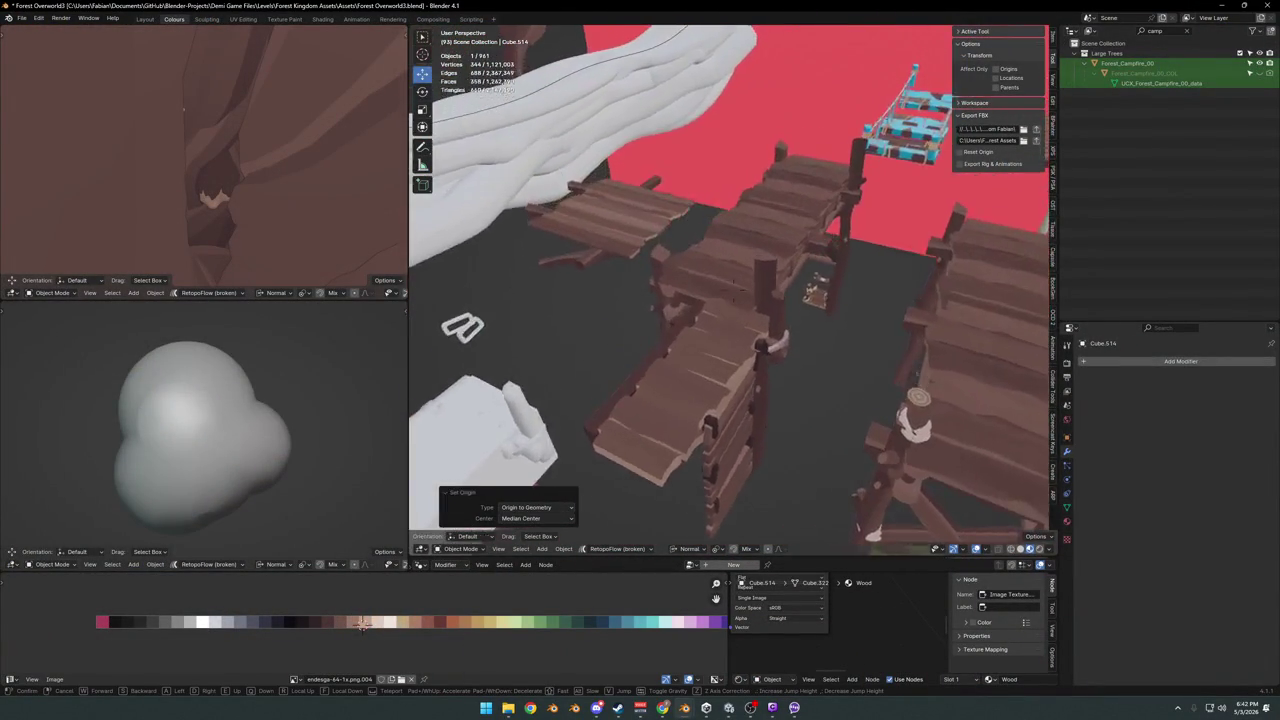
click(645, 375)
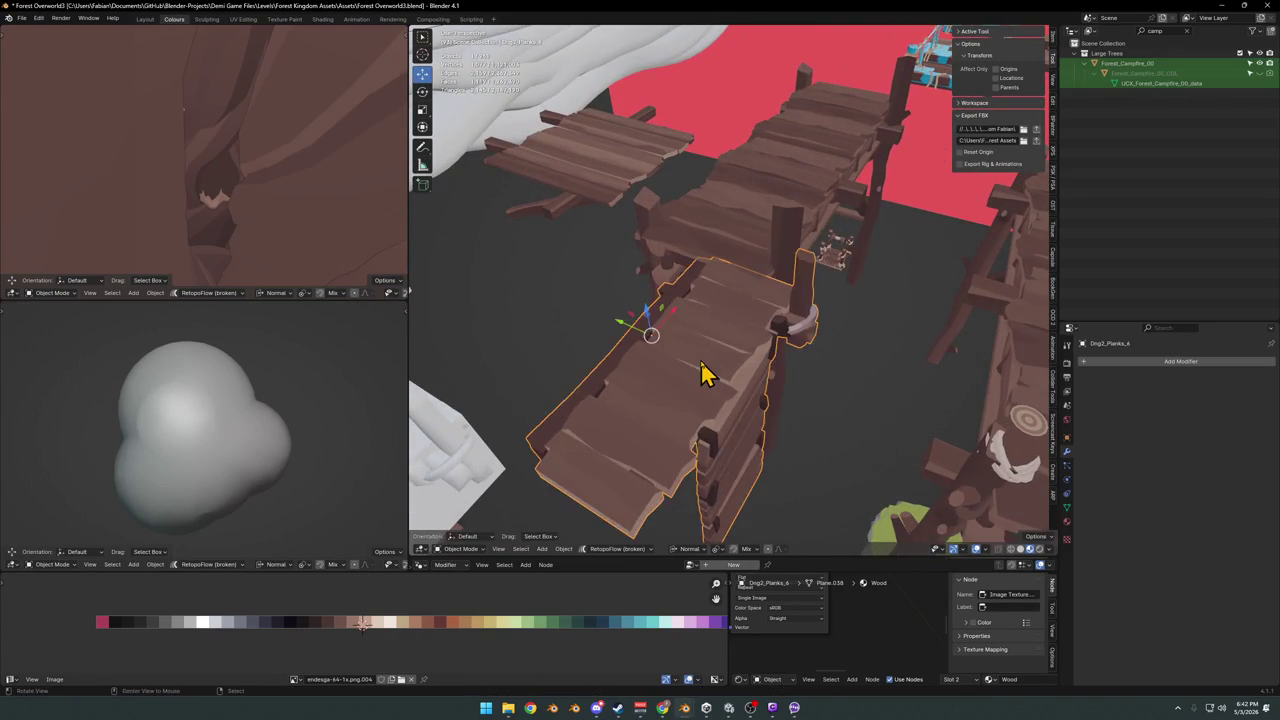
key(Tab)
key(KP_Decimal)
key(a)
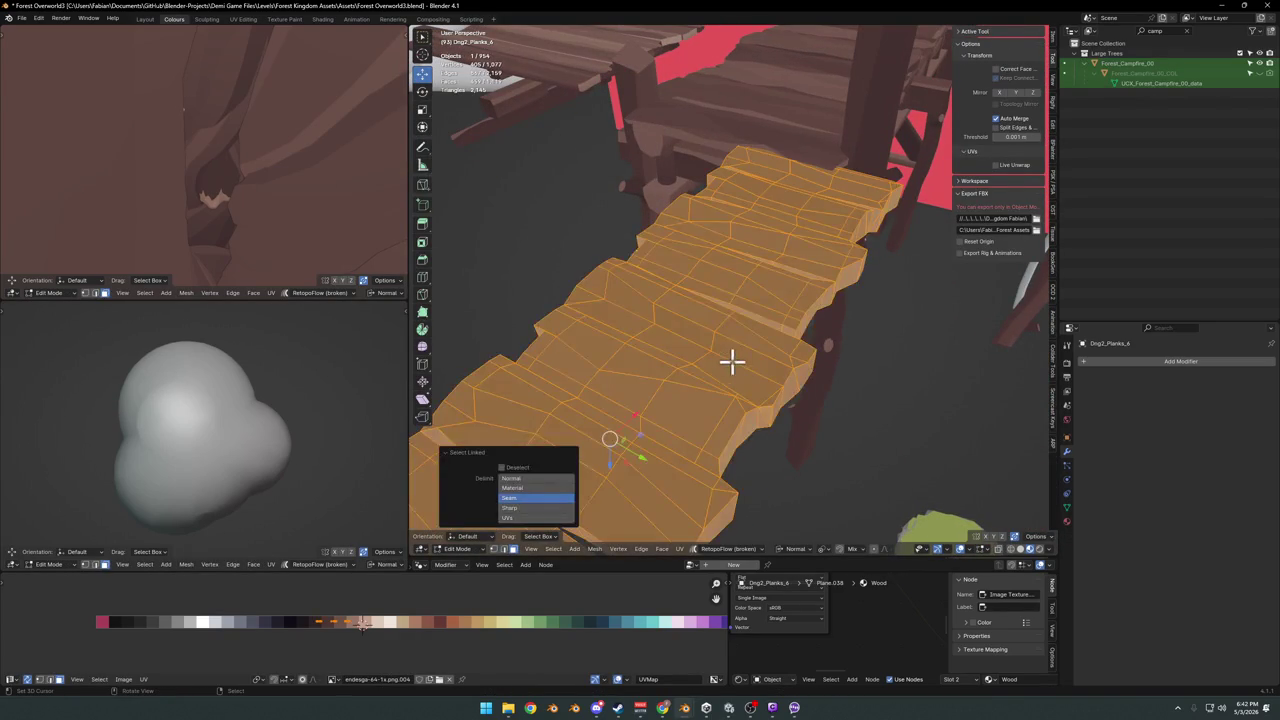
key(alt+a)
key(Tab)
Copy the plank piece, switch back to SK Village1, and paste it
click(783, 289)
right_click(783, 289)
click(783, 290)
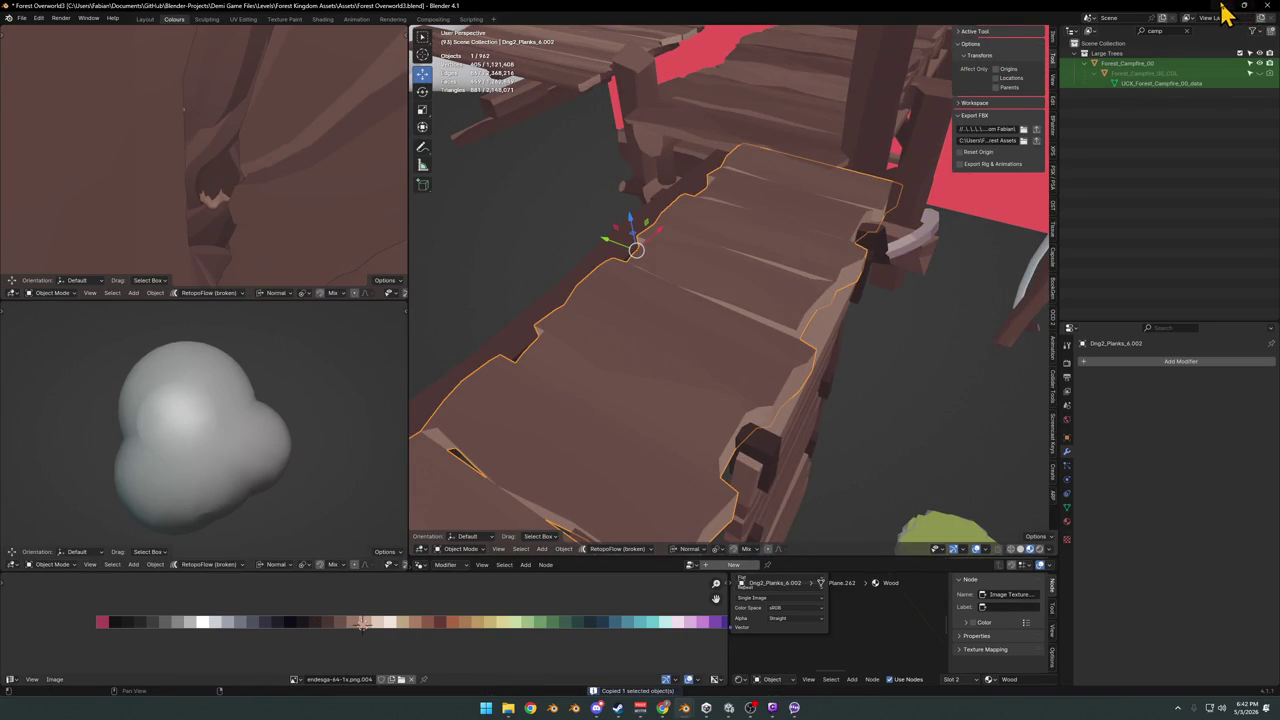
click(1222, 5)
key(ctrl+v)
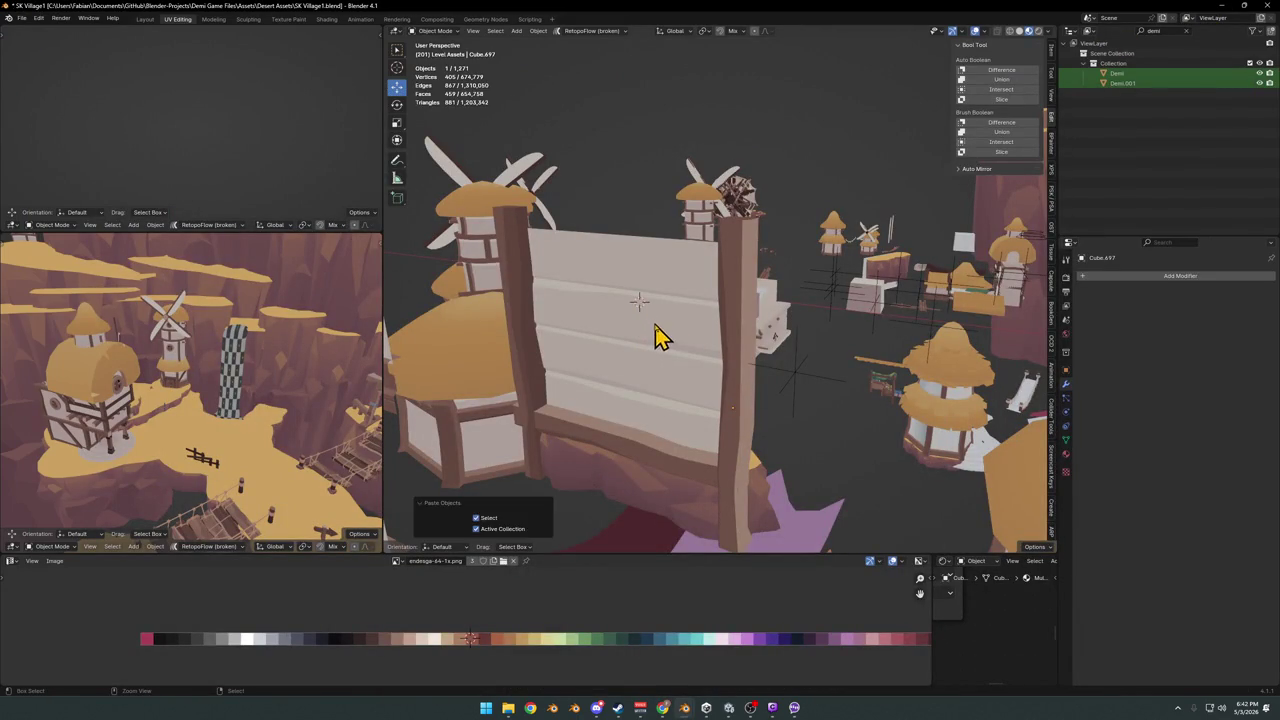
Snap the pasted planks to the wall, shrink them, and lower them onto the wall top
key(shift+s)
click(651, 294)
middle_drag(651, 294, 766, 334)
key(s)
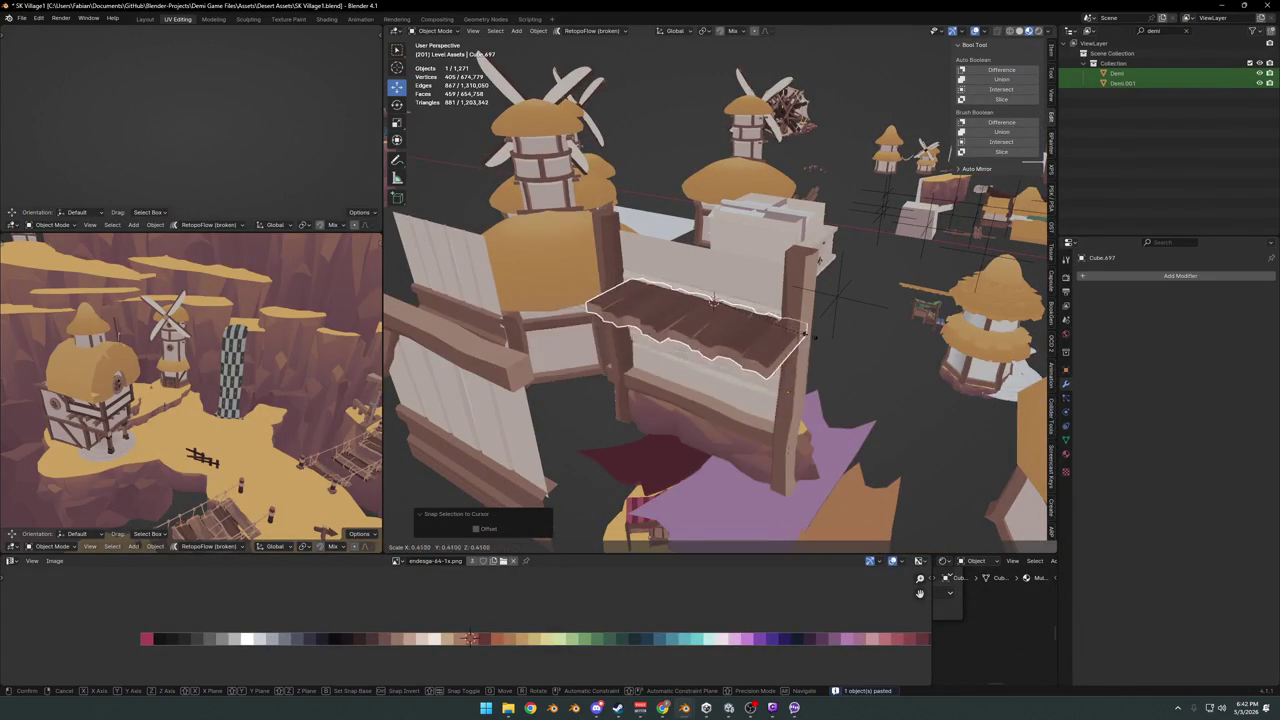
click(790, 360)
key(g)
key(z)
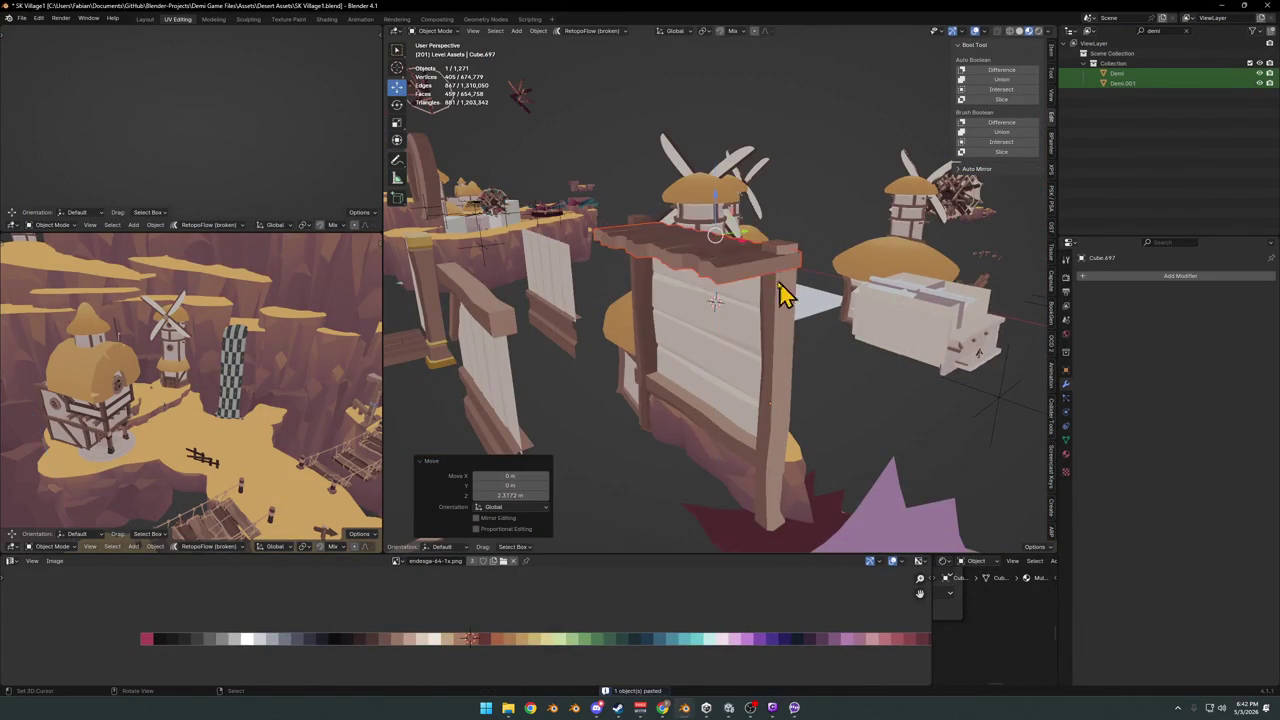
click(777, 286)
middle_drag(729, 271, 757, 305)
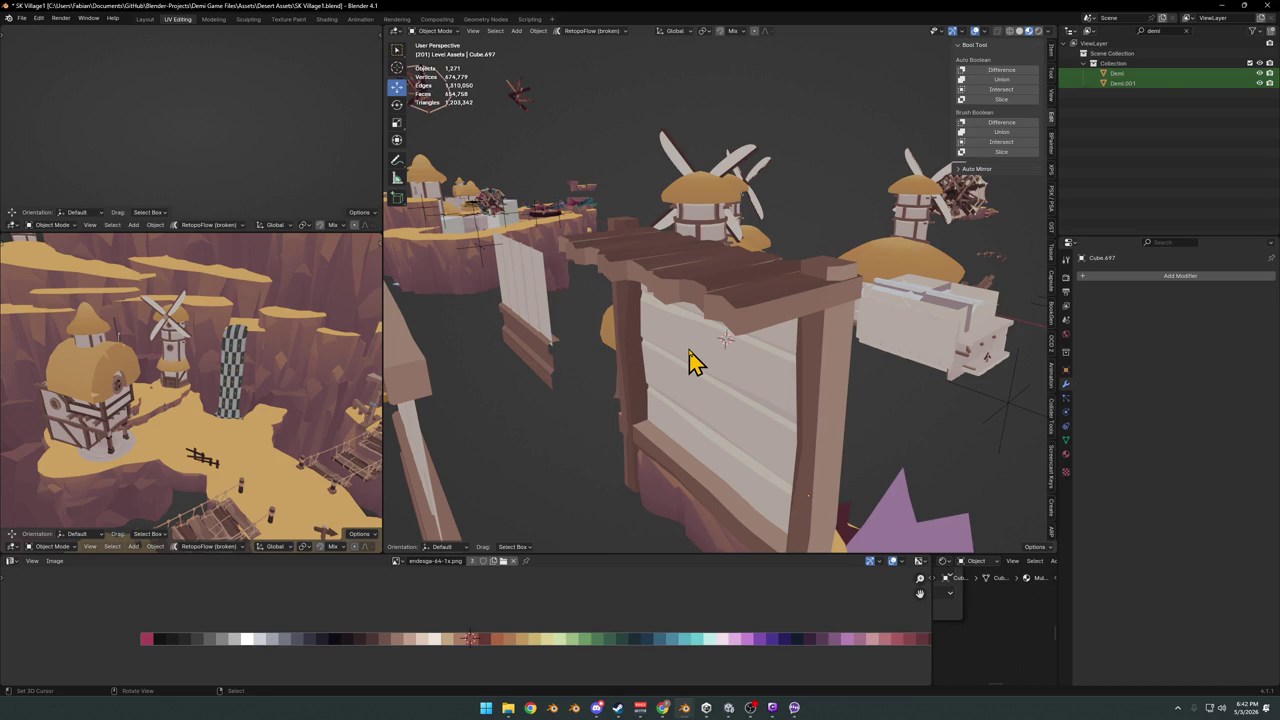
mouse_move(713, 290)
middle_down()
mouse_move(763, 306)
mouse_move(777, 334)
mouse_move(727, 391)
middle_up()
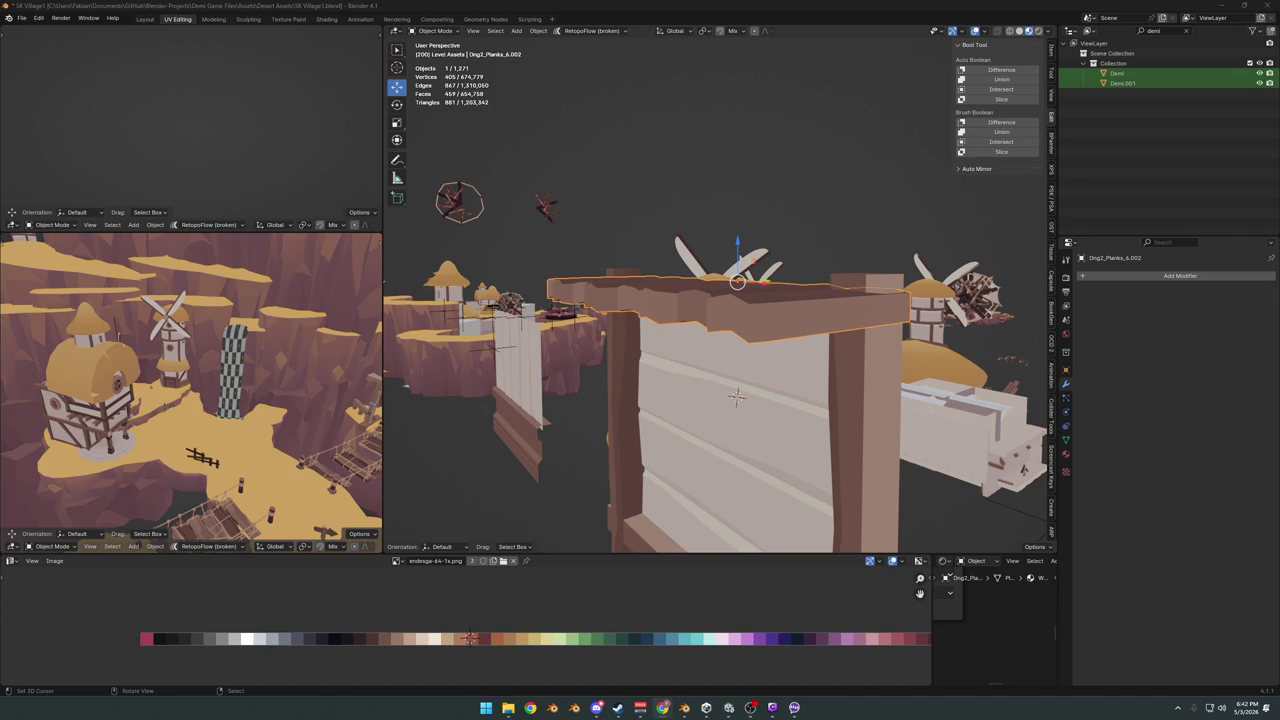
mouse_move(709, 300)
middle_down()
mouse_move(734, 366)
mouse_move(785, 345)
mouse_move(837, 363)
mouse_move(857, 340)
mouse_move(826, 350)
mouse_move(820, 374)
mouse_move(871, 354)
mouse_move(740, 316)
middle_up()
Fine-tune the roof planks' height, settling them slightly lower on the wall
key(g)
key(z)
click(786, 334)
key(r)
key(x)
key(Escape)
key(g)
key(z)
click(863, 300)
Raise the vertical post's top vertices up to meet the roof
click(831, 340)
key(Tab)
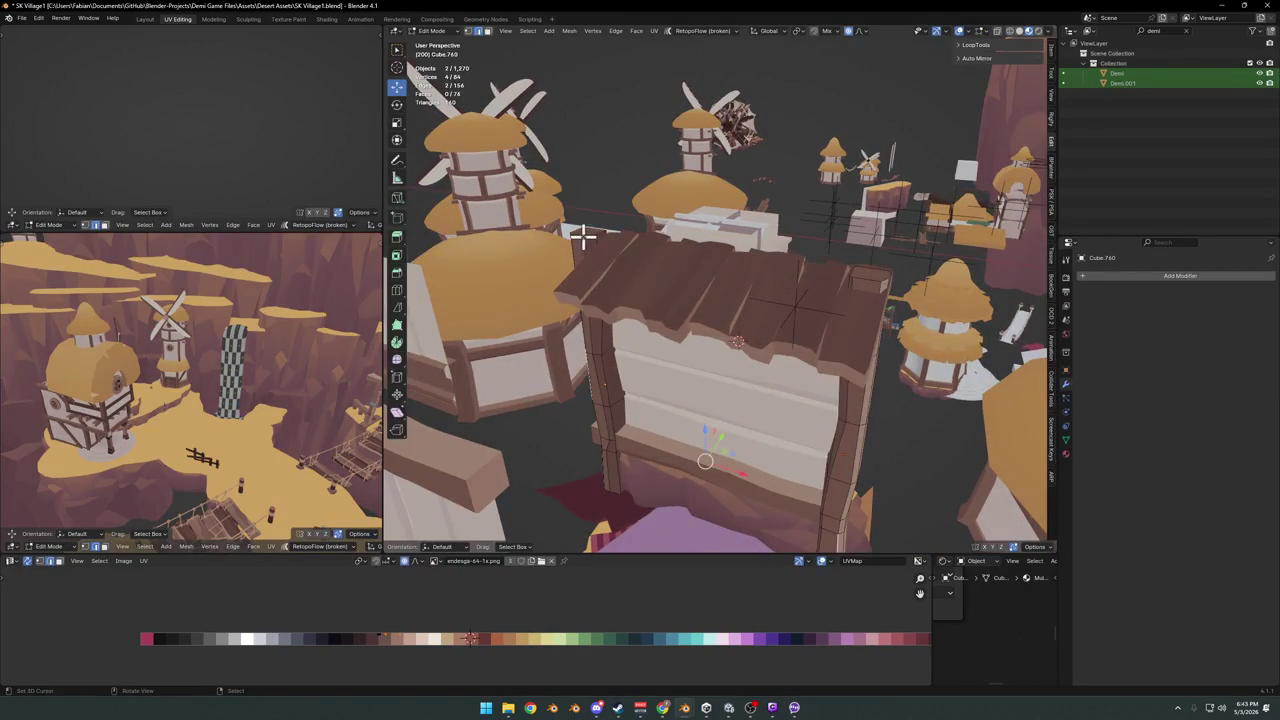
shift+click(878, 276)
key(g)
key(z)
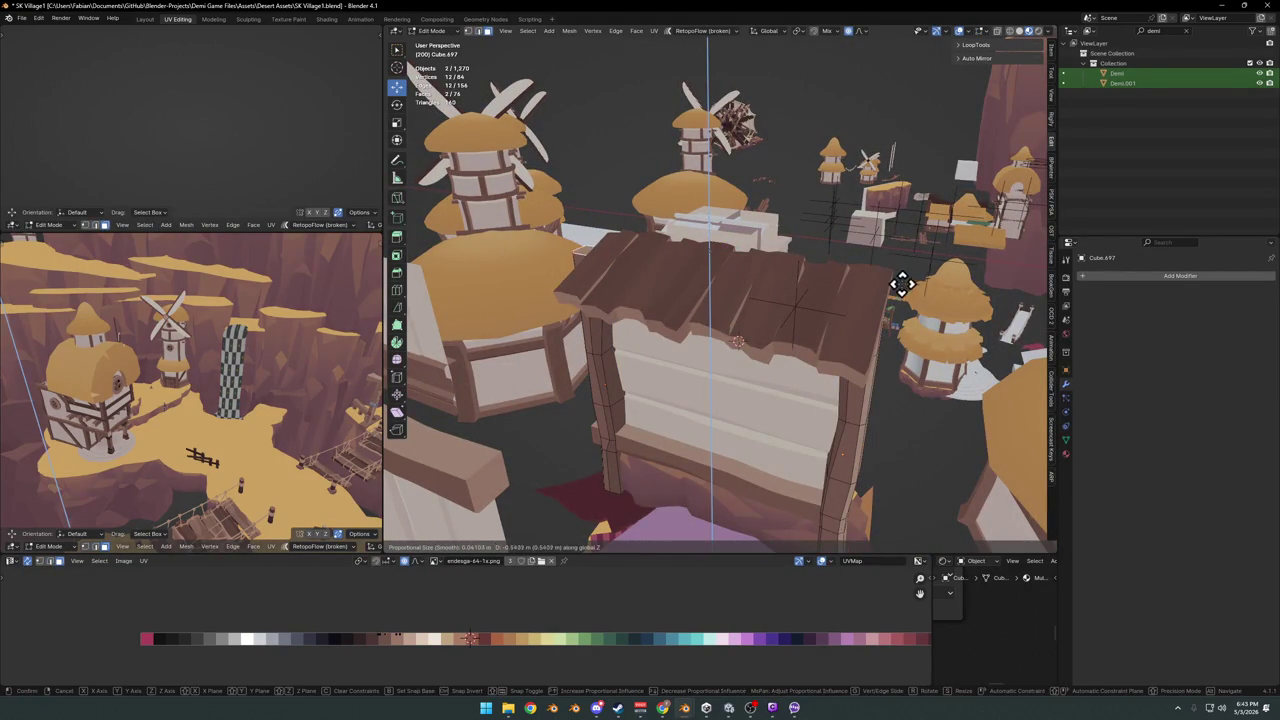
click(901, 284)
key(Tab)
Shift the roof planks along X, widen them across the wall, and save
middle_drag(803, 289, 703, 314)
key(g)
key(x)
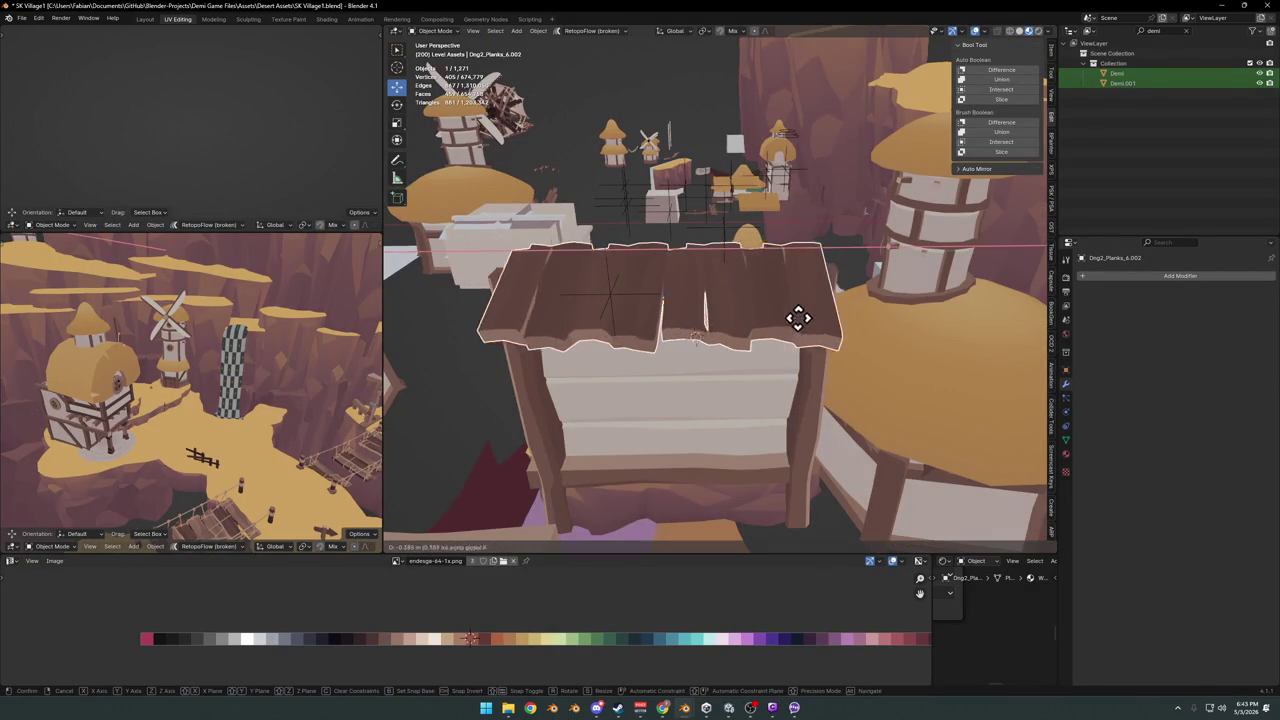
click(808, 333)
key(s)
key(x)
click(826, 310)
key(ctrl+s)
Shift the base board 0.0977 m sideways along X
mouse_move(826, 310)
middle_down()
mouse_move(760, 337)
mouse_move(794, 343)
mouse_move(718, 302)
mouse_move(749, 286)
mouse_move(714, 291)
mouse_move(757, 366)
mouse_move(733, 368)
mouse_move(697, 515)
mouse_move(718, 450)
middle_up()
key(g)
key(x)
click(715, 480)
key(g)
key(x)
click(718, 450)
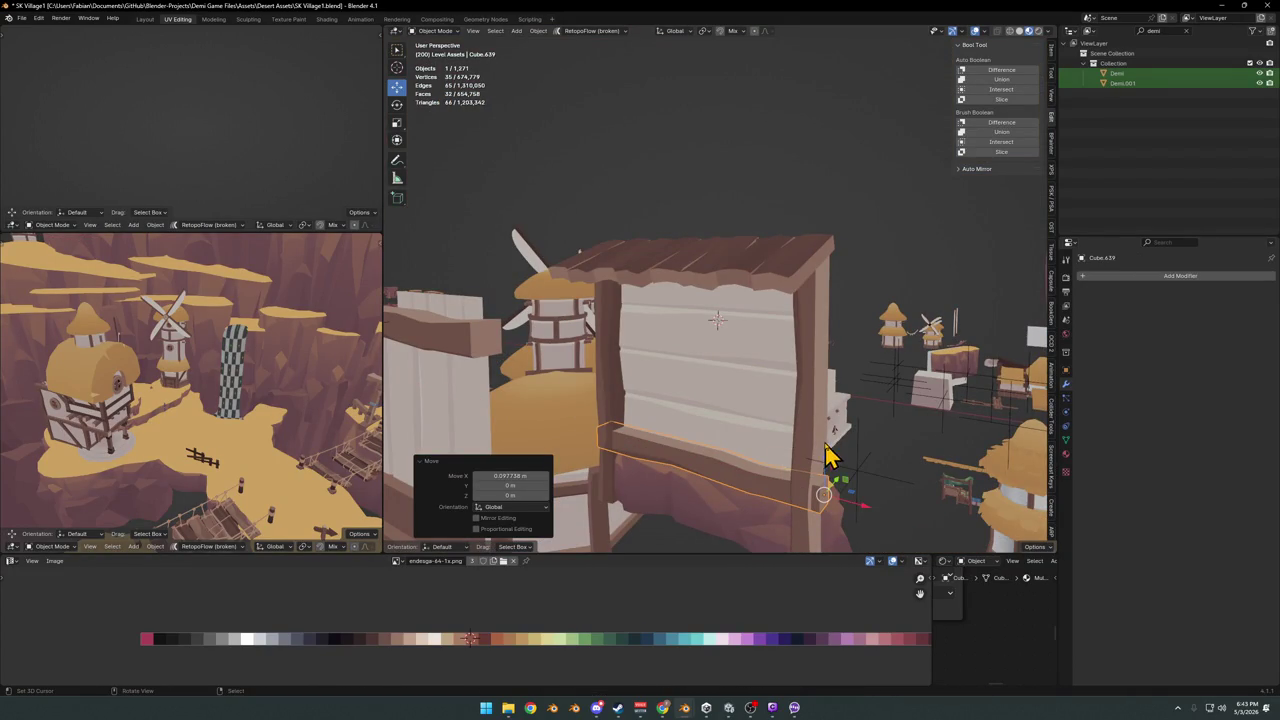
Slide the base board further along X, leaving its size unchanged
key(s)
key(Escape)
key(g)
key(x)
click(770, 455)
key(s)
key(z)
key(x)
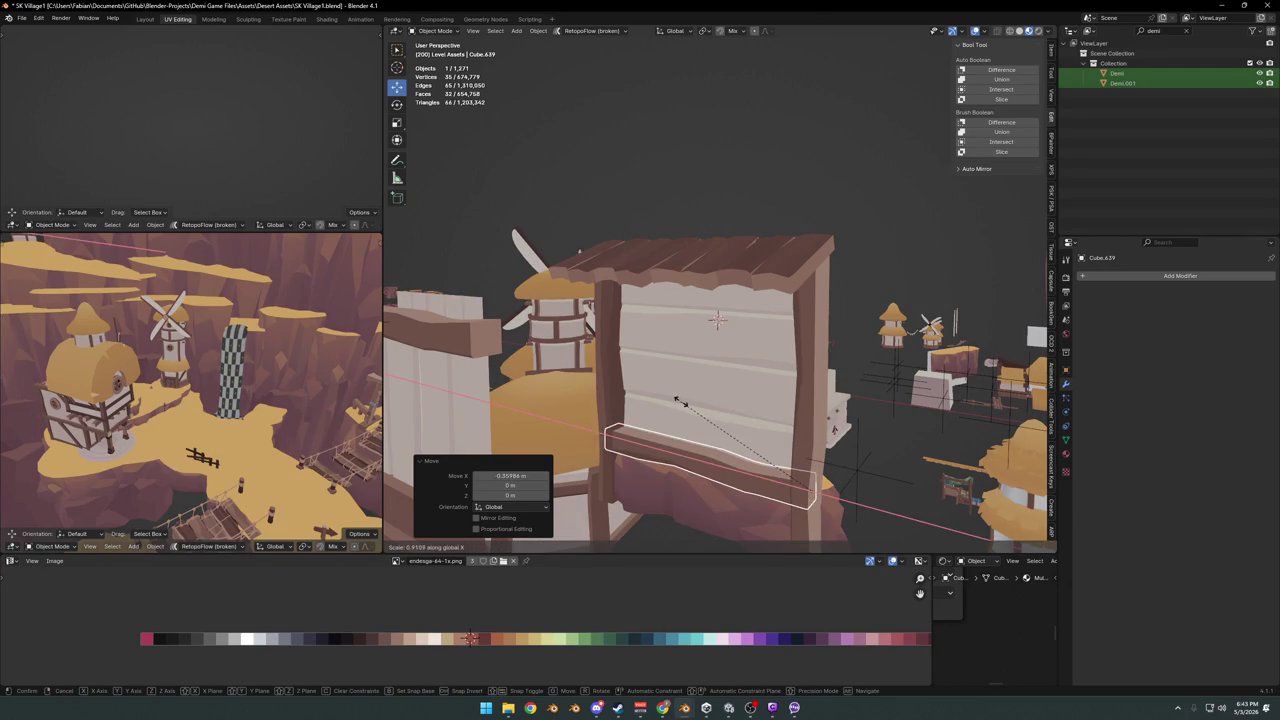
key(Escape)
Duplicate the base board up to just under the roof and save SK Village1.blend
key(shift+d)
key(z)
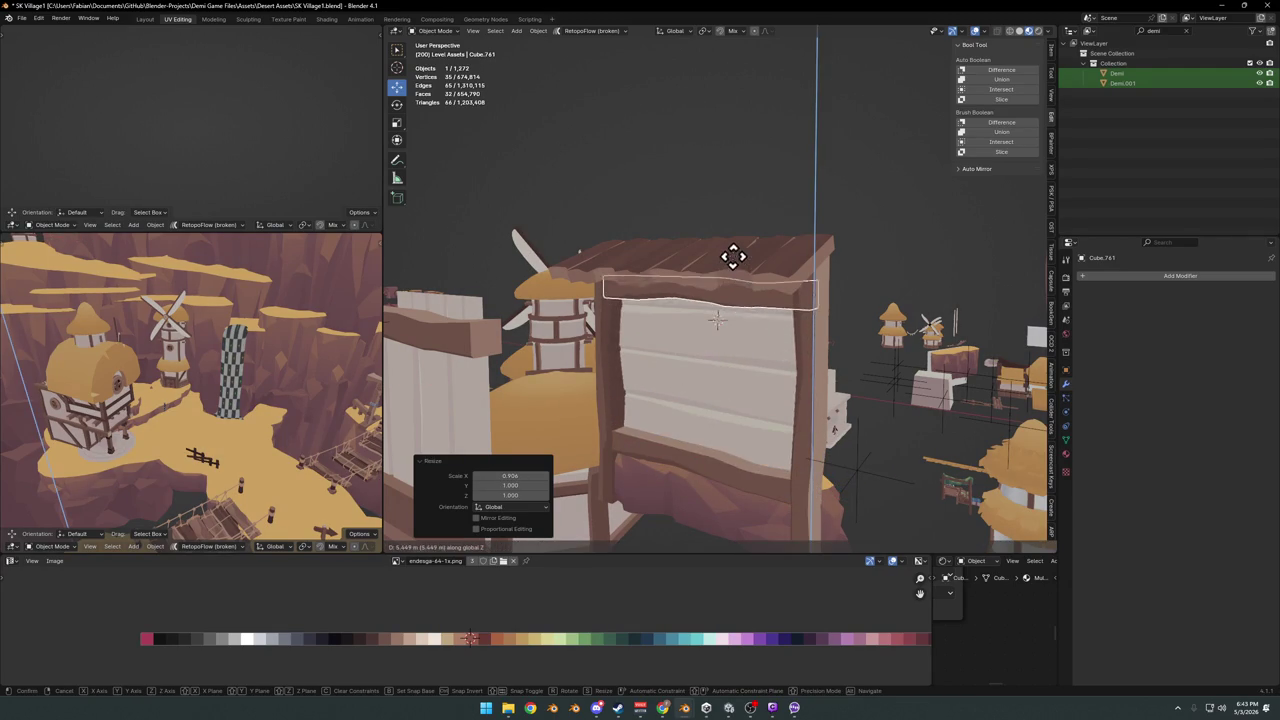
click(742, 305)
mouse_move(742, 305)
middle_down()
mouse_move(728, 300)
mouse_move(760, 314)
mouse_move(728, 355)
mouse_move(743, 347)
middle_up()
key(g)
key(z)
click(755, 295)
key(ctrl+s)
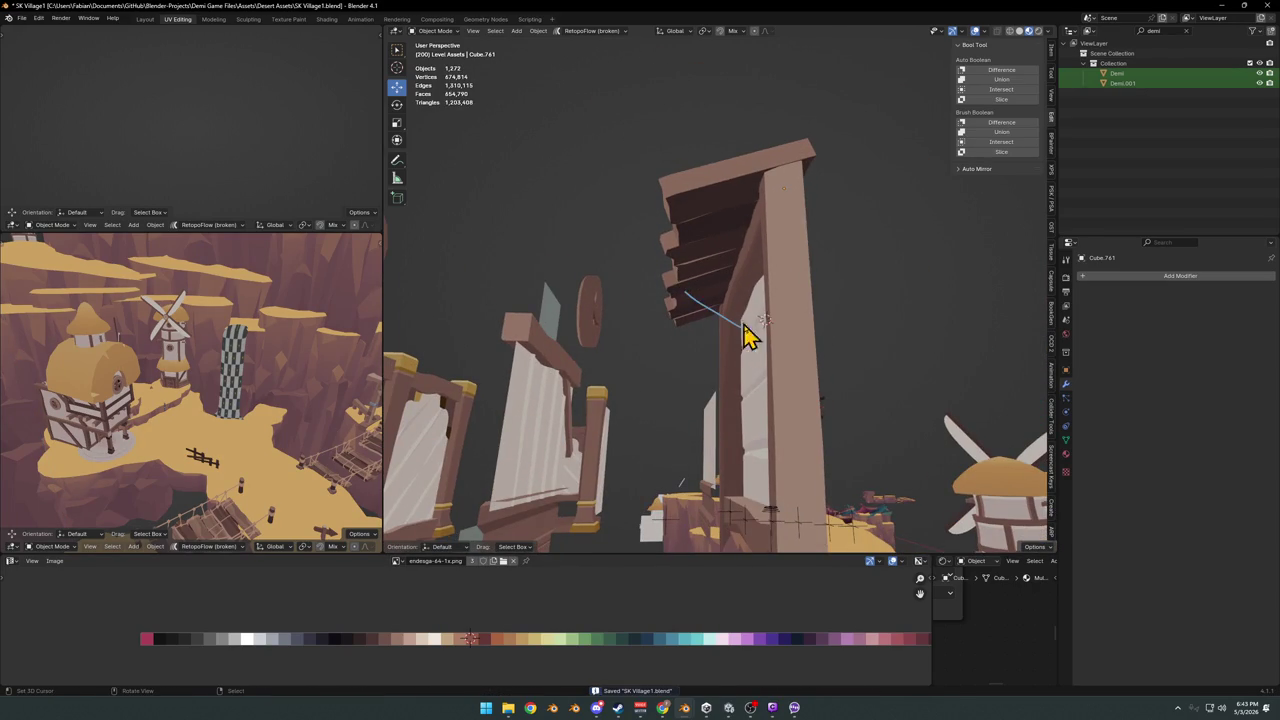
Duplicate the top board, flip it 171° on X, shrink it and lower it about 1.26 m
mouse_move(706, 296)
middle_down()
mouse_move(729, 294)
mouse_move(729, 329)
middle_up()
key(shift+d)
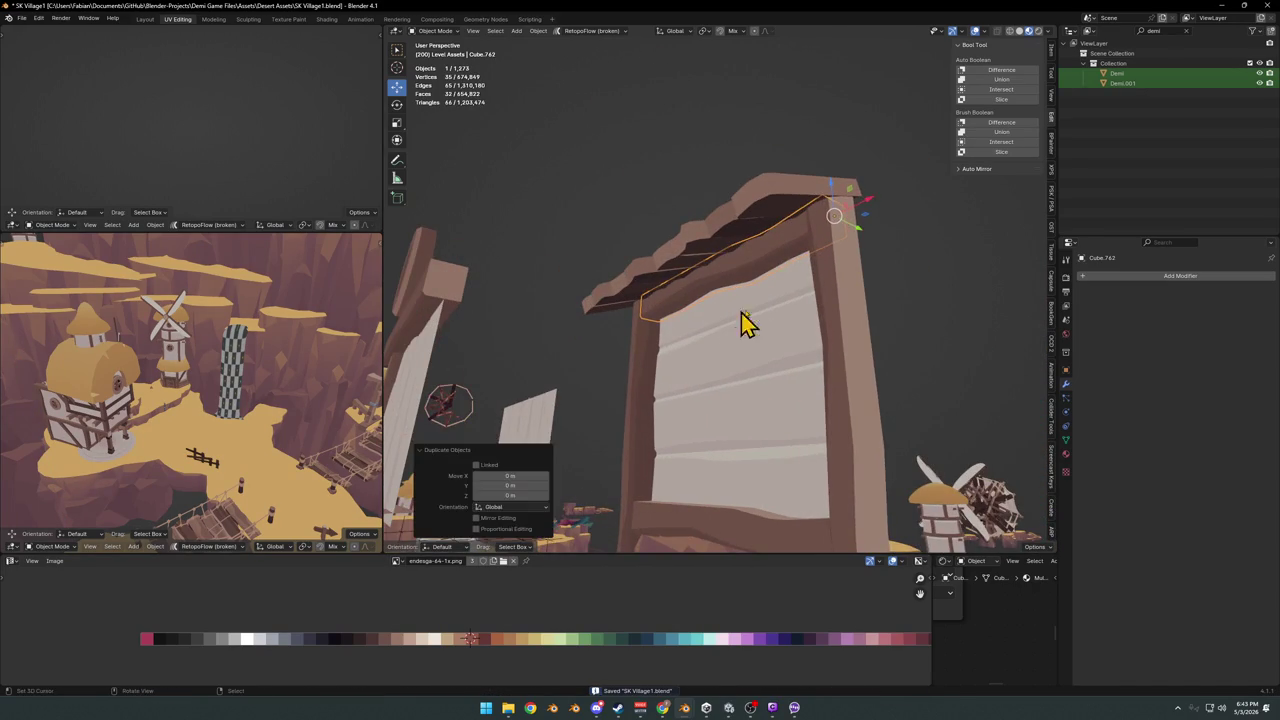
key(alt+r)
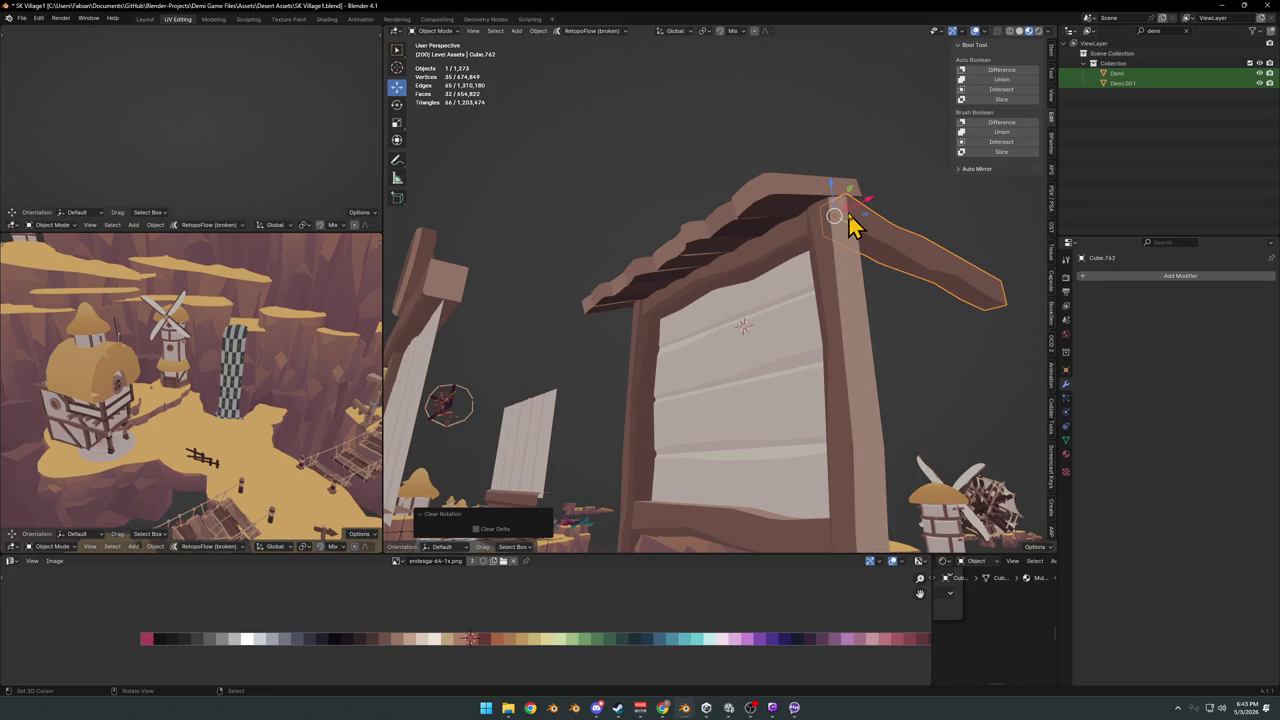
key(r)
key(x)
click(757, 163)
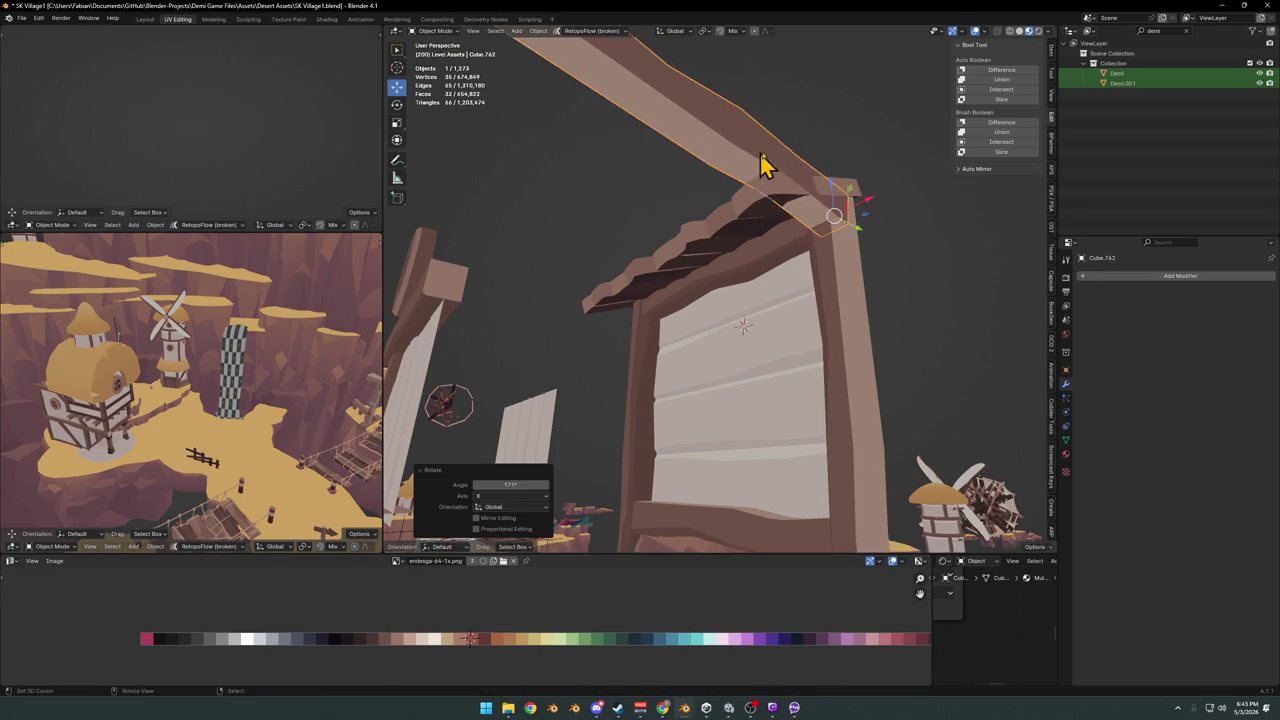
key(s)
click(835, 215)
key(g)
key(z)
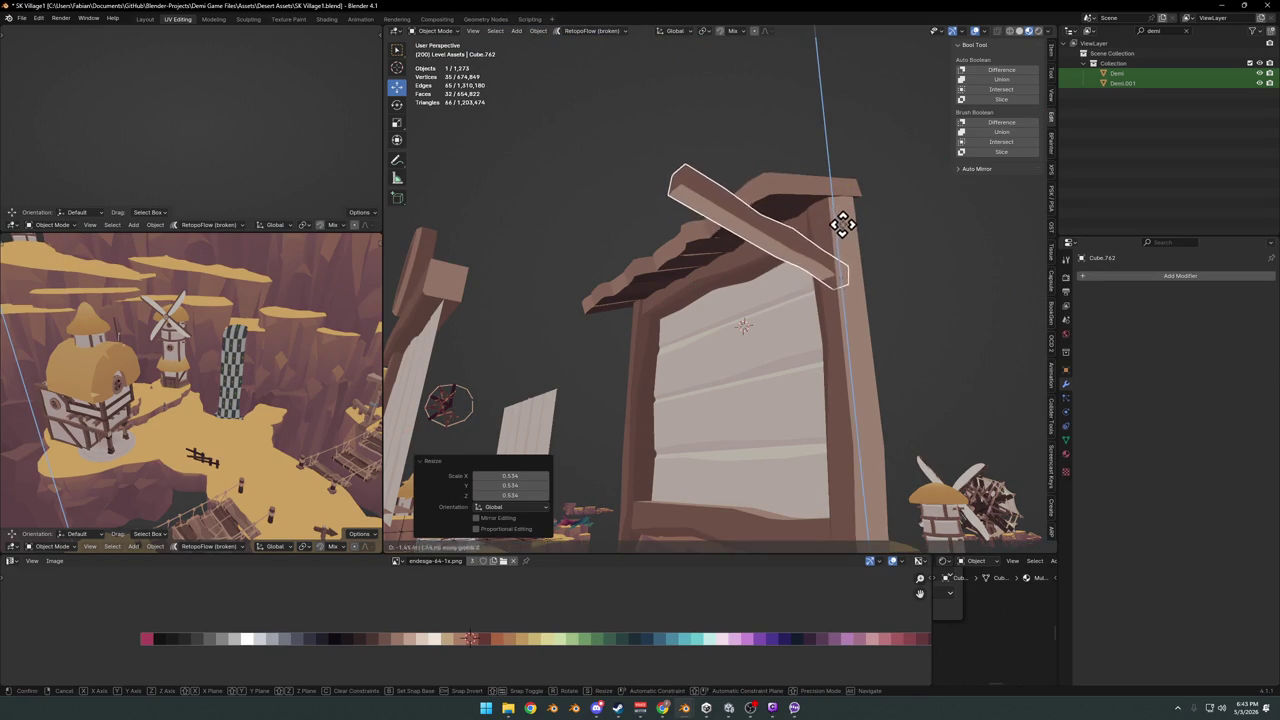
click(820, 251)
Tilt the copied board -17.9° on X and shorten it along its own length
middle_drag(820, 251, 705, 225)
key(r)
key(x)
click(783, 214)
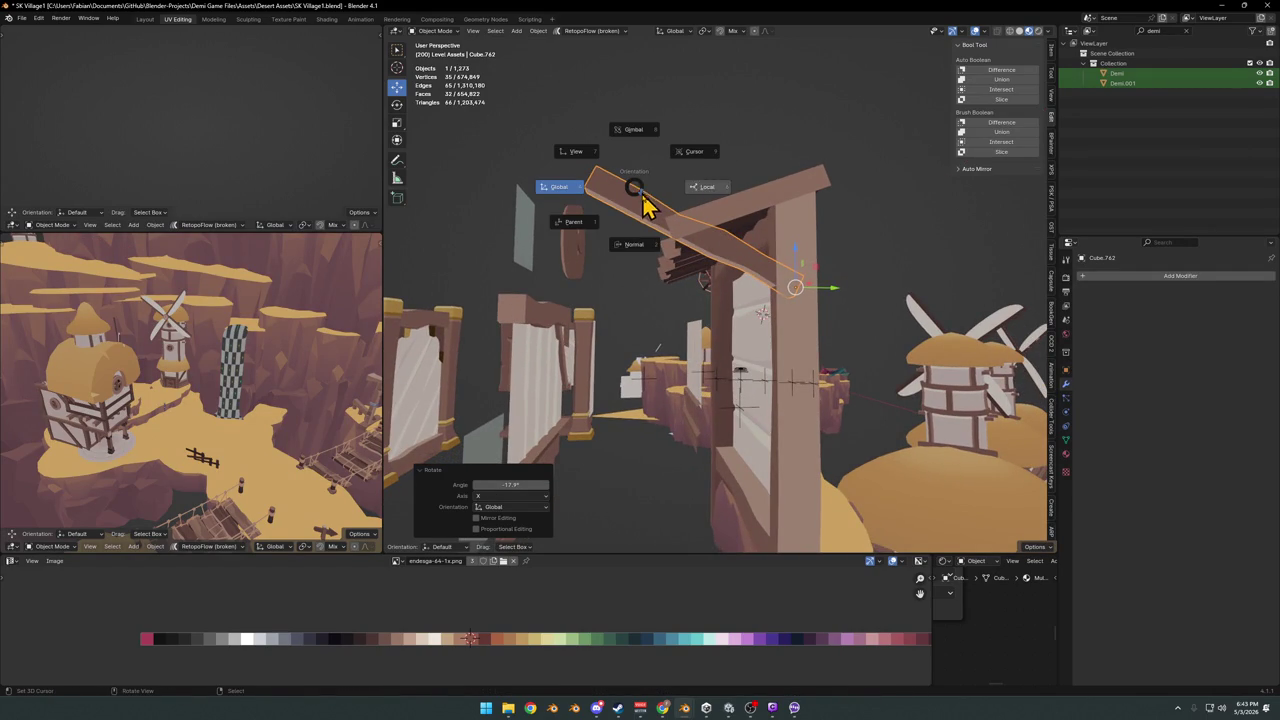
click(630, 242)
middle_drag(614, 237, 600, 240)
key(s)
key(y)
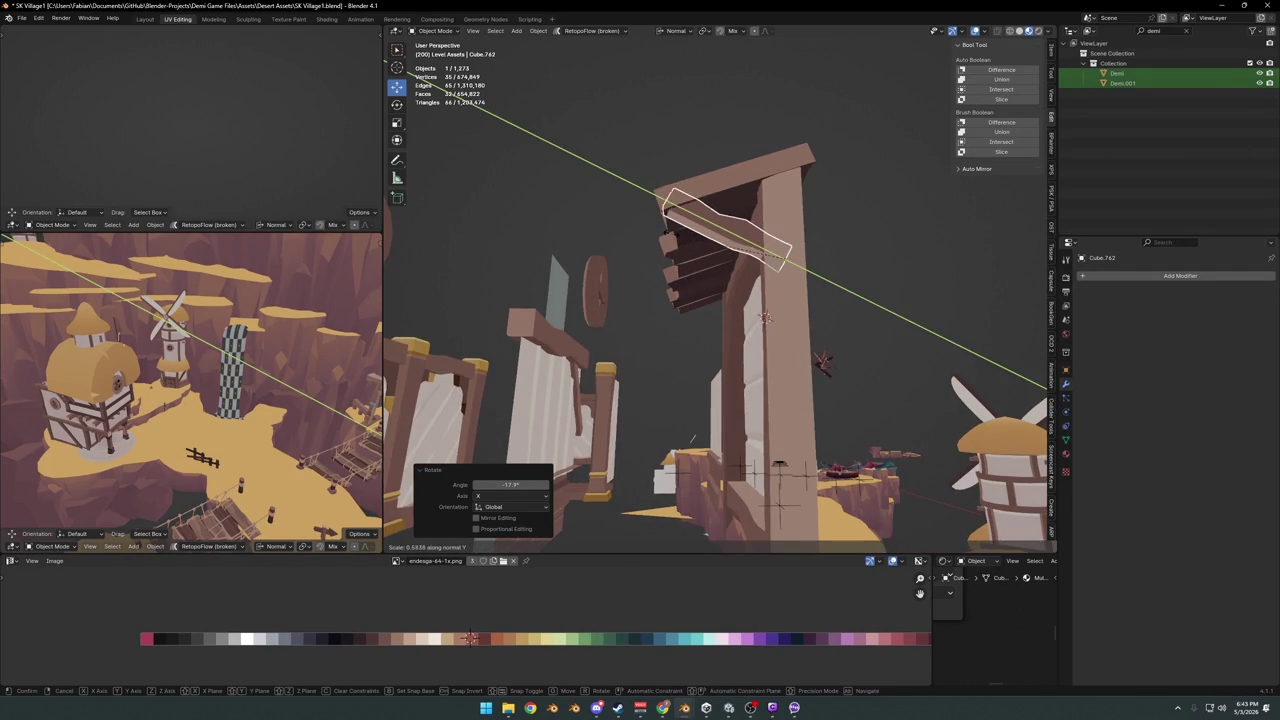
click(677, 243)
Mirror the board piece across the Z axis, deselect everything and save the file
middle_drag(677, 243, 714, 268)
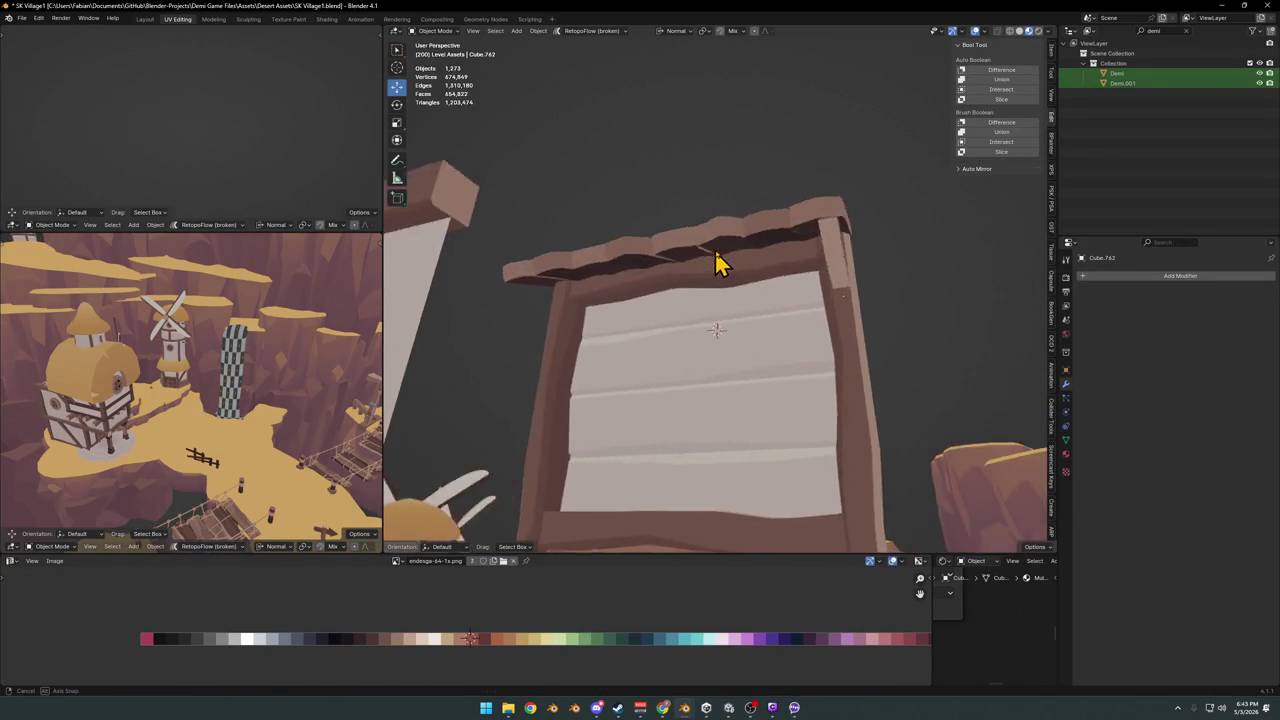
key(ctrl+m)
key(z)
key(z)
click(771, 231)
key(alt+a)
middle_drag(777, 249, 835, 275)
key(ctrl+s)
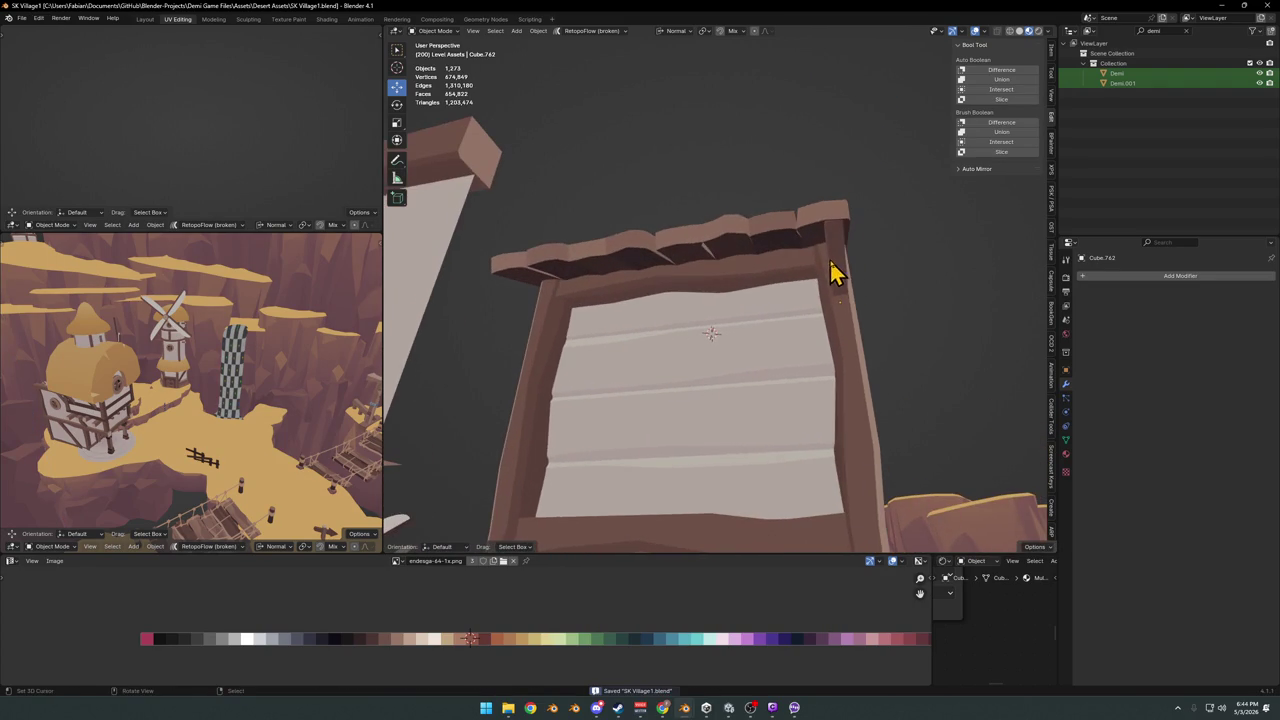
Duplicate the roof bracket piece and slide the copy along X into position
key(shift+d)
key(x)
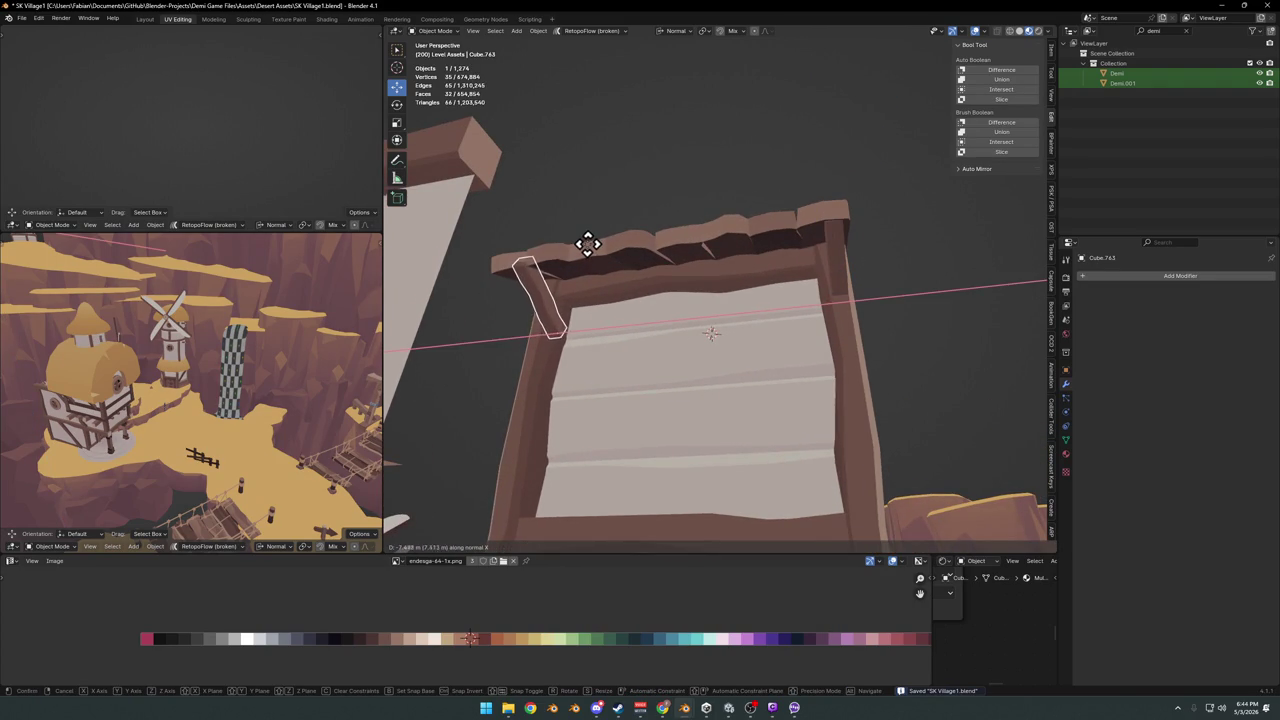
click(581, 244)
scroll(557, 329, up, 5)
mouse_move(691, 294)
middle_down()
mouse_move(666, 317)
mouse_move(795, 313)
middle_up()
key(g)
key(x)
key(x)
click(731, 294)
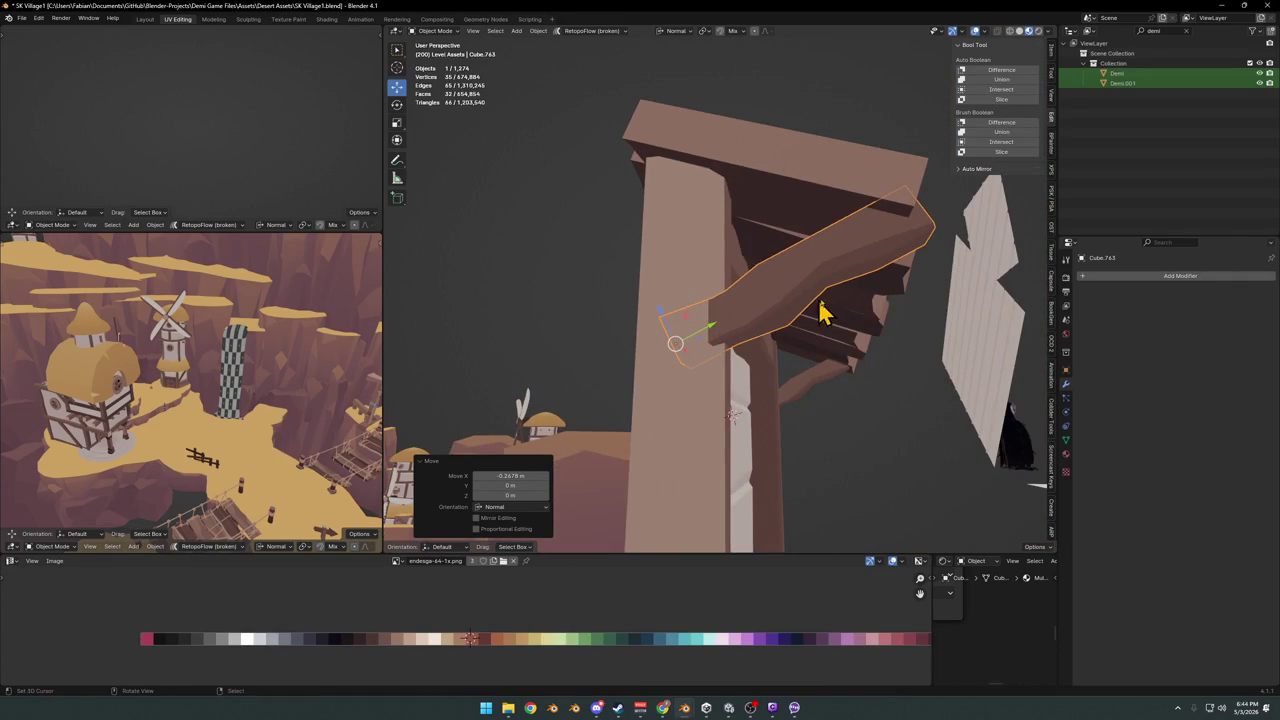
key(s)
key(y)
key(Escape)
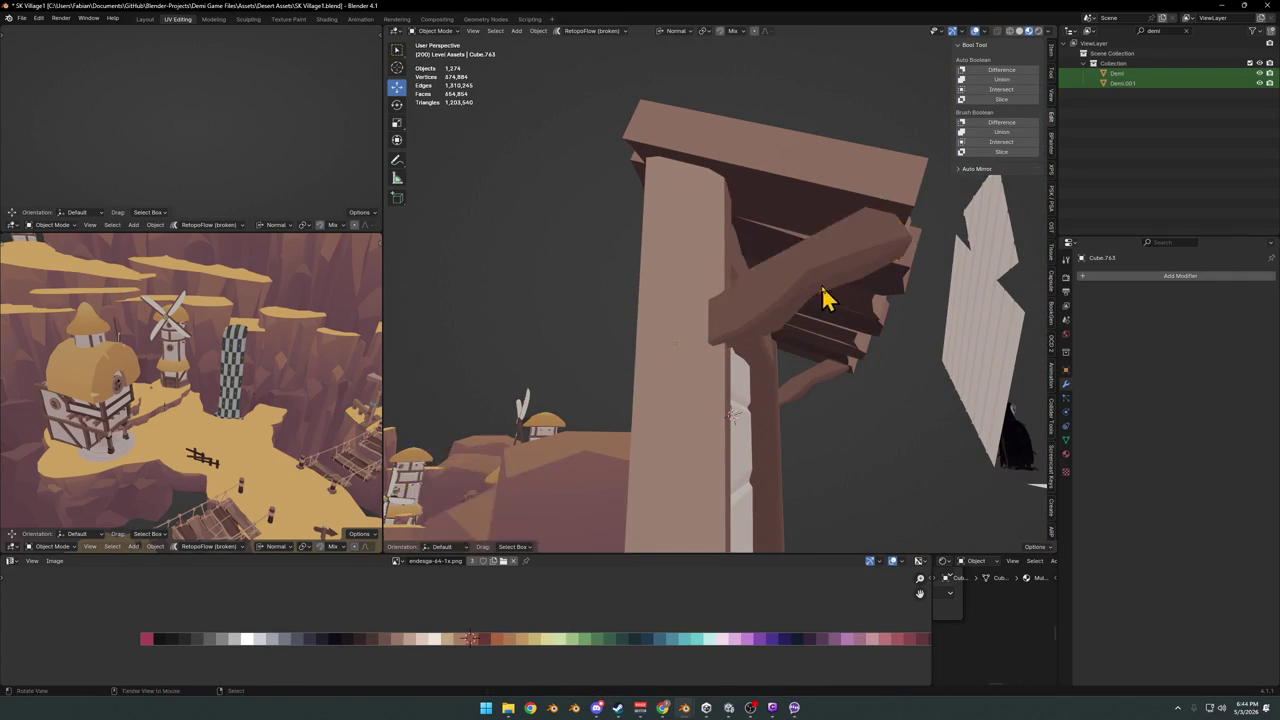
Rotate the copy into a diagonal brace, move it against the doorway post, and save
middle_drag(812, 285, 686, 294)
key(r)
click(820, 300)
mouse_move(820, 300)
middle_down()
mouse_move(749, 300)
mouse_move(686, 280)
mouse_move(709, 280)
mouse_move(677, 289)
mouse_move(674, 251)
mouse_move(658, 250)
mouse_move(691, 263)
middle_up()
click(688, 278)
key(g)
key(x)
key(x)
click(706, 262)
key(ctrl+s)
Save again and enter Edit Mode on the roof beam, zooming in on it
mouse_move(689, 346)
middle_down()
mouse_move(643, 310)
mouse_move(686, 286)
mouse_move(670, 297)
middle_up()
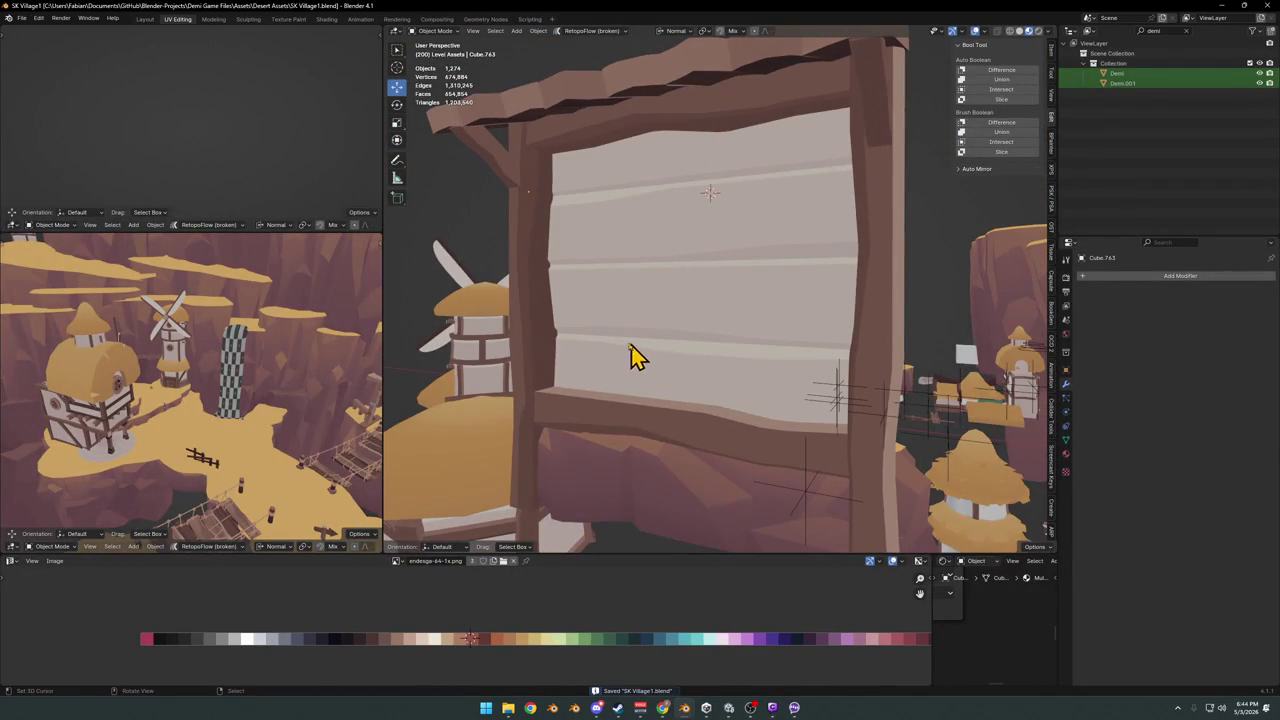
mouse_move(680, 360)
middle_down()
mouse_move(672, 457)
mouse_move(786, 349)
mouse_move(766, 357)
mouse_move(786, 366)
mouse_move(727, 362)
middle_up()
scroll(786, 366, up, 3)
key(ctrl+s)
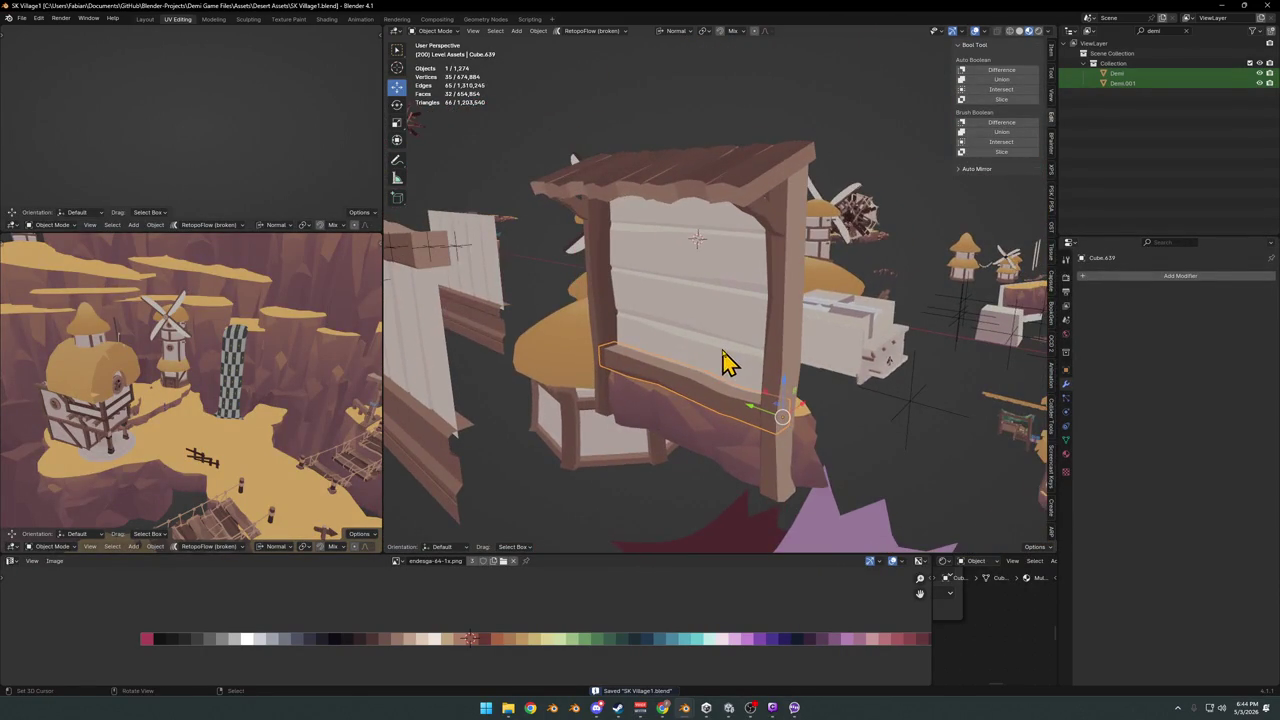
scroll(728, 358, up, 2)
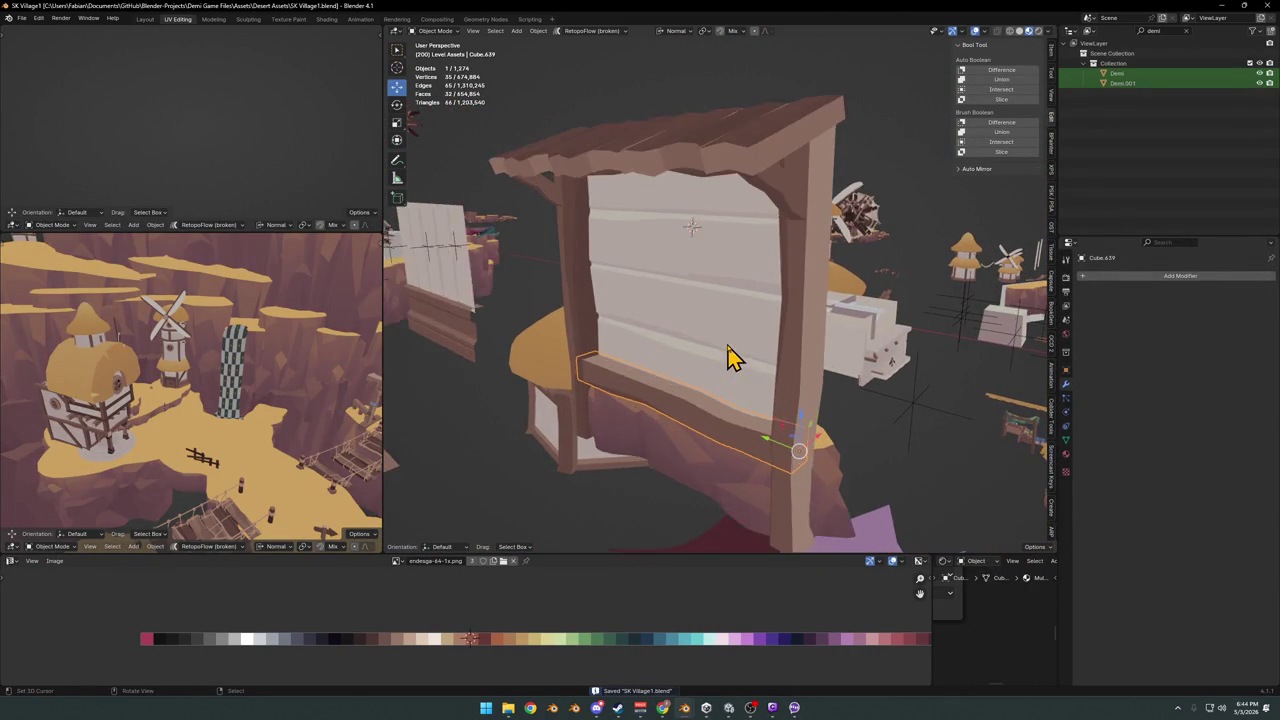
scroll(728, 357, up, 1)
scroll(722, 348, up, 1)
middle_drag(718, 336, 706, 312)
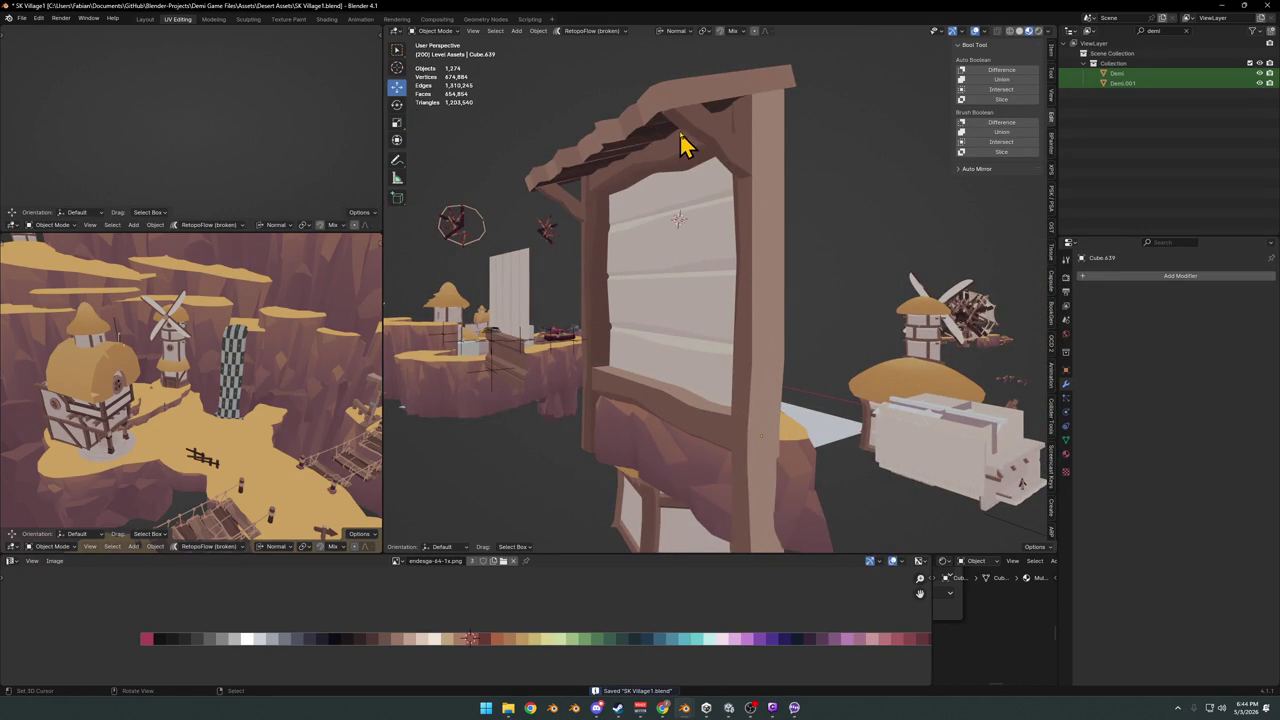
key(Tab)
mouse_move(700, 137)
middle_down()
mouse_move(771, 266)
mouse_move(763, 310)
middle_up()
scroll(760, 262, up, 3)
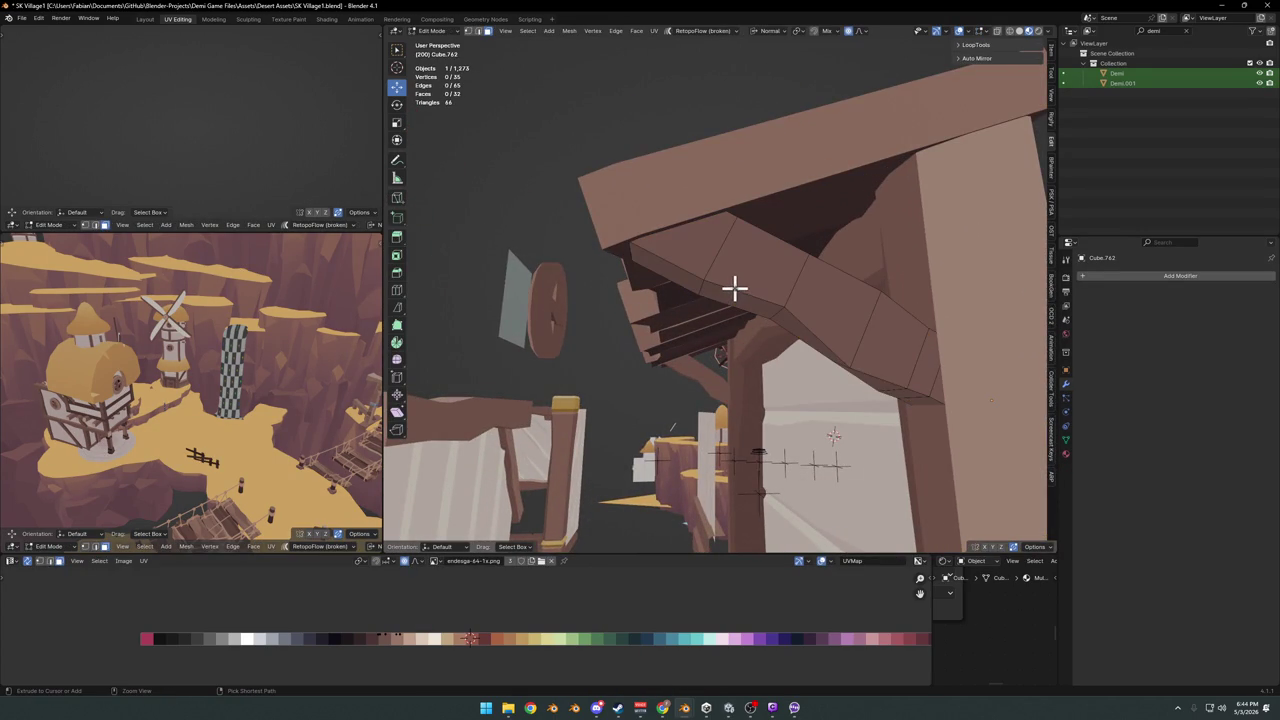
Recolour a ring of roof-beam faces to the lighter tan palette colour
alt+click(734, 287)
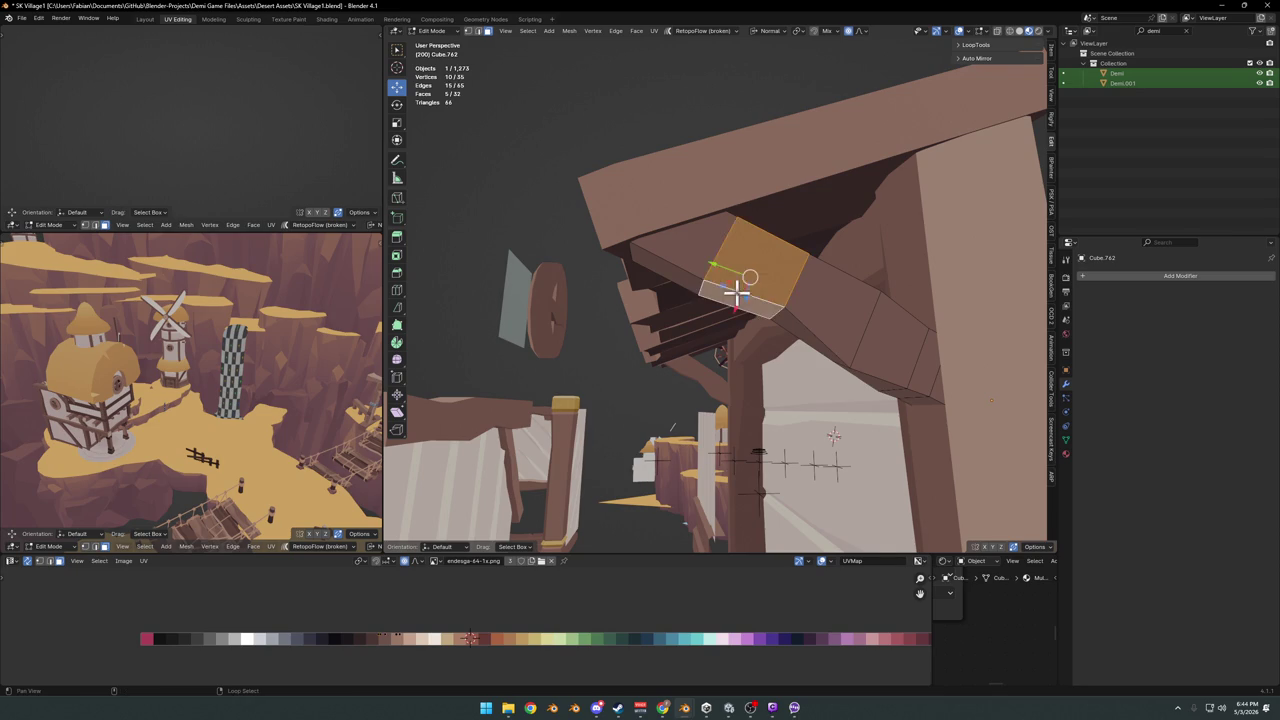
key(g)
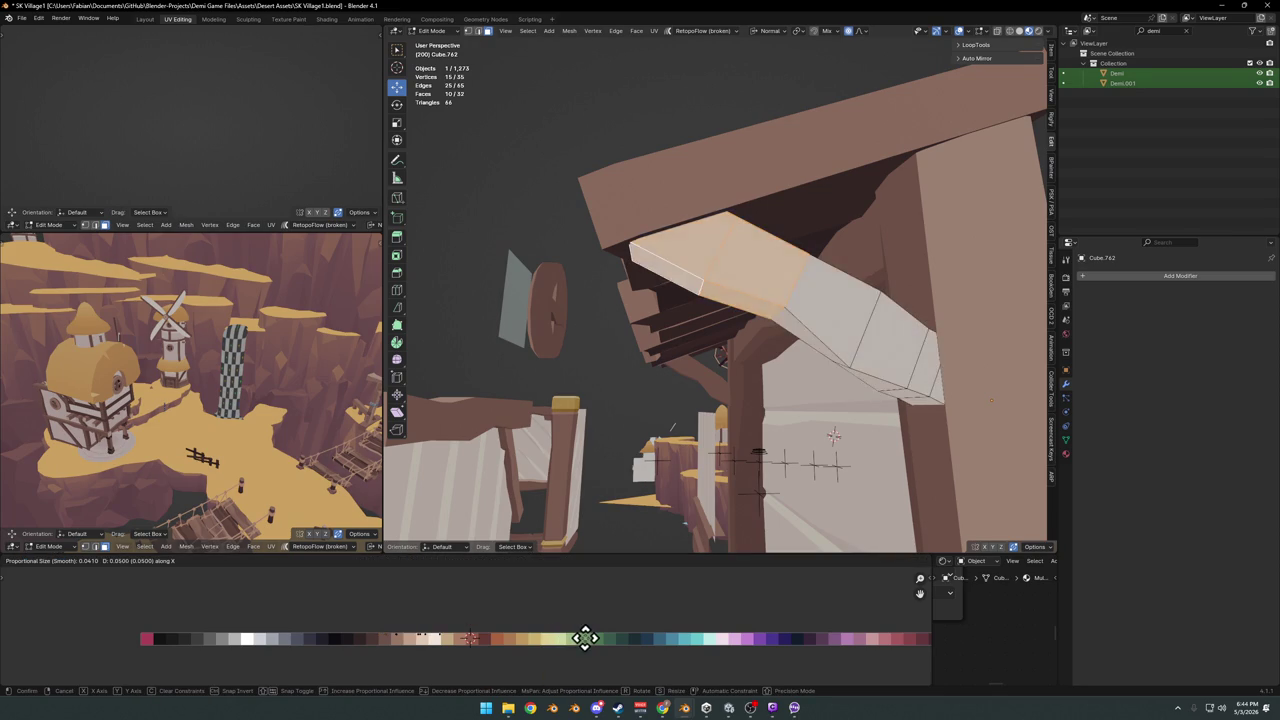
right_click(585, 652)
key(g)
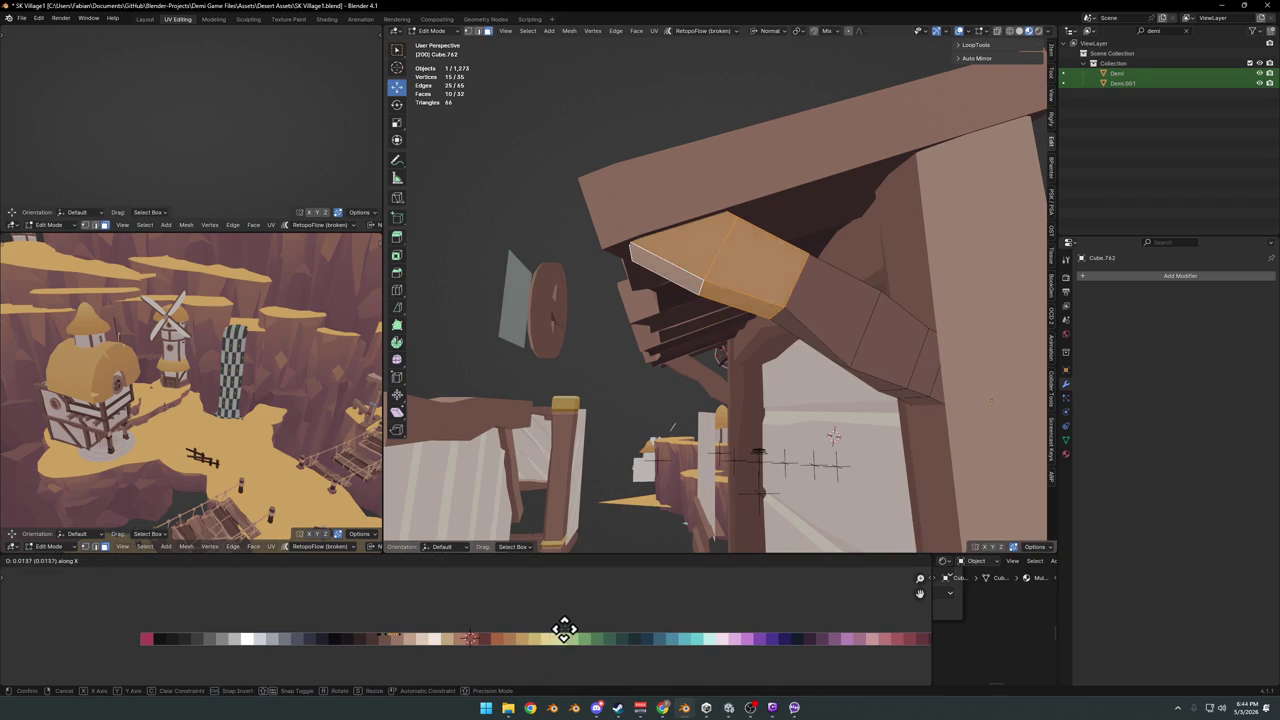
click(572, 640)
key(KP_Decimal)
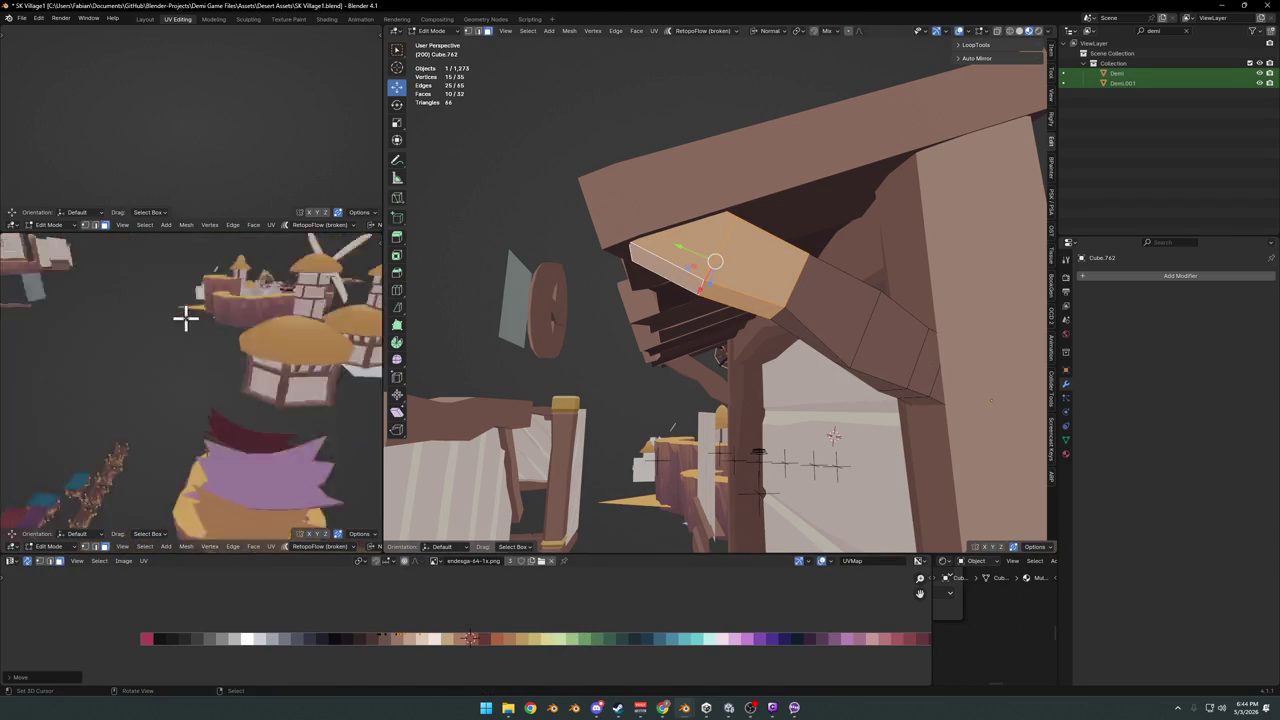
scroll(200, 340, down, 2)
scroll(210, 355, down, 2)
mouse_move(238, 390)
middle_down()
mouse_move(223, 389)
mouse_move(250, 380)
middle_up()
Add a loop cut near the beam's end and give that loop a contrasting palette colour
key(alt+a)
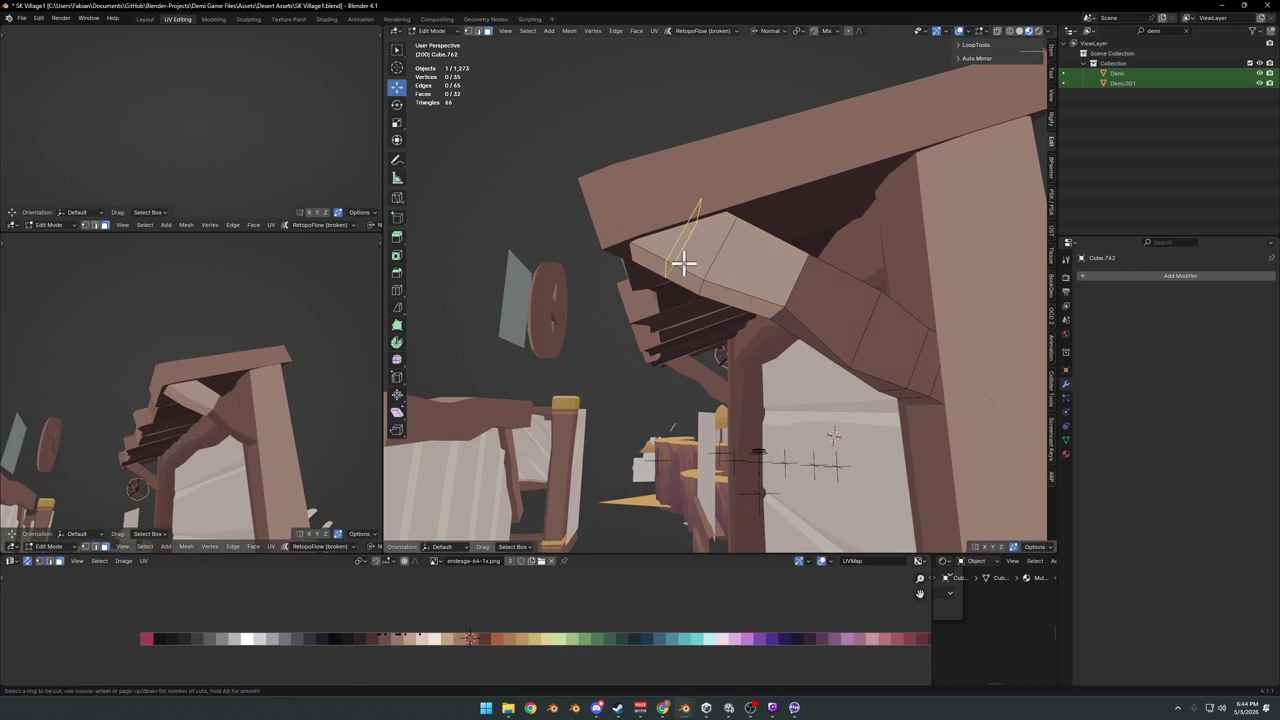
click(683, 262)
alt+click(686, 275)
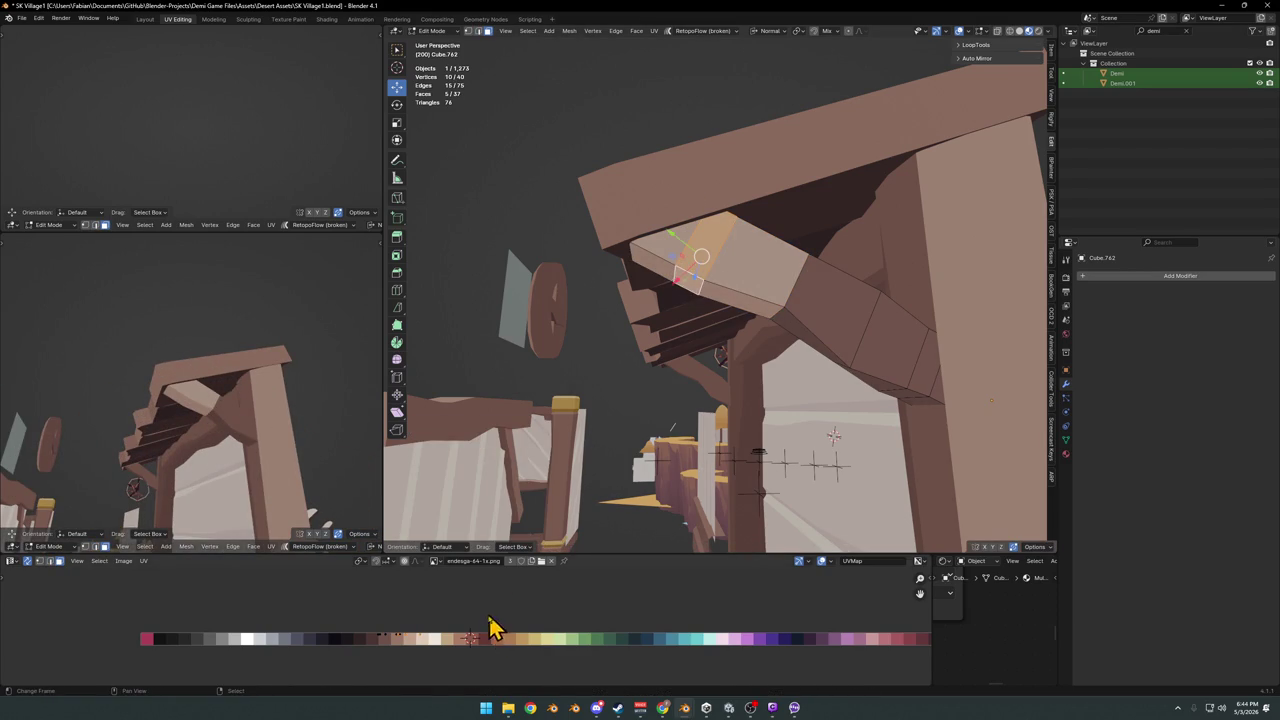
key(g)
key(x)
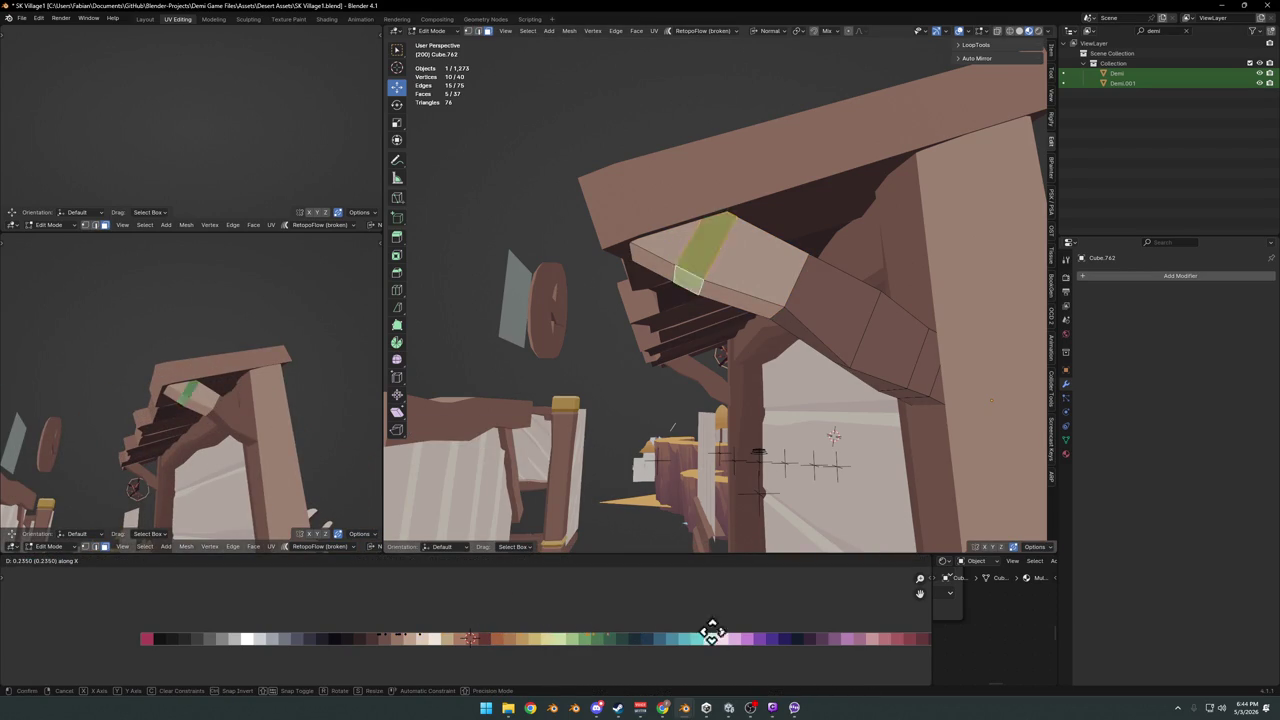
click(66, 638)
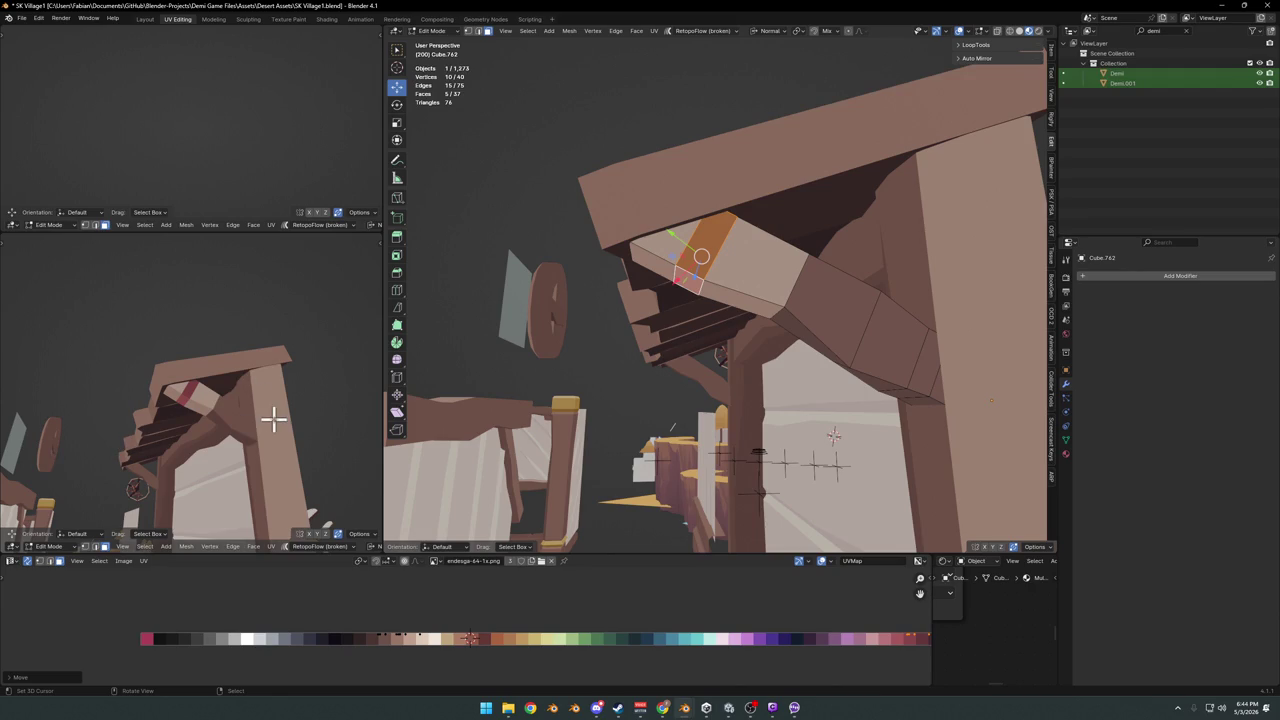
key(s)
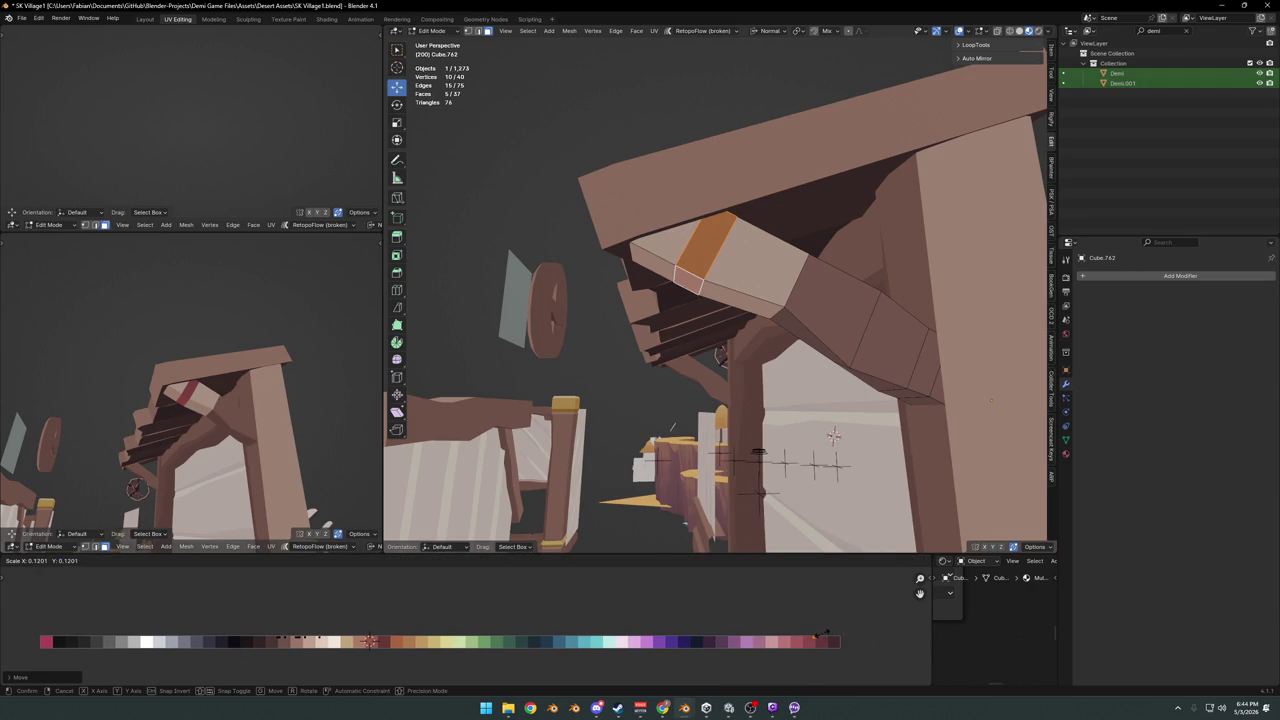
click(818, 637)
Leave Edit Mode on the roof beam and save SK Village1.blend
mouse_move(298, 417)
middle_down()
mouse_move(234, 423)
mouse_move(194, 366)
mouse_move(254, 403)
middle_up()
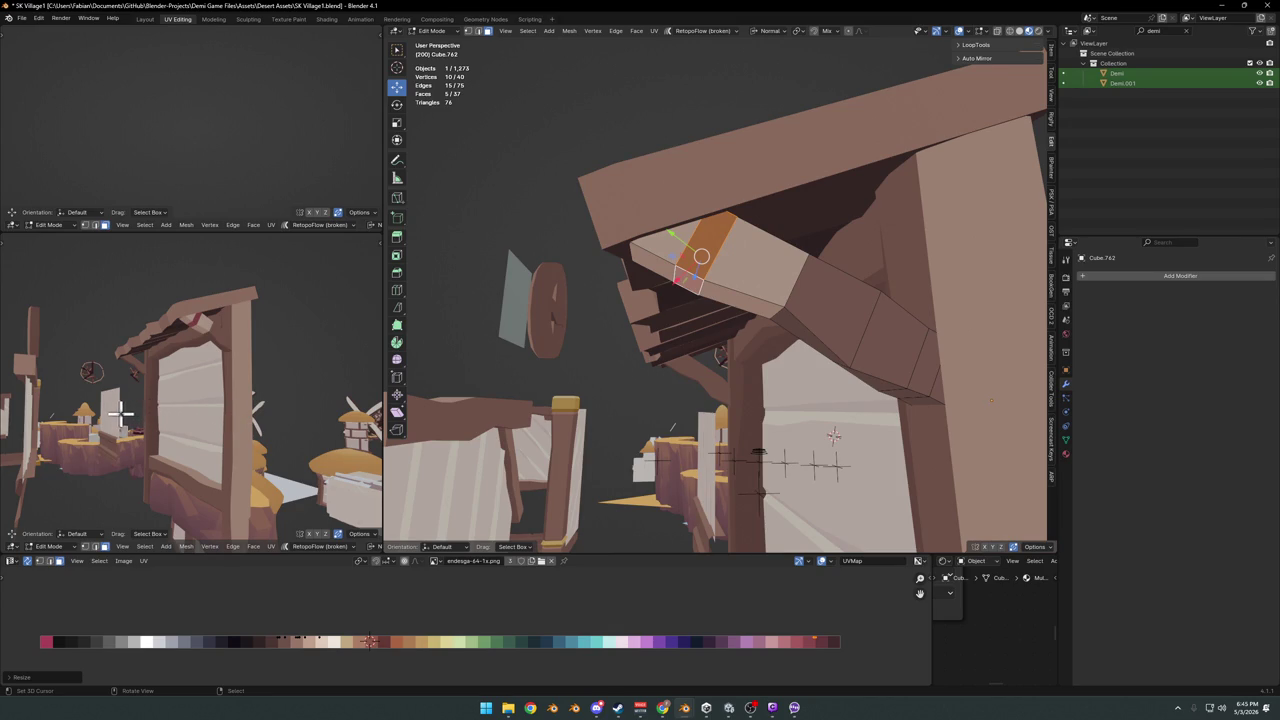
middle_drag(178, 392, 226, 393)
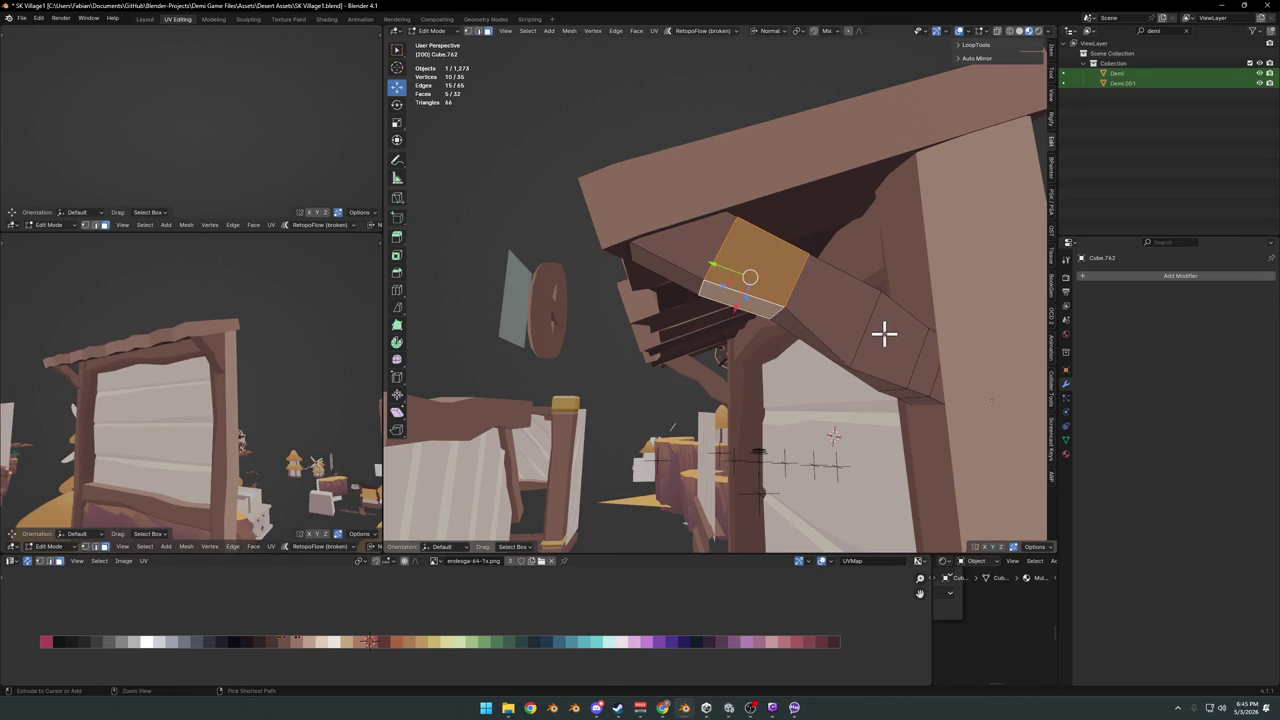
key(Tab)
middle_drag(806, 300, 854, 374)
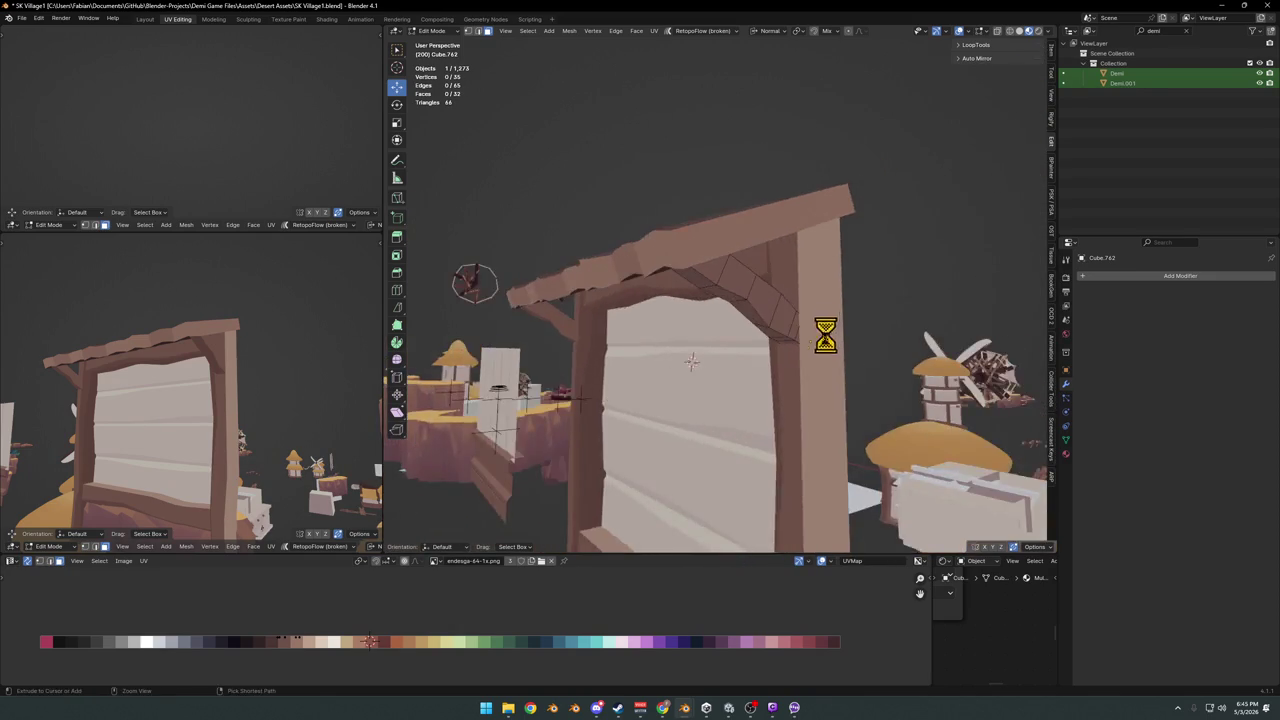
key(ctrl+s)
mouse_move(740, 380)
middle_down()
mouse_move(814, 343)
mouse_move(748, 357)
mouse_move(766, 337)
mouse_move(808, 428)
mouse_move(763, 357)
mouse_move(811, 354)
mouse_move(733, 365)
middle_up()
Duplicate the round window, snap it onto the plank wall, push it in along Y, and save
scroll(815, 343, down, 5)
mouse_move(800, 413)
middle_down()
mouse_move(729, 400)
mouse_move(654, 323)
mouse_move(517, 230)
middle_up()
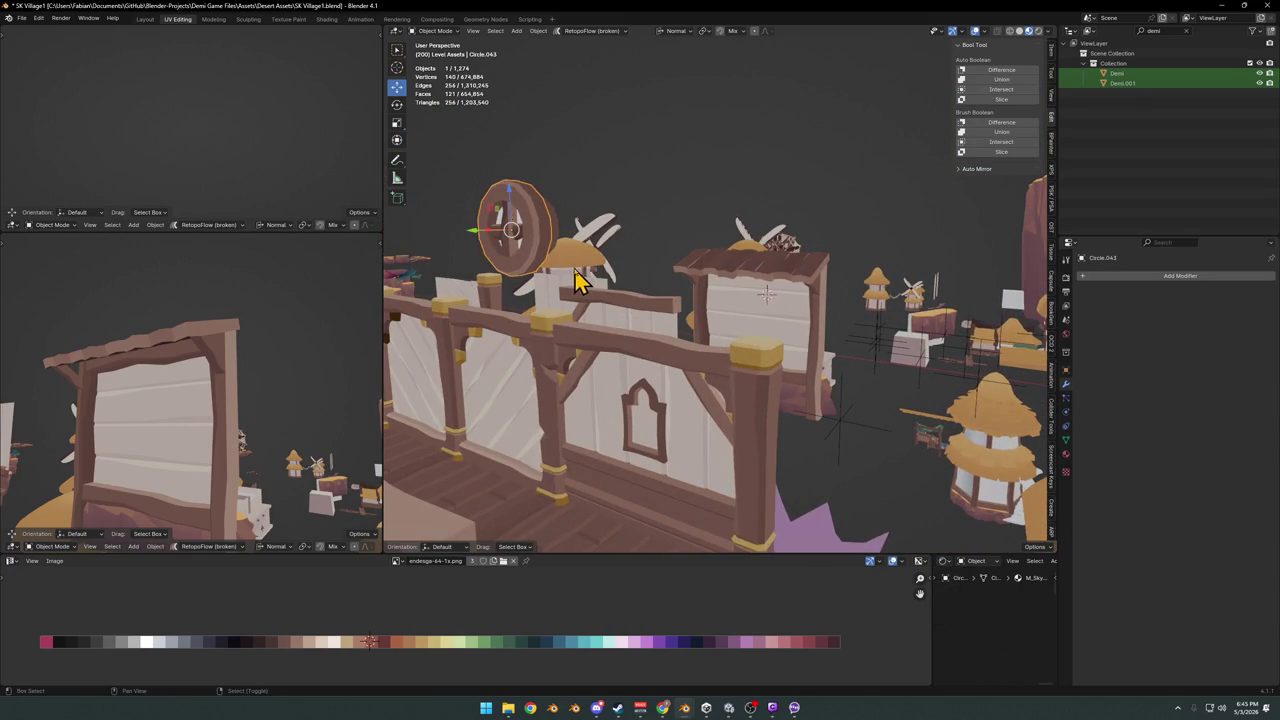
key(shift+d)
right_click(773, 337)
key(shift+s)
scroll(766, 314, down, 4)
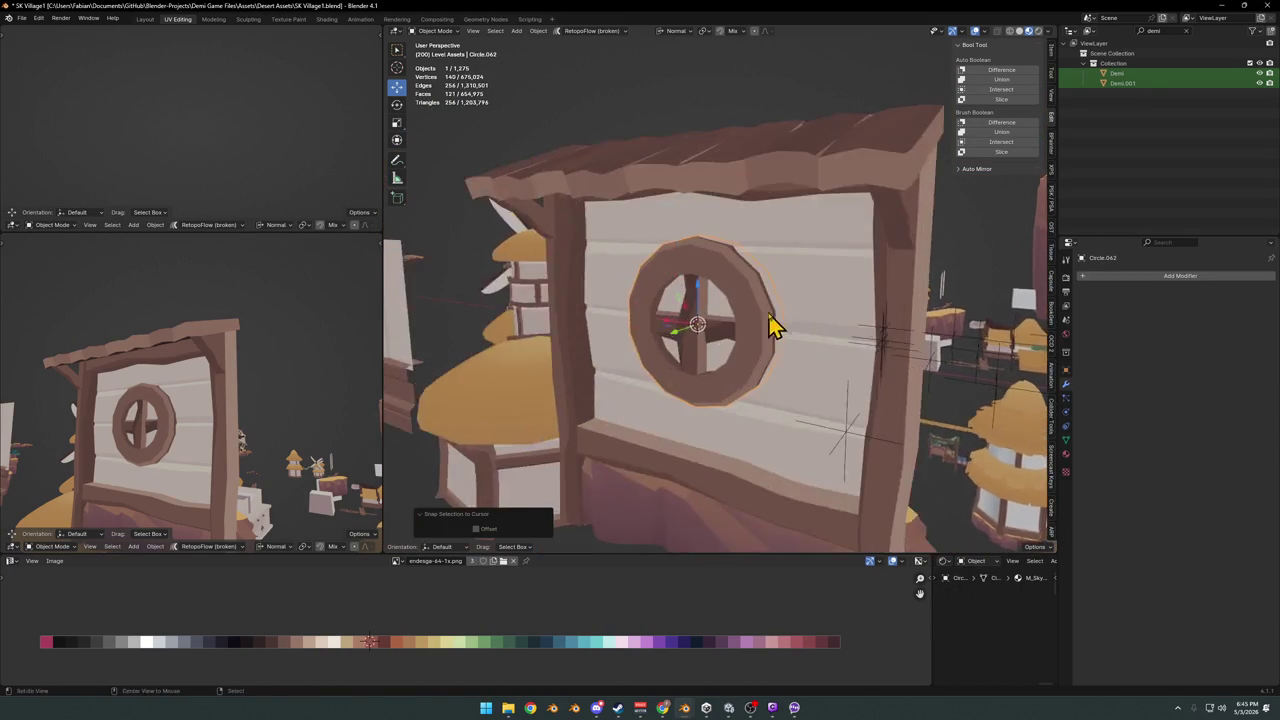
mouse_move(771, 323)
middle_down()
mouse_move(728, 365)
mouse_move(791, 349)
middle_up()
key(g)
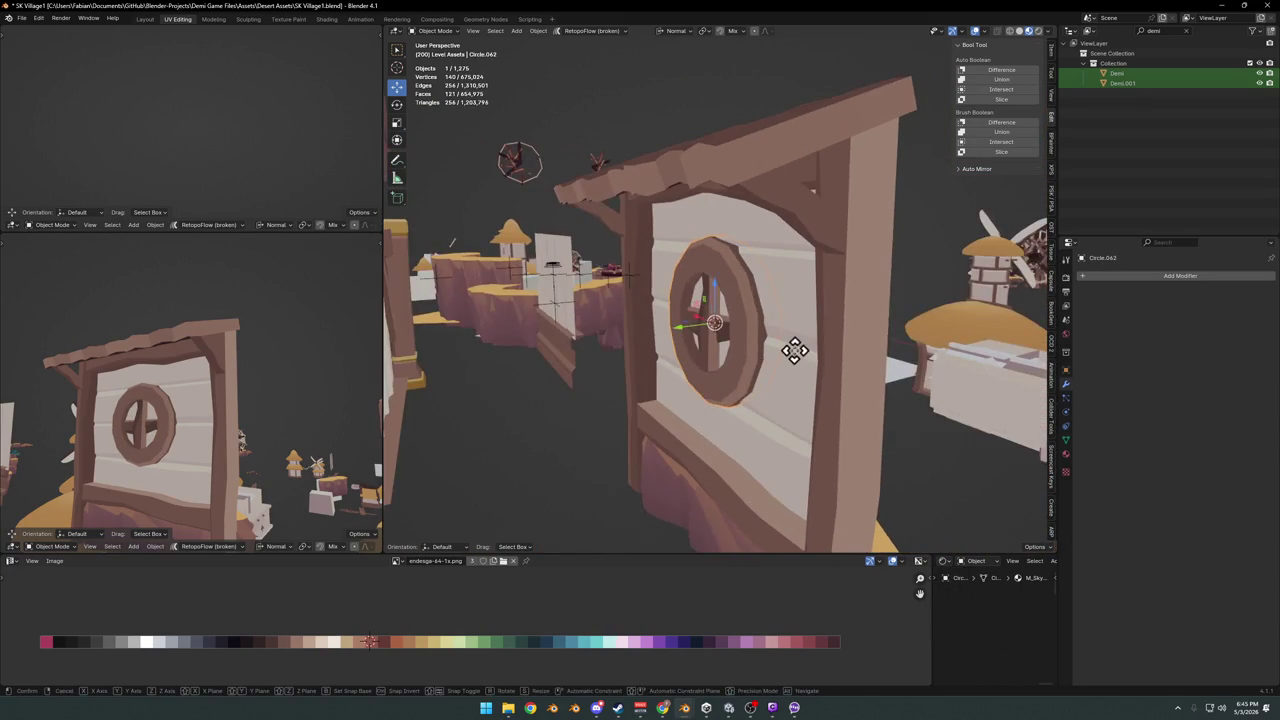
key(y)
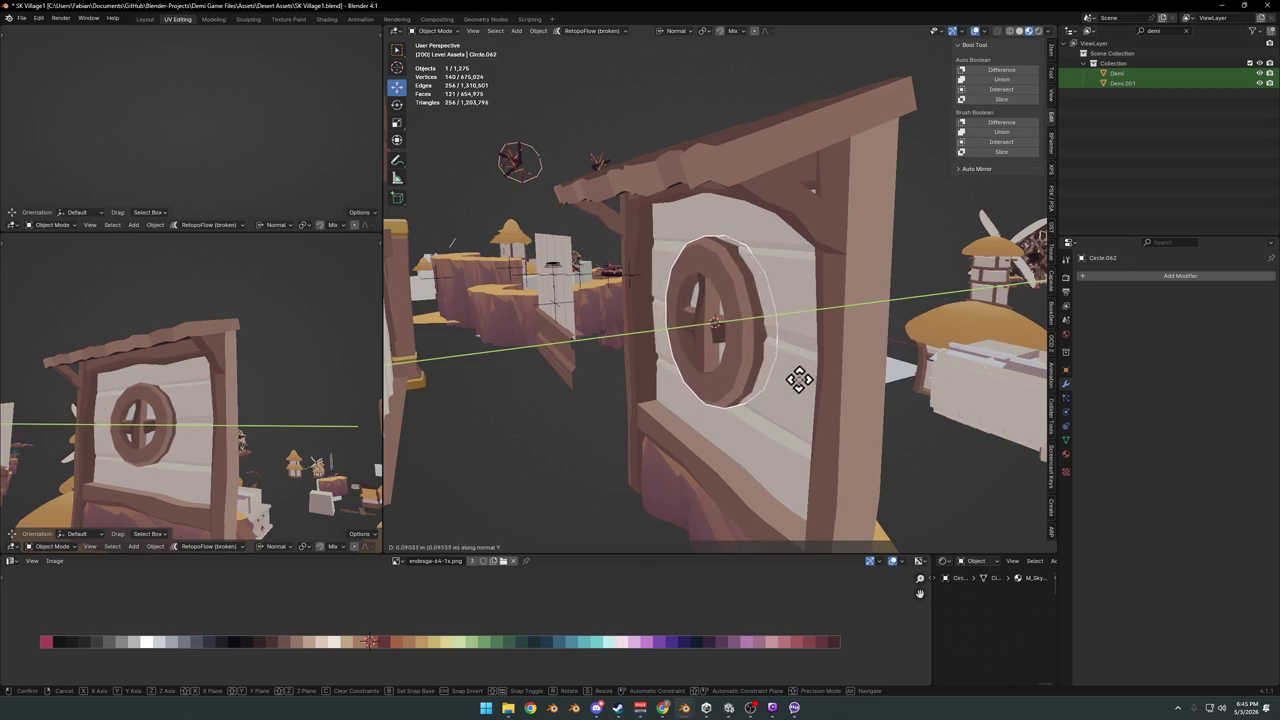
click(771, 394)
mouse_move(771, 394)
middle_down()
mouse_move(763, 367)
mouse_move(843, 374)
mouse_move(749, 366)
mouse_move(728, 378)
mouse_move(800, 360)
mouse_move(646, 366)
mouse_move(757, 360)
mouse_move(777, 374)
mouse_move(717, 391)
mouse_move(706, 370)
mouse_move(737, 403)
mouse_move(716, 400)
middle_up()
key(ctrl+s)
Open the terrain rock beside the wall in Edit Mode and select all its vertices
mouse_move(808, 482)
middle_down()
mouse_move(829, 434)
mouse_move(820, 400)
mouse_move(866, 393)
mouse_move(803, 429)
mouse_move(815, 433)
middle_up()
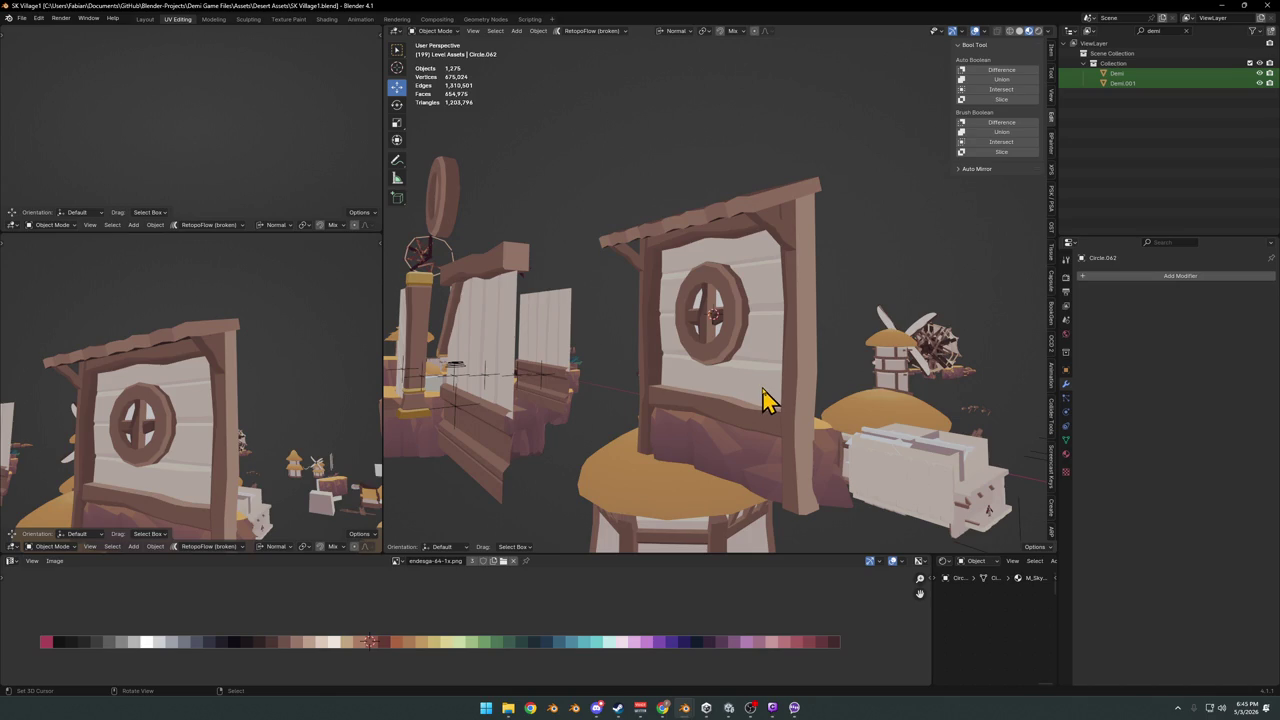
mouse_move(761, 390)
middle_down()
mouse_move(714, 394)
mouse_move(709, 409)
mouse_move(791, 380)
mouse_move(781, 347)
mouse_move(722, 397)
mouse_move(718, 379)
middle_up()
click(708, 415)
key(Tab)
key(a)
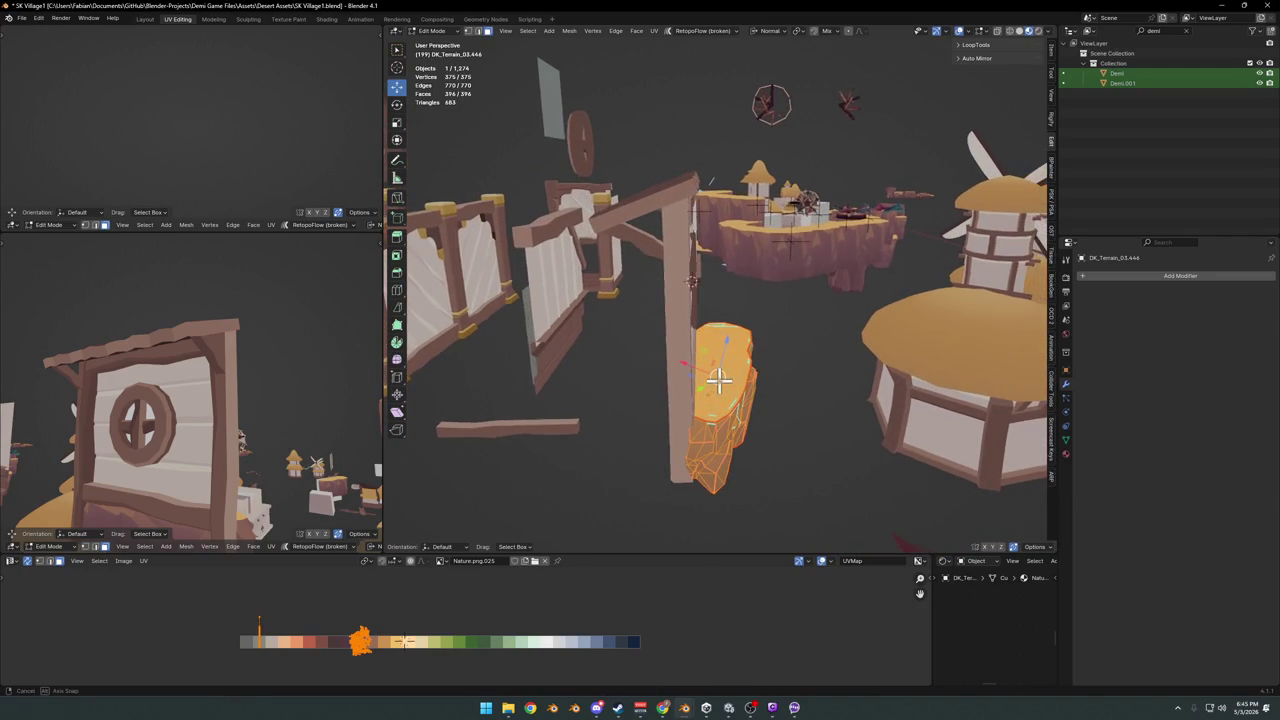
Knife-cut the terrain and delete the connected part poking out beside the pillar
key(shift+k)
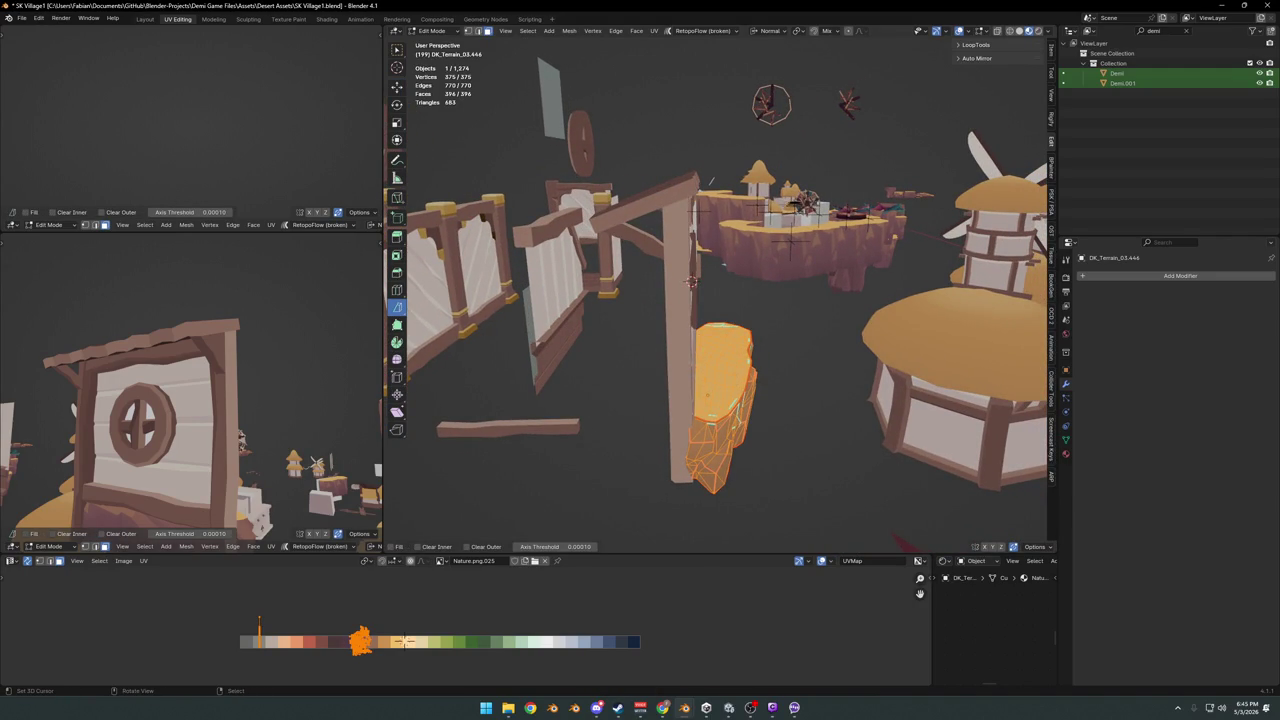
middle_drag(737, 354, 720, 297)
drag(711, 268, 706, 567)
key(alt+a)
click(727, 427)
key(ctrl+l)
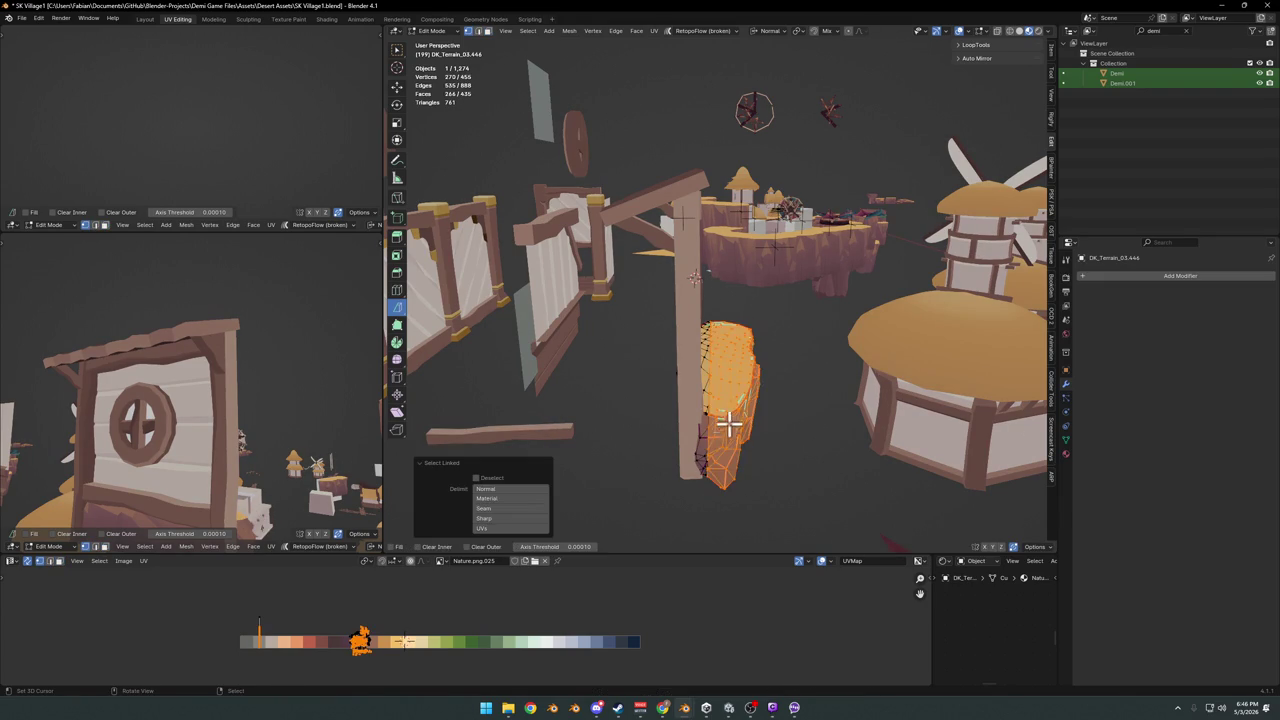
key(x)
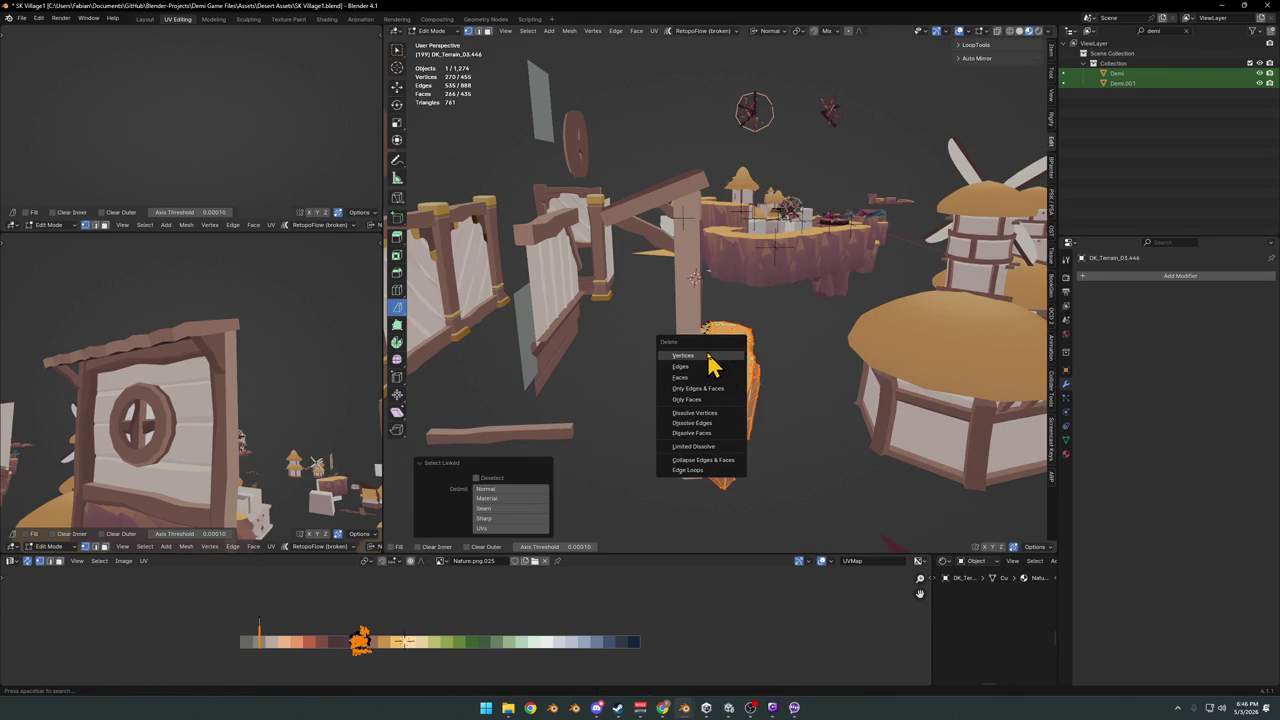
click(708, 356)
Delete the connected terrain strip sticking out below the door wall
scroll(700, 400, up, 3)
key(l)
key(x)
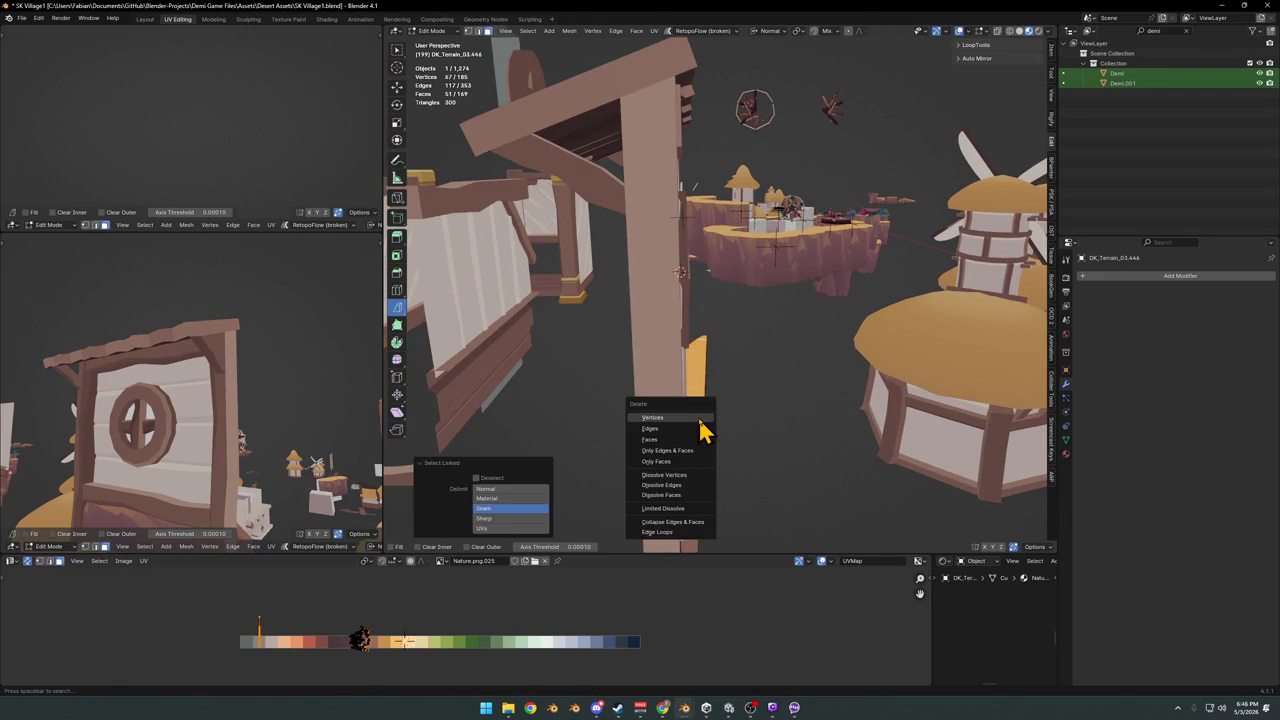
click(691, 438)
mouse_move(731, 449)
middle_down()
mouse_move(653, 467)
mouse_move(786, 400)
mouse_move(729, 399)
middle_up()
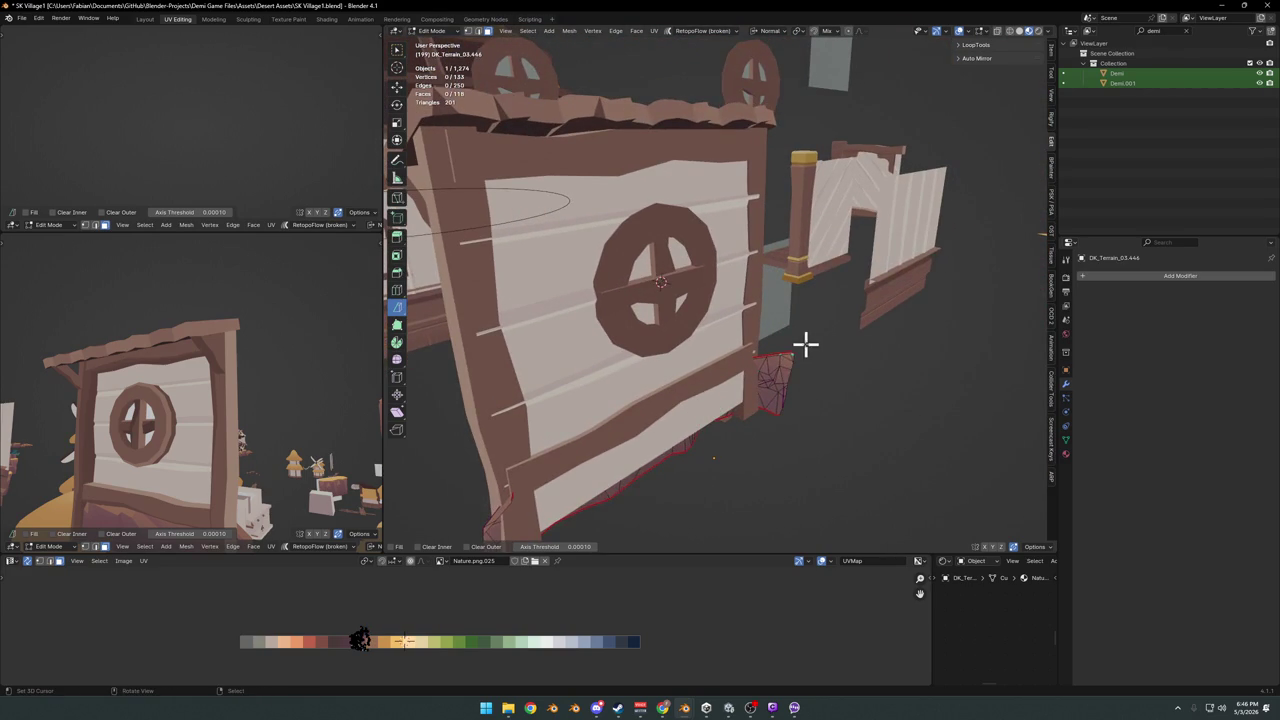
With X-ray on, rip the terrain along the door's bottom edge and delete the ripped-off piece
key(alt+z)
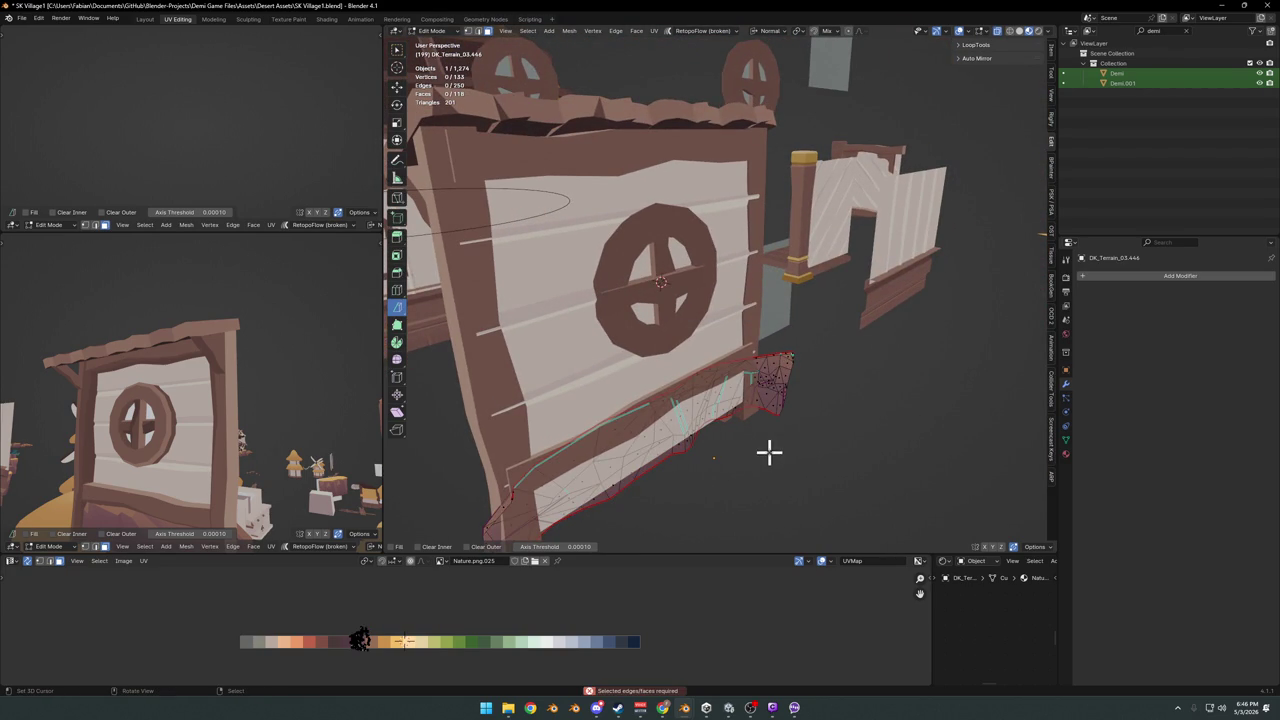
key(l)
key(v)
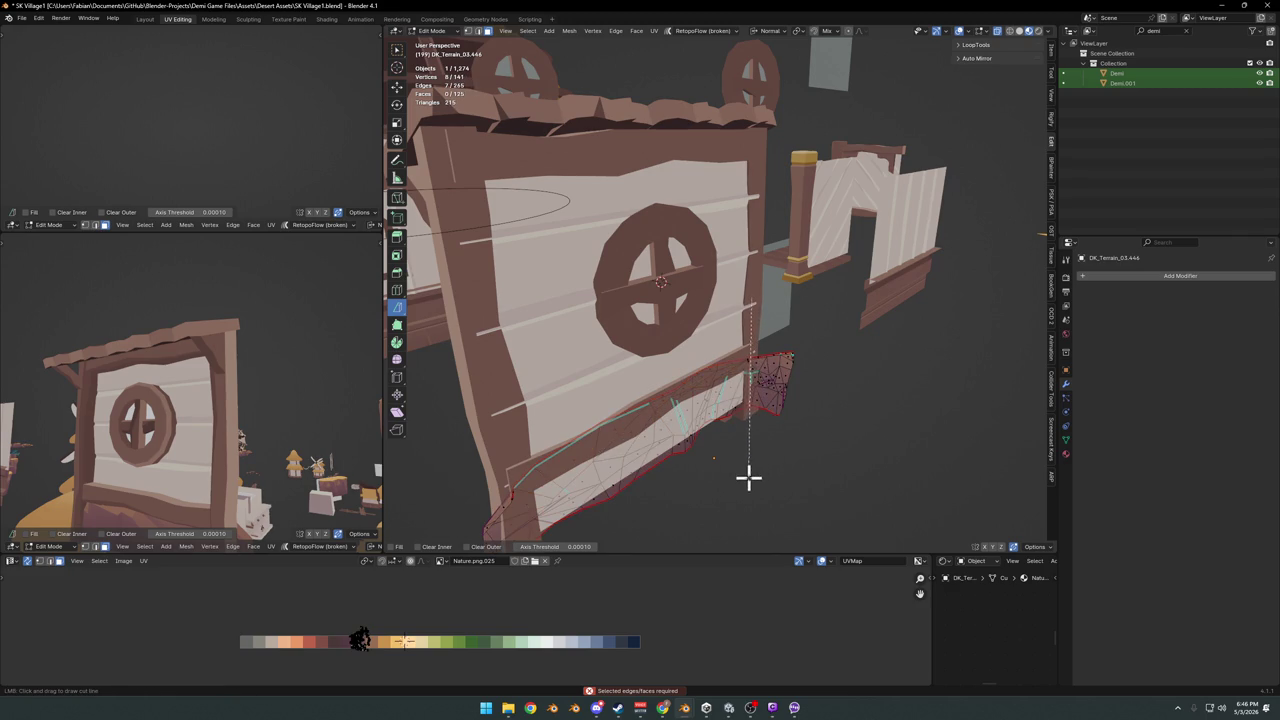
right_click(760, 460)
click(782, 388)
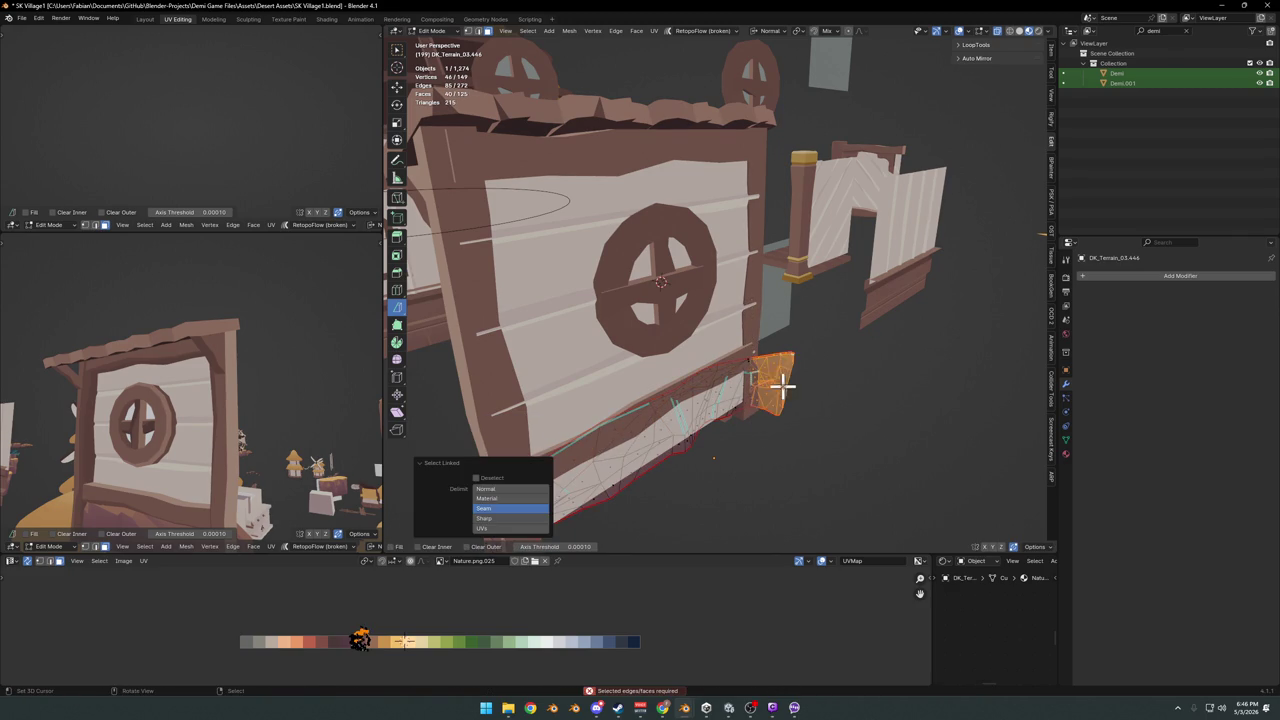
key(ctrl+l)
key(x)
click(760, 347)
mouse_move(663, 457)
middle_down()
mouse_move(766, 360)
mouse_move(686, 360)
mouse_move(670, 388)
middle_up()
key(l)
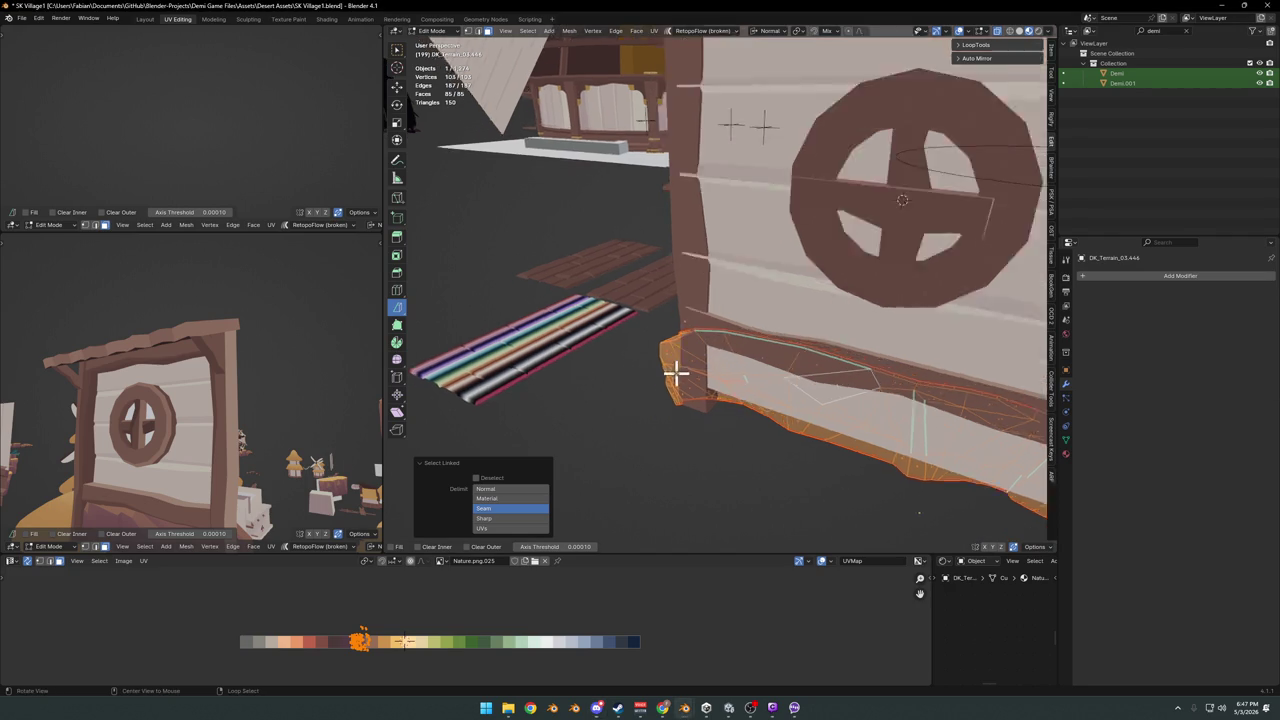
Bisect the terrain along the wall face and delete the piece outside the cut
middle_drag(692, 372, 728, 320)
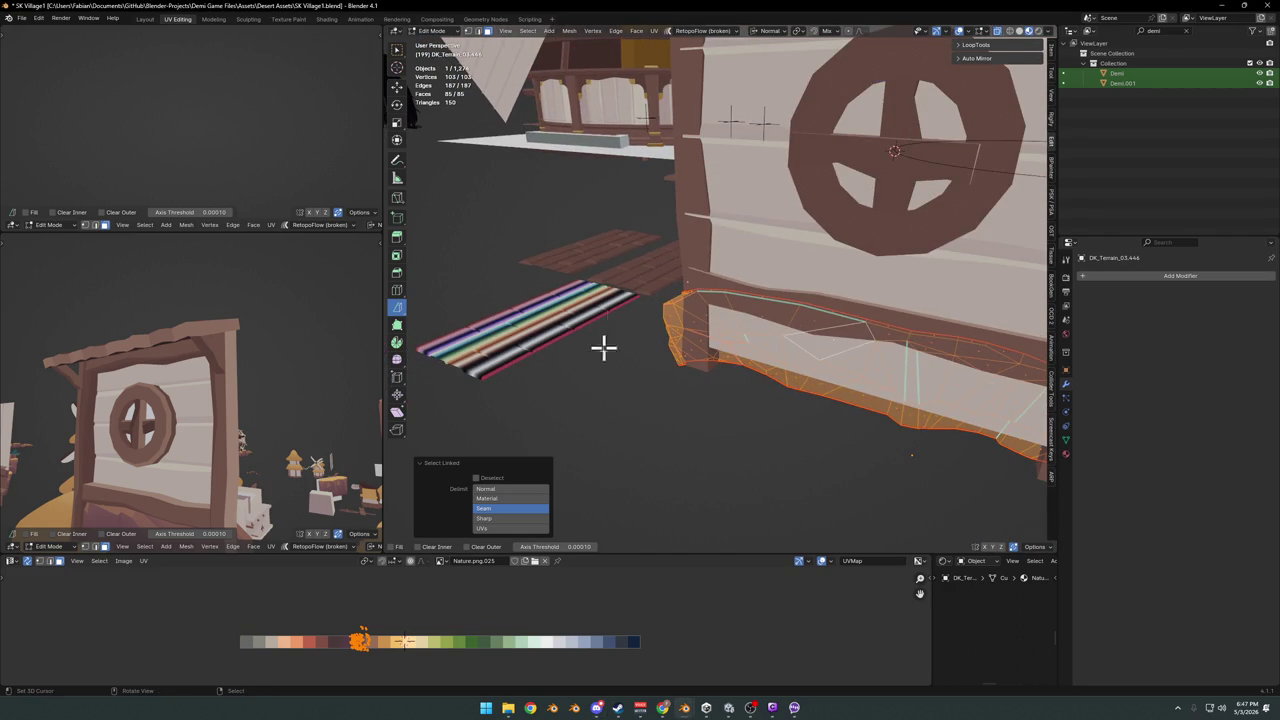
key(ctrl+z)
key(ctrl+shift+z)
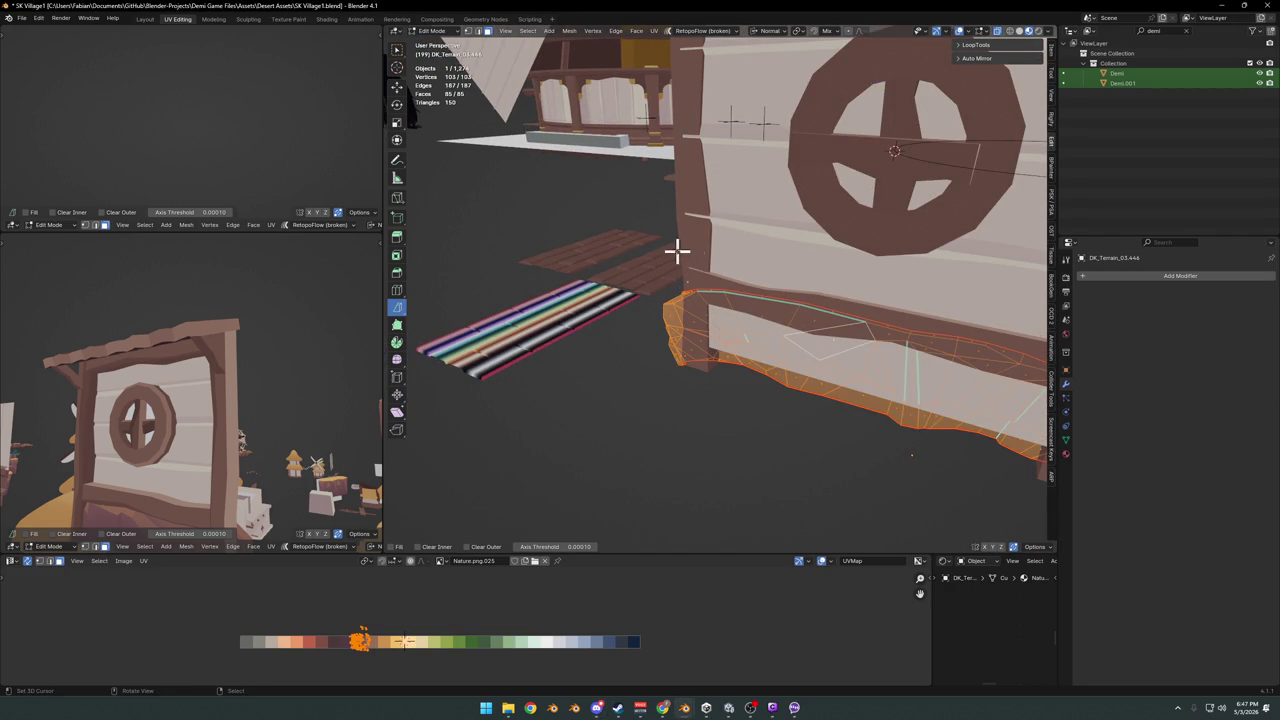
drag(690, 236, 707, 455)
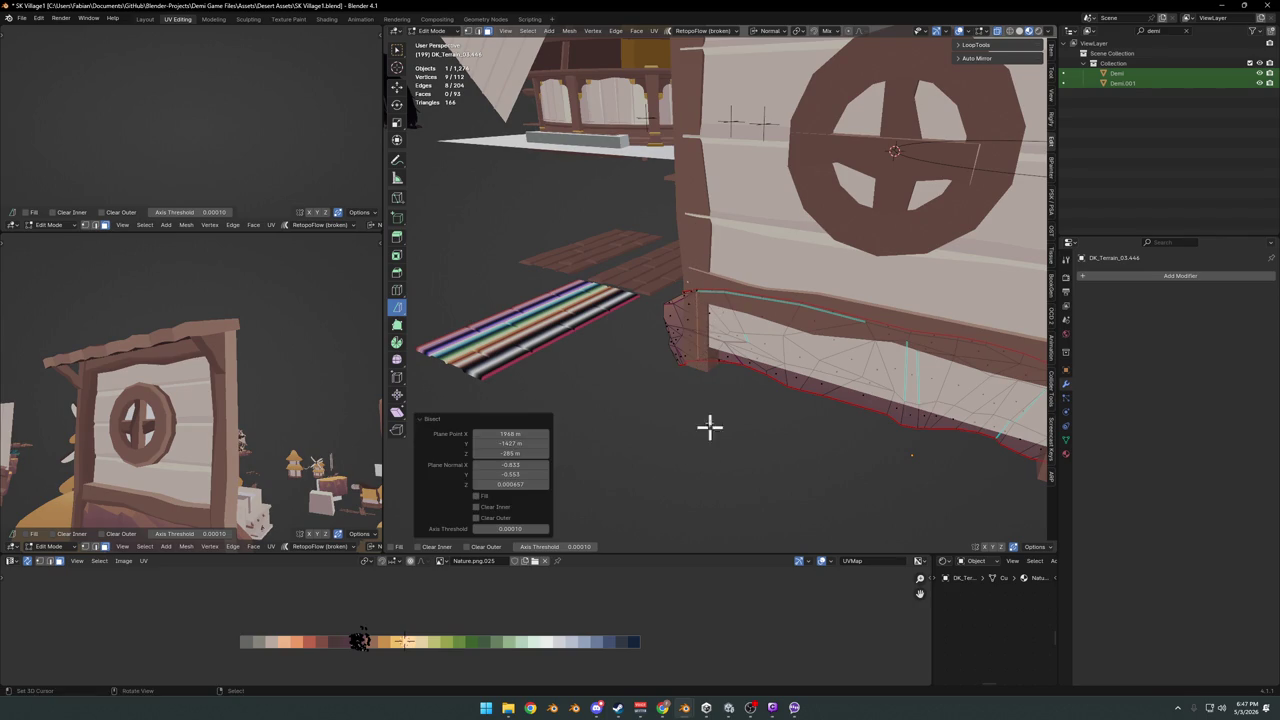
key(l)
key(x)
click(694, 286)
Return to Object Mode and save SK Village1.blend
mouse_move(686, 323)
middle_down()
mouse_move(777, 363)
mouse_move(882, 347)
mouse_move(834, 343)
mouse_move(780, 374)
mouse_move(671, 366)
mouse_move(684, 374)
middle_up()
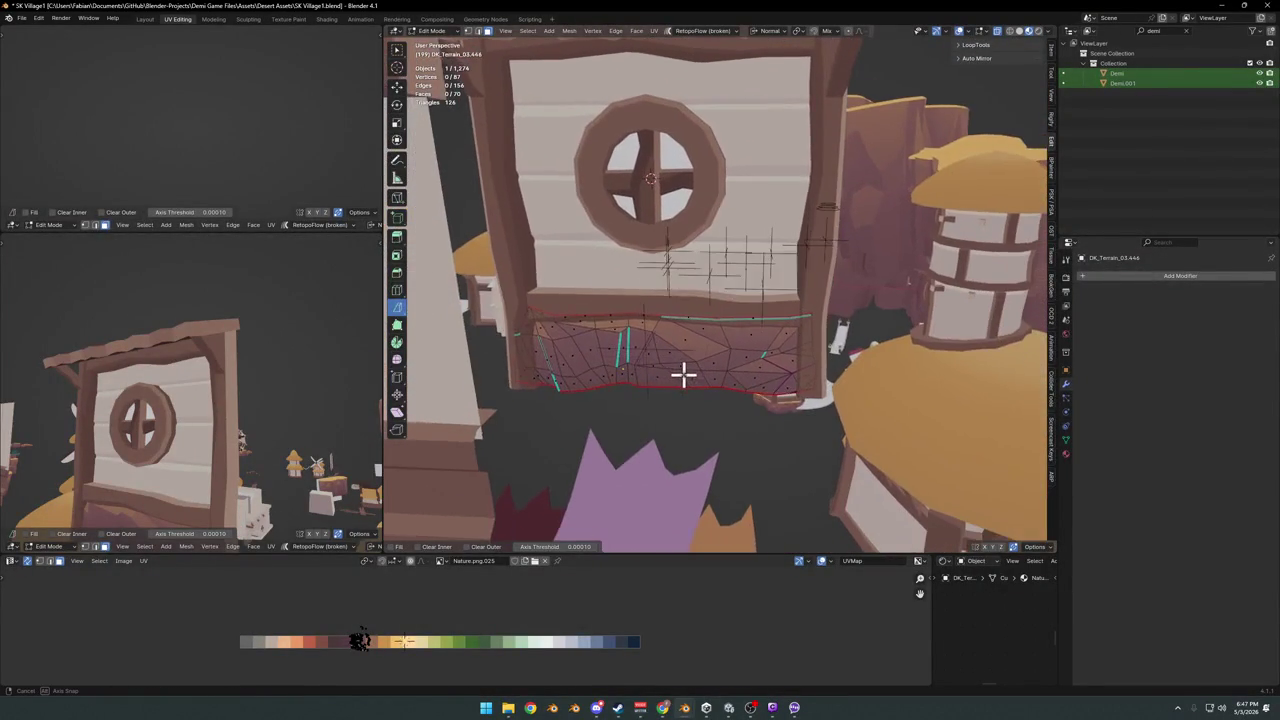
key(Tab)
key(ctrl+s)
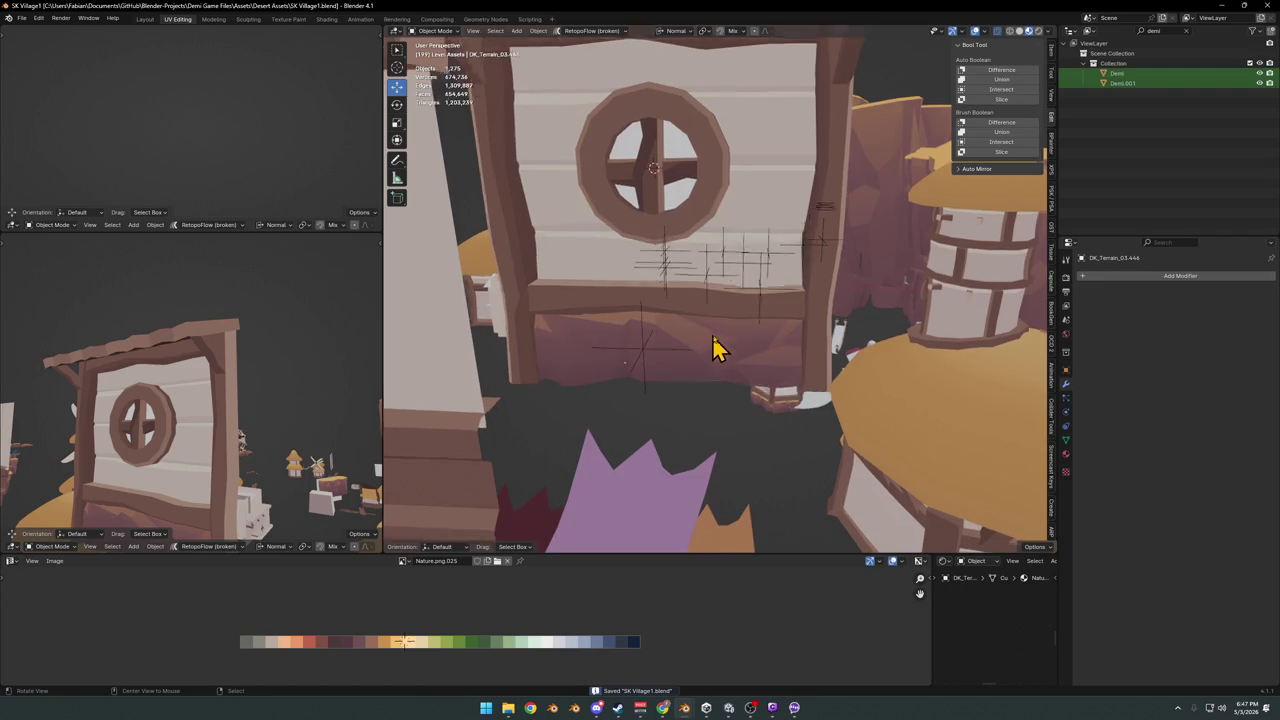
In Edit Mode, slide the two terrain faces below the door onto a new palette colour
scroll(714, 347, up, 3)
scroll(791, 360, up, 2)
key(Tab)
click(863, 409)
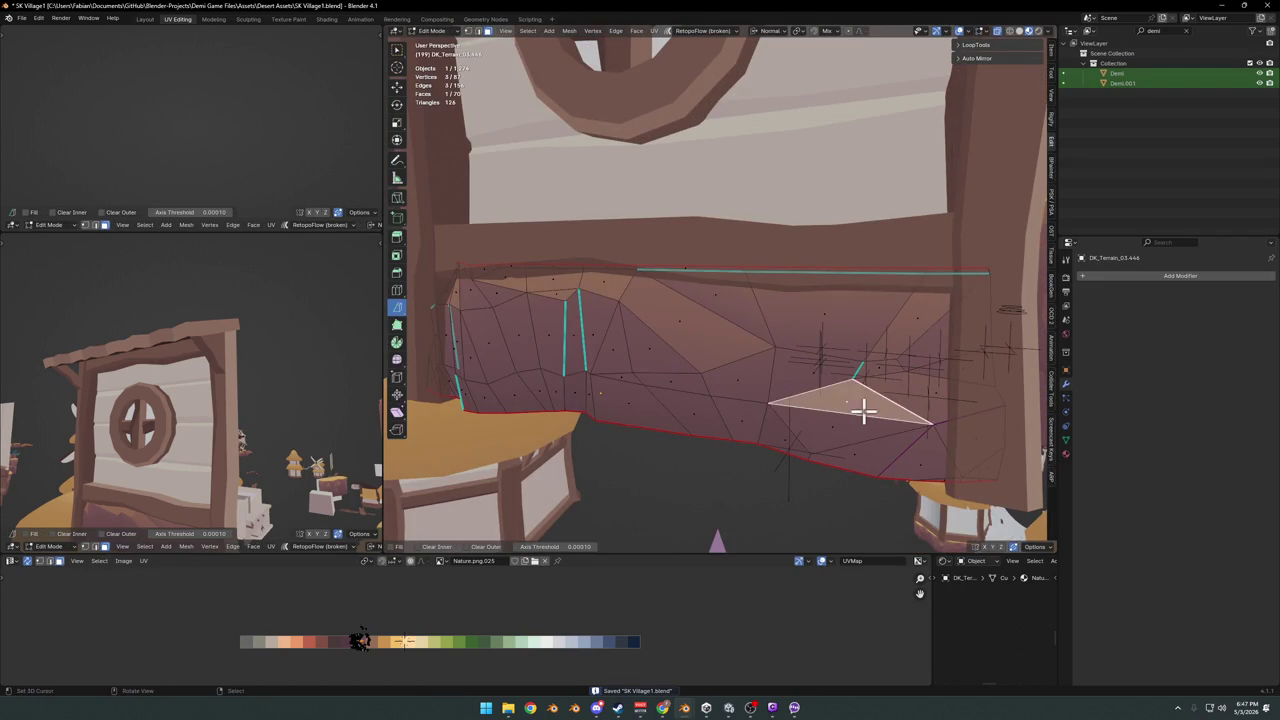
shift+click(903, 394)
key(alt+z)
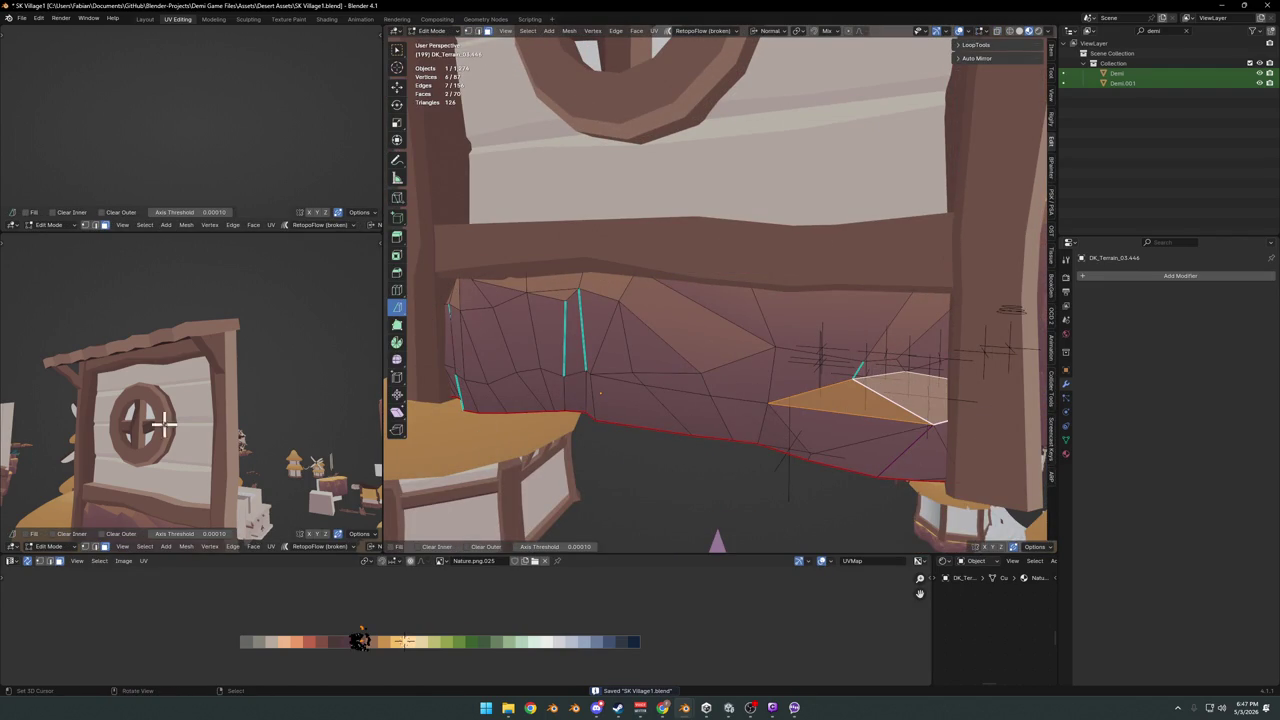
scroll(170, 445, up, 2)
scroll(200, 450, up, 2)
scroll(214, 449, up, 2)
key(g)
key(x)
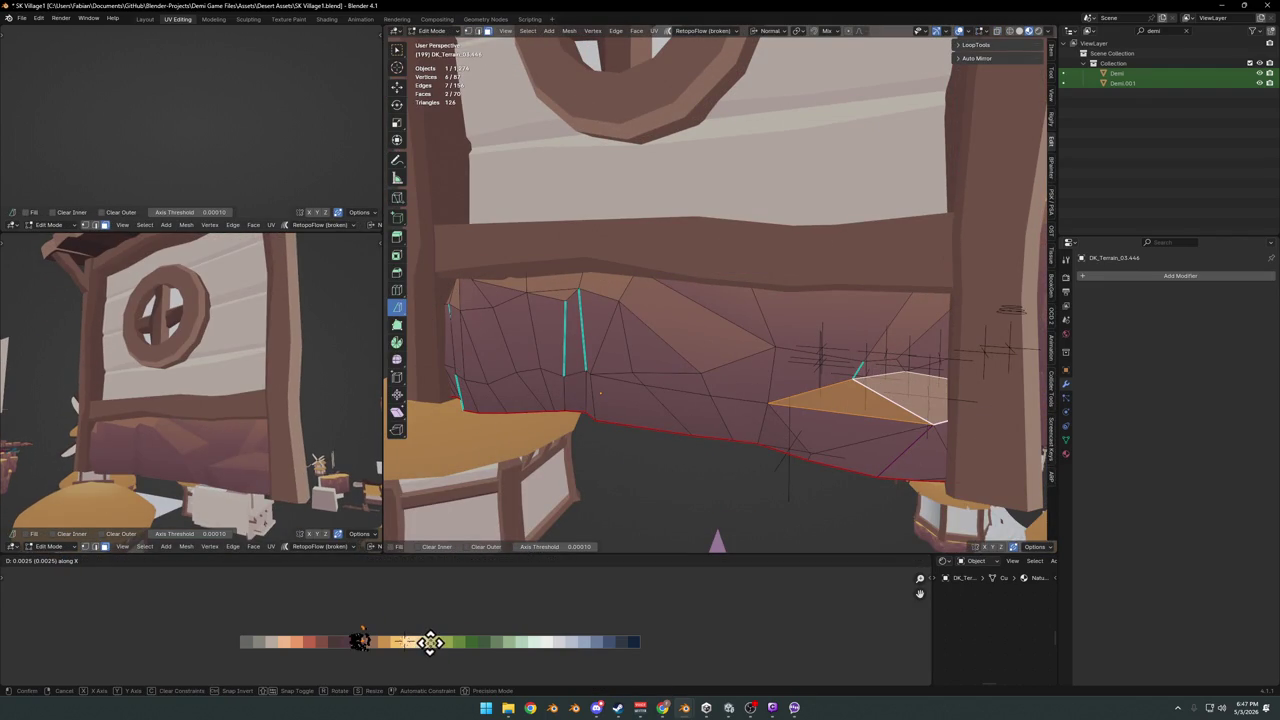
click(429, 645)
Move an upper terrain face to another palette colour and save
click(890, 355)
key(ctrl+s)
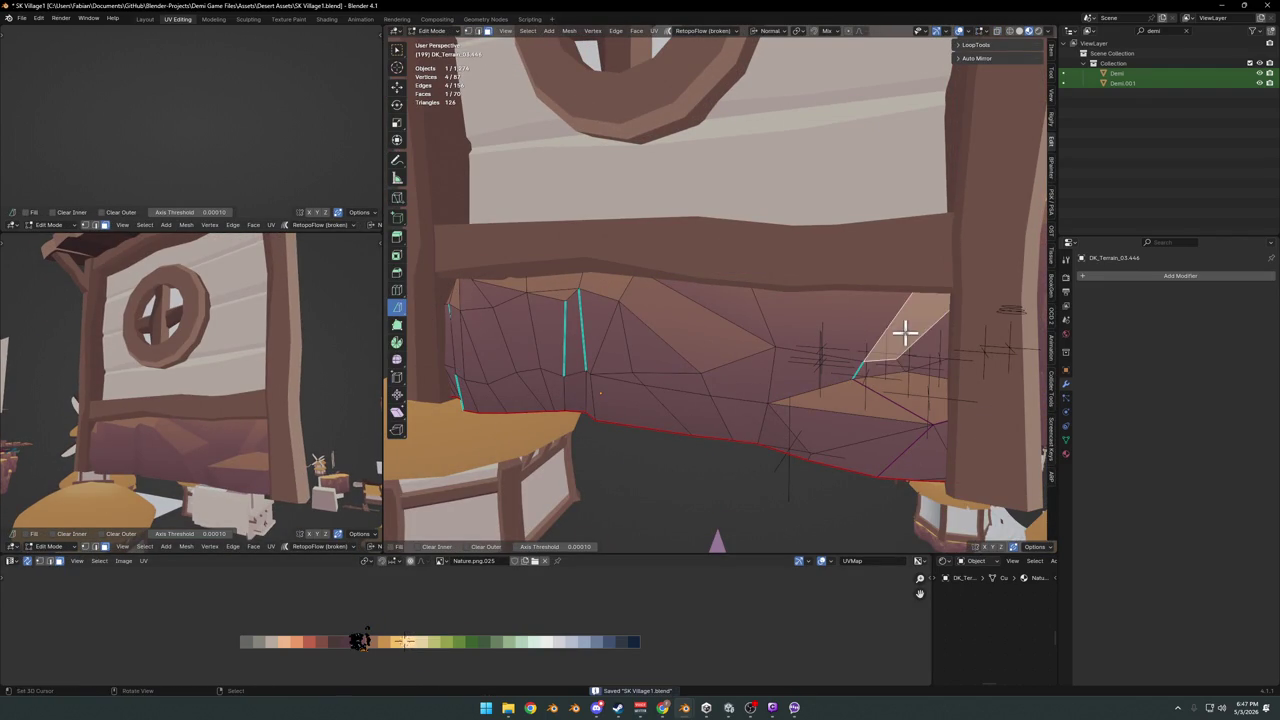
key(g)
key(x)
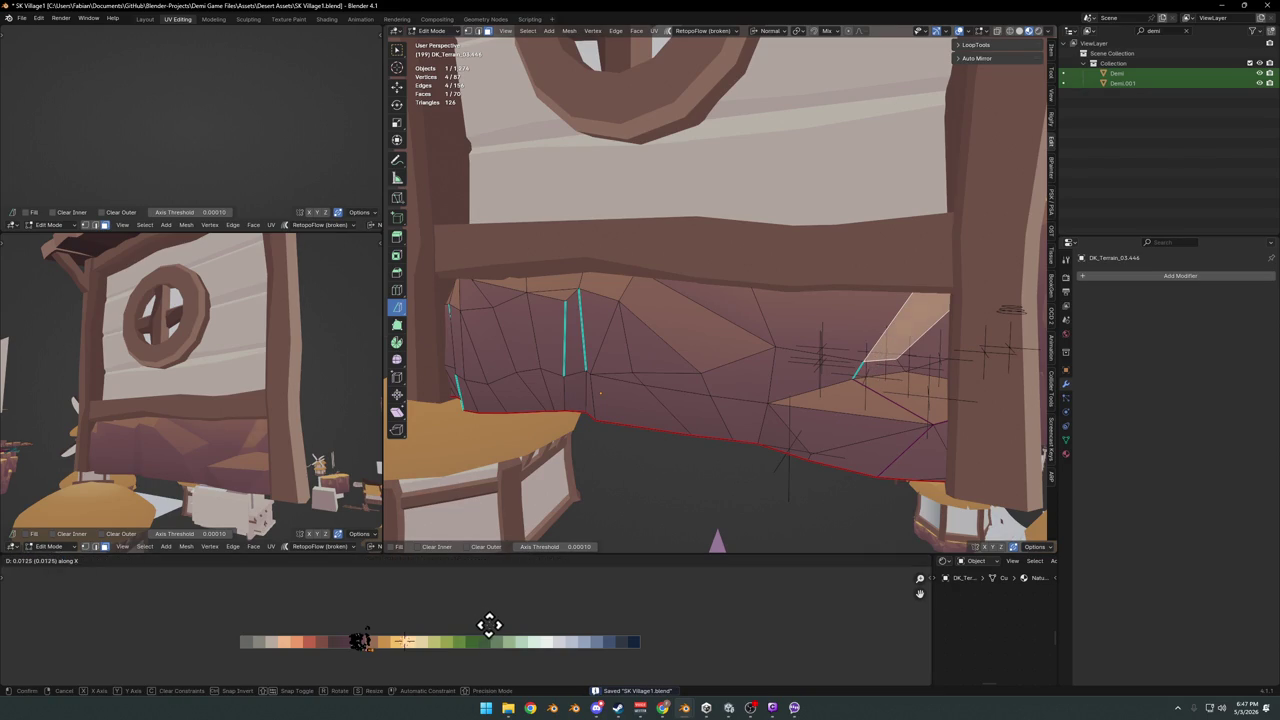
click(481, 626)
click(872, 382)
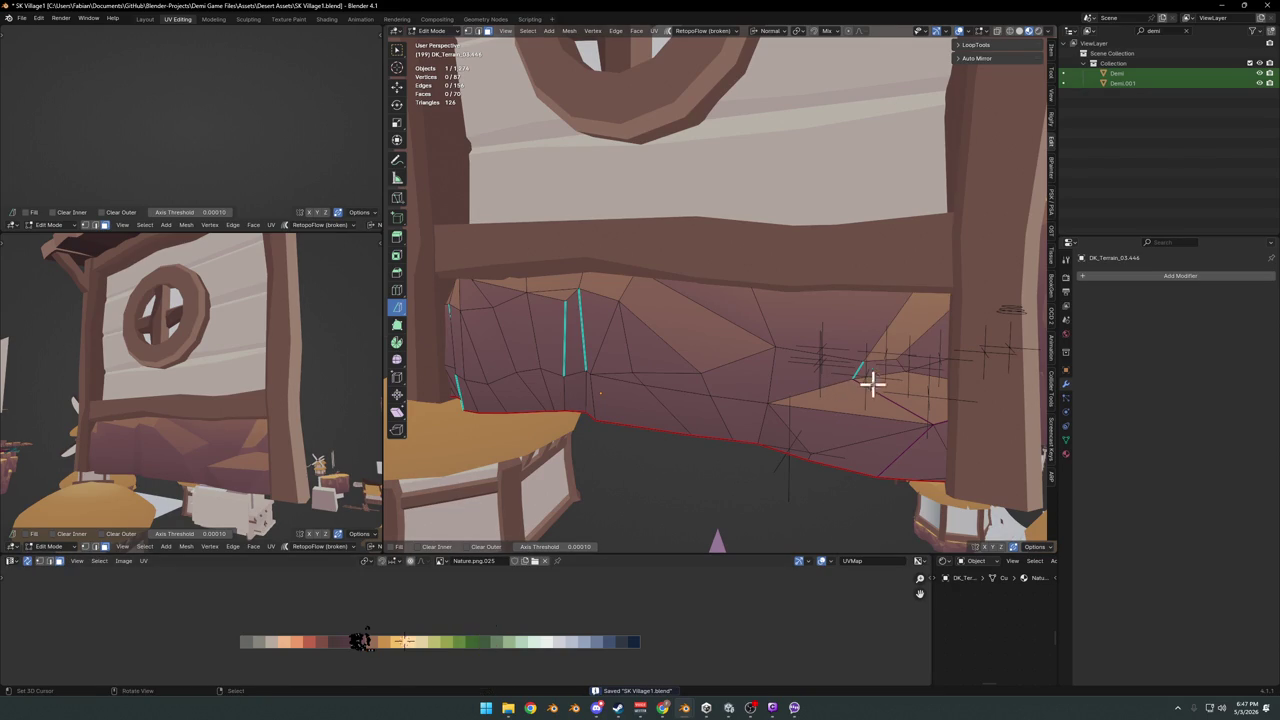
Raise the terrain's top edge straight up along Z
click(888, 368)
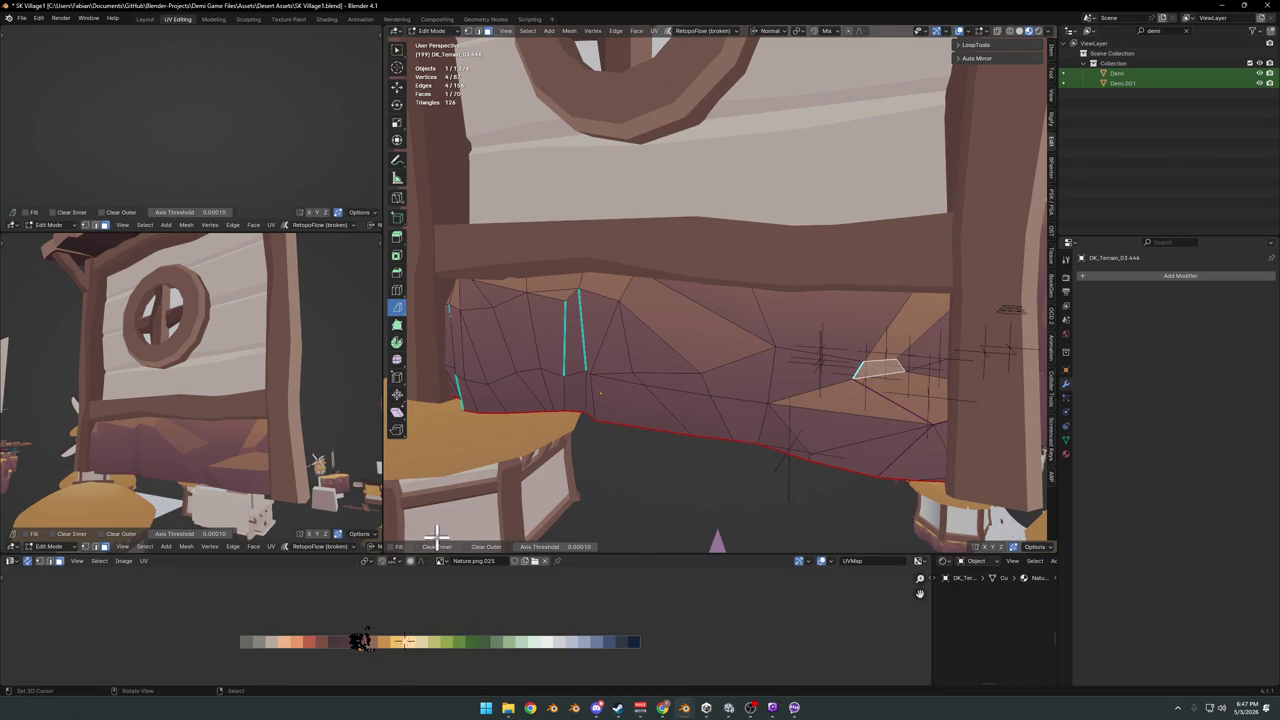
click(899, 381)
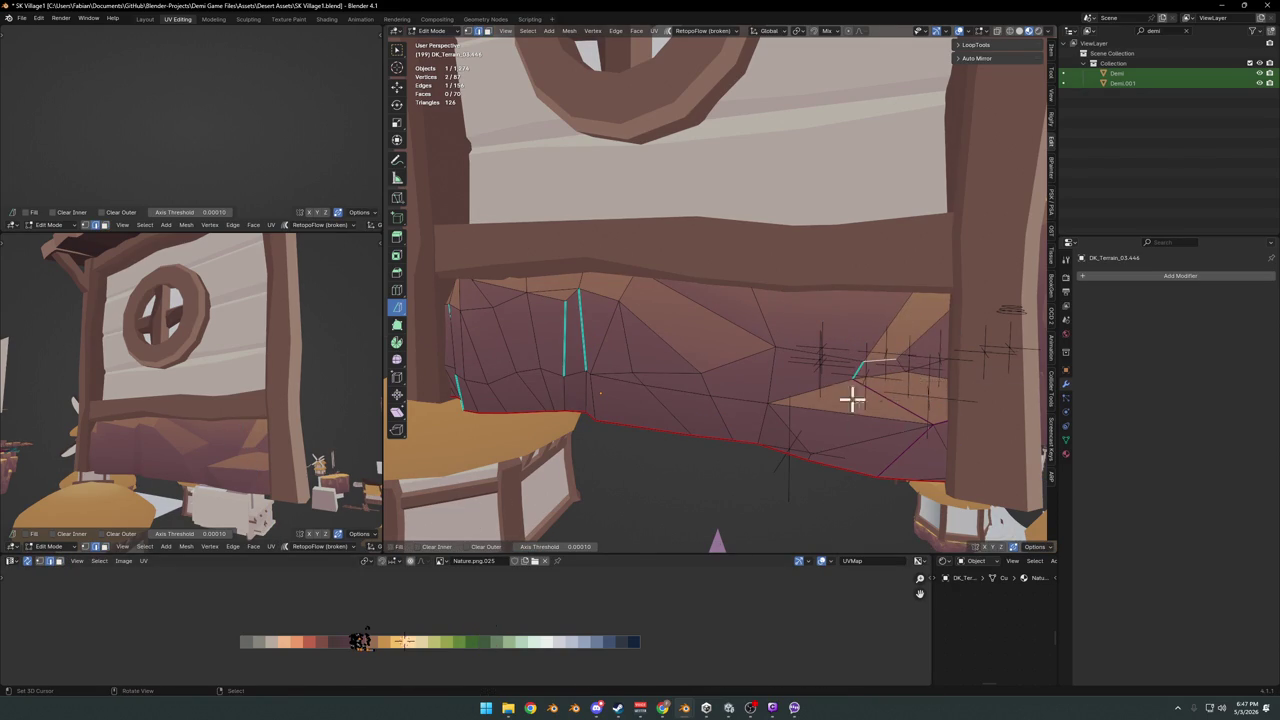
key(g)
key(z)
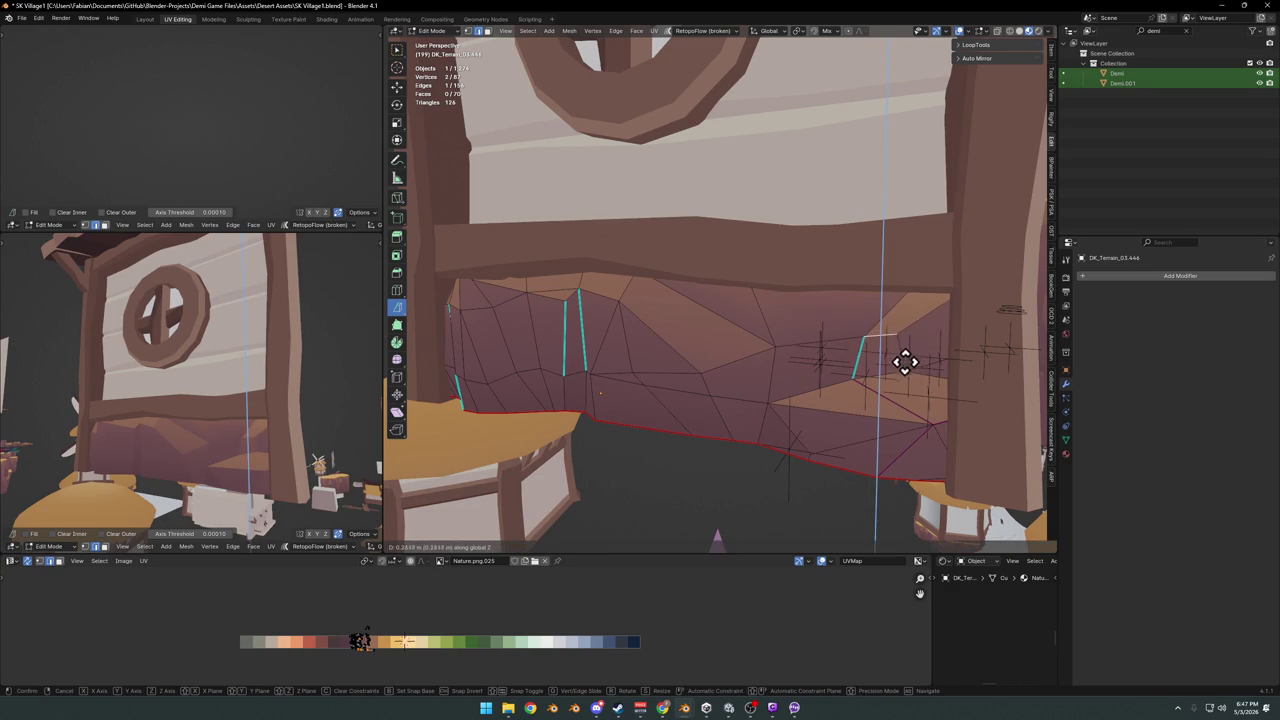
right_click(903, 360)
Recolour two top faces above the raised edge orange from the palette
click(824, 318)
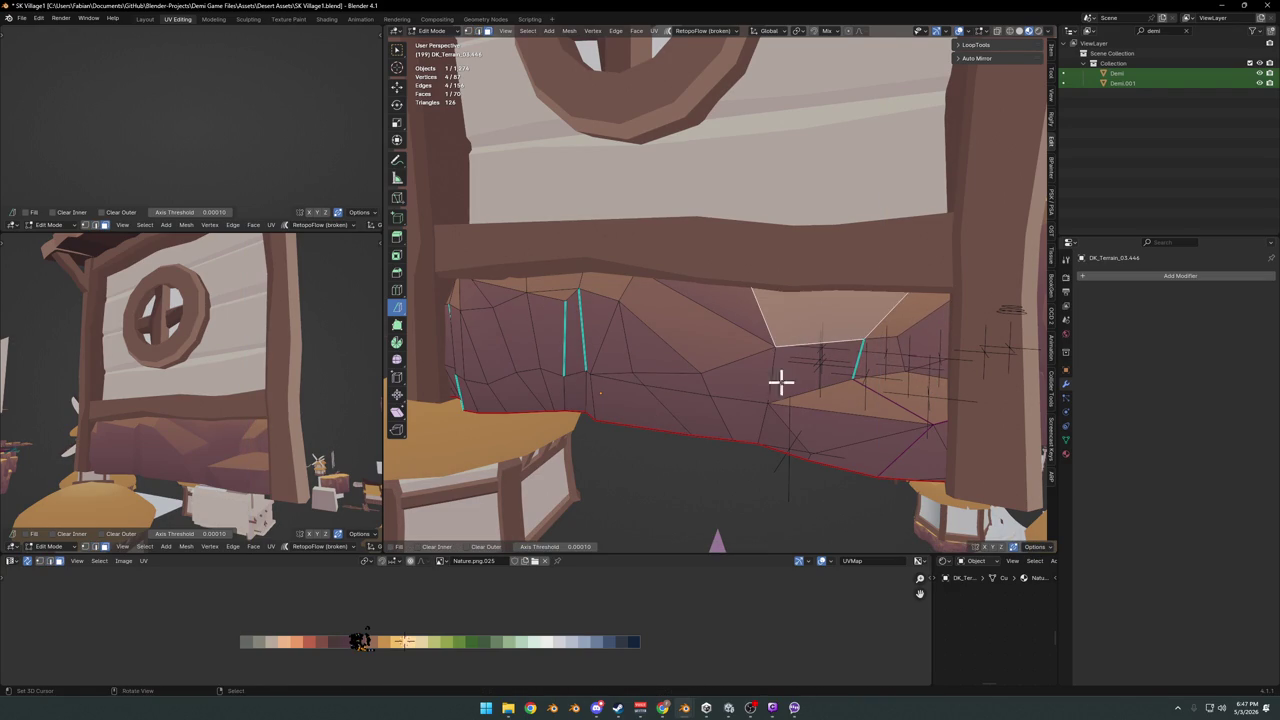
key(g)
key(x)
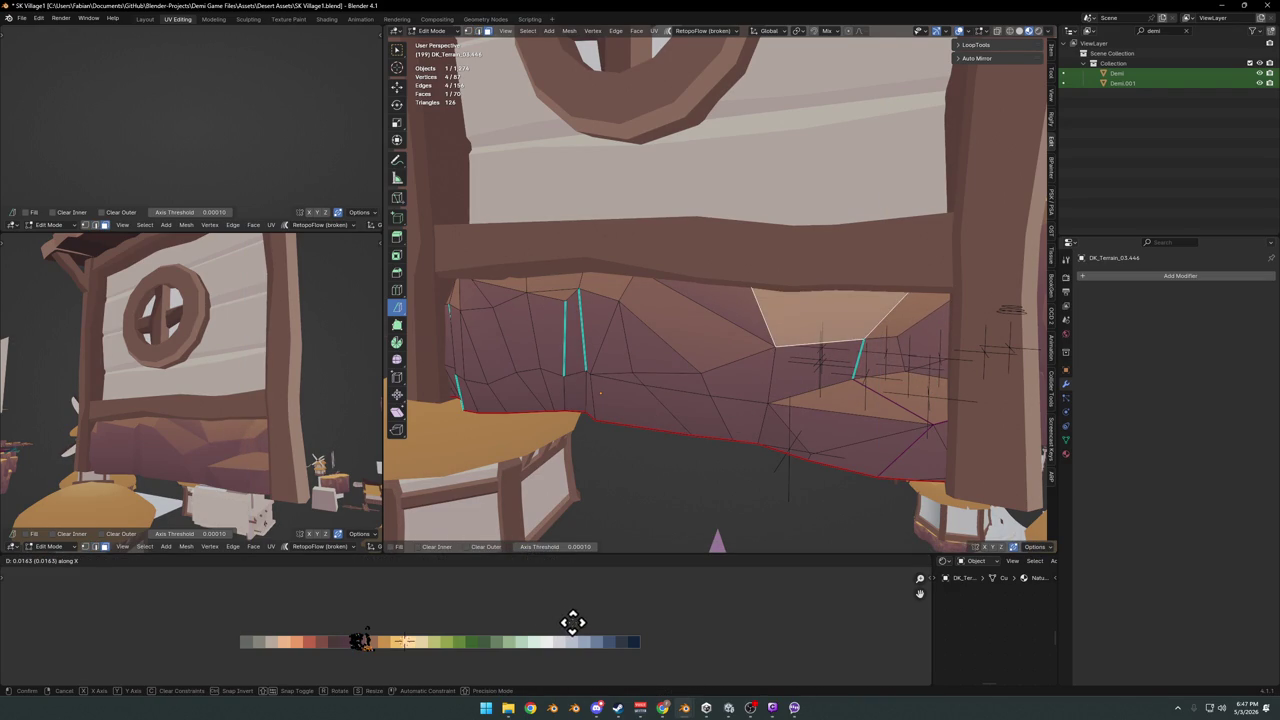
click(572, 622)
shift+click(723, 337)
key(g)
key(x)
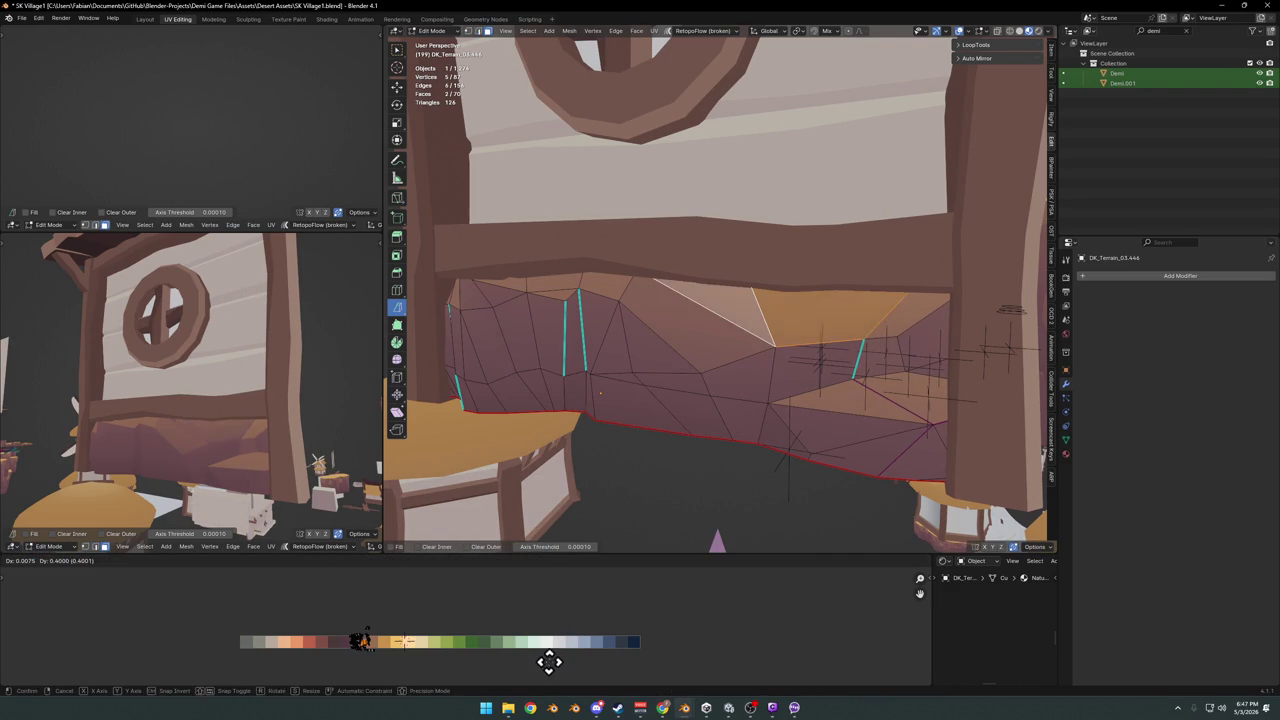
click(534, 664)
mouse_move(262, 359)
middle_down()
mouse_move(223, 354)
mouse_move(265, 395)
mouse_move(284, 380)
mouse_move(372, 398)
middle_up()
scroll(284, 380, up, 3)
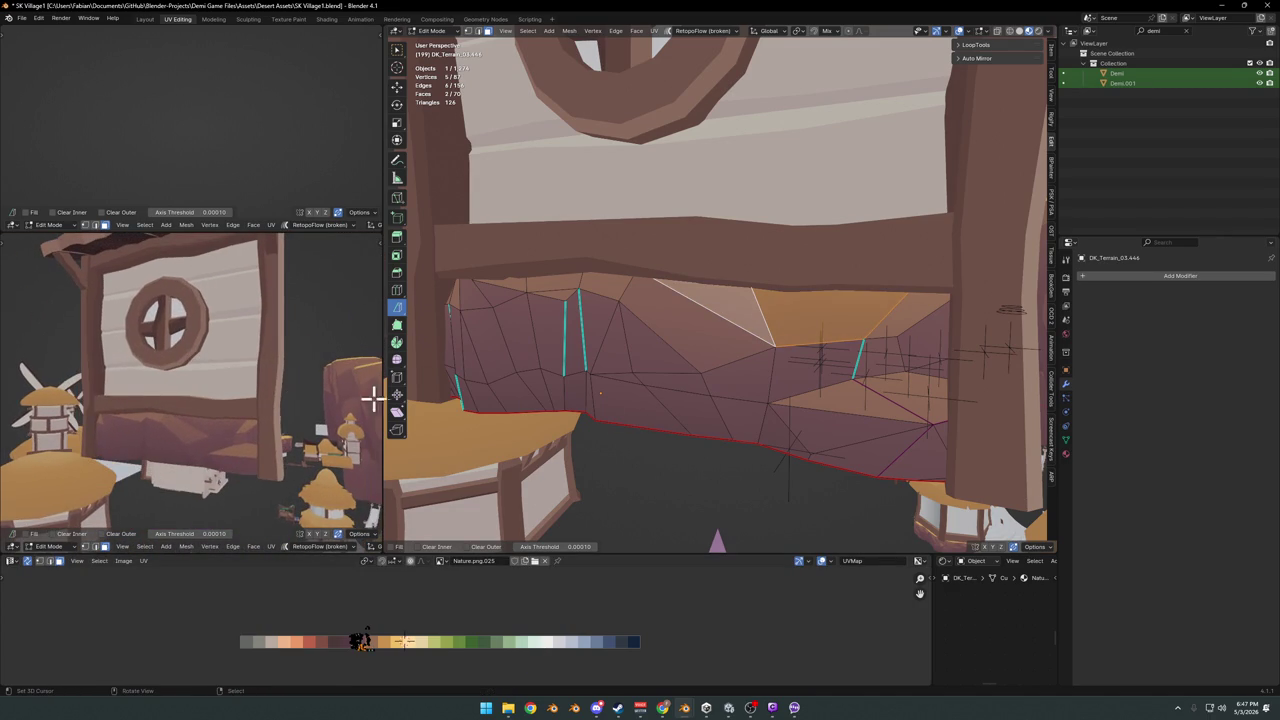
Slide a strip of top-left terrain faces to a new palette shade
click(700, 334)
ctrl+click(602, 283)
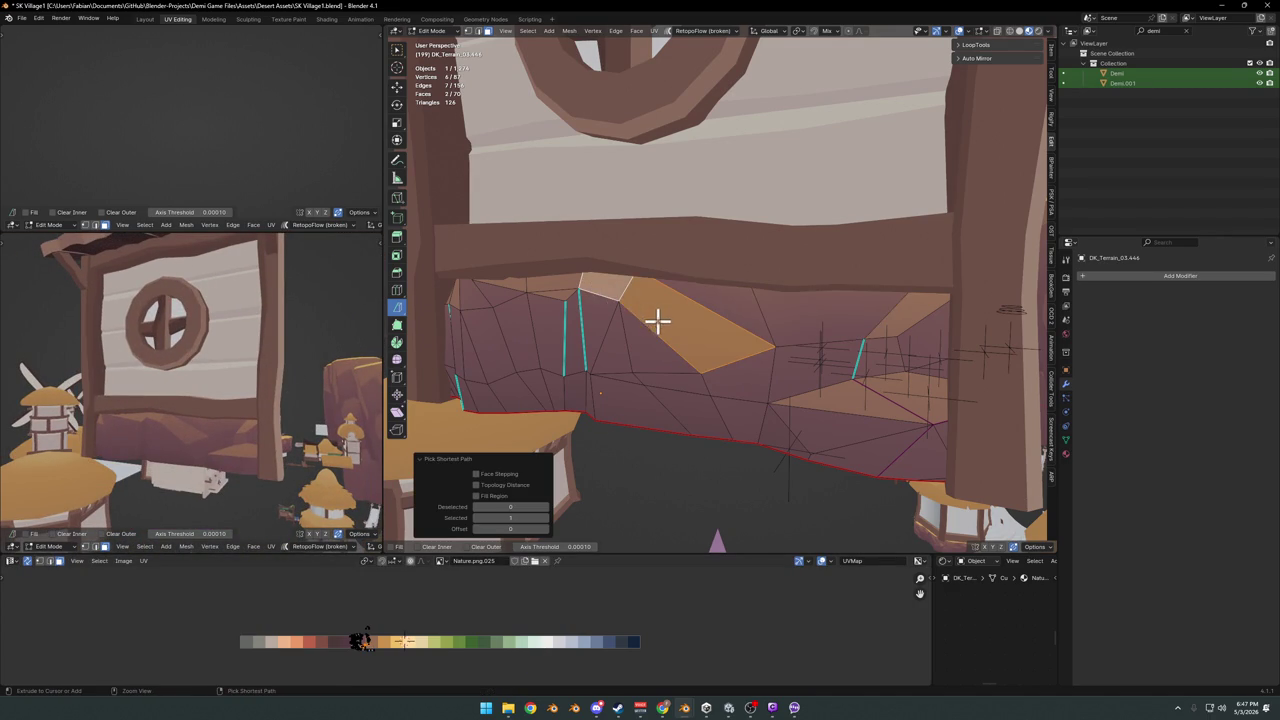
ctrl+click(689, 337)
ctrl+click(519, 277)
ctrl+click(519, 277)
key(g)
key(x)
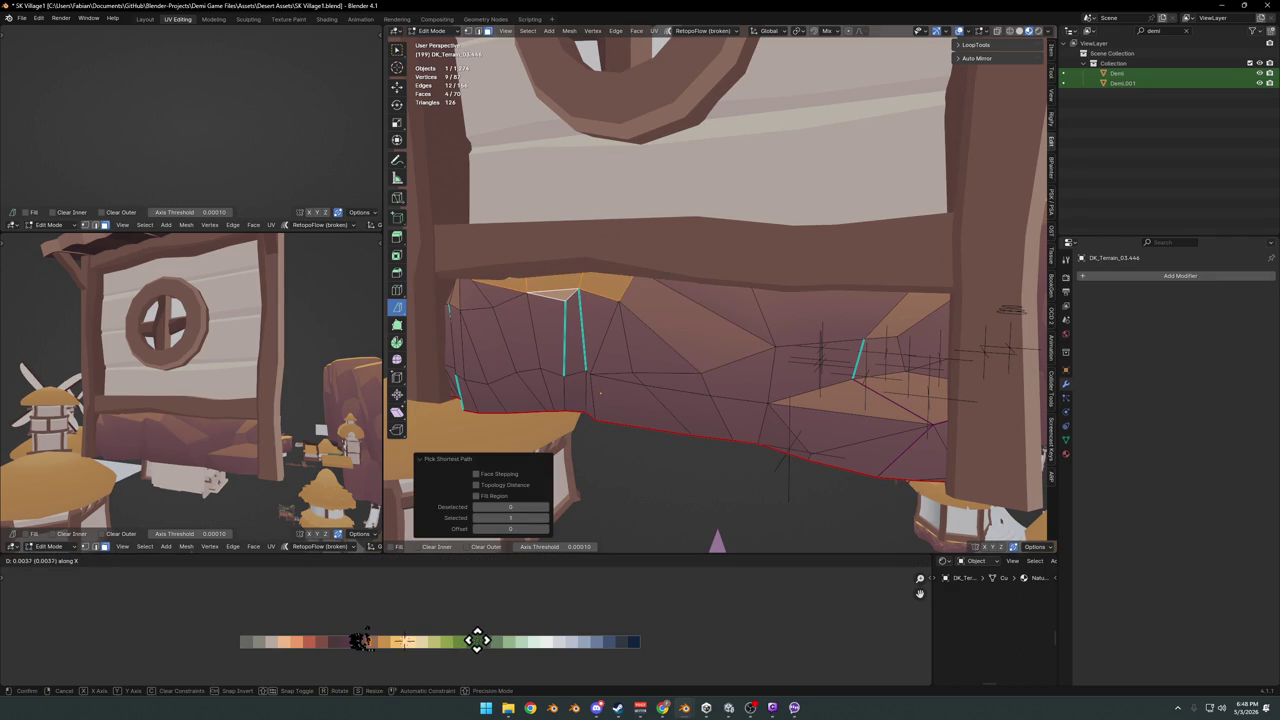
click(474, 641)
Add another top face, then shrink and slide the selection's UVs across the palette
mouse_move(486, 289)
middle_down()
mouse_move(691, 320)
mouse_move(666, 243)
middle_up()
shift+click(660, 250)
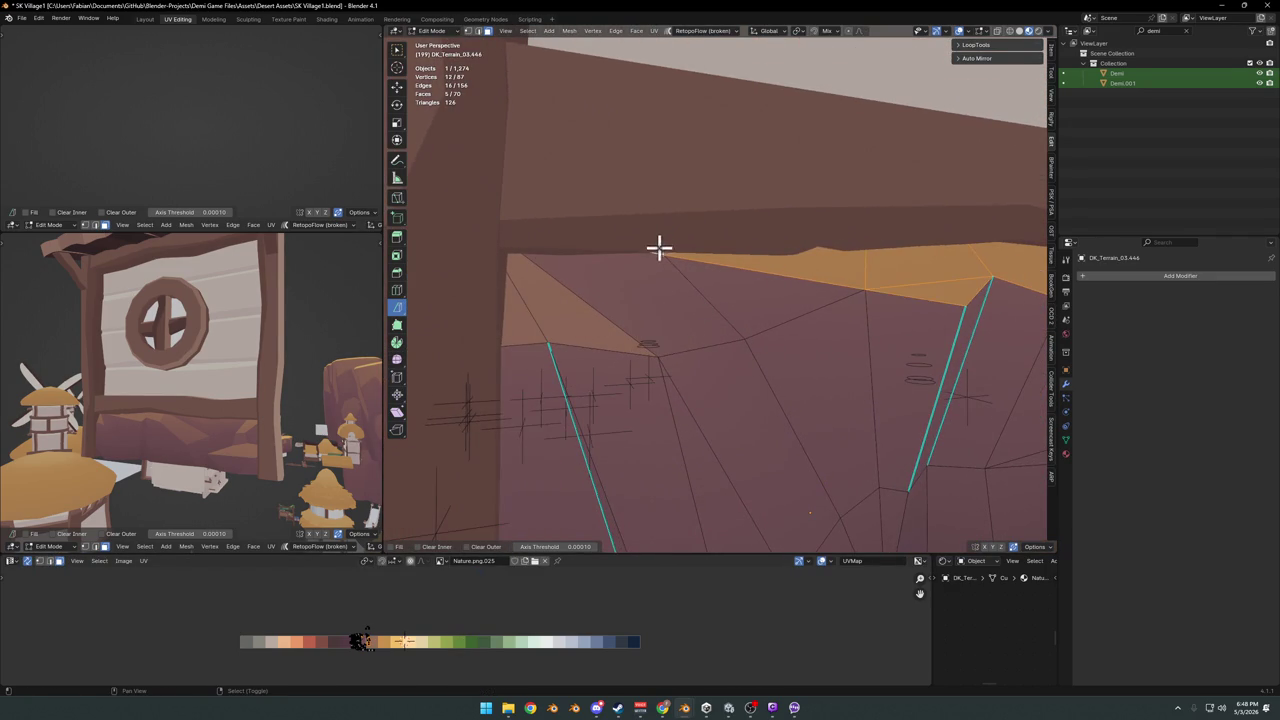
key(s)
click(465, 645)
key(g)
key(x)
scroll(909, 346, down, 2)
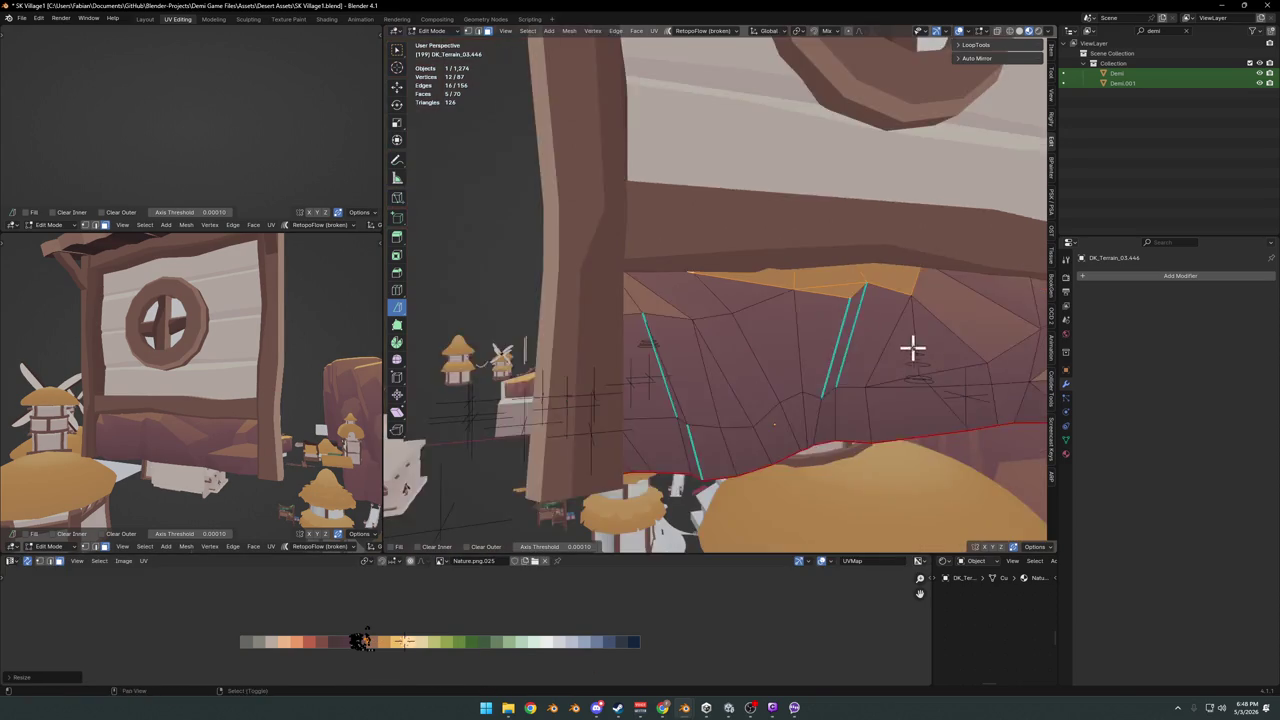
middle_drag(909, 346, 826, 346)
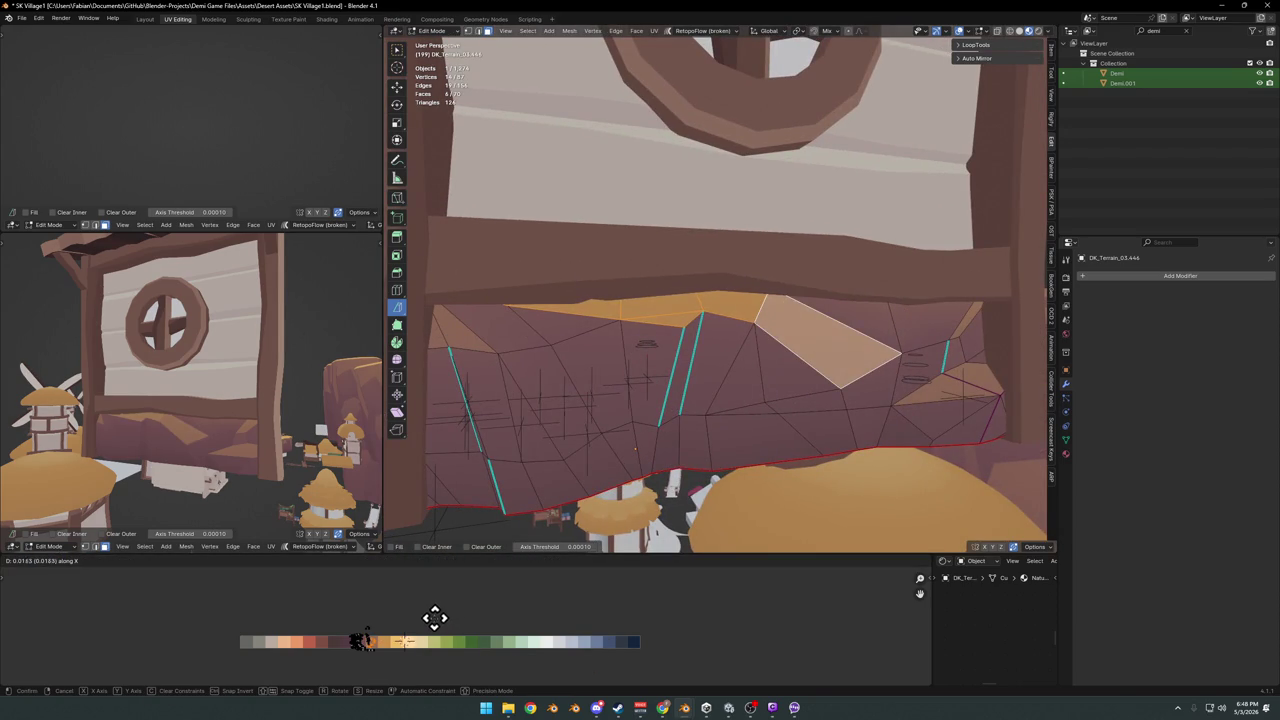
click(400, 625)
key(s)
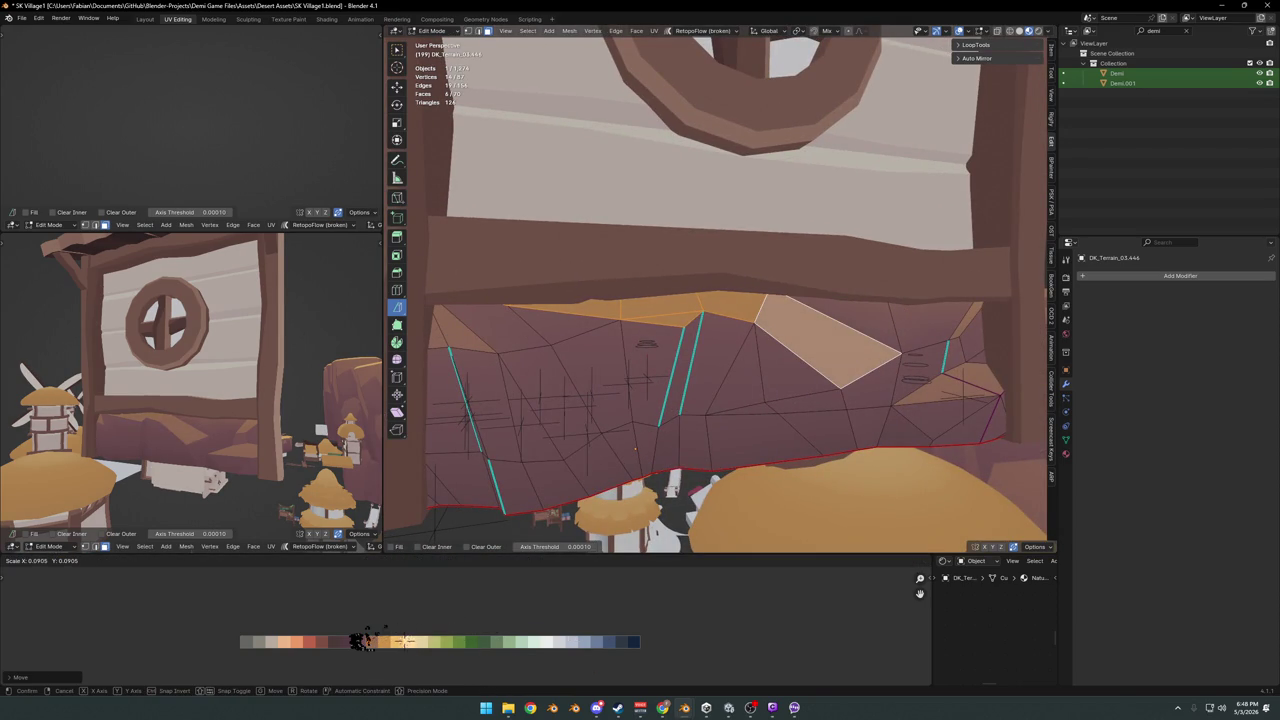
click(382, 640)
Try a new palette colour on the left triangle faces, then undo it
click(468, 343)
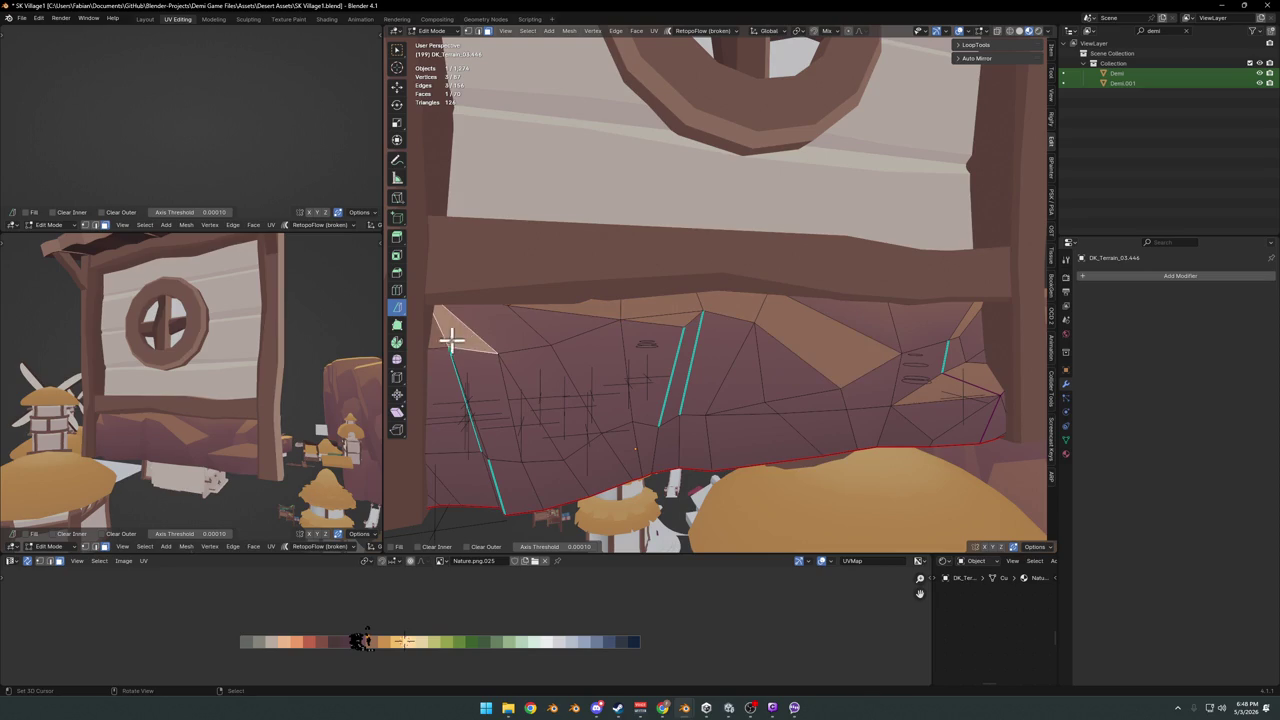
ctrl+click(560, 318)
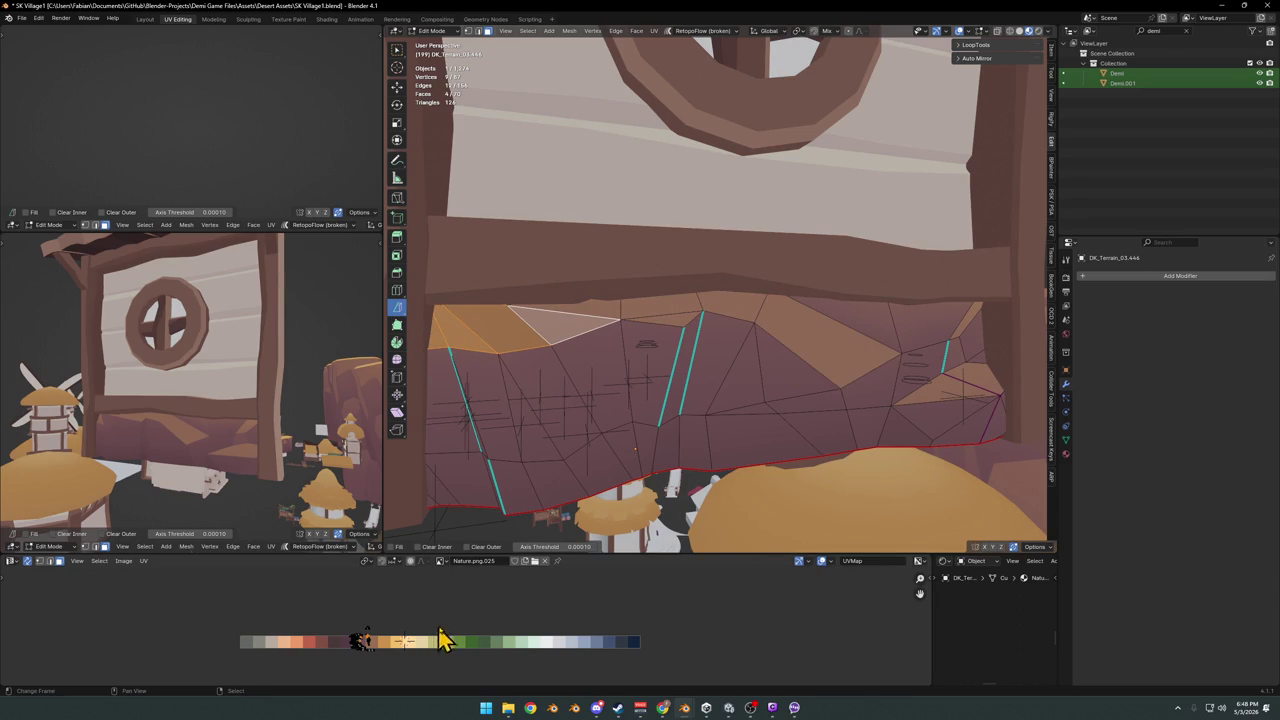
key(g)
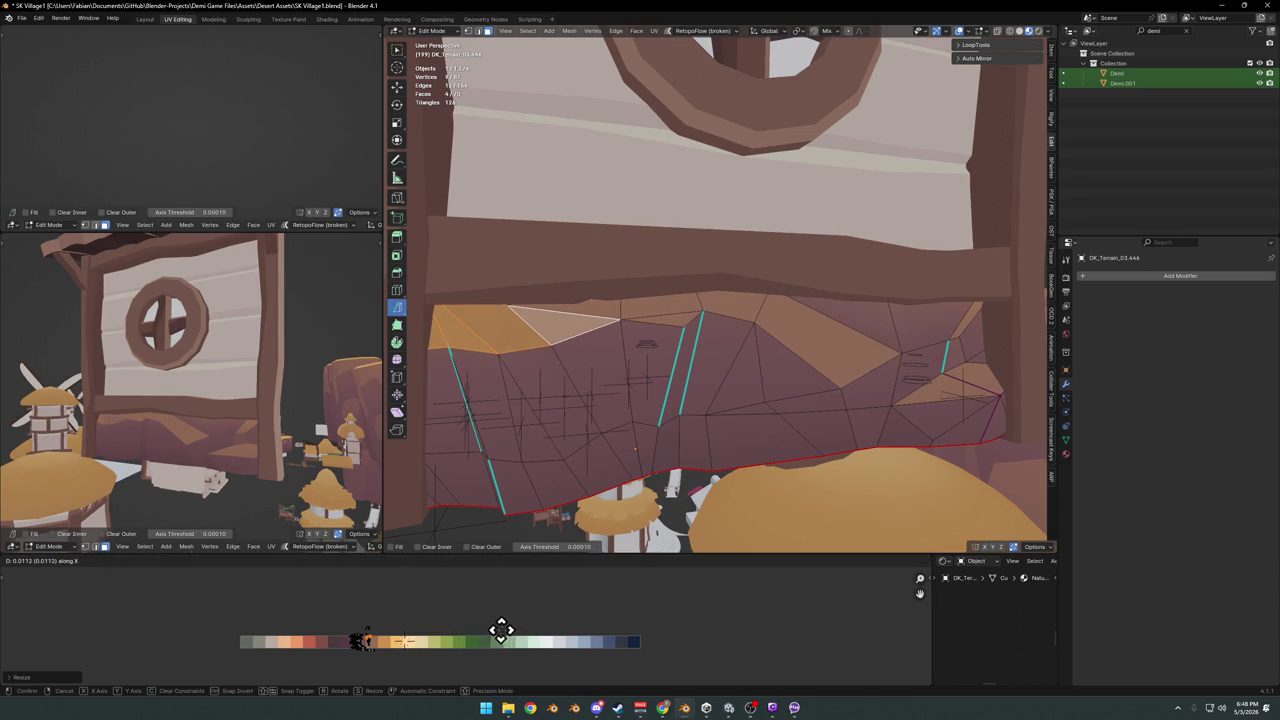
click(535, 629)
middle_drag(195, 378, 312, 357)
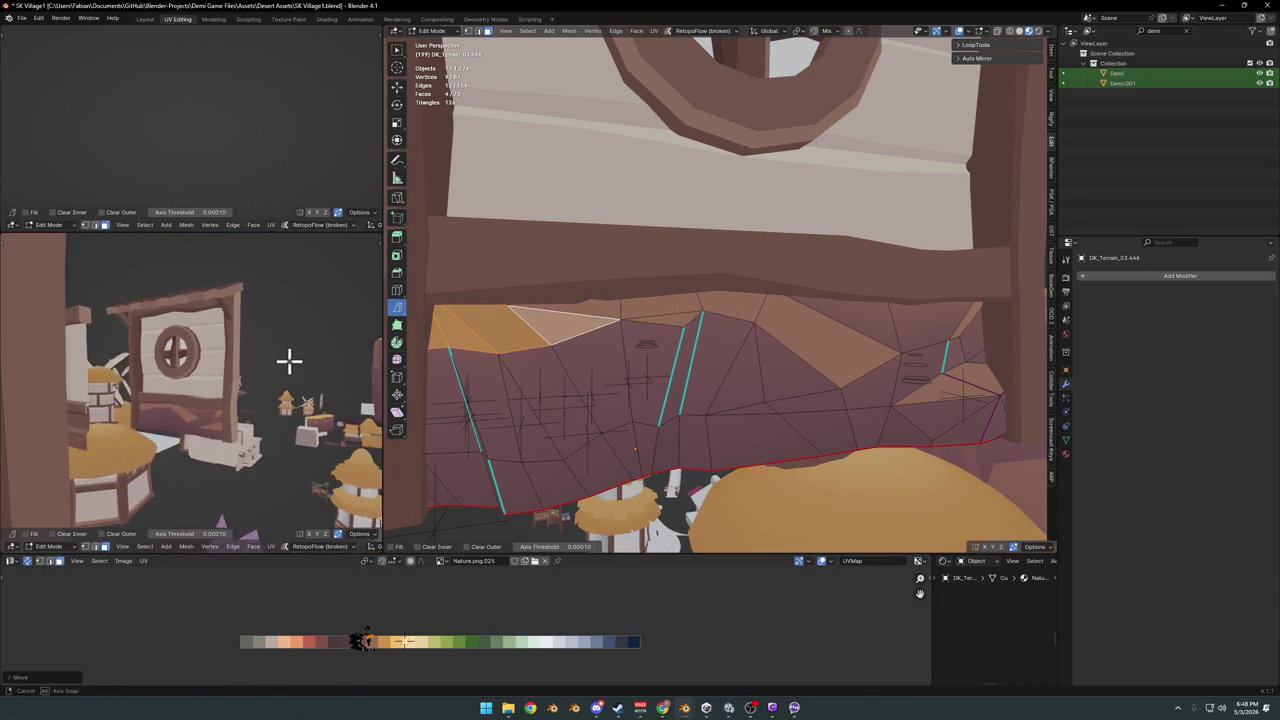
key(ctrl+z)
key(ctrl+z)
key(ctrl+z)
key(ctrl+z)
key(ctrl+z)
scroll(883, 357, up, 5)
scroll(840, 380, down, 6)
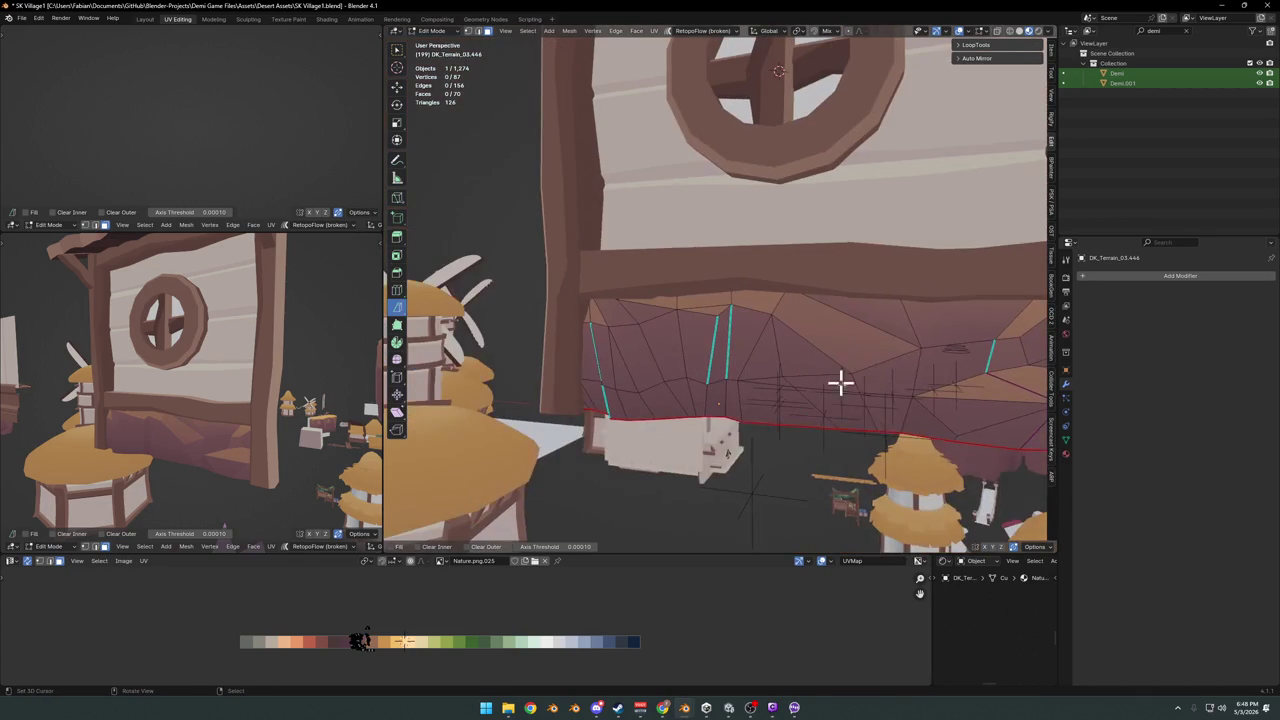
Begin recolouring two faces under the gate, then cancel and deselect everything
click(885, 410)
shift+click(893, 385)
key(g)
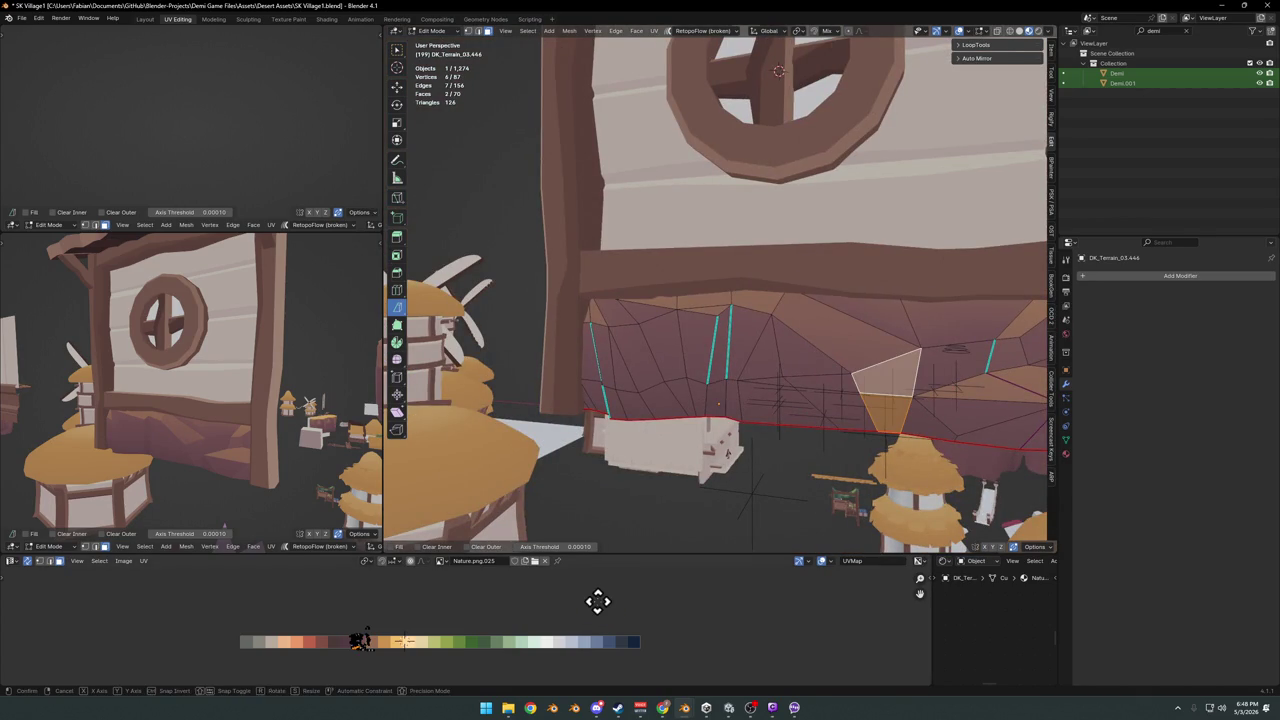
key(x)
right_click(597, 601)
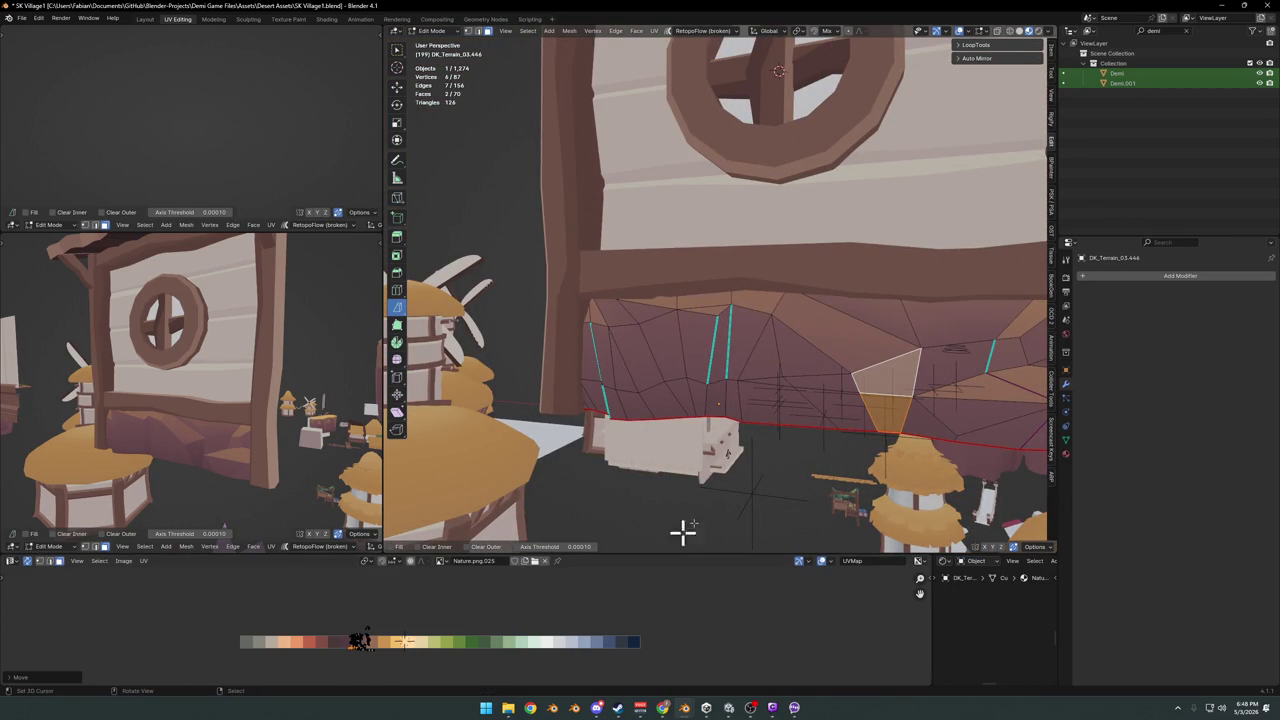
key(a)
key(alt+a)
Try shifting a vertical terrain strip's colour, cancel it, and save the file
click(715, 398)
shift+click(722, 345)
key(g)
key(x)
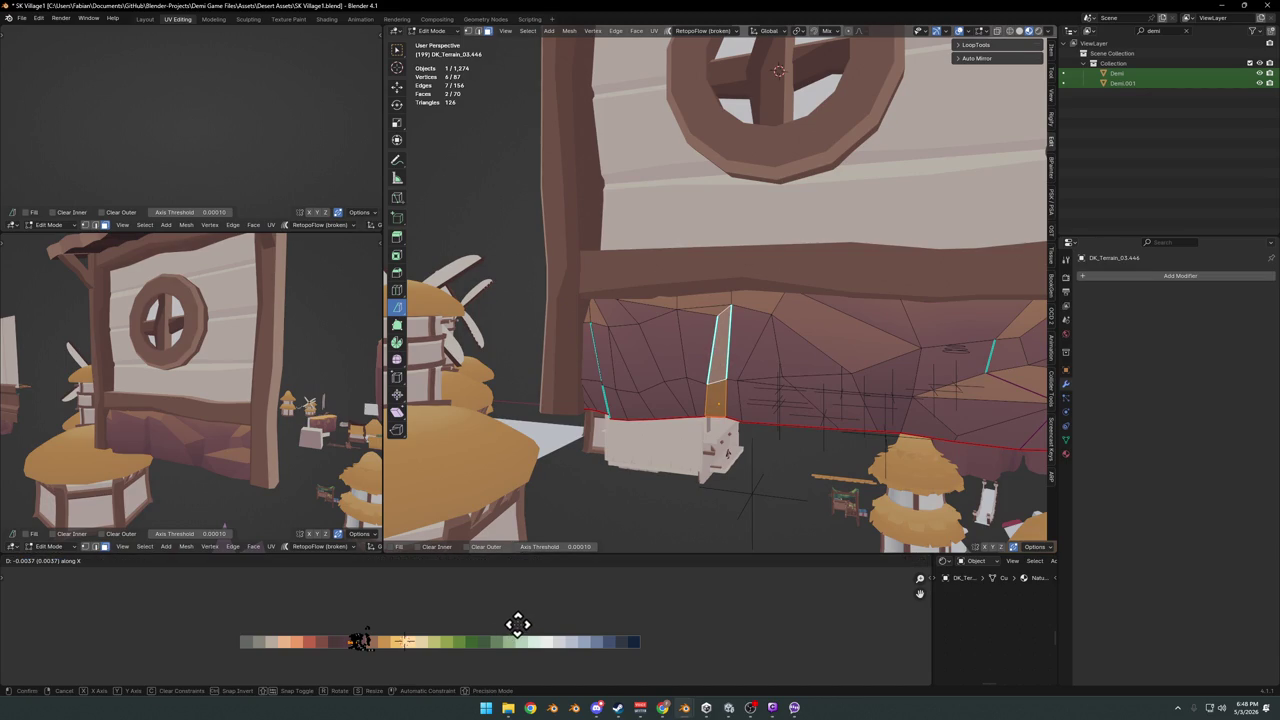
right_click(515, 624)
key(alt+a)
key(ctrl+s)
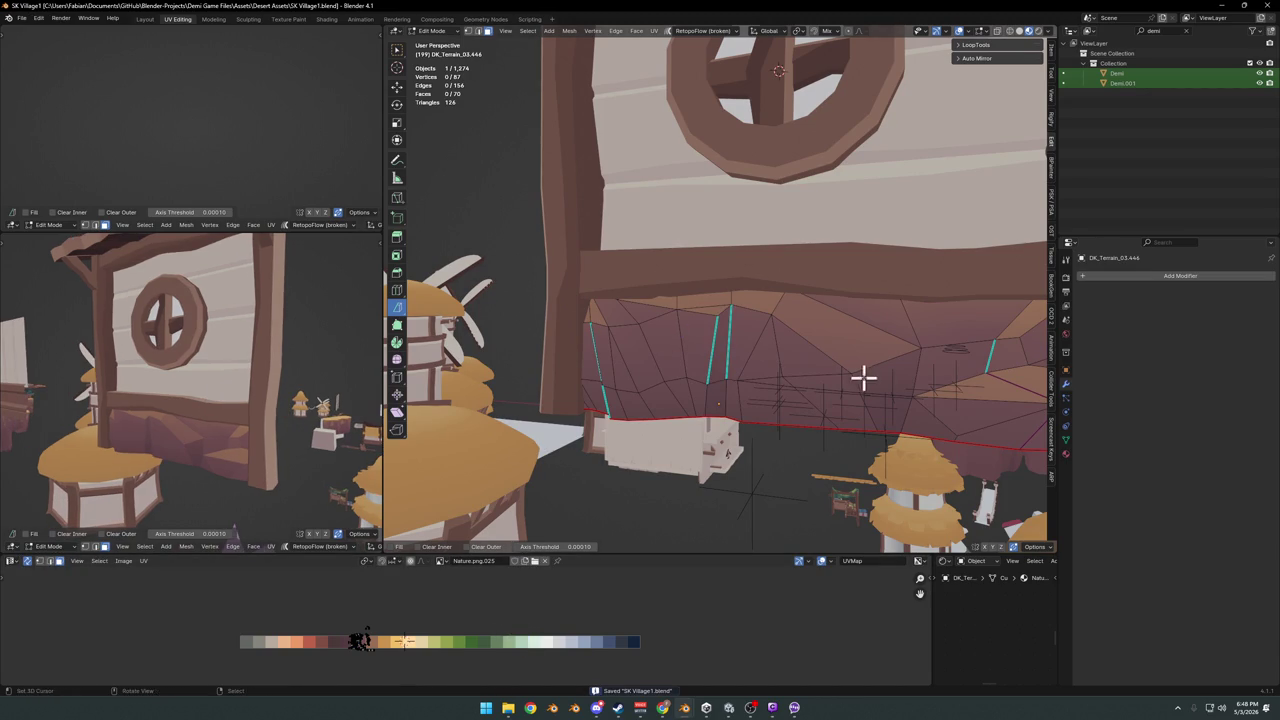
Give a face on the right terrain wall a new palette colour and save
middle_drag(863, 374, 940, 357)
click(978, 362)
key(g)
key(x)
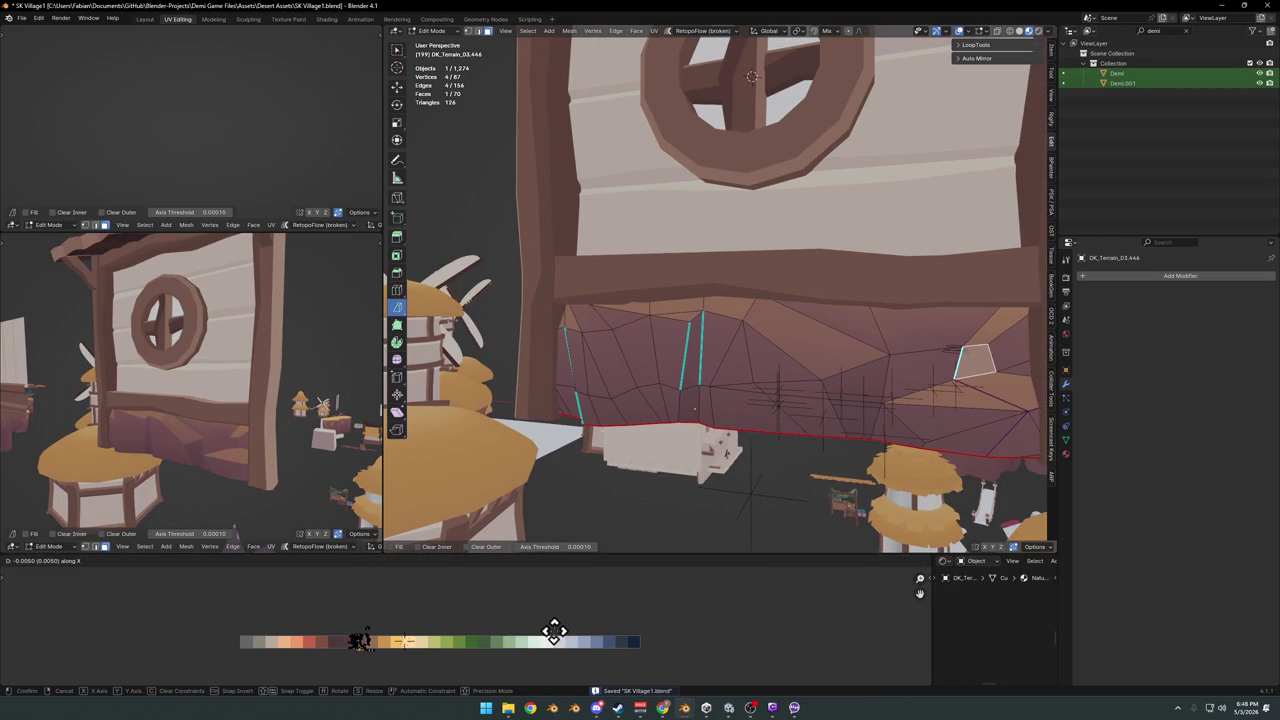
click(501, 629)
middle_drag(226, 374, 313, 362)
click(296, 362)
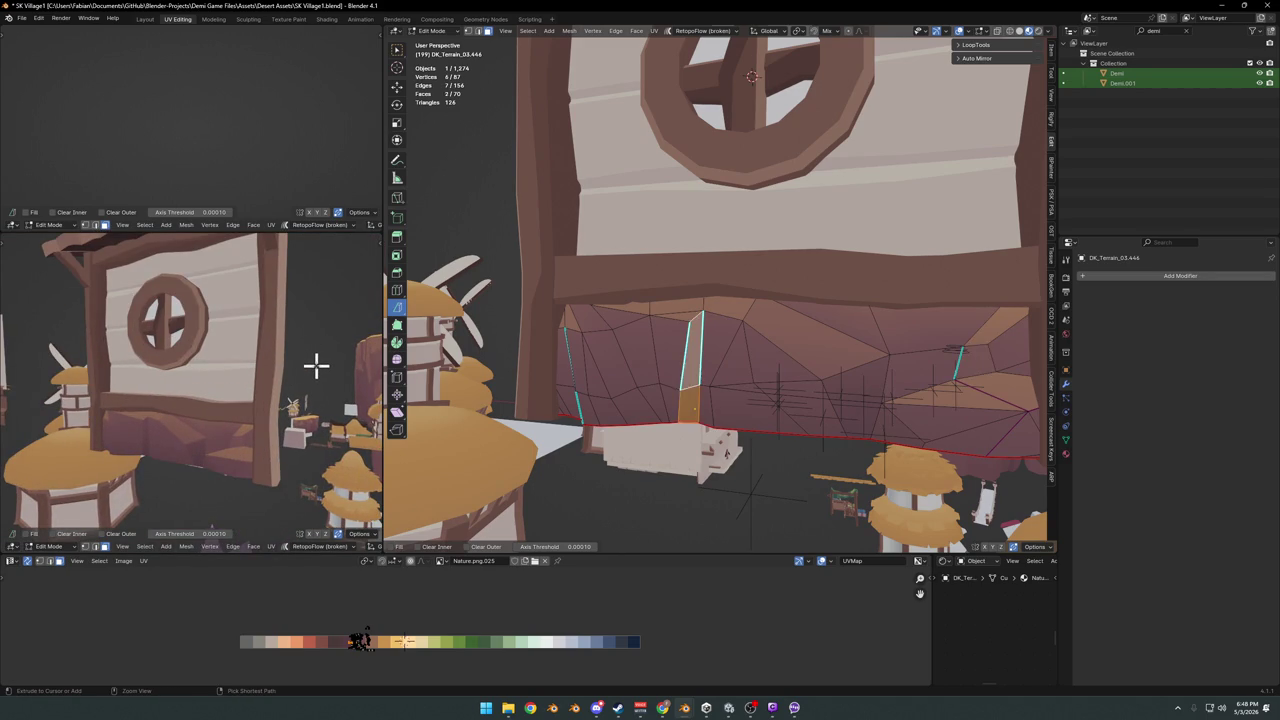
key(a)
key(ctrl+z)
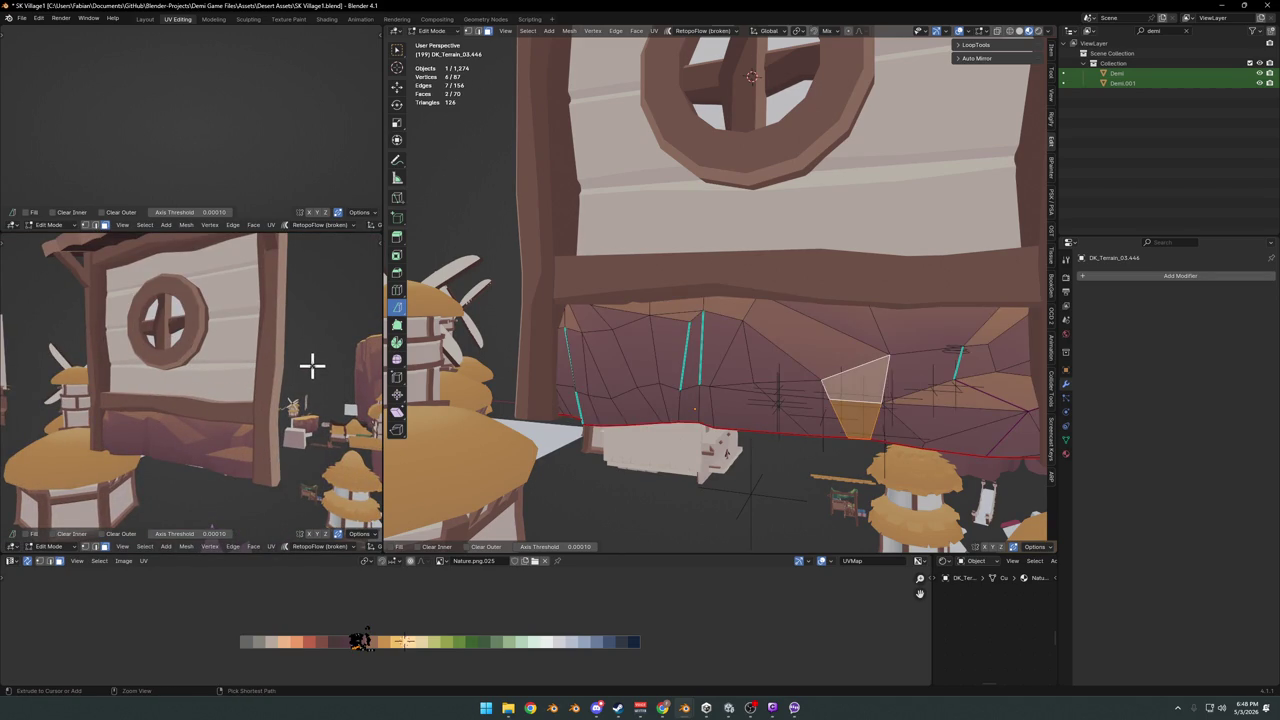
key(ctrl+s)
Recolour the terrain's top row of faces from the palette and save
middle_drag(319, 351, 322, 357)
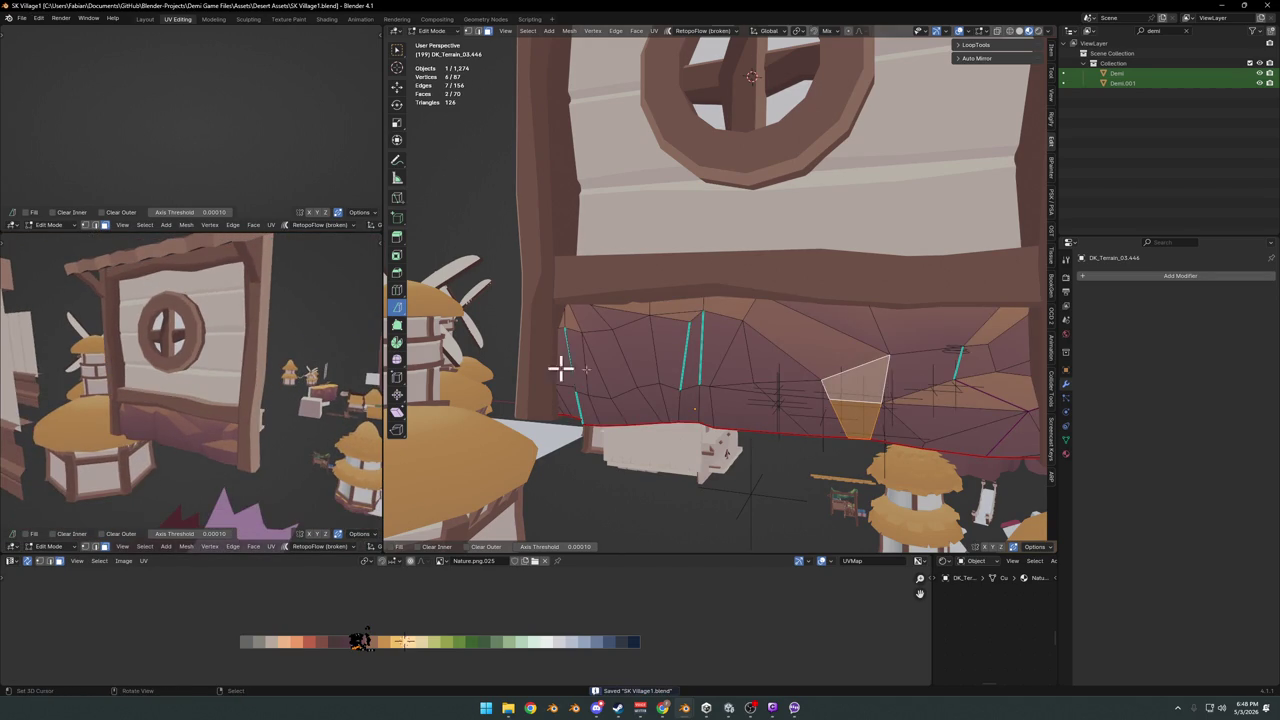
click(722, 305)
ctrl+click(684, 305)
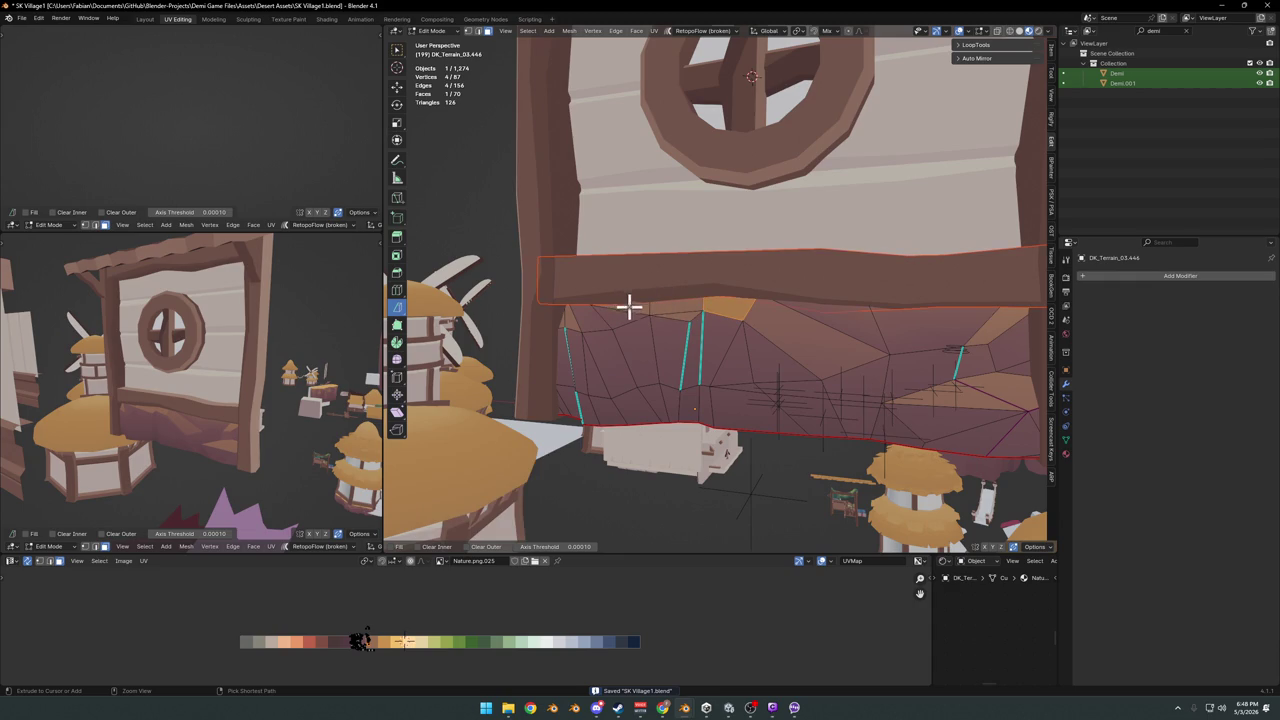
ctrl+click(727, 306)
ctrl+click(620, 306)
key(g)
key(x)
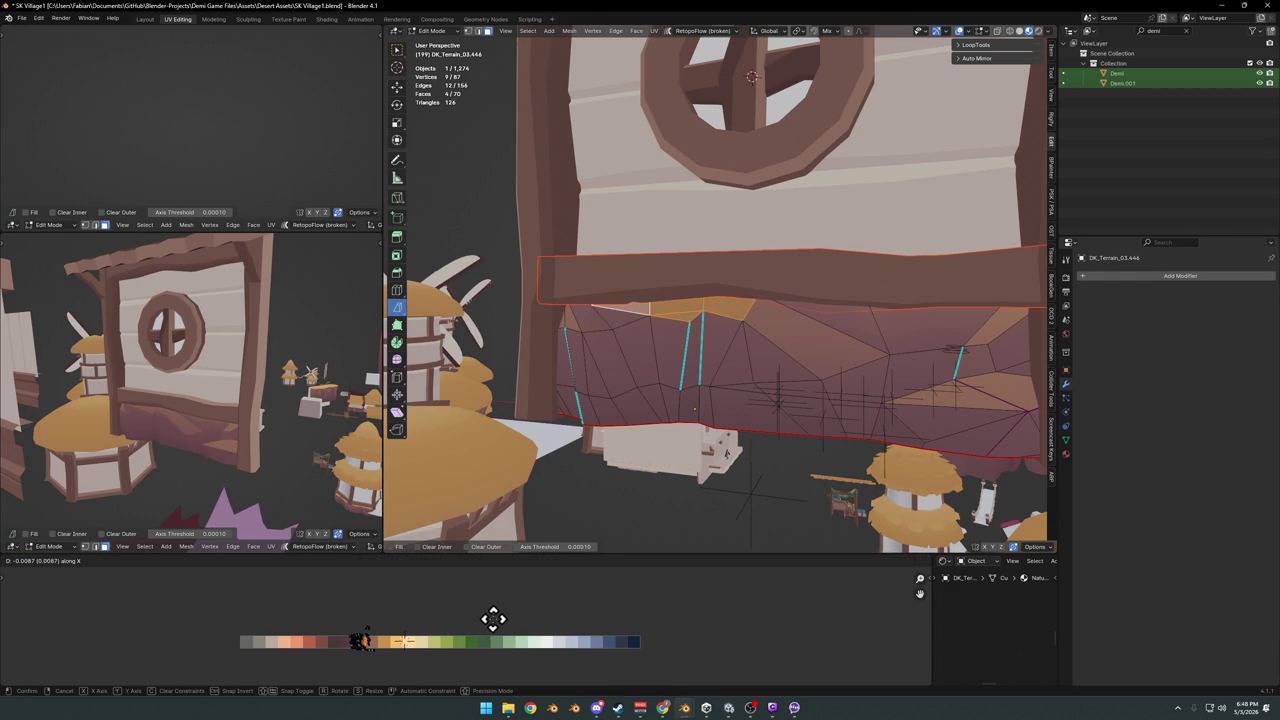
click(494, 619)
key(ctrl+s)
Select all terrain faces and start sliding their UVs horizontally on the palette
middle_drag(220, 400, 338, 357)
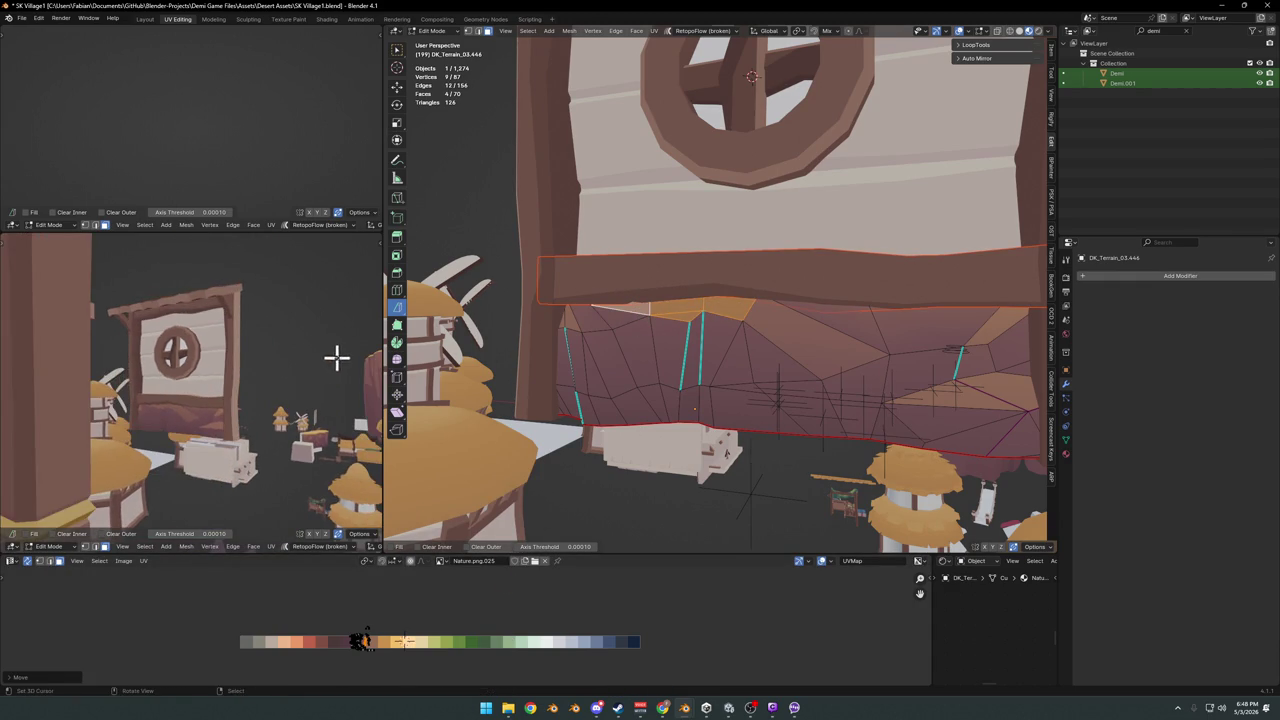
key(a)
key(g)
key(x)
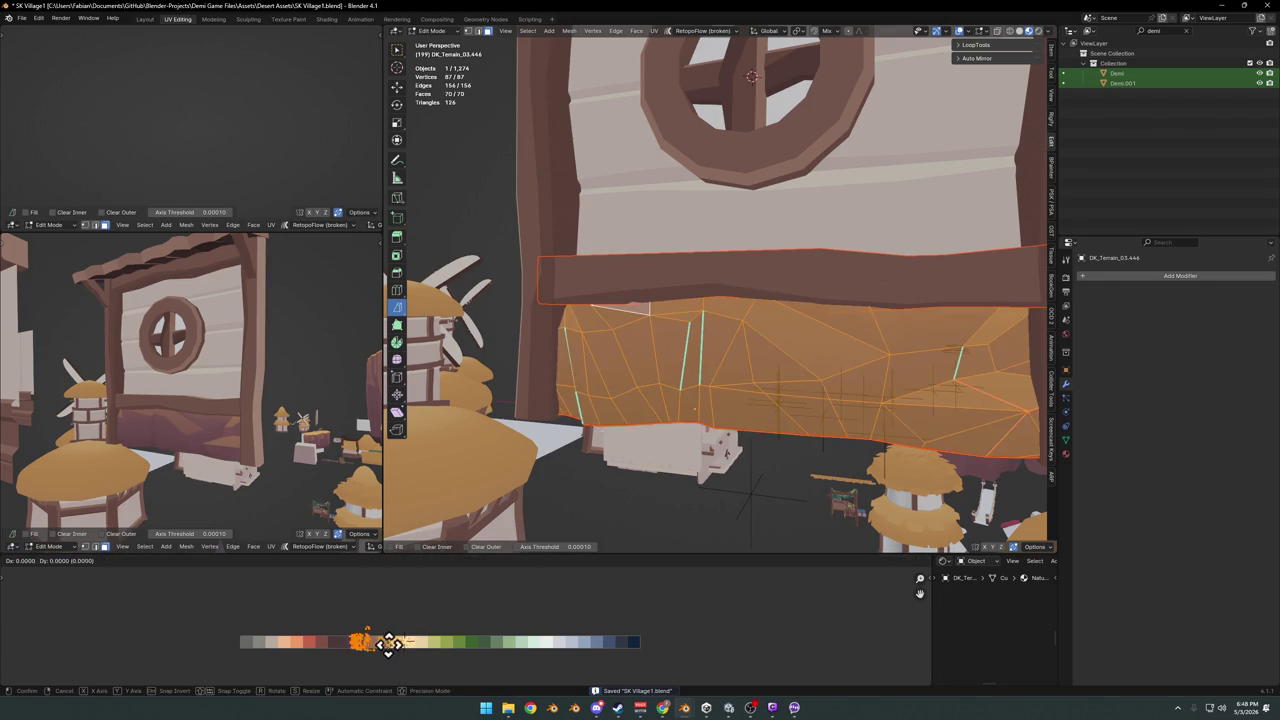
Set the whole terrain to the dark blue-grey palette tone and save
click(274, 629)
mouse_move(297, 360)
middle_down()
mouse_move(255, 393)
mouse_move(300, 410)
mouse_move(274, 390)
mouse_move(237, 400)
mouse_move(280, 409)
middle_up()
scroll(309, 414, up, 5)
scroll(237, 387, down, 5)
key(ctrl+s)
Inspect the gate from the side, save again, and return to Object Mode
scroll(280, 409, up, 3)
scroll(214, 409, down, 3)
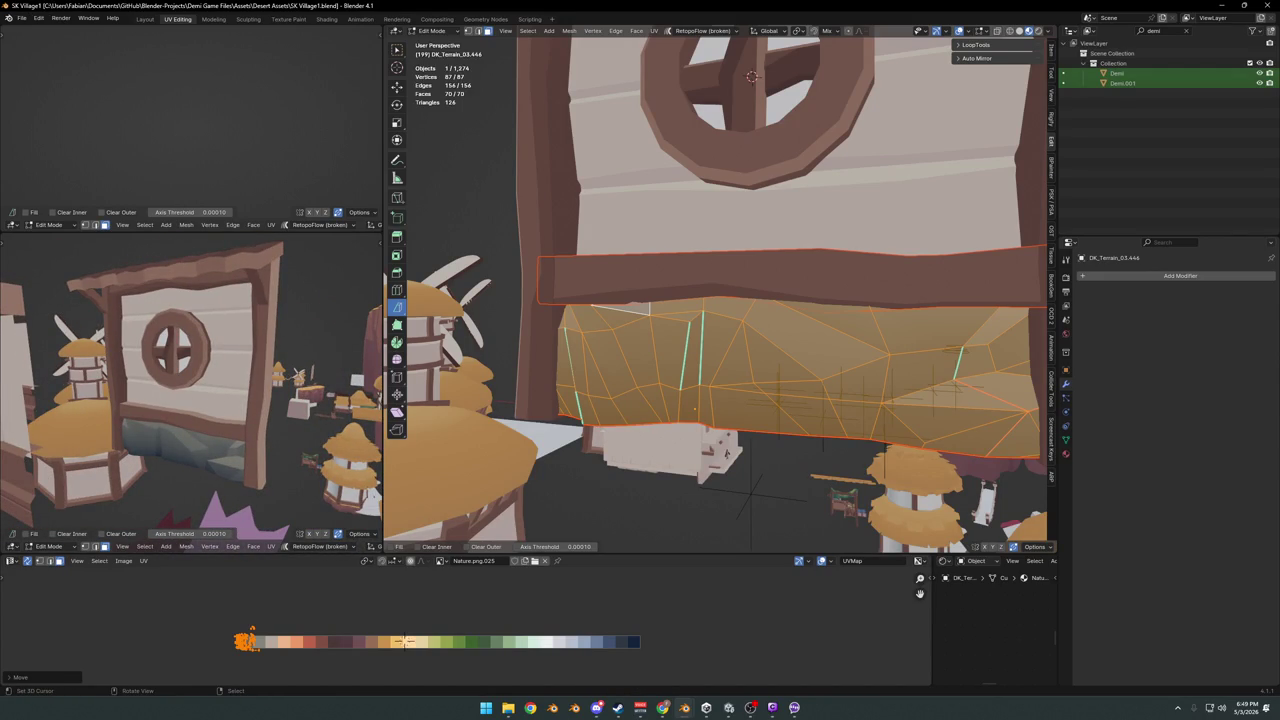
middle_drag(263, 291, 278, 301)
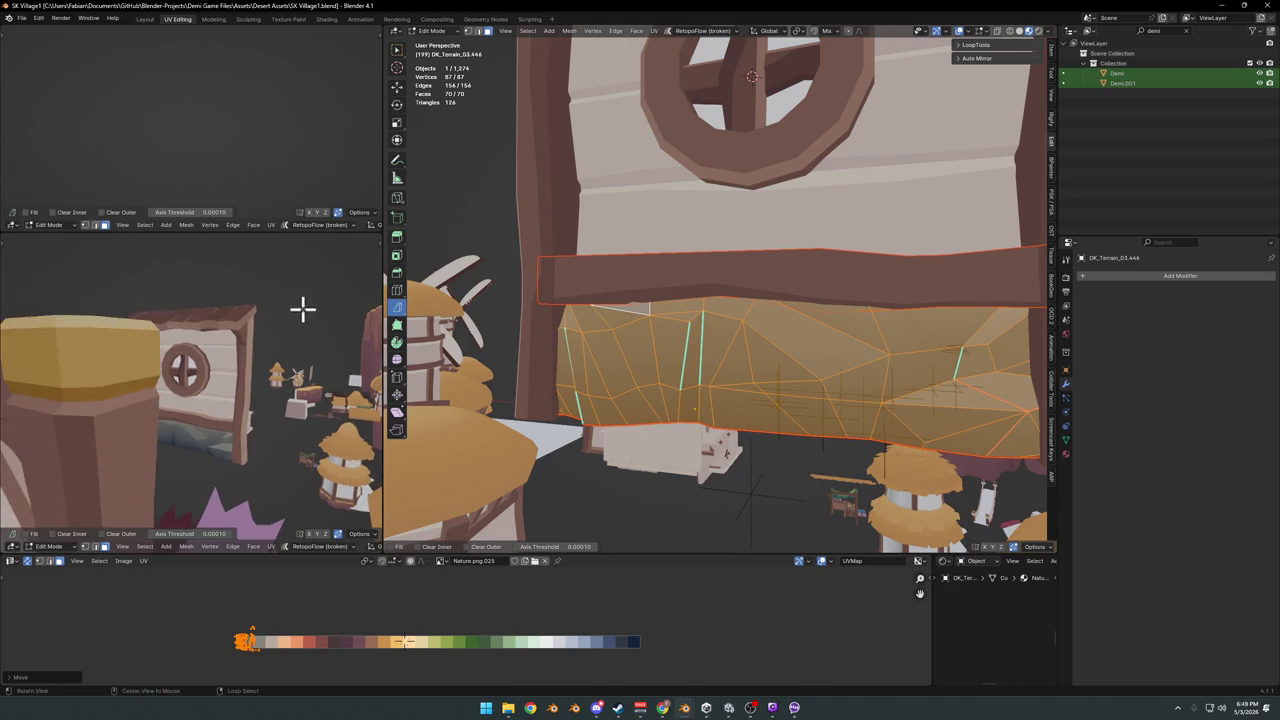
middle_drag(301, 297, 326, 303)
key(ctrl+s)
scroll(722, 256, down, 5)
scroll(728, 258, down, 2)
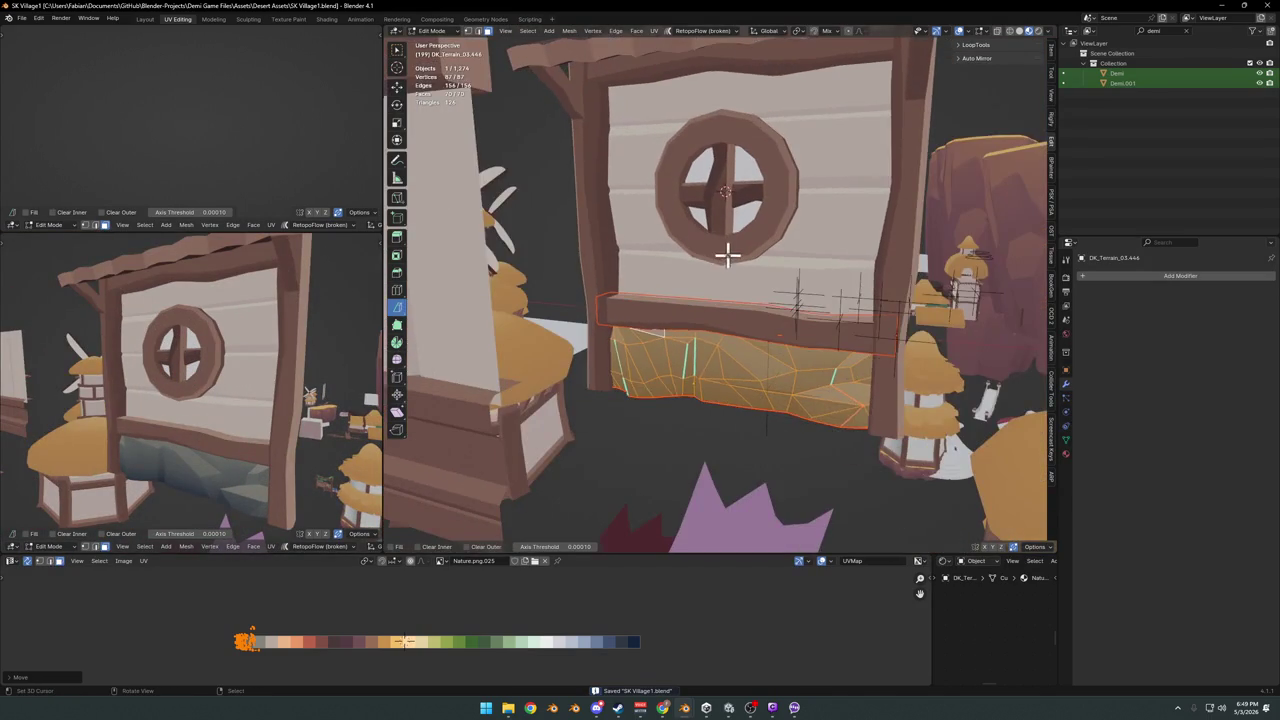
key(Tab)
Change the round window's material base colour from white to yellow
click(737, 257)
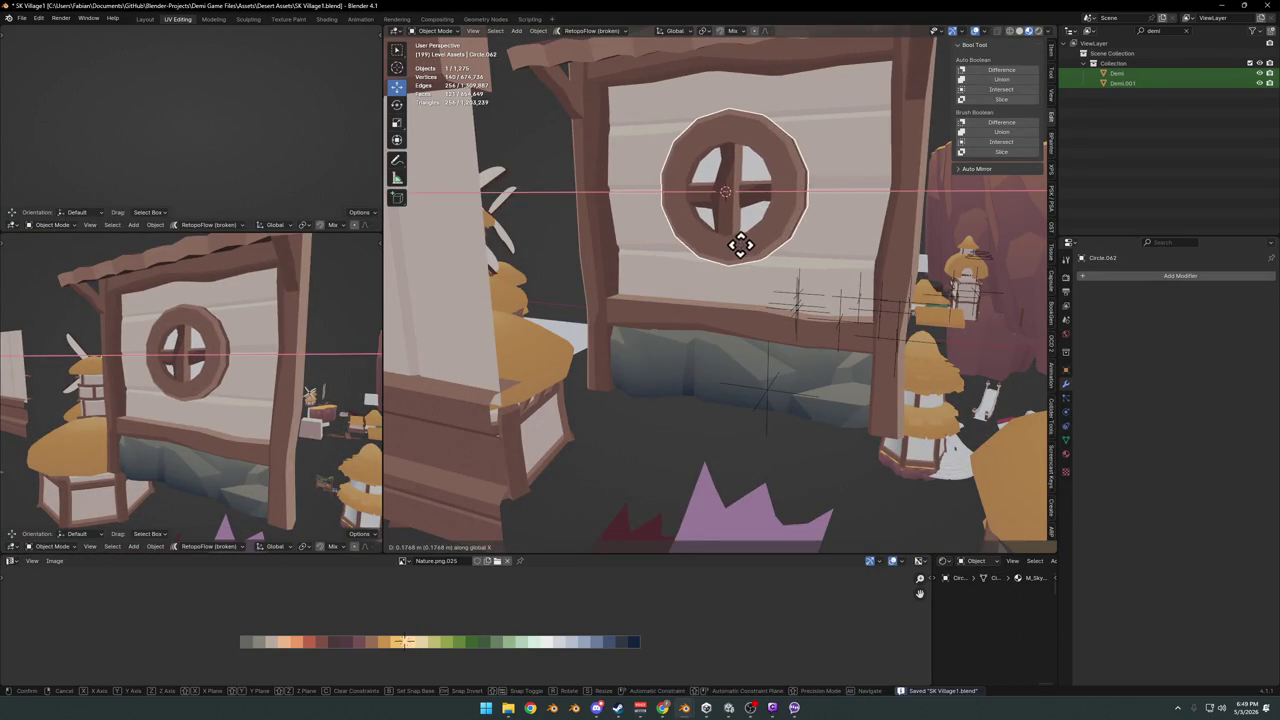
middle_drag(255, 318, 205, 322)
click(697, 251)
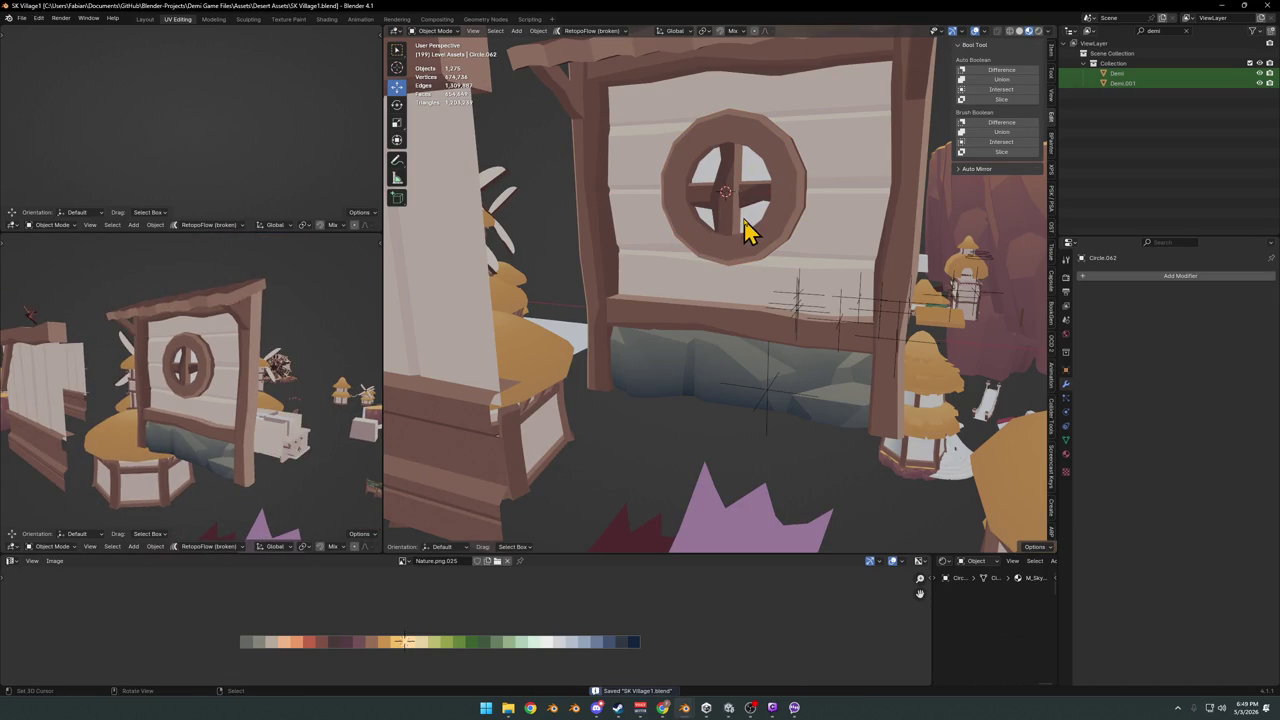
click(1066, 471)
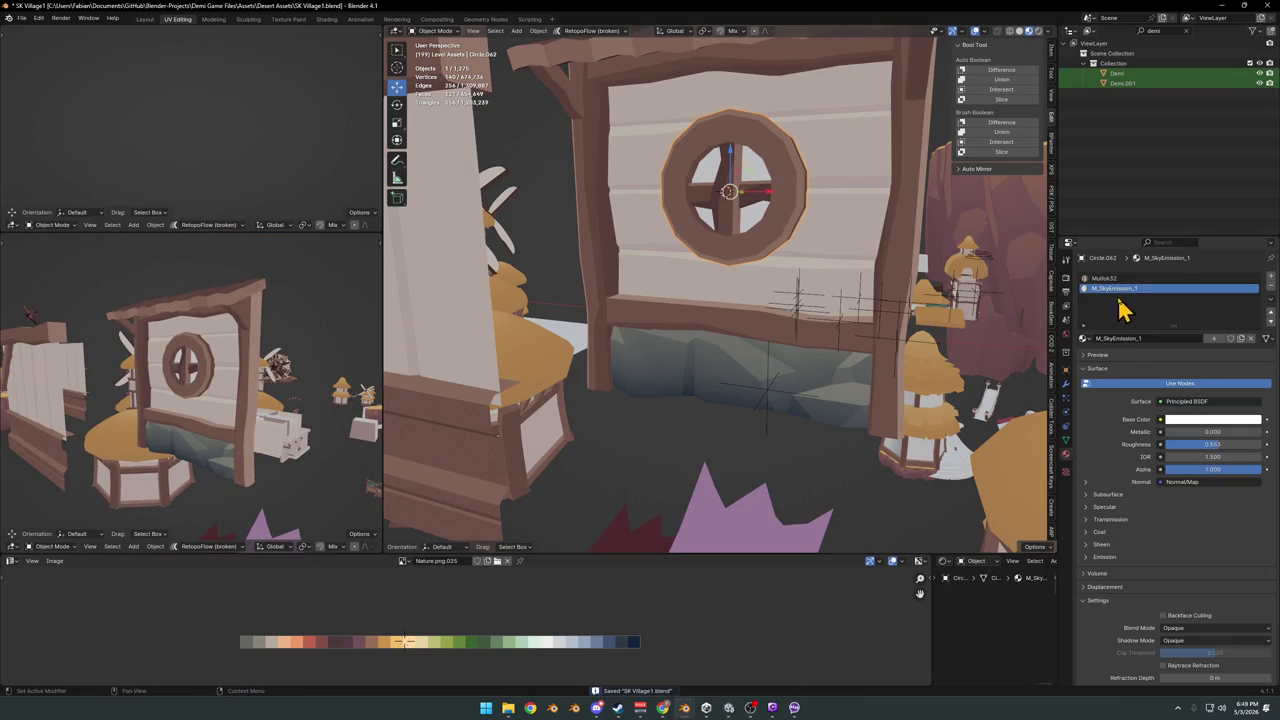
click(1173, 420)
drag(1200, 310, 1170, 326)
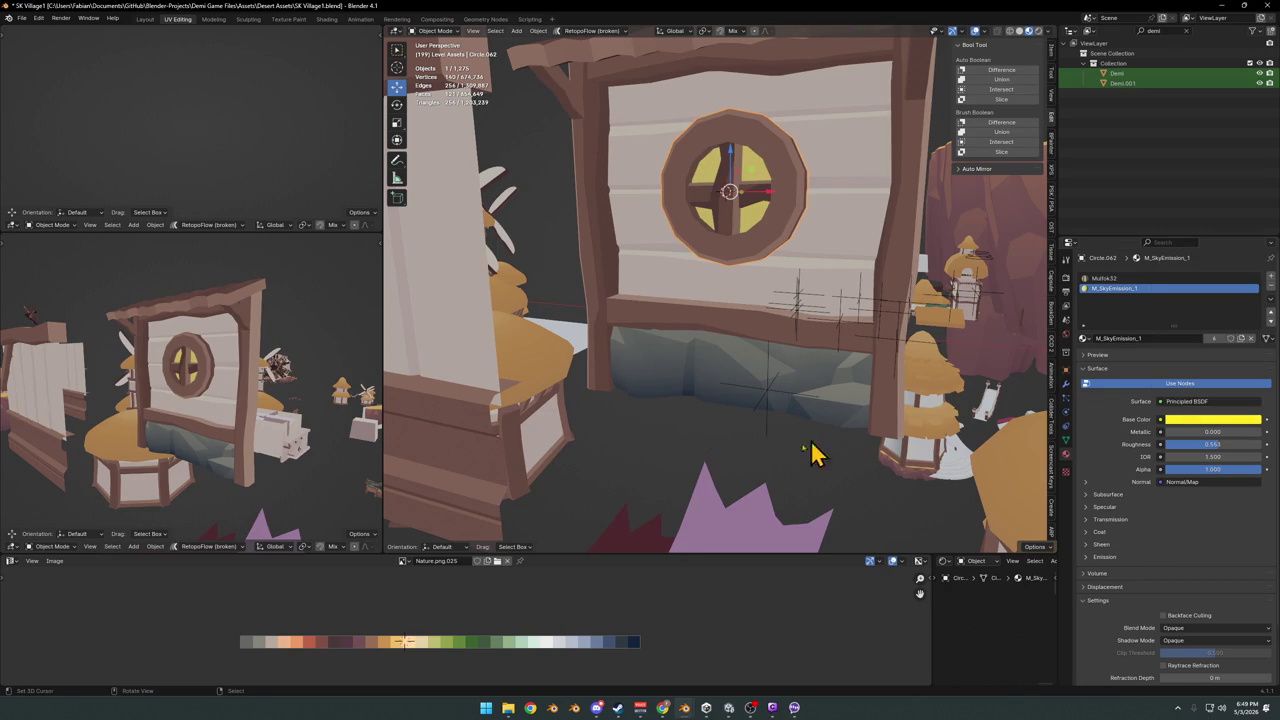
Save SK Village1.blend and look over the gate with its yellow window
middle_drag(728, 283, 734, 306)
key(ctrl+s)
mouse_move(300, 322)
middle_down()
mouse_move(225, 335)
mouse_move(277, 323)
middle_up()
scroll(223, 363, up, 3)
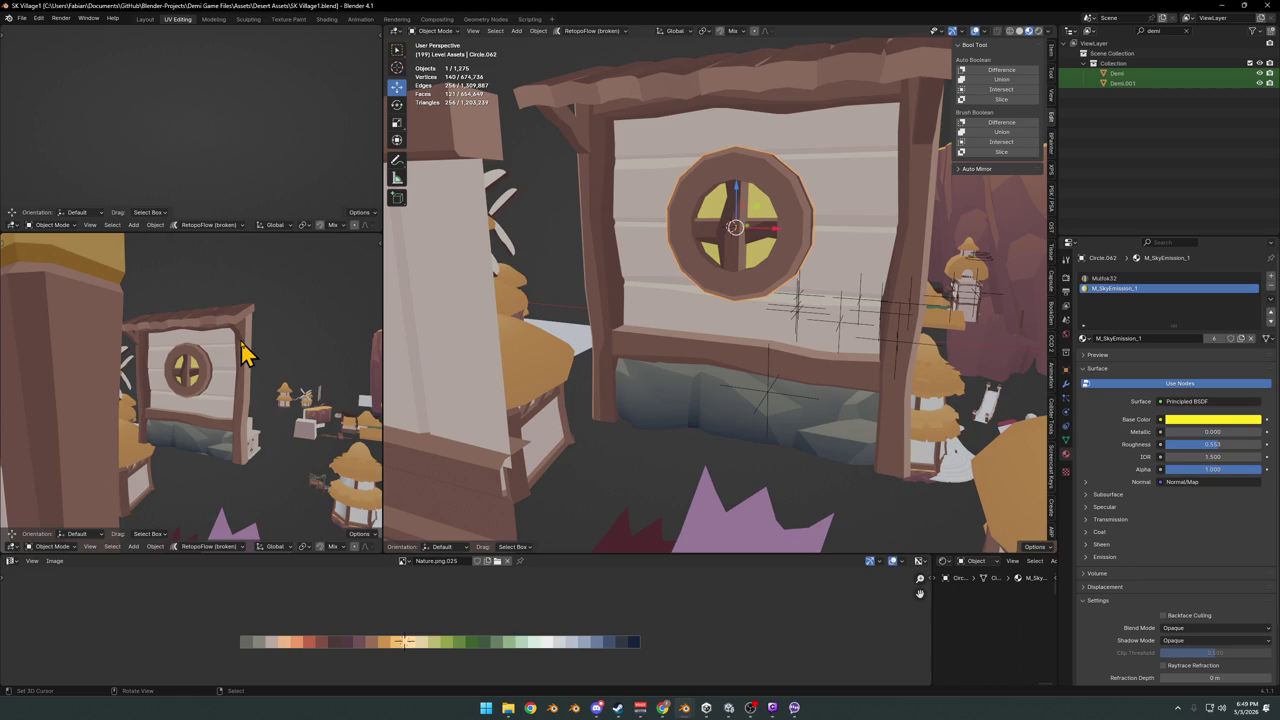
middle_drag(855, 157, 789, 189)
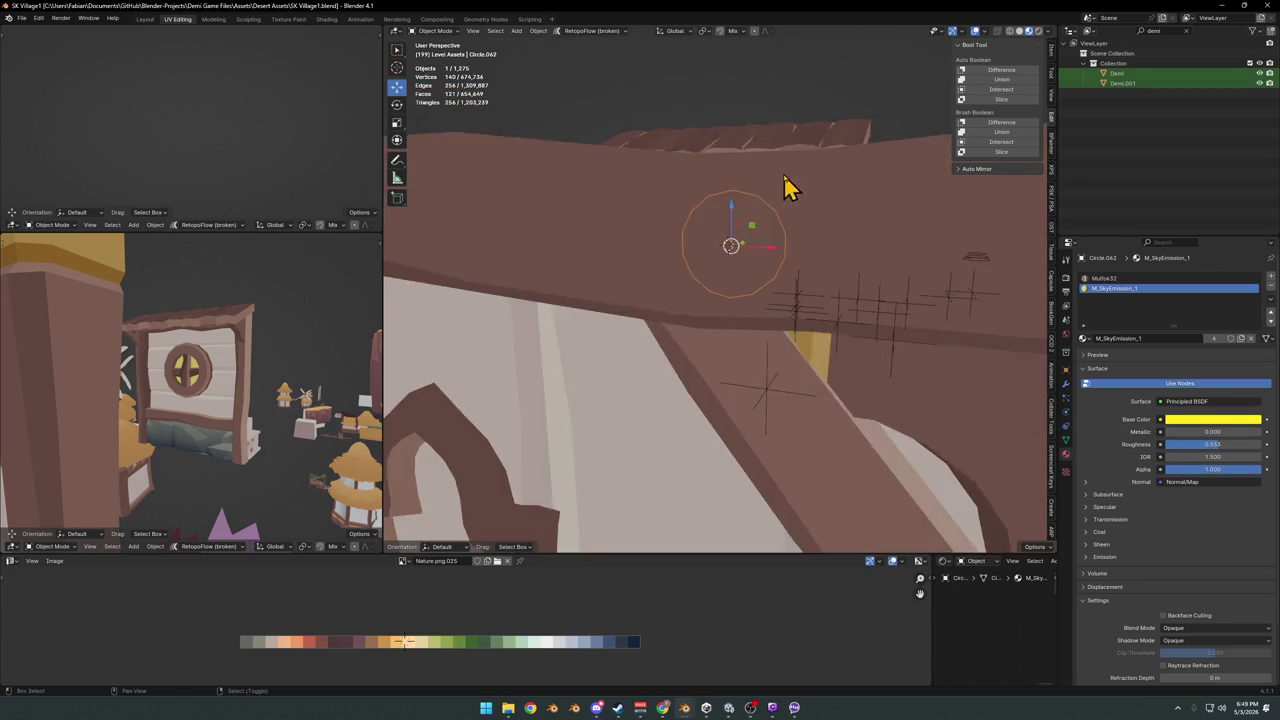
Save, then duplicate the gate's roof plank and move the copy into the bridge position
scroll(789, 189, down, 5)
key(ctrl+s)
click(766, 236)
scroll(766, 245, up, 3)
key(shift+d)
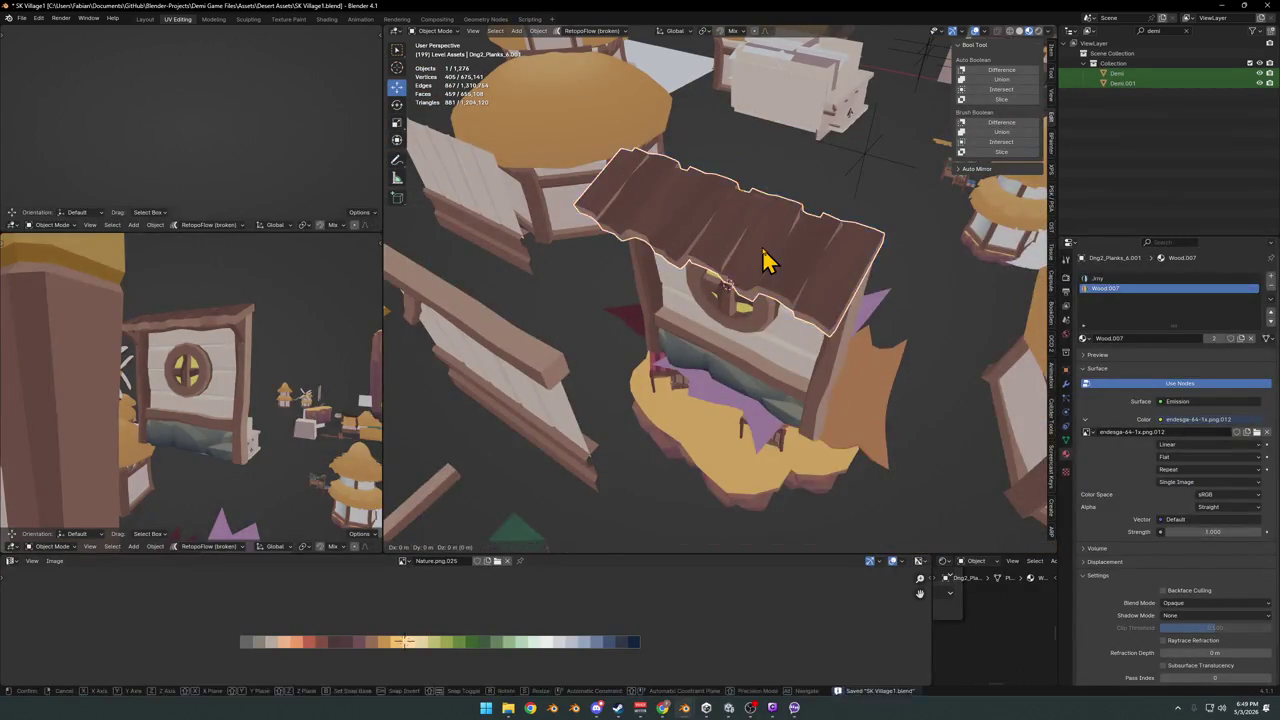
key(Escape)
key(g)
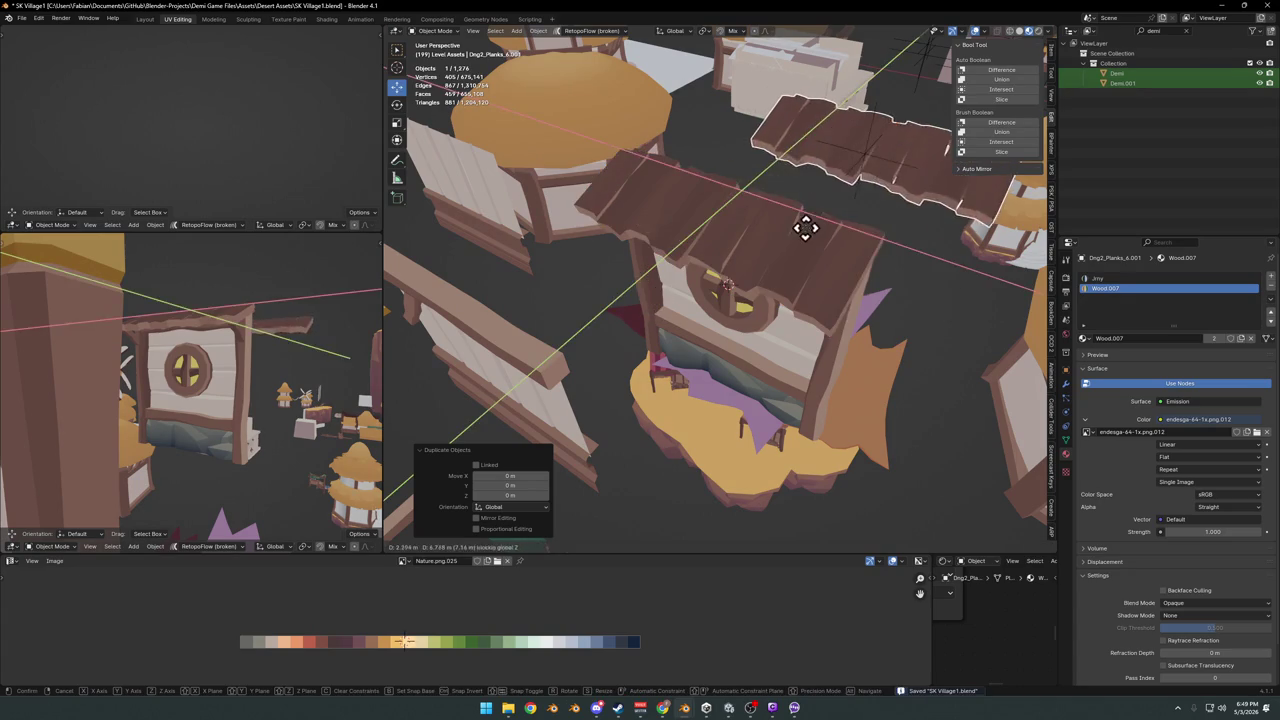
click(815, 228)
mouse_move(757, 268)
middle_down()
mouse_move(800, 251)
mouse_move(800, 263)
middle_up()
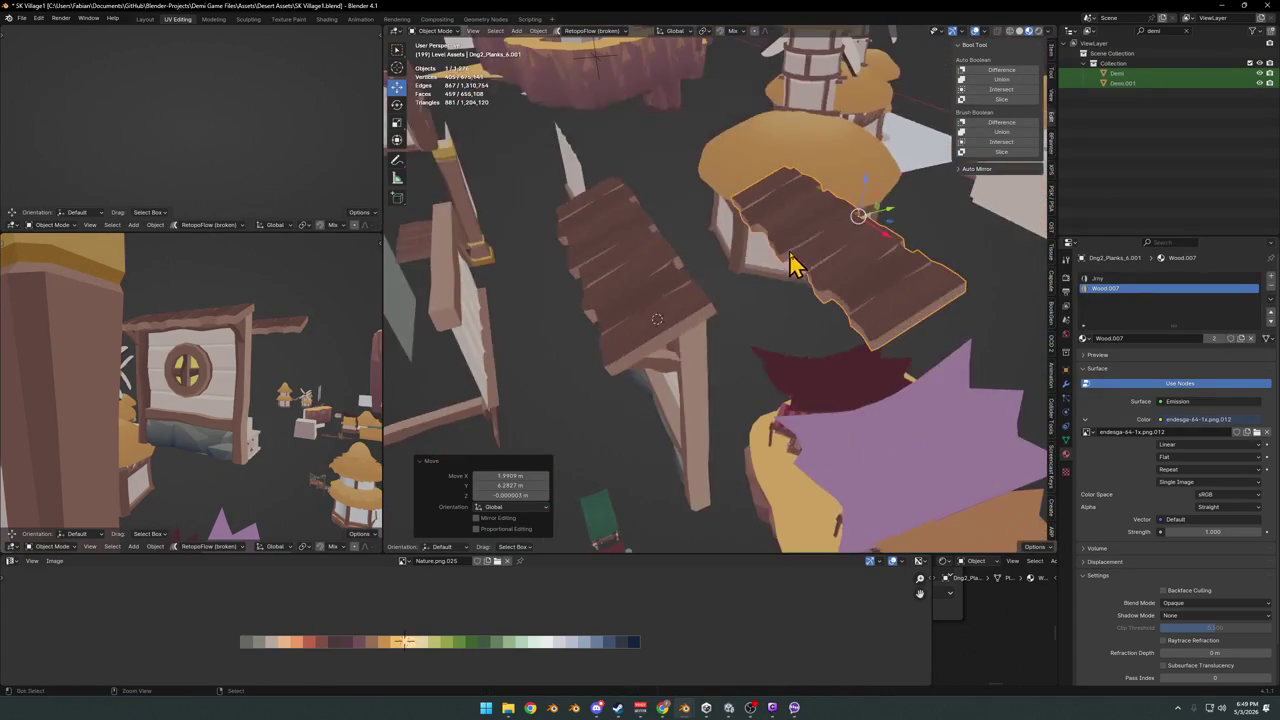
Replace the plank copy's existing material with the Nature palette material
click(1271, 288)
click(1271, 288)
click(1083, 318)
text(n)
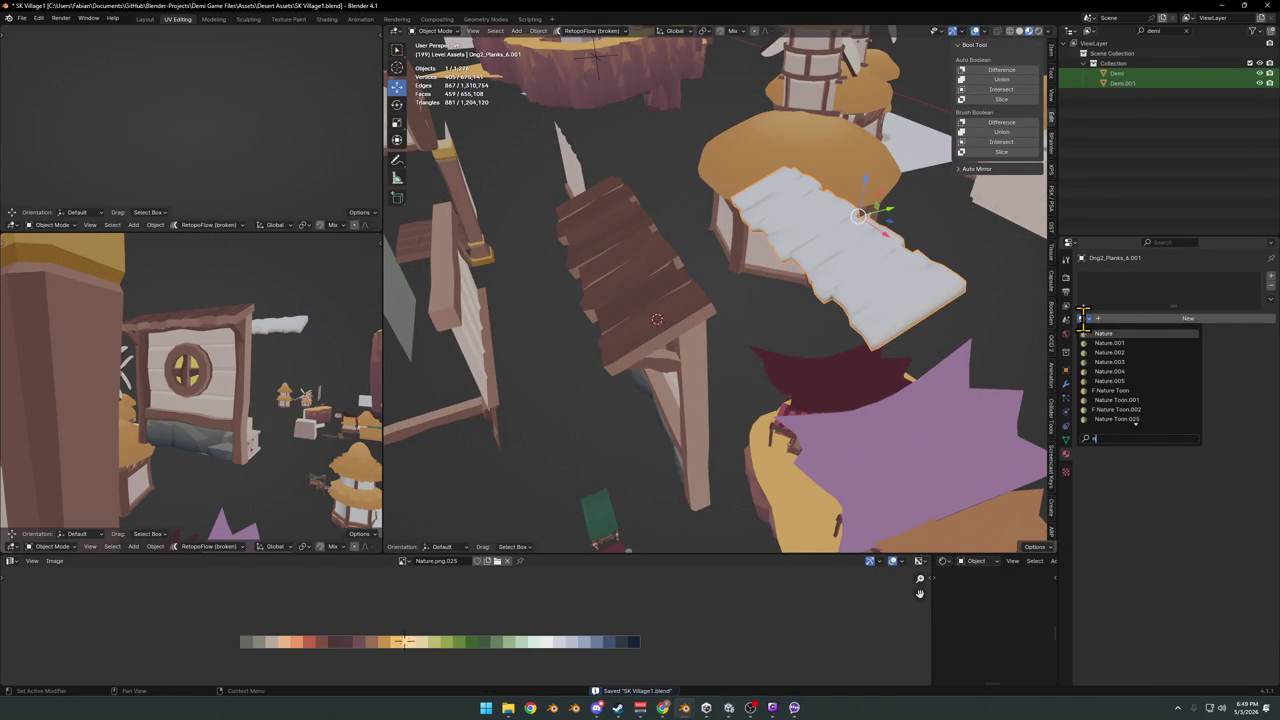
click(1105, 333)
In Edit Mode, slide all of the plank's UVs horizontally onto the orange palette swatch
key(Tab)
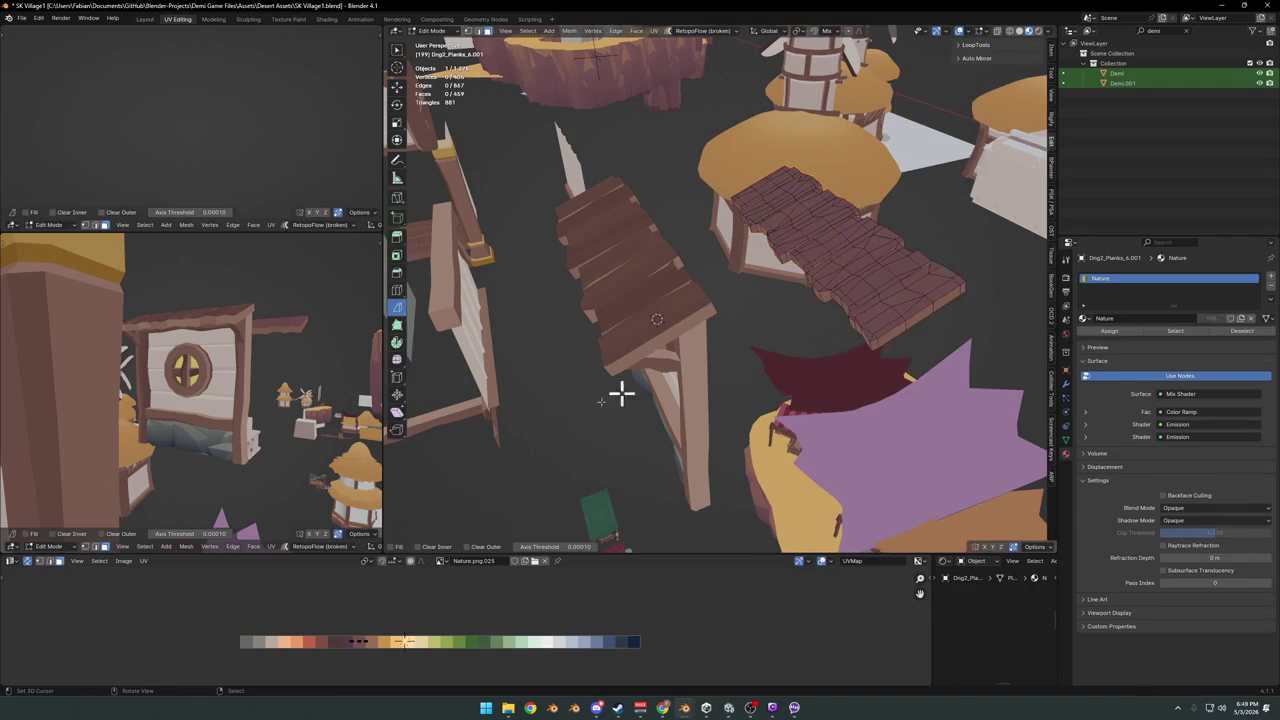
key(a)
mouse_move(314, 343)
alt+mouse_down()
mouse_move(197, 389)
mouse_move(266, 423)
alt+mouse_up()
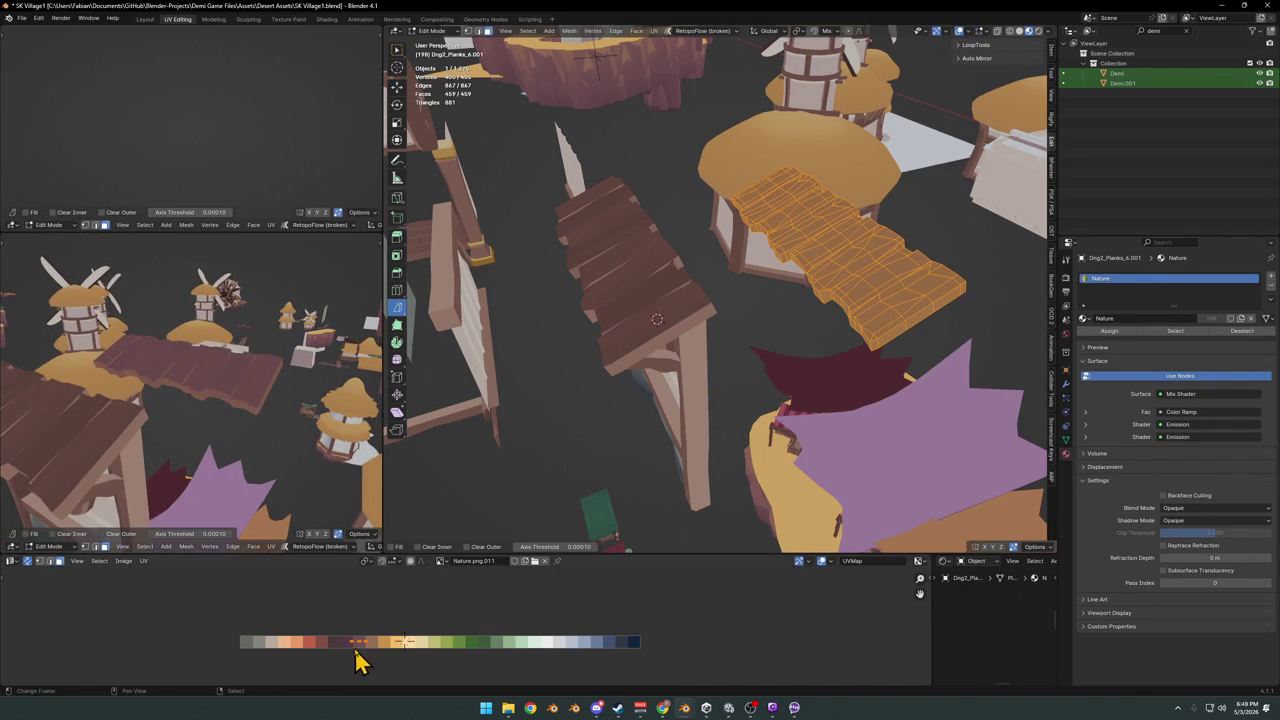
key(g)
key(x)
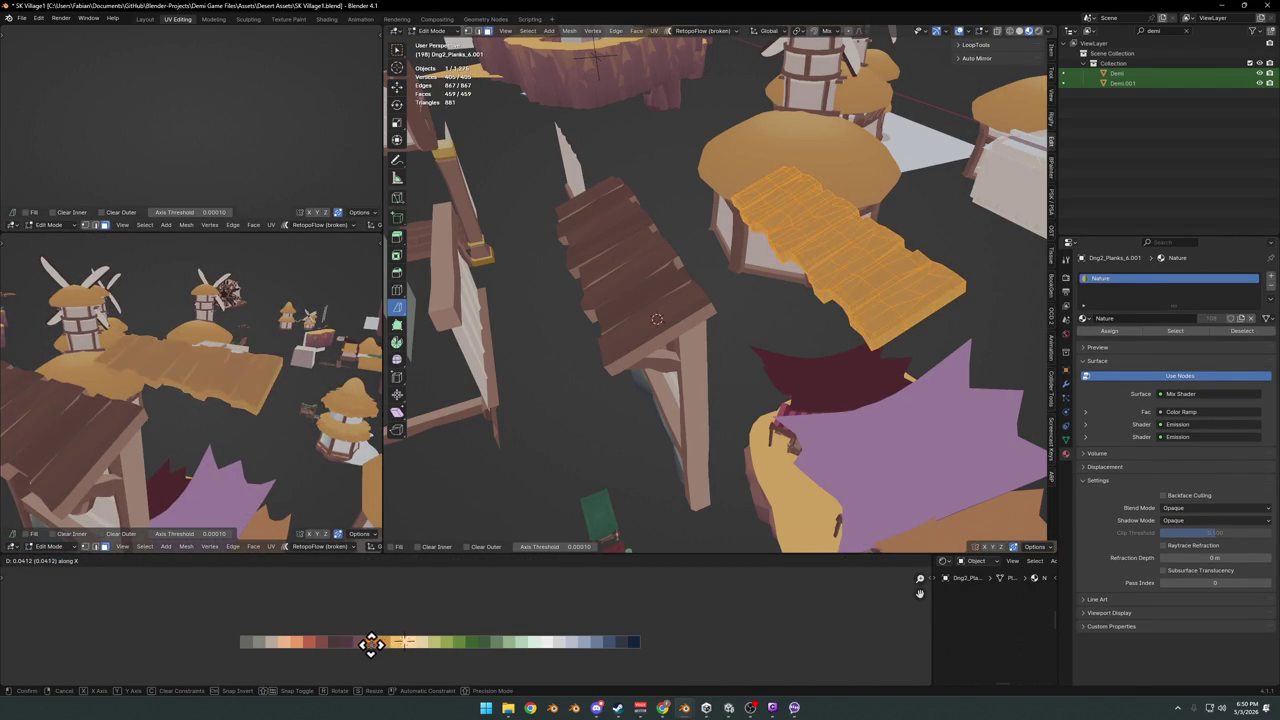
click(378, 657)
key(g)
click(410, 652)
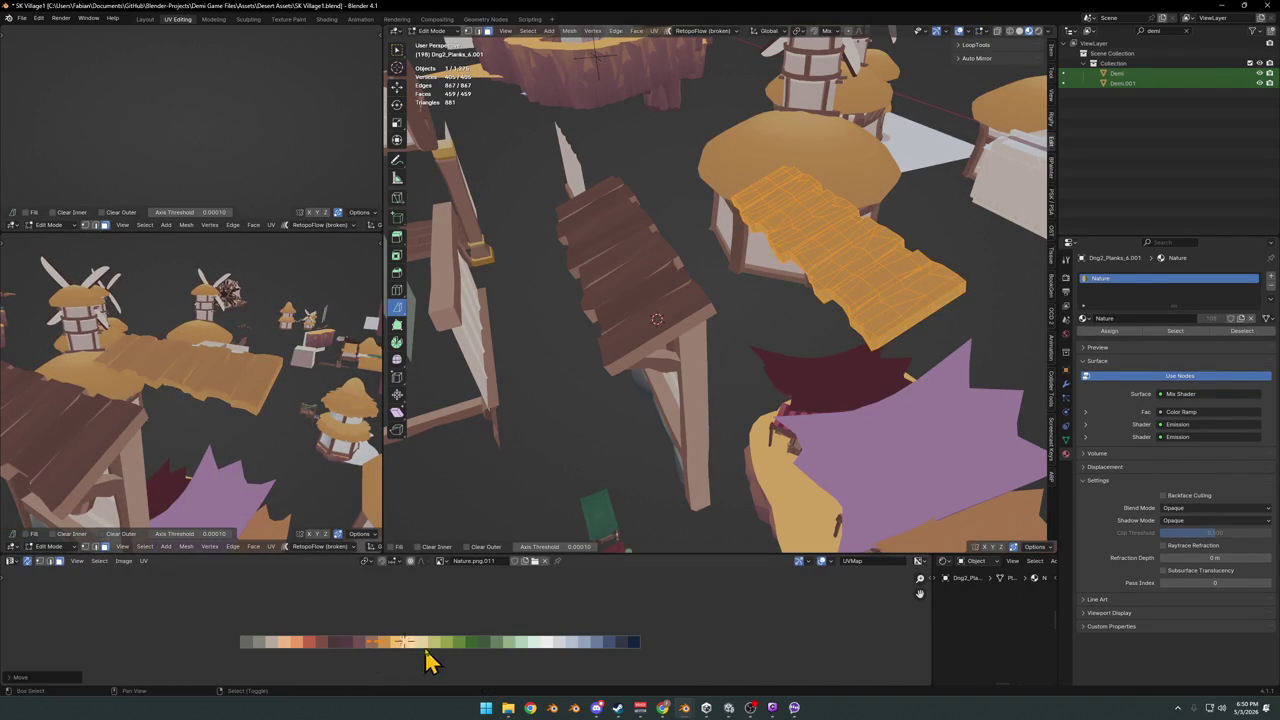
Mirror the plank's UVs along X and scale them up across the brown swatches
key(ctrl+m)
key(x)
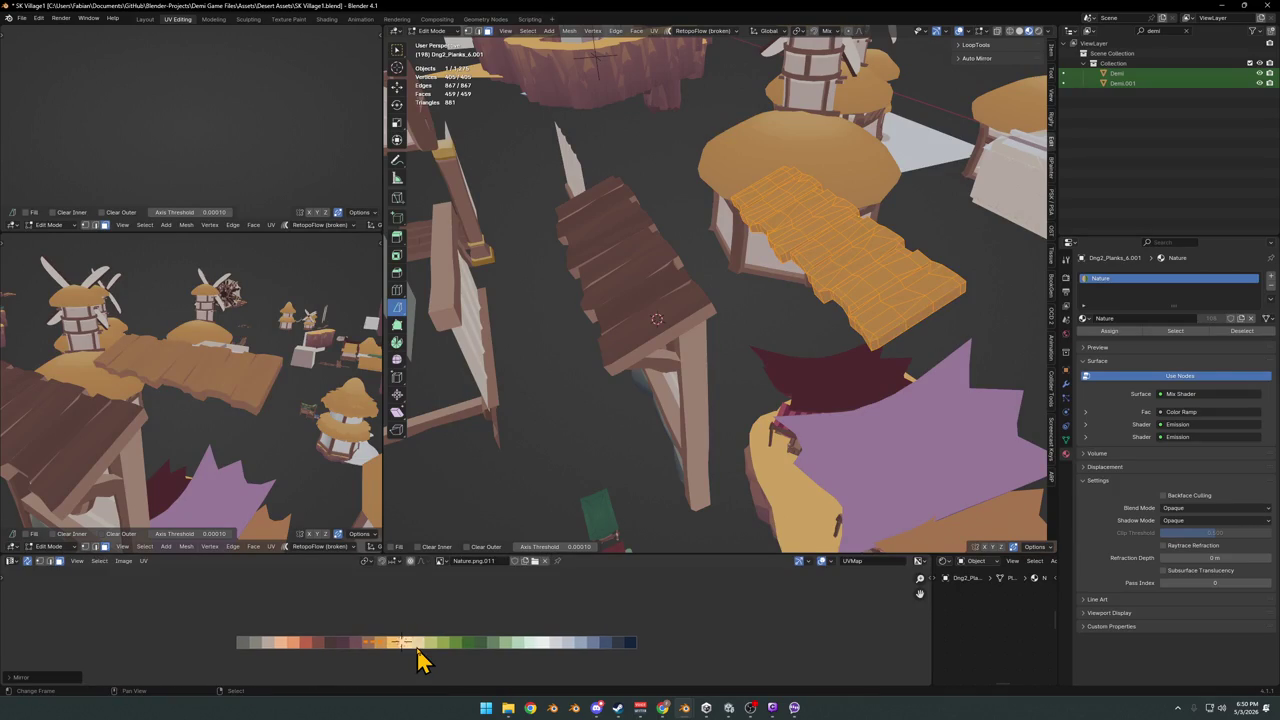
mouse_move(220, 330)
middle_down()
mouse_move(258, 403)
mouse_move(286, 420)
mouse_move(171, 391)
mouse_move(143, 414)
mouse_move(155, 403)
mouse_move(243, 426)
mouse_move(206, 420)
mouse_move(200, 443)
middle_up()
key(s)
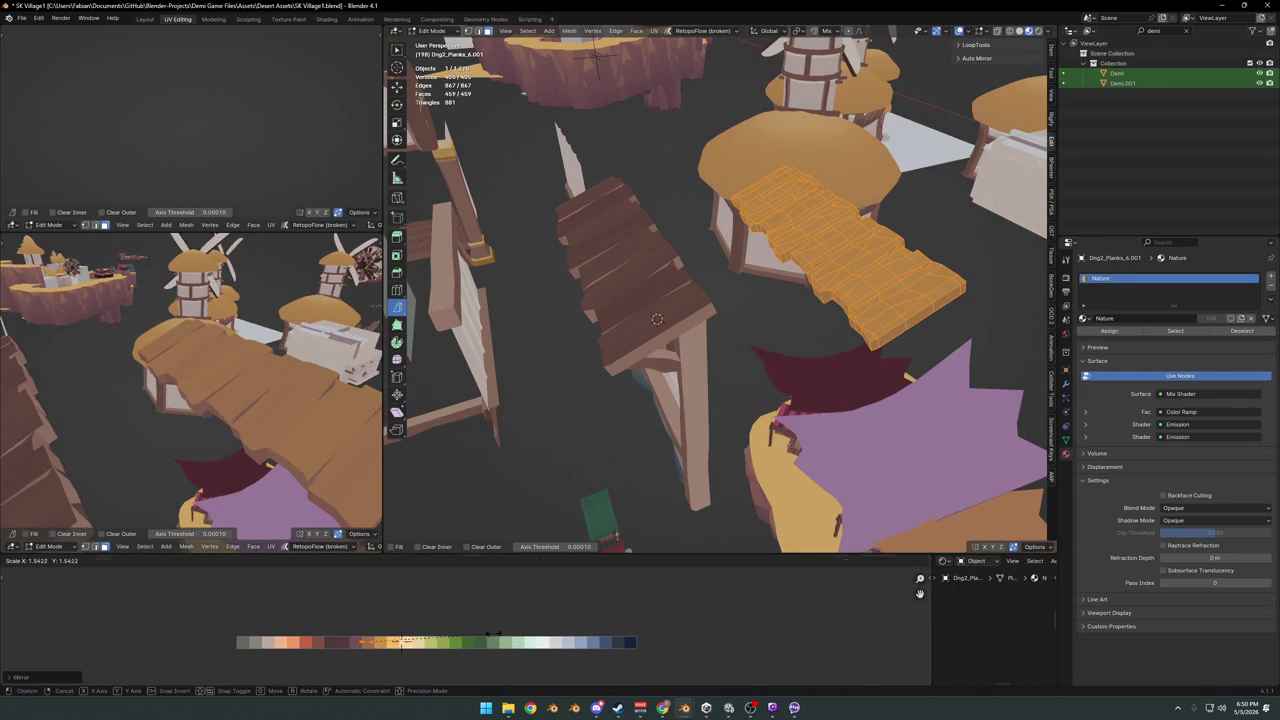
click(493, 634)
Shift the UVs of the first two plank strips sideways onto neighbouring palette shades
mouse_move(284, 507)
middle_down()
mouse_move(331, 417)
mouse_move(277, 386)
mouse_move(370, 330)
middle_up()
scroll(269, 375, up, 2)
key(alt+a)
mouse_move(764, 204)
middle_down()
mouse_move(771, 214)
mouse_move(683, 320)
mouse_move(726, 289)
mouse_move(691, 317)
mouse_move(720, 343)
middle_up()
scroll(750, 292, up, 3)
click(737, 360)
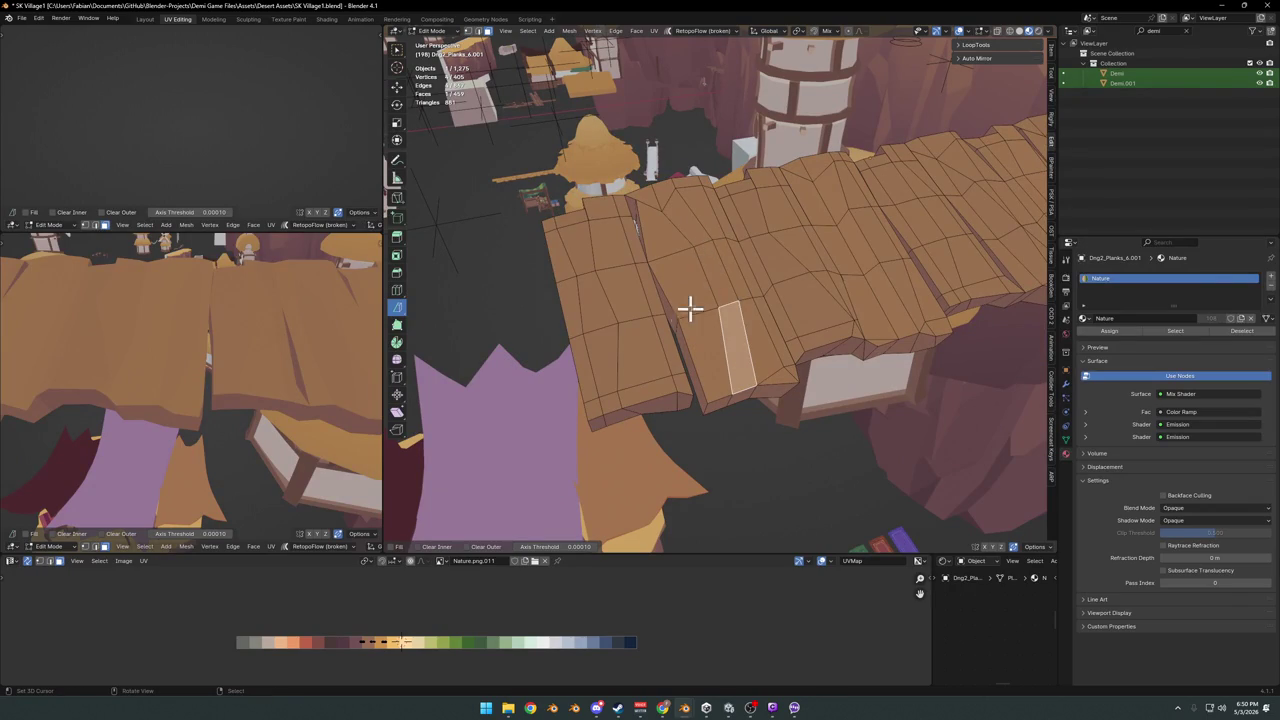
ctrl+click(670, 198)
key(g)
key(x)
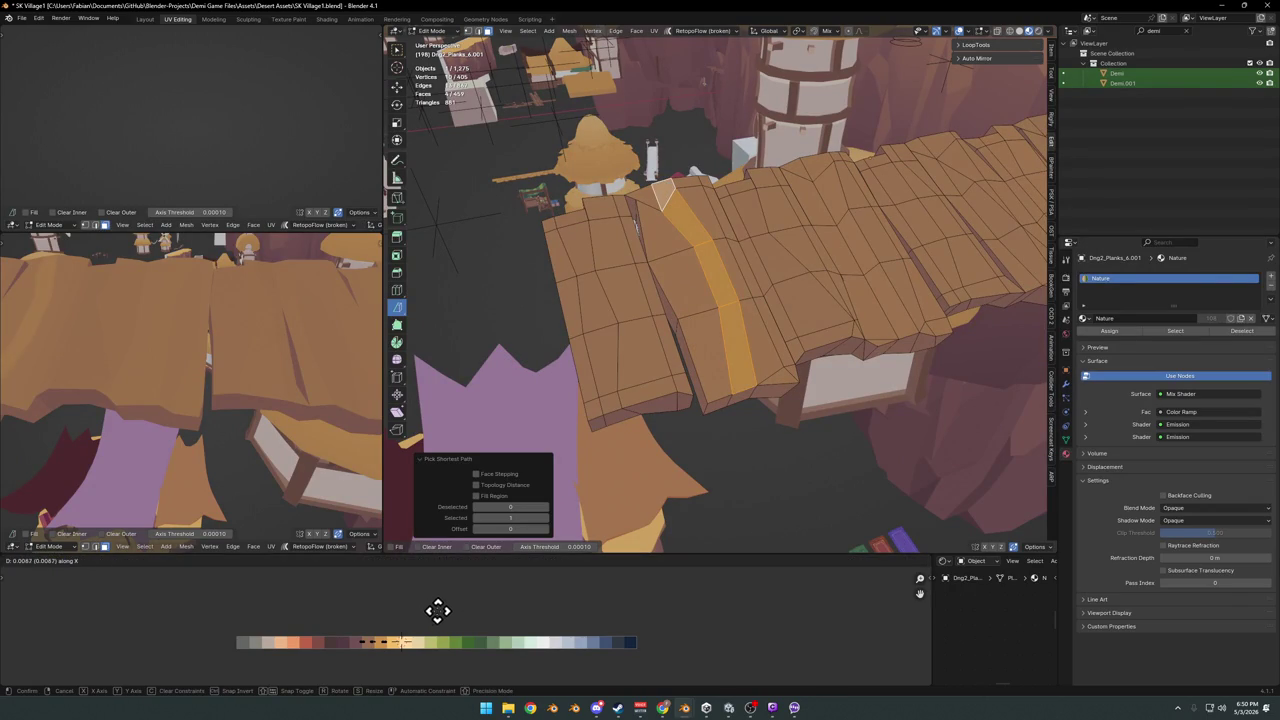
click(427, 611)
middle_drag(200, 352, 332, 357)
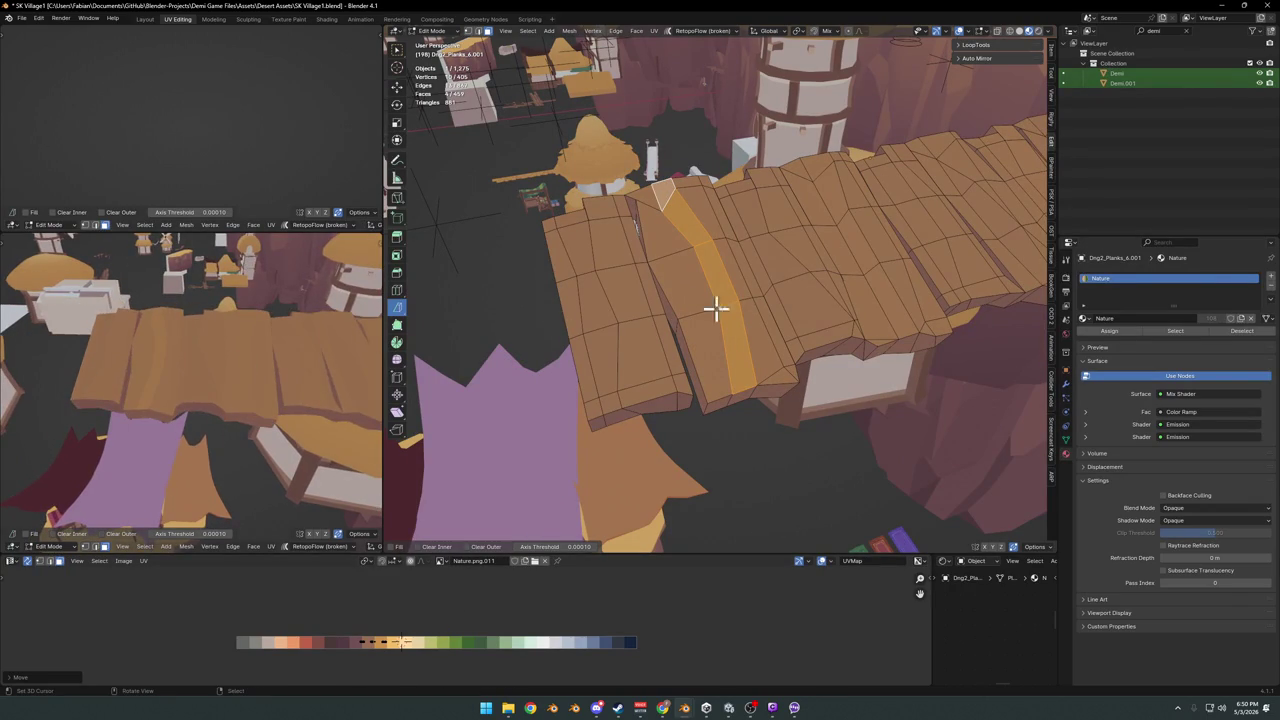
click(820, 321)
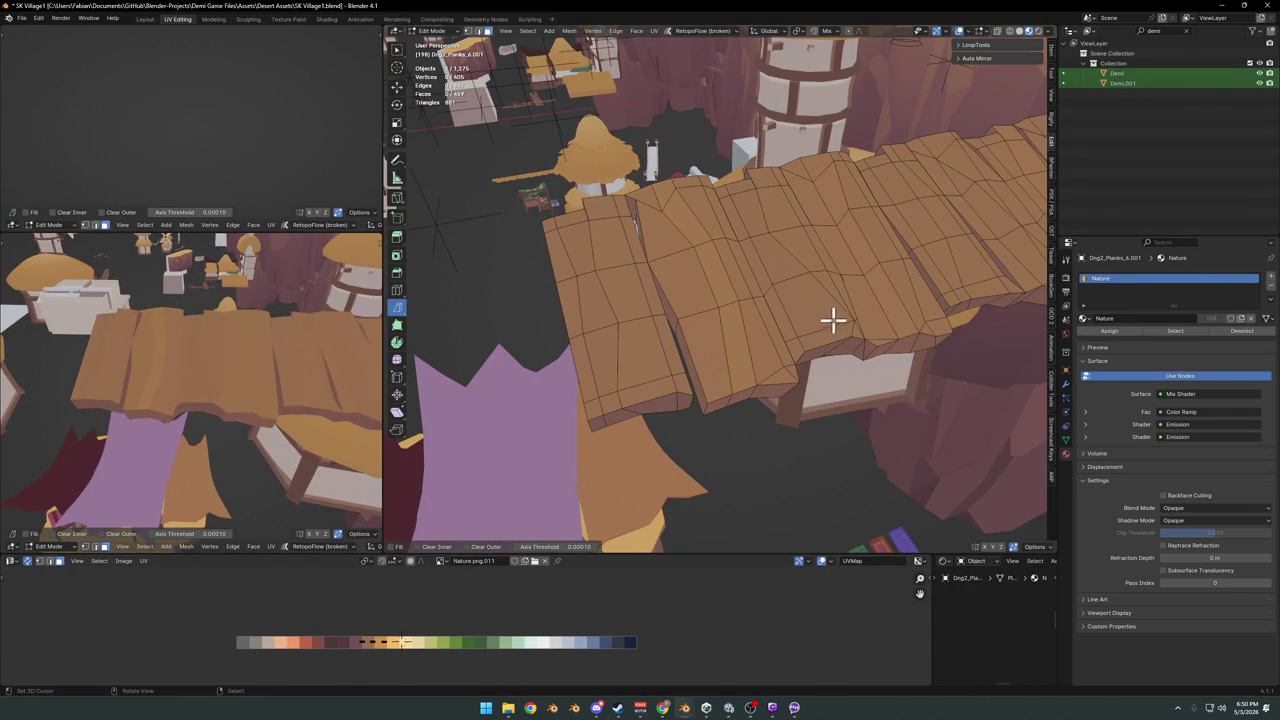
ctrl+click(749, 192)
key(g)
key(x)
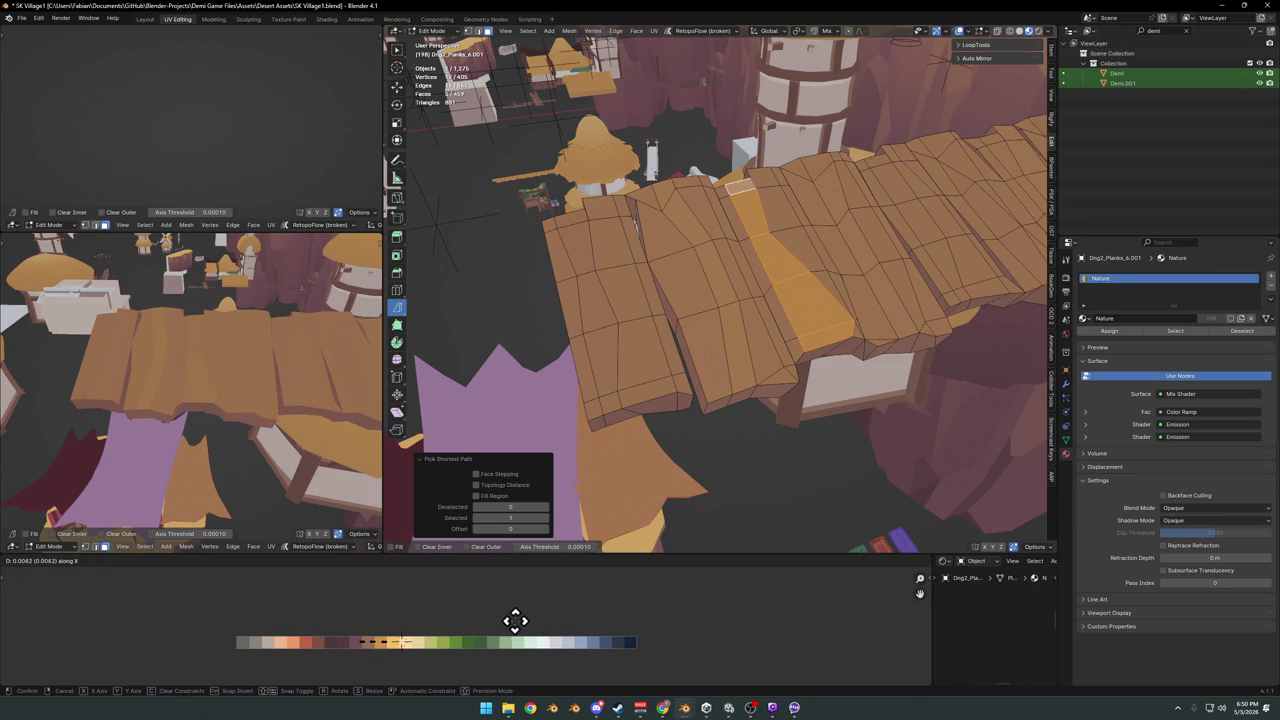
click(530, 624)
key(alt+a)
Recolour two more plank strips, including the one ending in a triangular face, with lighter shades
mouse_move(863, 294)
middle_down()
mouse_move(620, 417)
mouse_move(629, 477)
middle_up()
click(637, 465)
ctrl+click(605, 268)
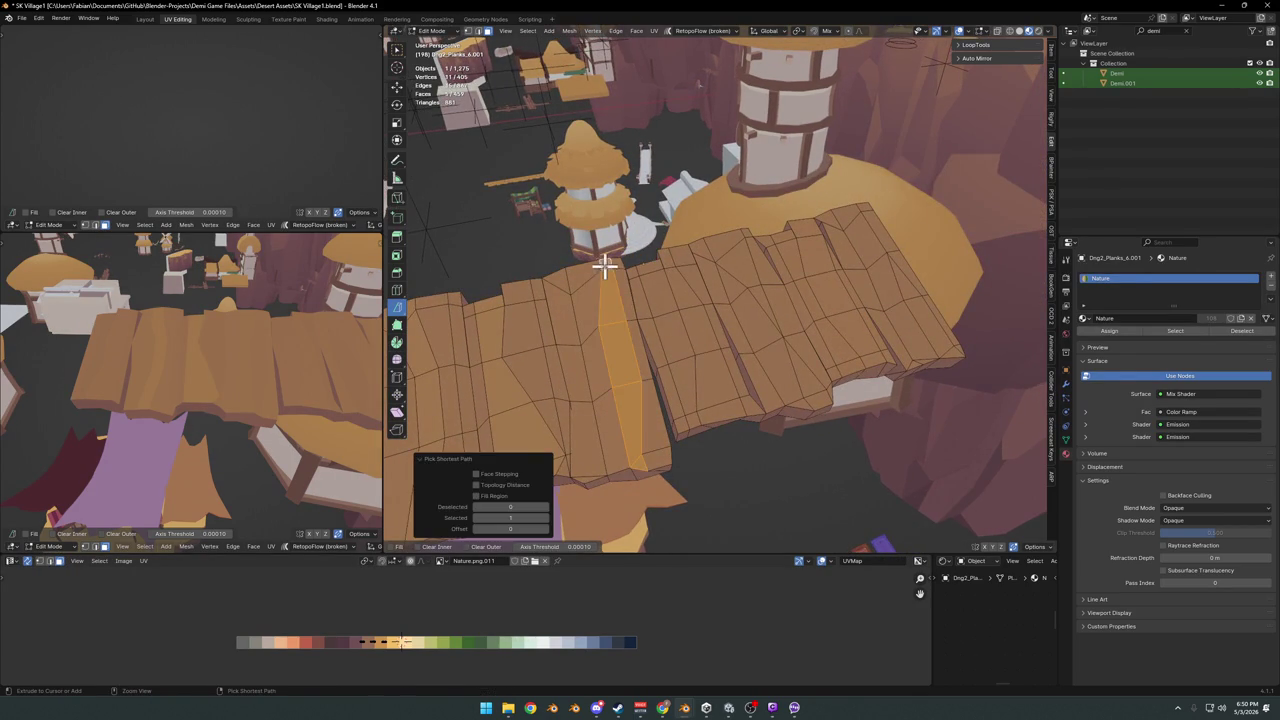
key(g)
key(x)
click(501, 637)
mouse_move(360, 420)
middle_down()
mouse_move(343, 366)
mouse_move(290, 395)
middle_up()
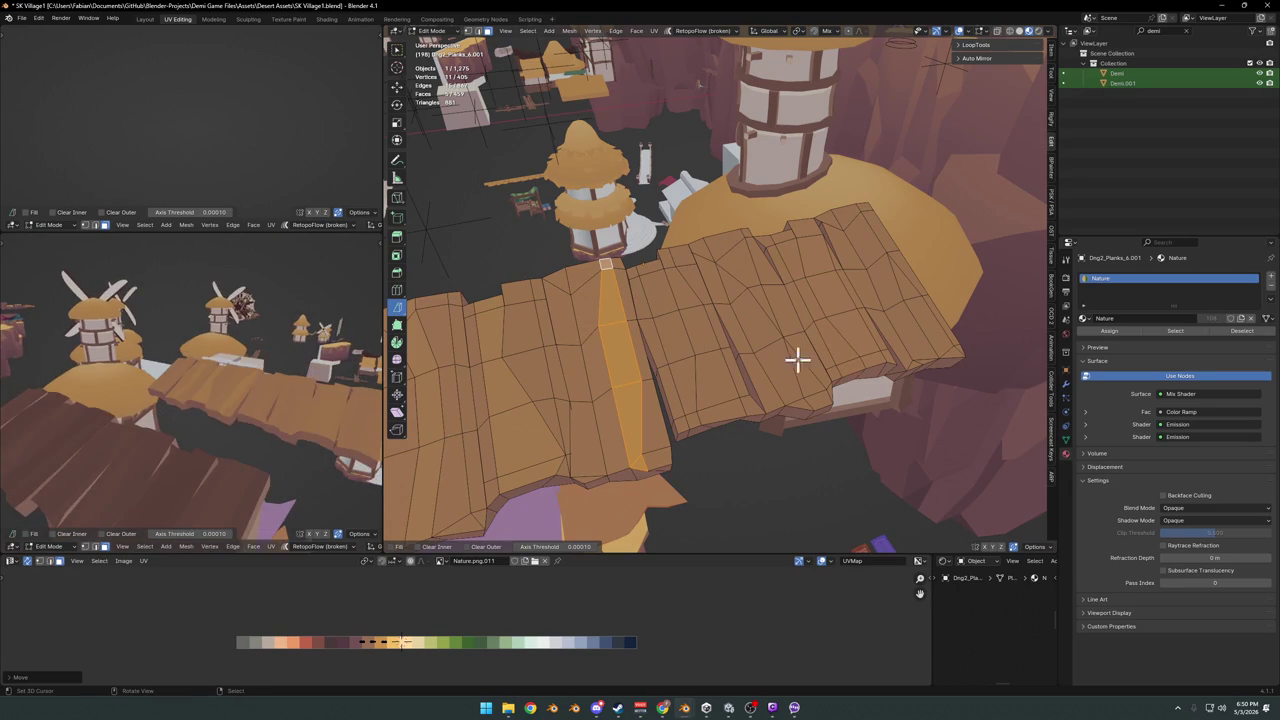
key(alt+a)
click(799, 403)
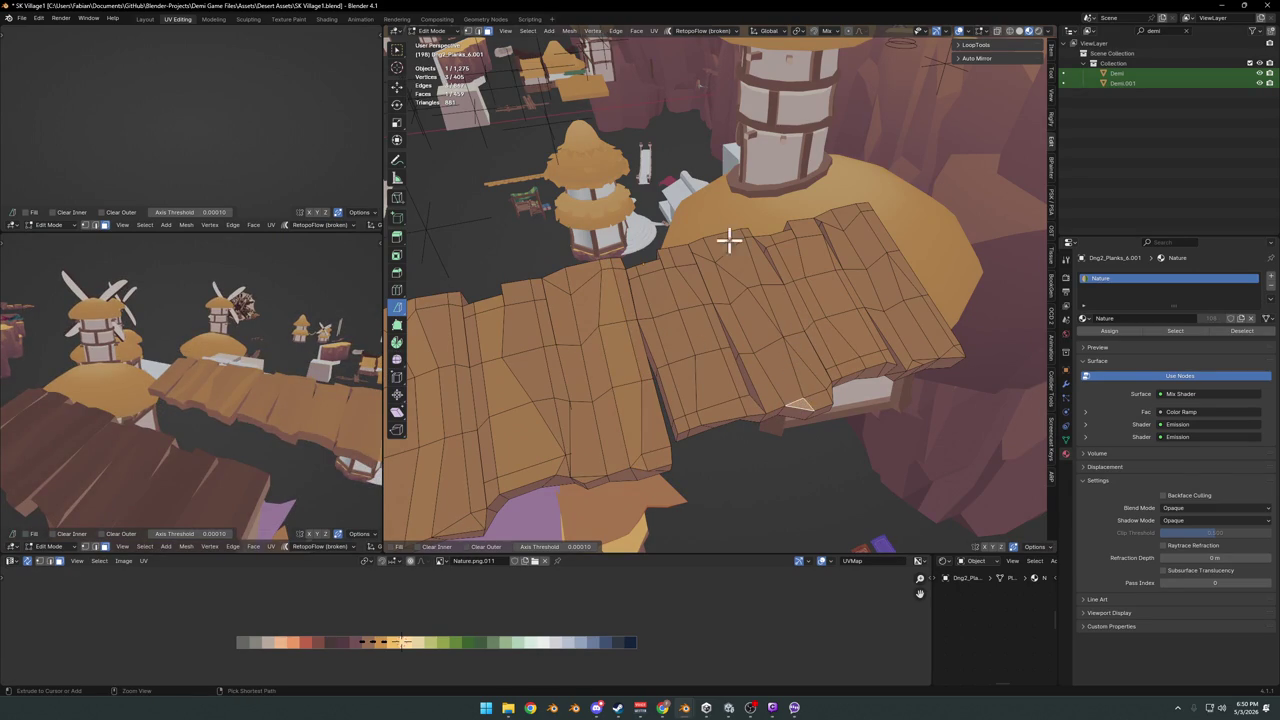
ctrl+click(727, 243)
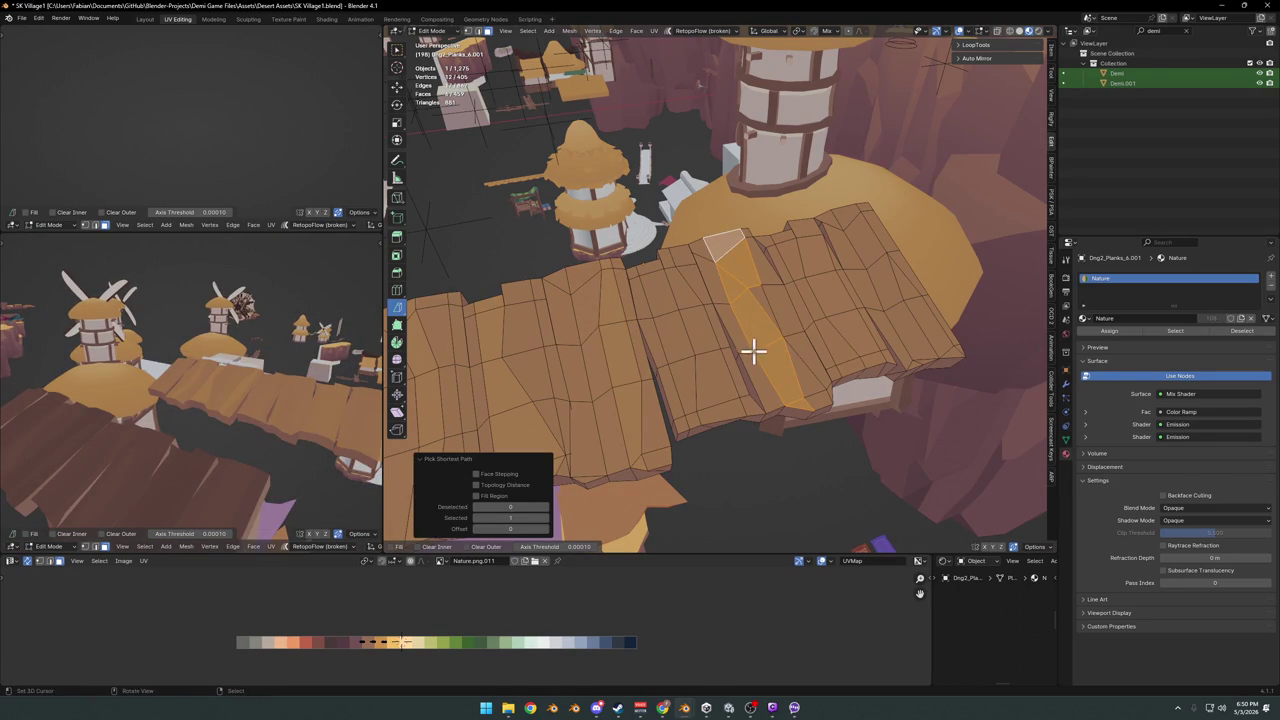
key(g)
key(x)
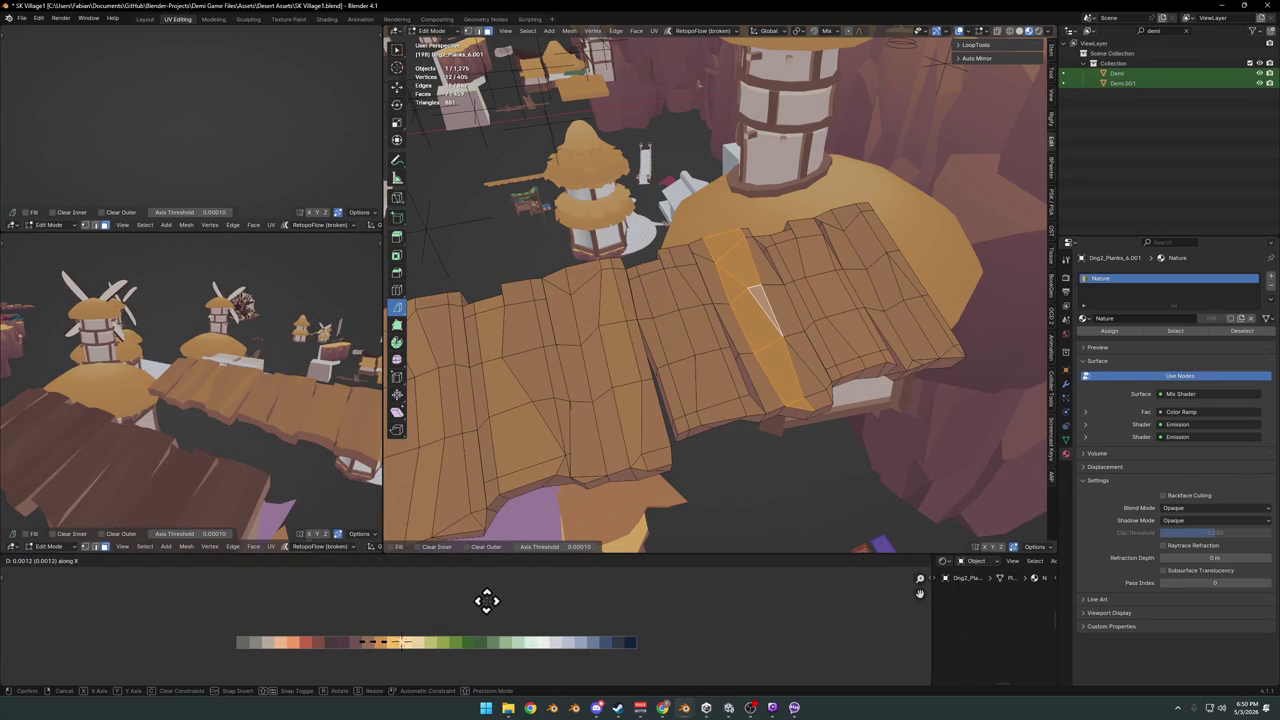
key(Return)
middle_drag(285, 428, 527, 410)
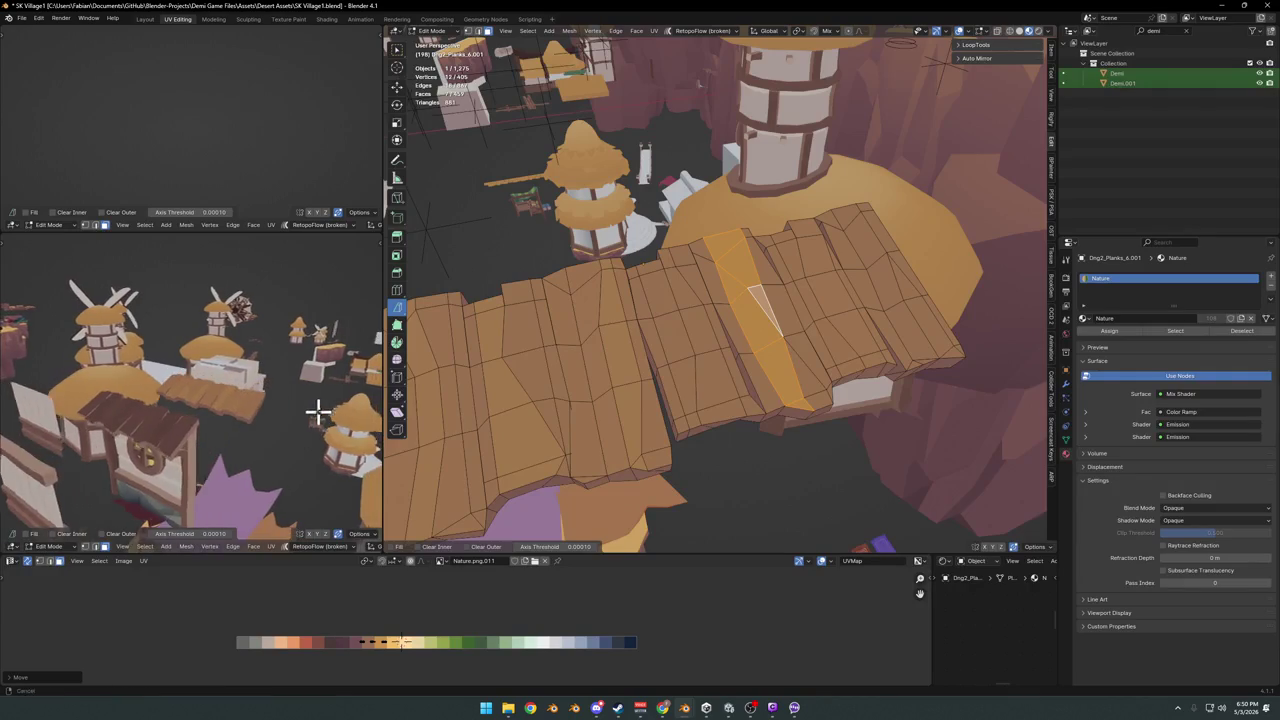
Slide a plank strip near the bridge's right end to a lighter shade, nudging it twice
key(alt+a)
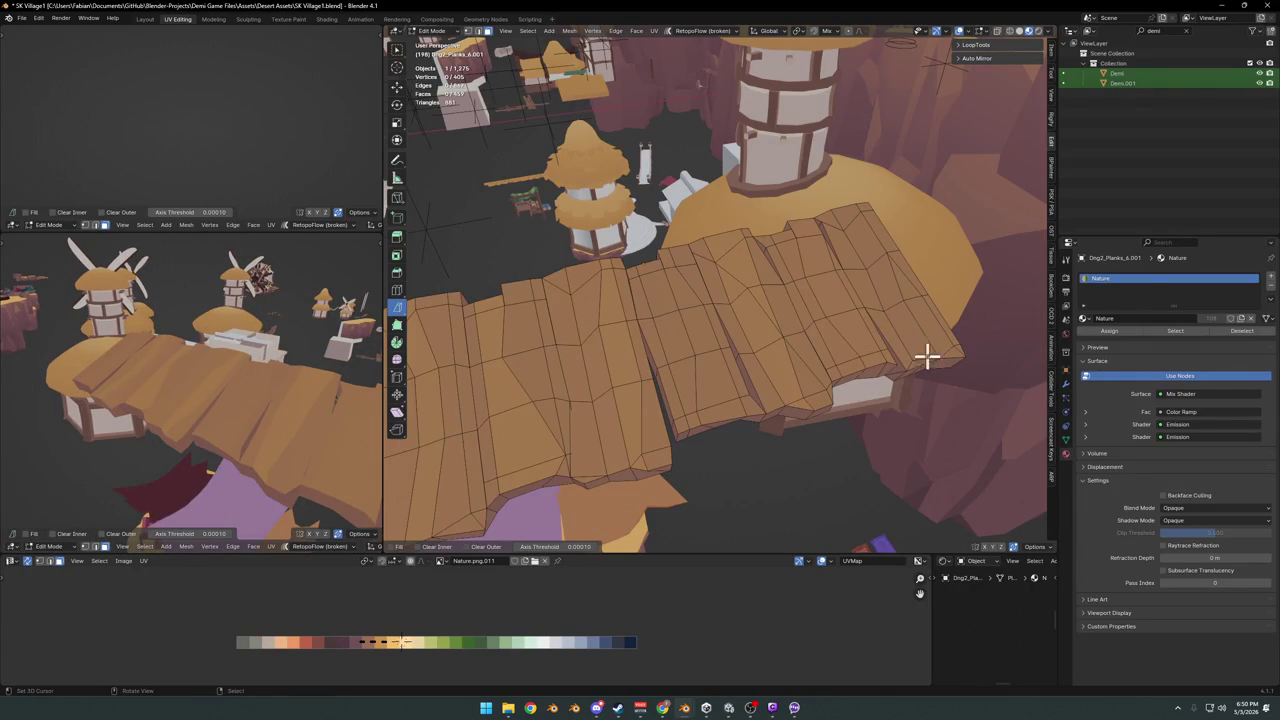
ctrl+click(846, 214)
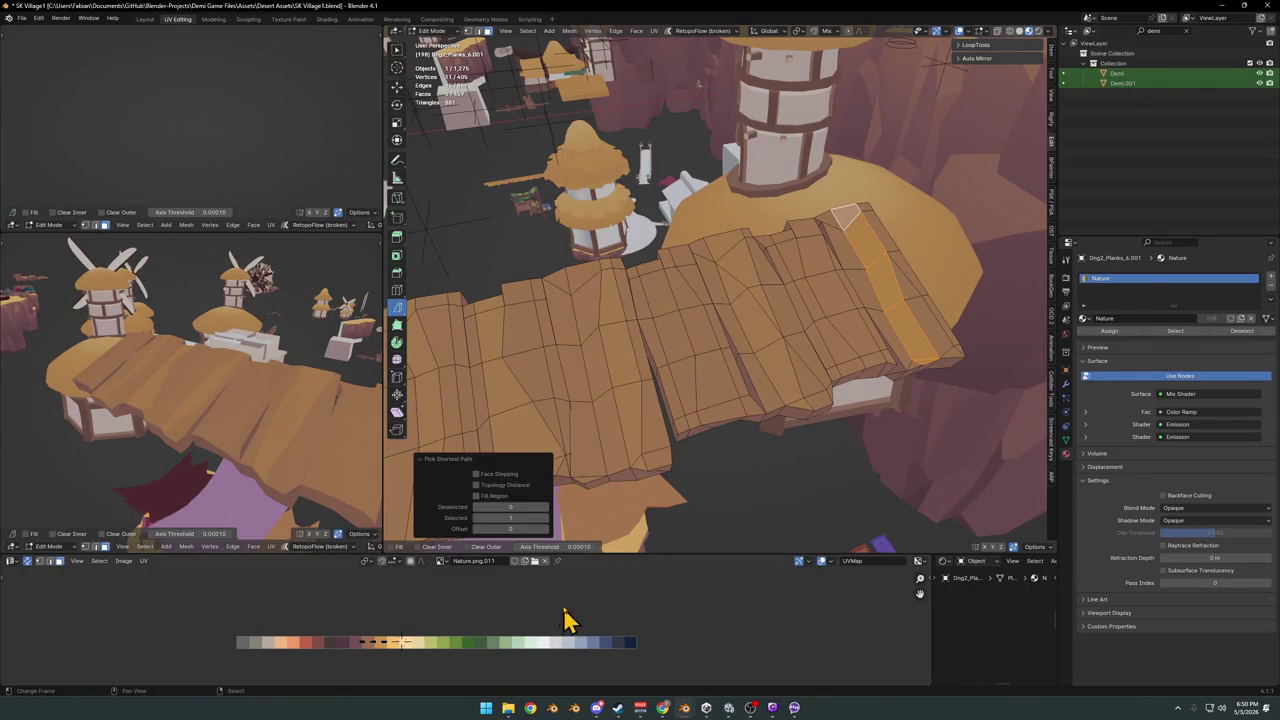
key(g)
key(x)
key(Return)
mouse_move(309, 463)
middle_down()
mouse_move(283, 423)
mouse_move(315, 415)
middle_up()
key(g)
key(x)
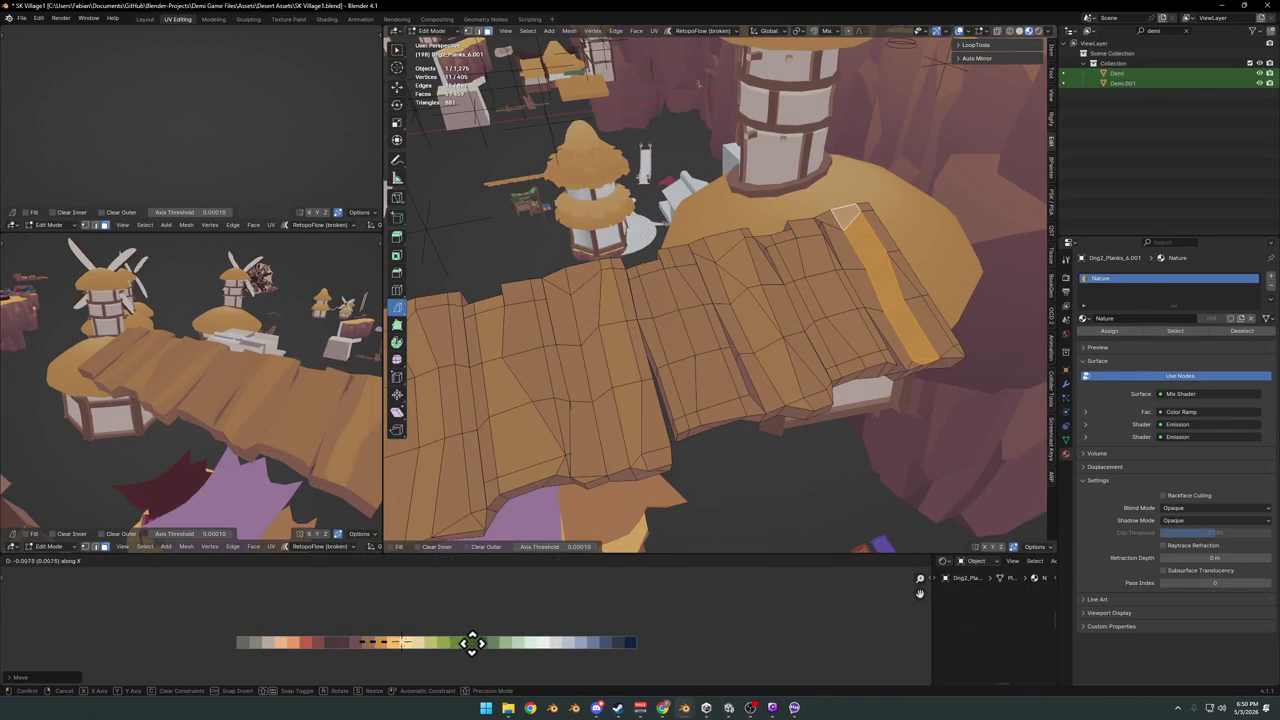
key(Return)
mouse_move(235, 387)
middle_down()
mouse_move(229, 371)
mouse_move(286, 400)
mouse_move(304, 389)
mouse_move(271, 386)
middle_up()
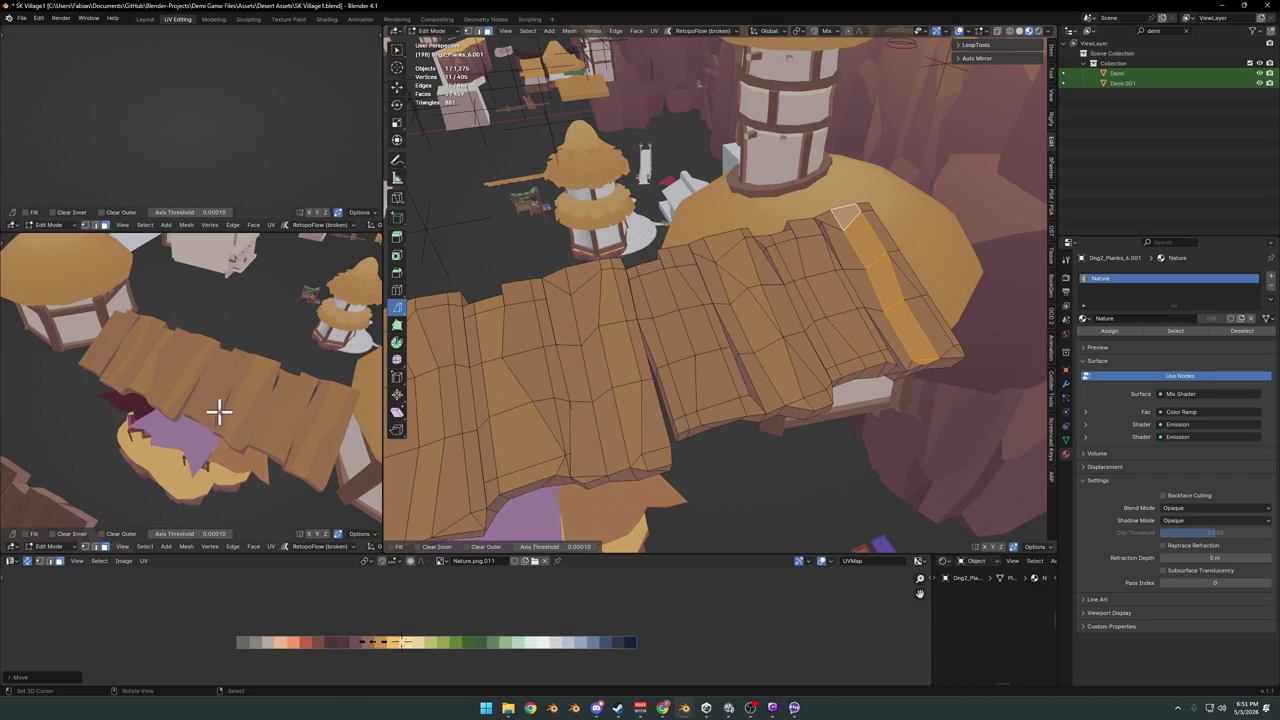
Select one plank column as a face path and slide its UVs along X to a new wood tone
mouse_move(715, 307)
middle_down()
mouse_move(466, 386)
mouse_move(634, 363)
mouse_move(566, 417)
mouse_move(630, 407)
mouse_move(648, 474)
middle_up()
click(646, 484)
ctrl+click(607, 286)
key(g)
key(x)
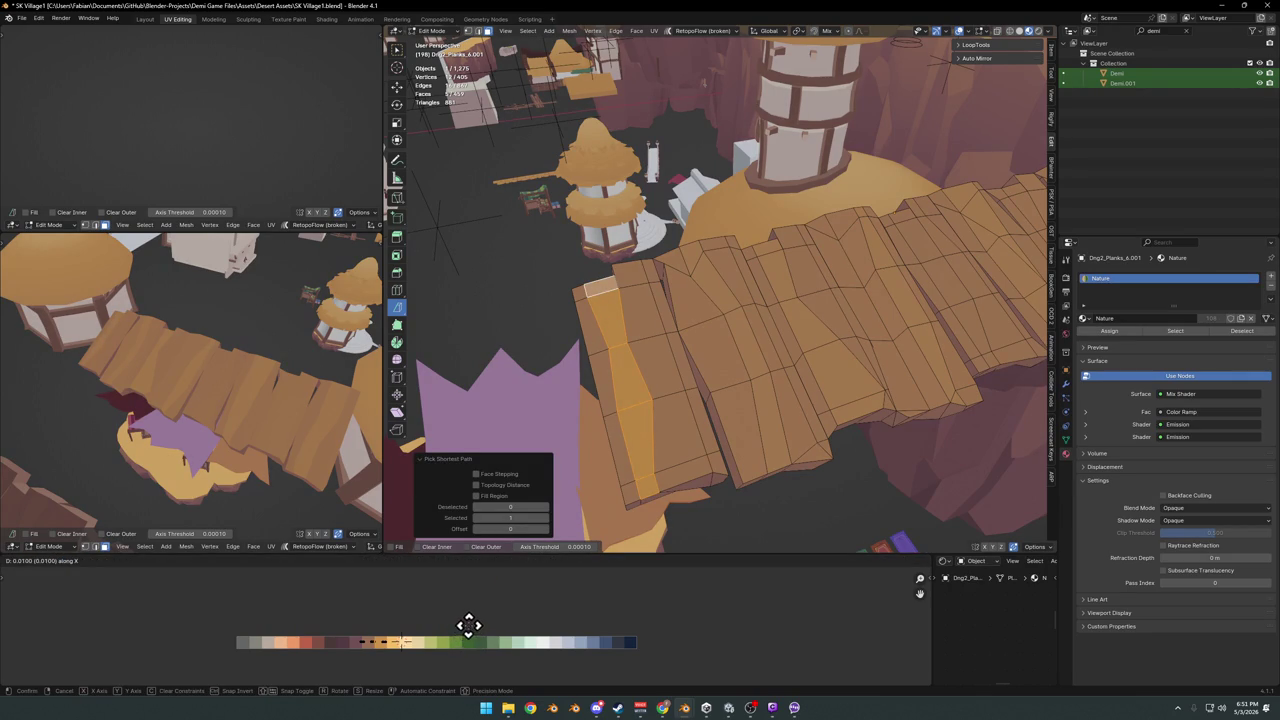
click(469, 625)
click(140, 366)
Recolour a second plank column by sliding its UVs along X on the palette
mouse_move(126, 334)
middle_down()
mouse_move(330, 413)
mouse_move(240, 428)
mouse_move(300, 400)
middle_up()
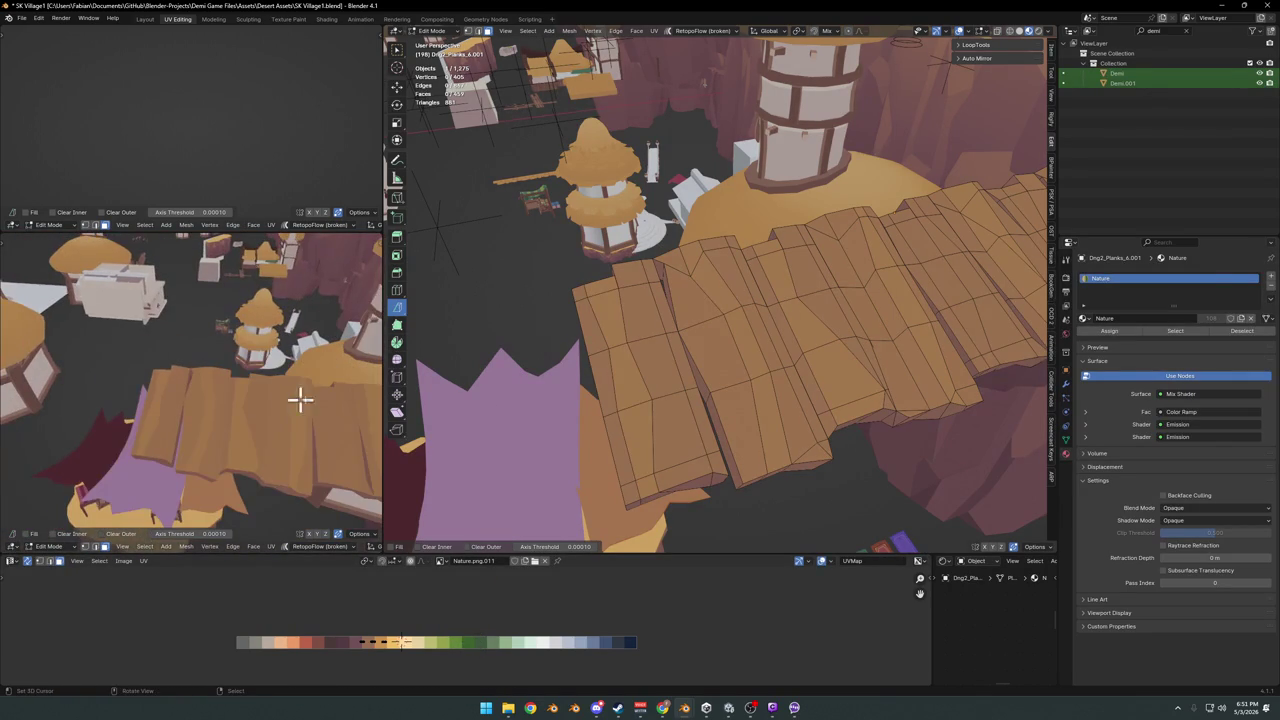
click(781, 455)
ctrl+click(694, 256)
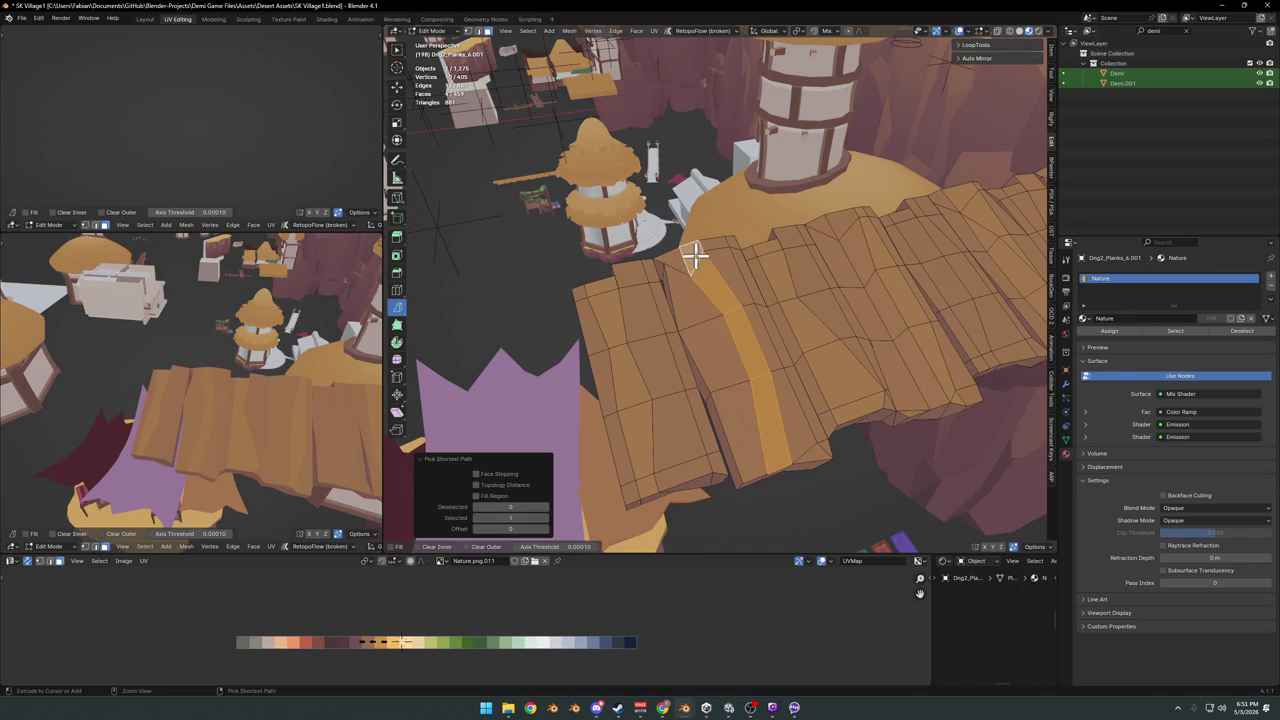
key(g)
key(x)
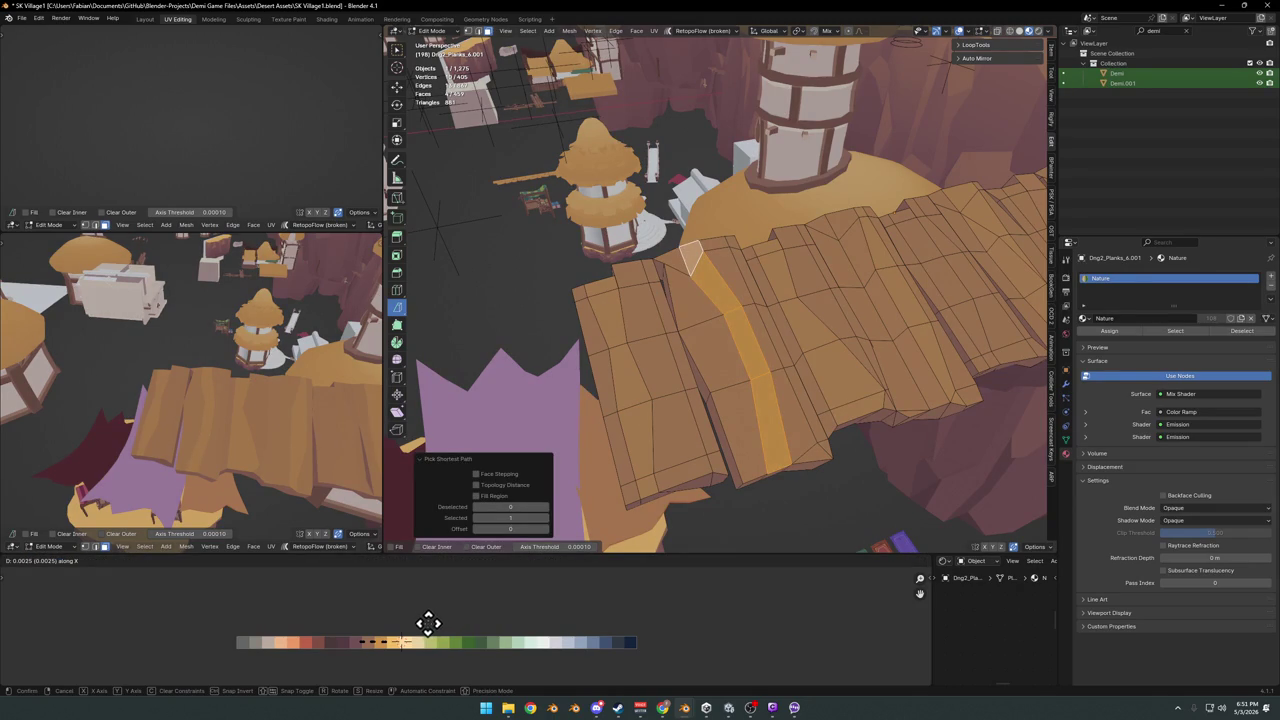
click(428, 625)
Save the file while orbiting around the bridge and village
mouse_move(337, 503)
middle_down()
mouse_move(314, 423)
mouse_move(276, 414)
mouse_move(208, 432)
middle_up()
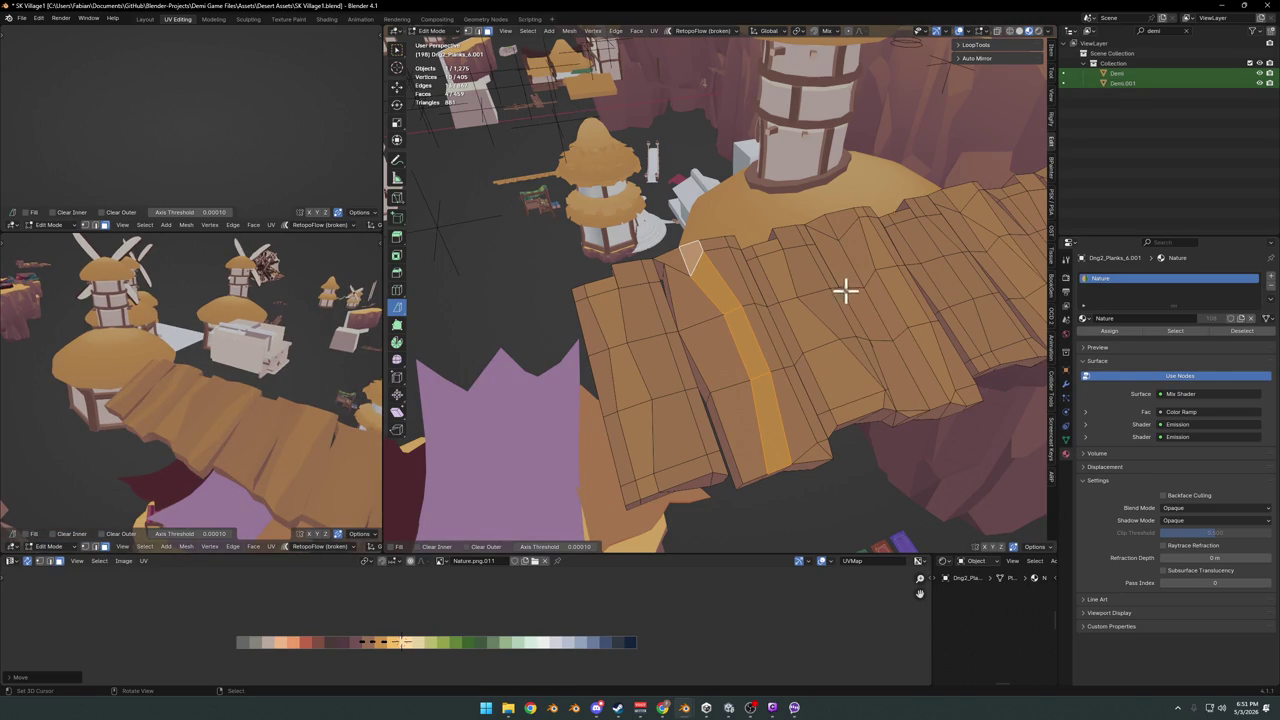
middle_drag(845, 290, 671, 410)
key(ctrl+s)
middle_drag(230, 404, 300, 400)
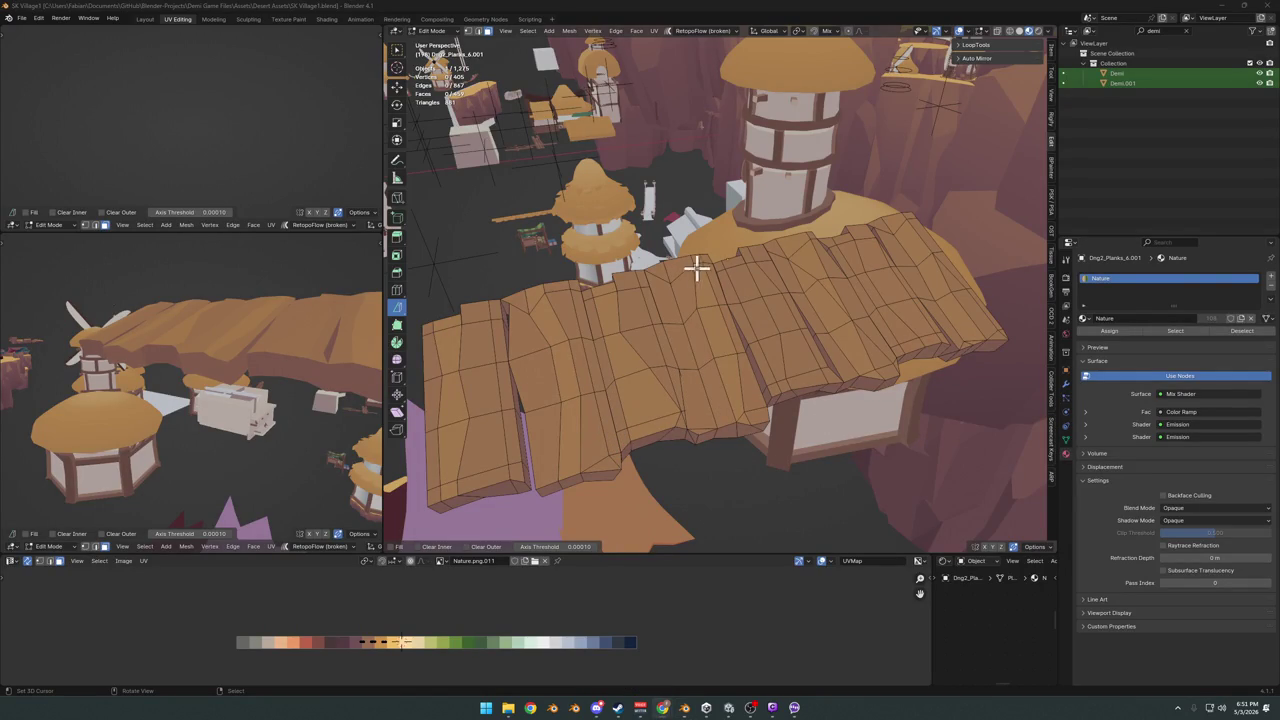
mouse_move(114, 380)
middle_down()
mouse_move(191, 391)
mouse_move(181, 378)
middle_up()
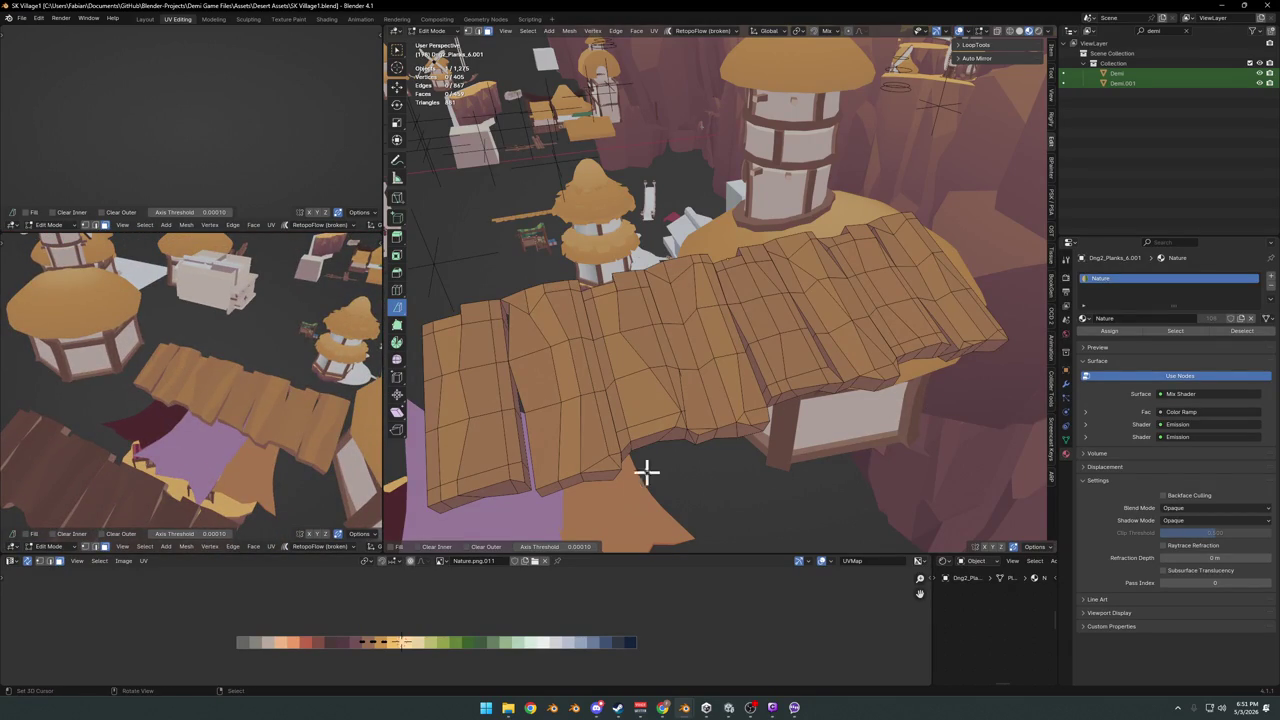
scroll(600, 412, up, 3)
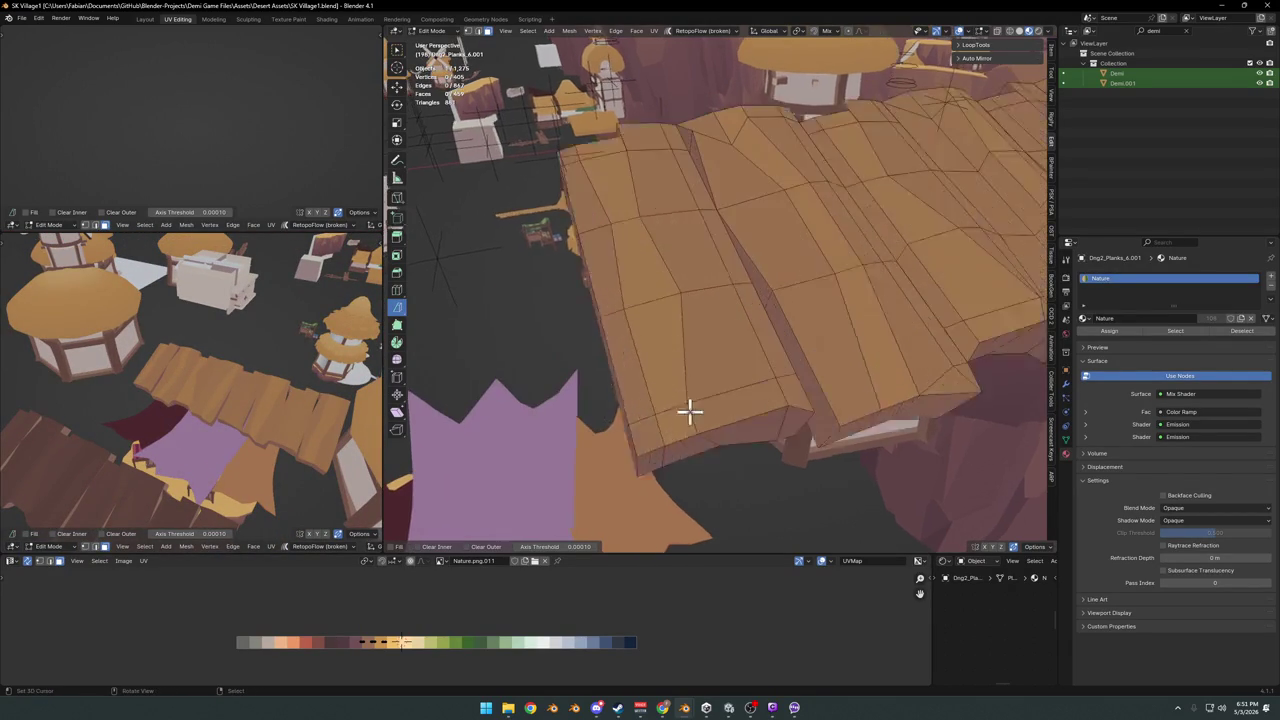
scroll(686, 411, up, 1)
Recolour the strip of faces along the front plank with an X-axis UV slide
click(640, 472)
ctrl+click(797, 432)
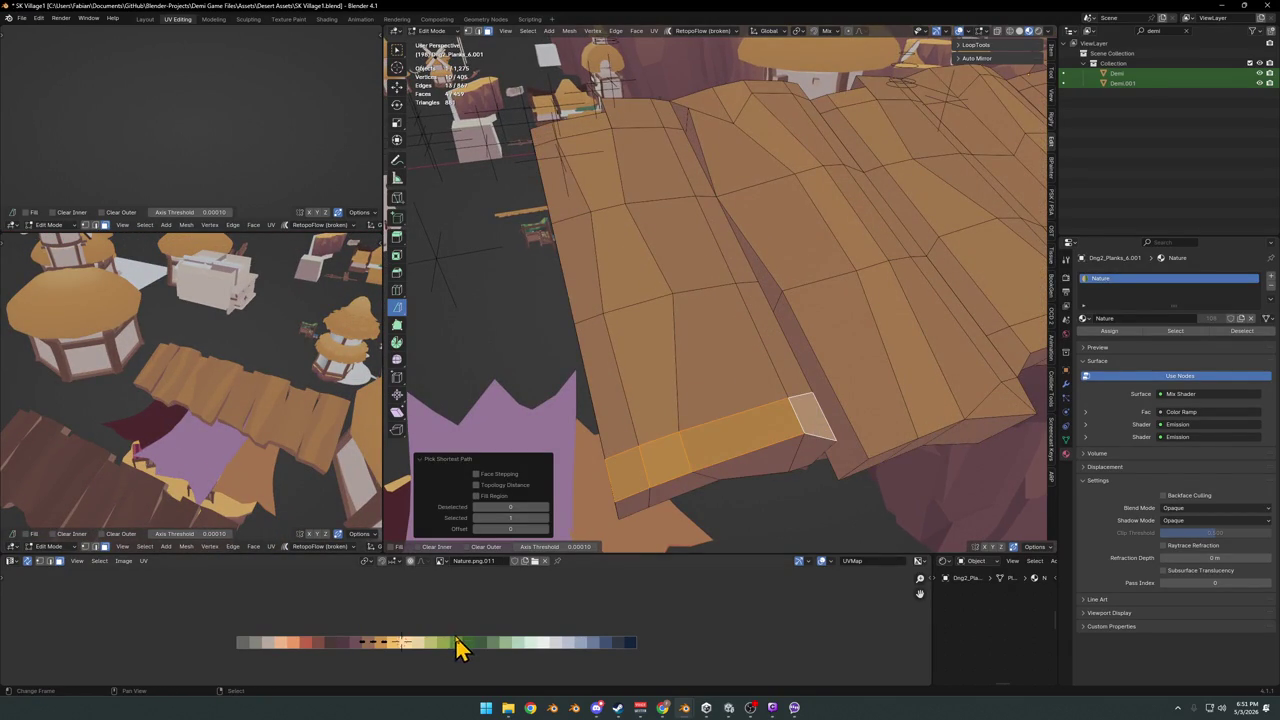
key(g)
key(x)
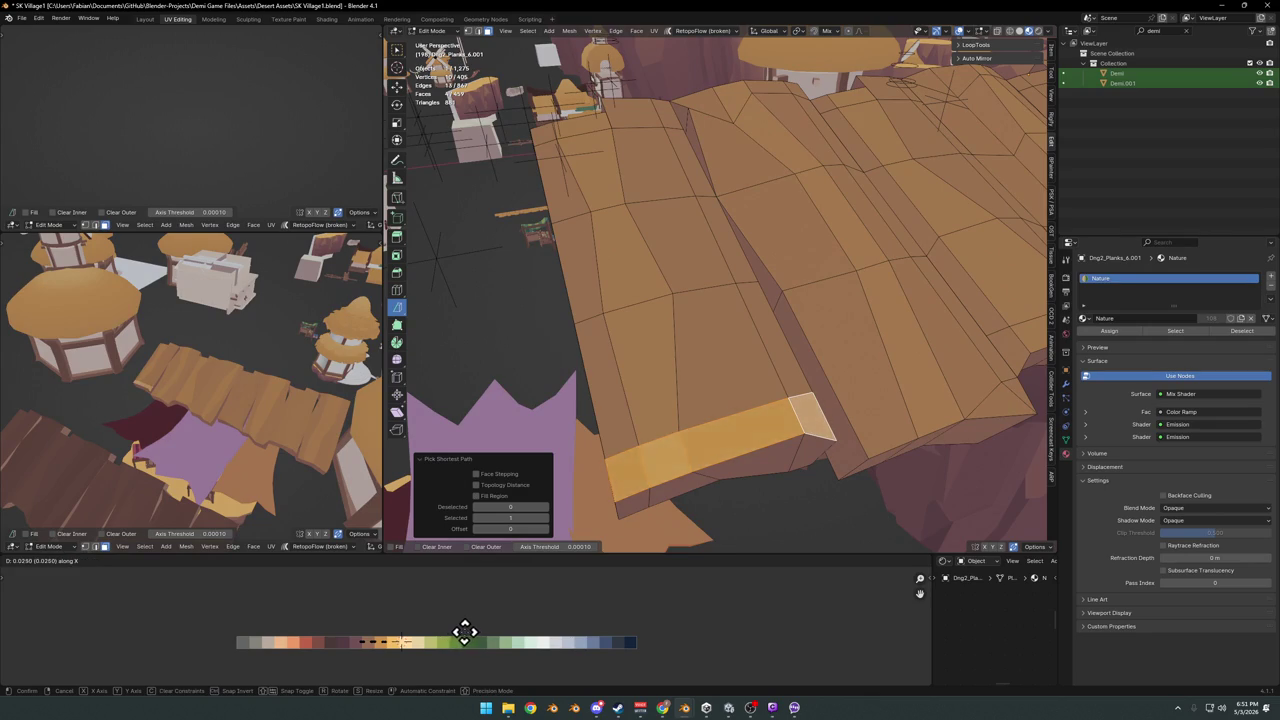
click(464, 631)
Select one face of the plank panel
middle_drag(257, 429, 371, 334)
mouse_move(775, 323)
middle_down()
mouse_move(914, 283)
mouse_move(889, 260)
mouse_move(729, 334)
middle_up()
mouse_move(185, 415)
middle_down()
mouse_move(250, 420)
mouse_move(240, 443)
mouse_move(229, 434)
middle_up()
middle_drag(690, 395, 757, 314)
click(757, 316)
key(q)
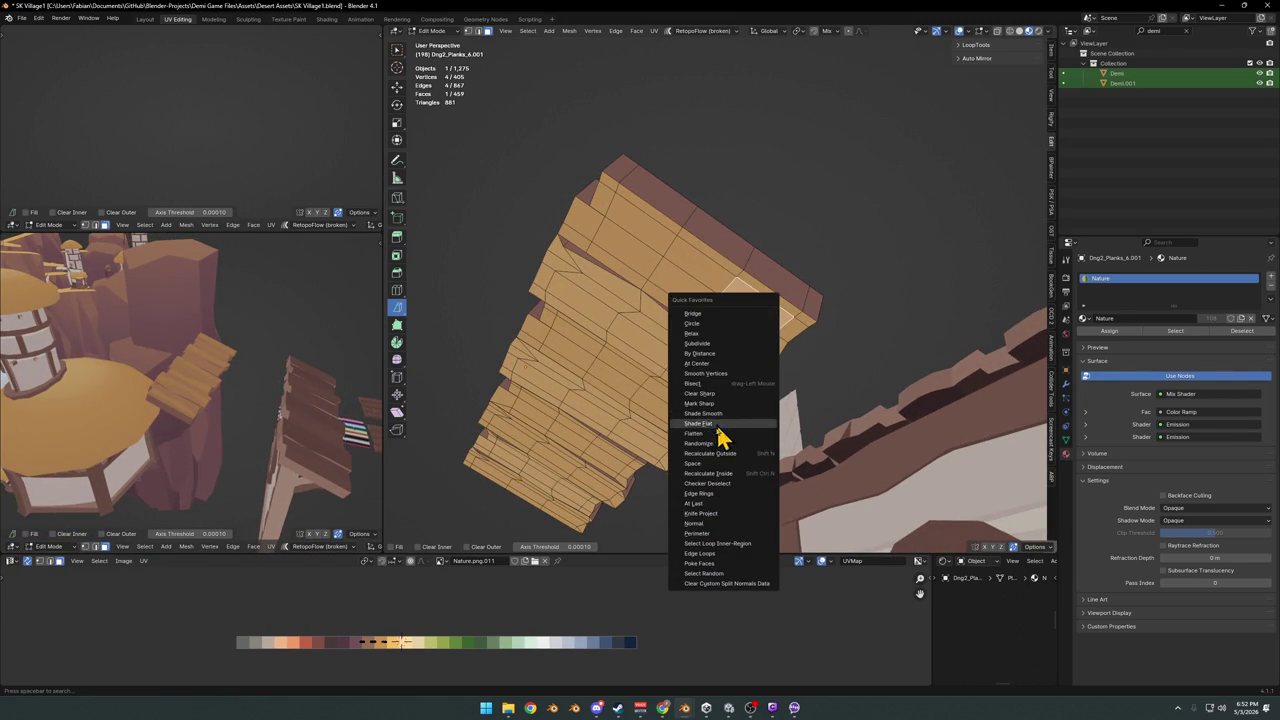
Select all same-normal panel faces with a wider threshold and shift their UVs along X
click(719, 524)
drag(510, 528, 530, 528)
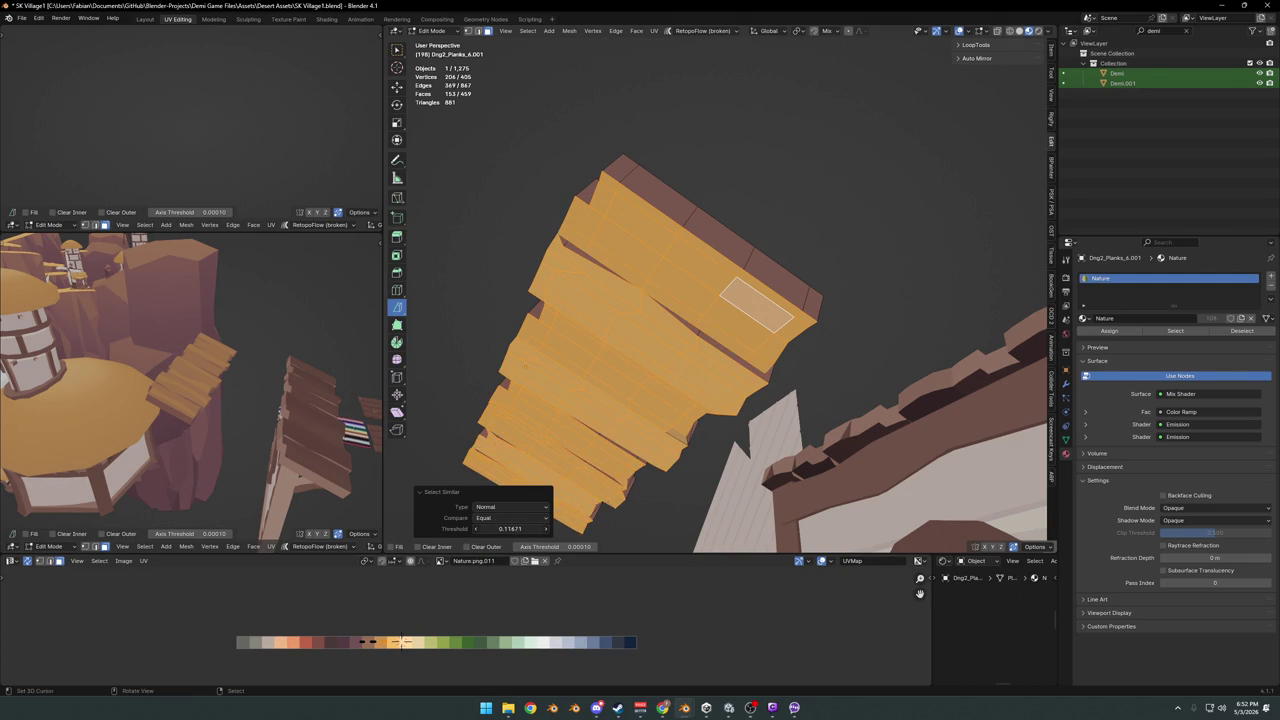
key(g)
key(x)
click(410, 625)
Shift the selected faces' UVs along X twice more to settle on a tan tone
mouse_move(106, 423)
middle_down()
mouse_move(194, 349)
mouse_move(285, 428)
middle_up()
key(g)
key(x)
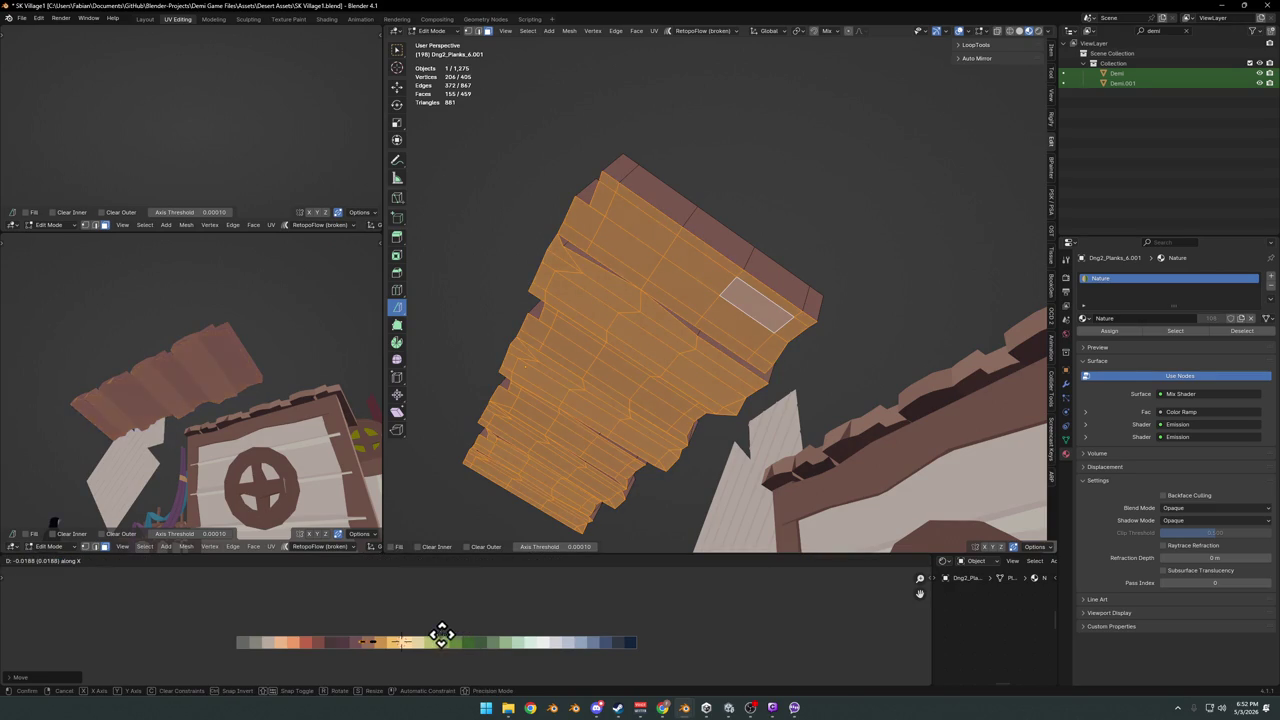
click(312, 627)
mouse_move(266, 449)
middle_down()
mouse_move(211, 489)
mouse_move(237, 457)
middle_up()
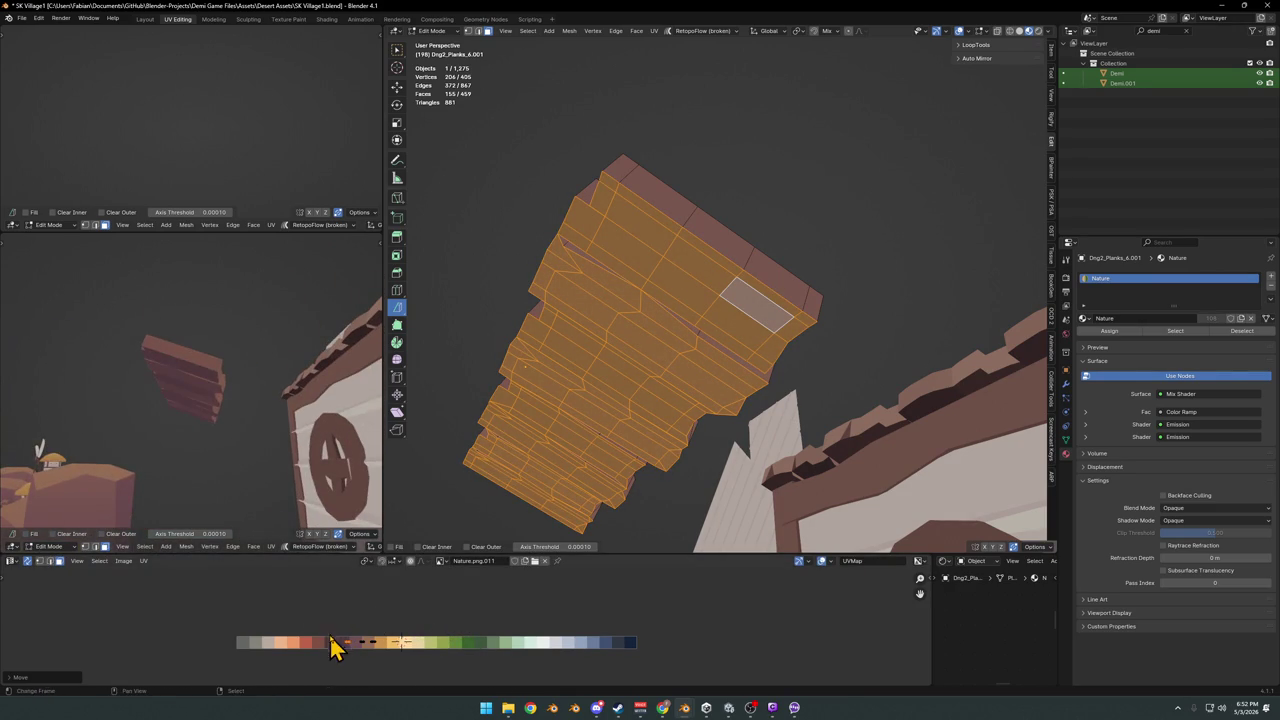
key(g)
key(x)
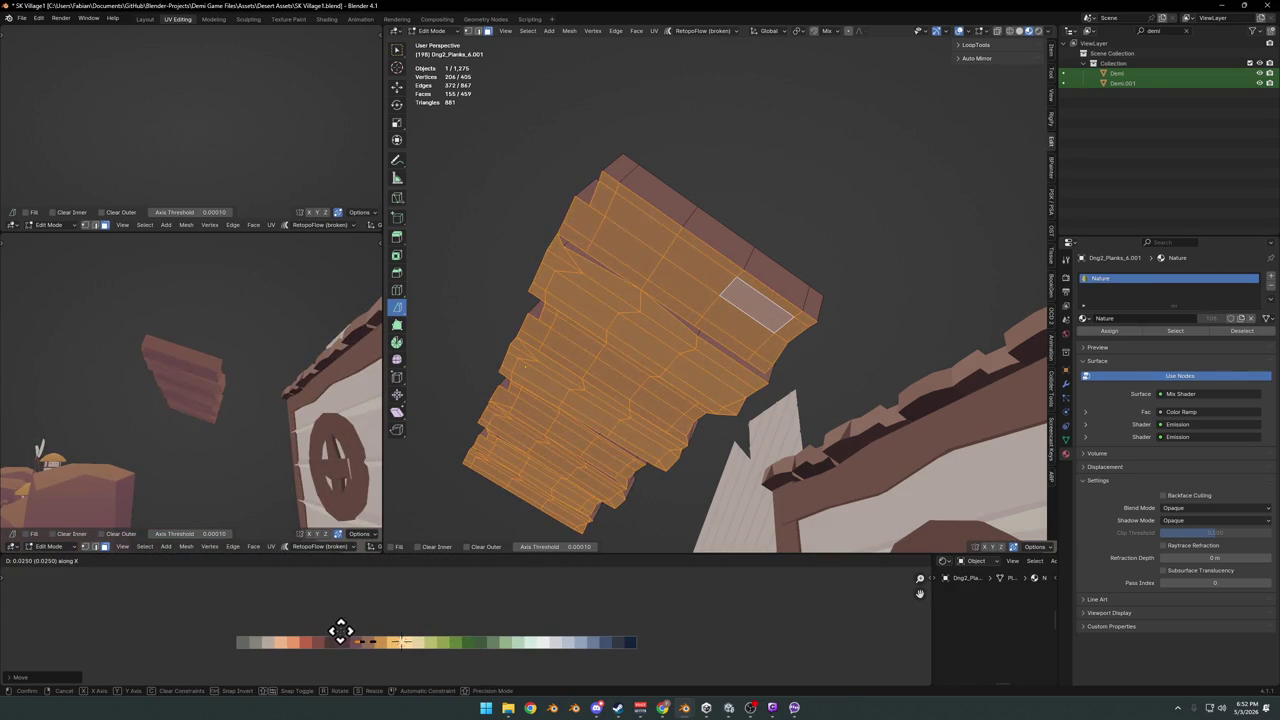
click(316, 632)
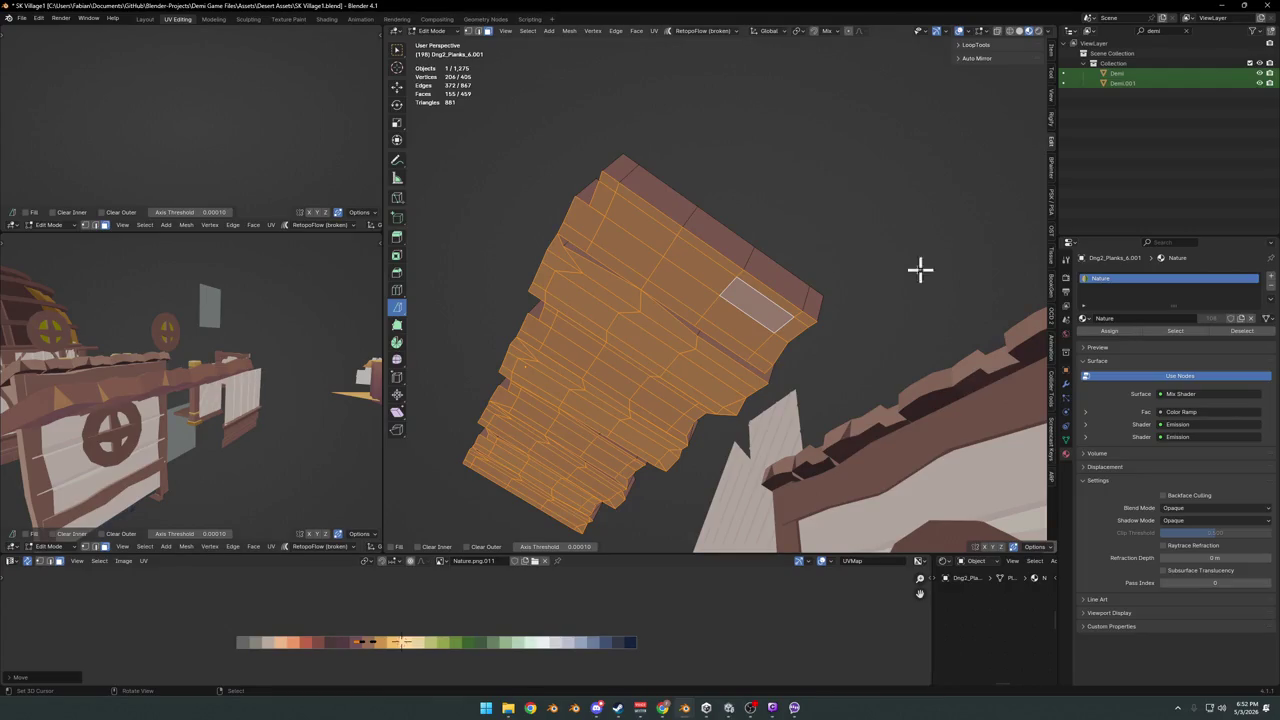
Add the triangle face to the selection and slide the UVs along X again
mouse_move(708, 277)
middle_down()
mouse_move(594, 312)
mouse_move(775, 345)
middle_up()
scroll(738, 343, up, 3)
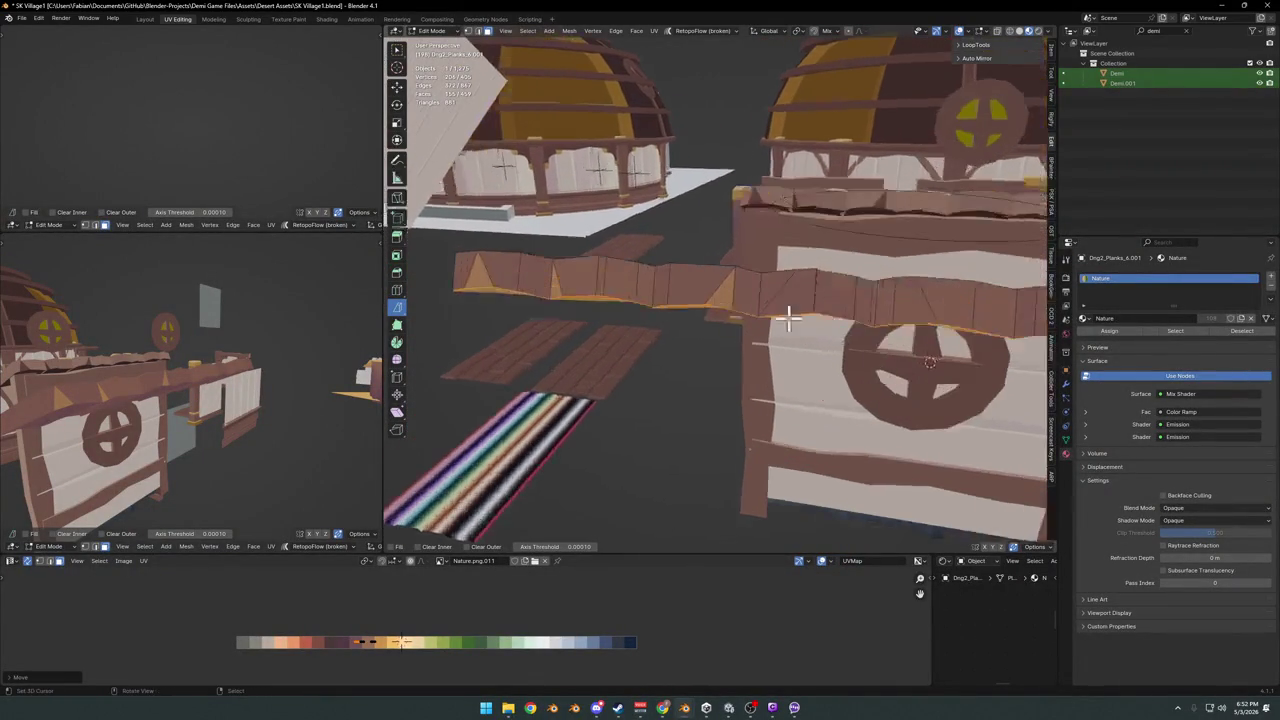
scroll(786, 320, up, 1)
shift+click(434, 271)
middle_drag(110, 392, 160, 413)
key(g)
key(x)
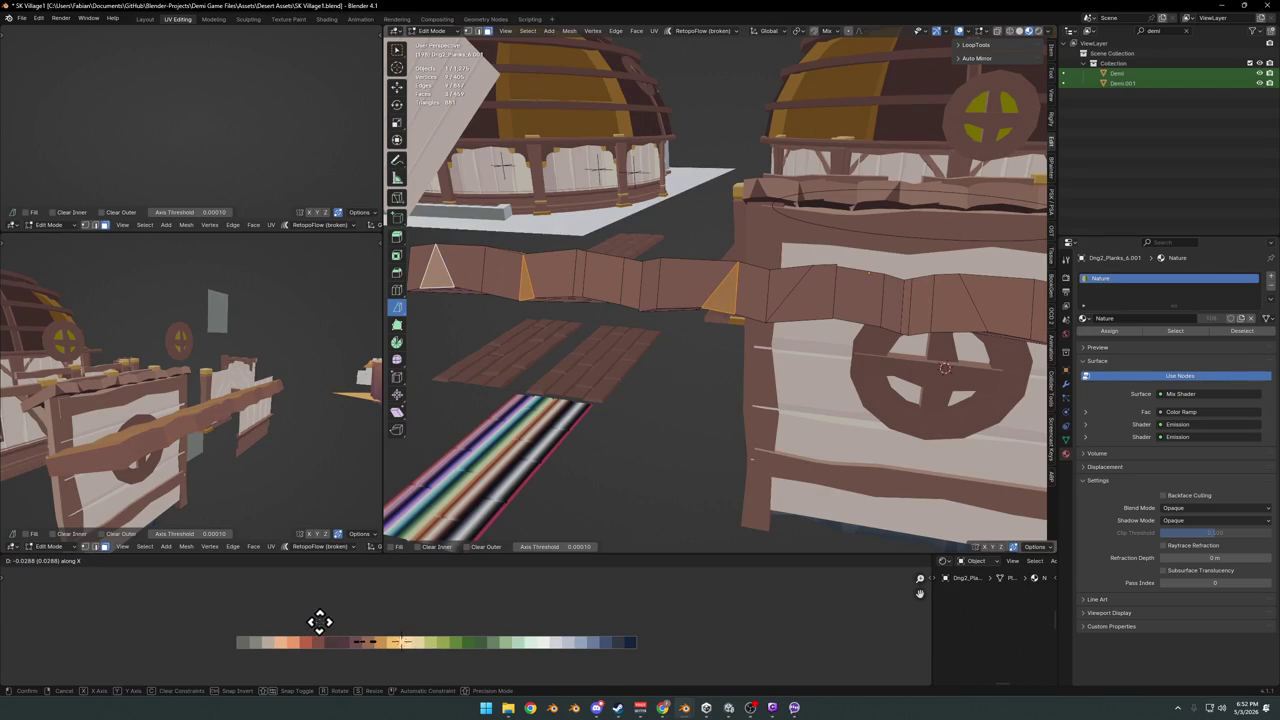
click(317, 622)
Return the plank panel to Object Mode
mouse_move(181, 462)
middle_down()
mouse_move(220, 423)
mouse_move(285, 438)
mouse_move(234, 423)
mouse_move(229, 457)
mouse_move(194, 458)
mouse_move(257, 451)
mouse_move(249, 414)
mouse_move(191, 386)
mouse_move(187, 410)
mouse_move(220, 380)
middle_up()
mouse_move(640, 300)
middle_down()
mouse_move(734, 306)
mouse_move(771, 343)
middle_up()
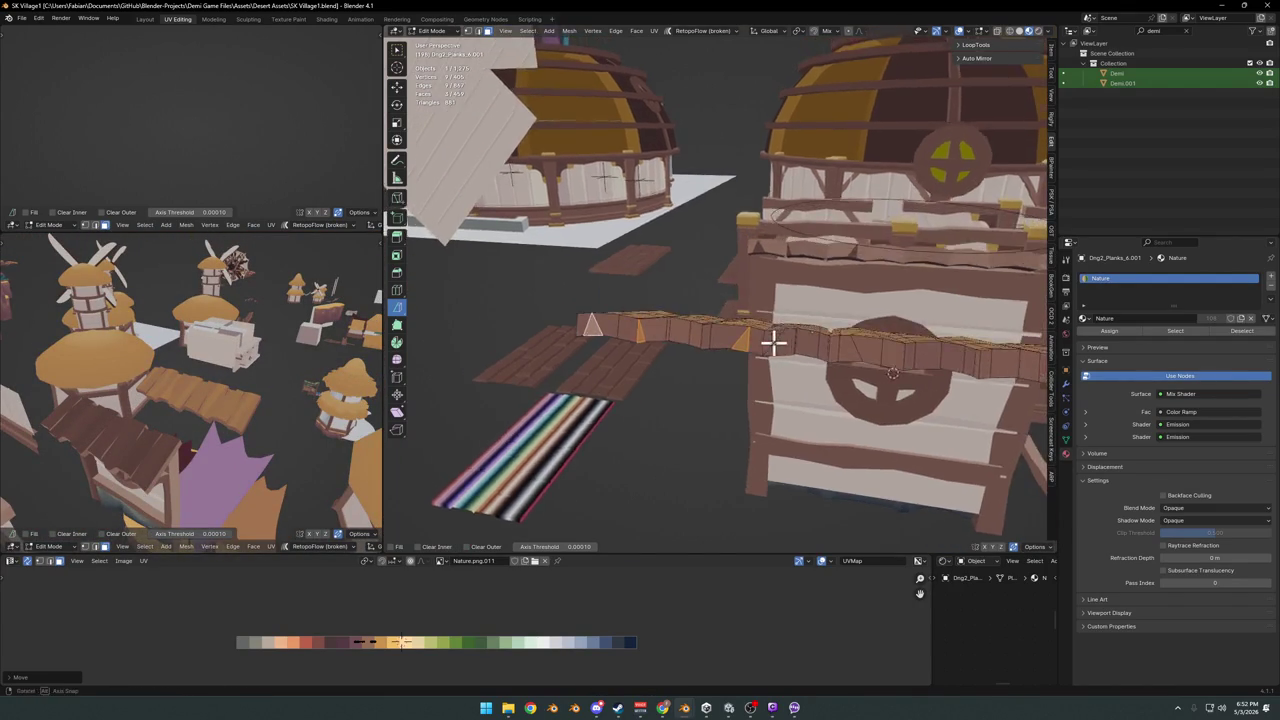
key(Tab)
scroll(783, 390, up, 3)
mouse_move(783, 390)
middle_down()
mouse_move(829, 357)
mouse_move(666, 346)
mouse_move(703, 366)
mouse_move(783, 343)
middle_up()
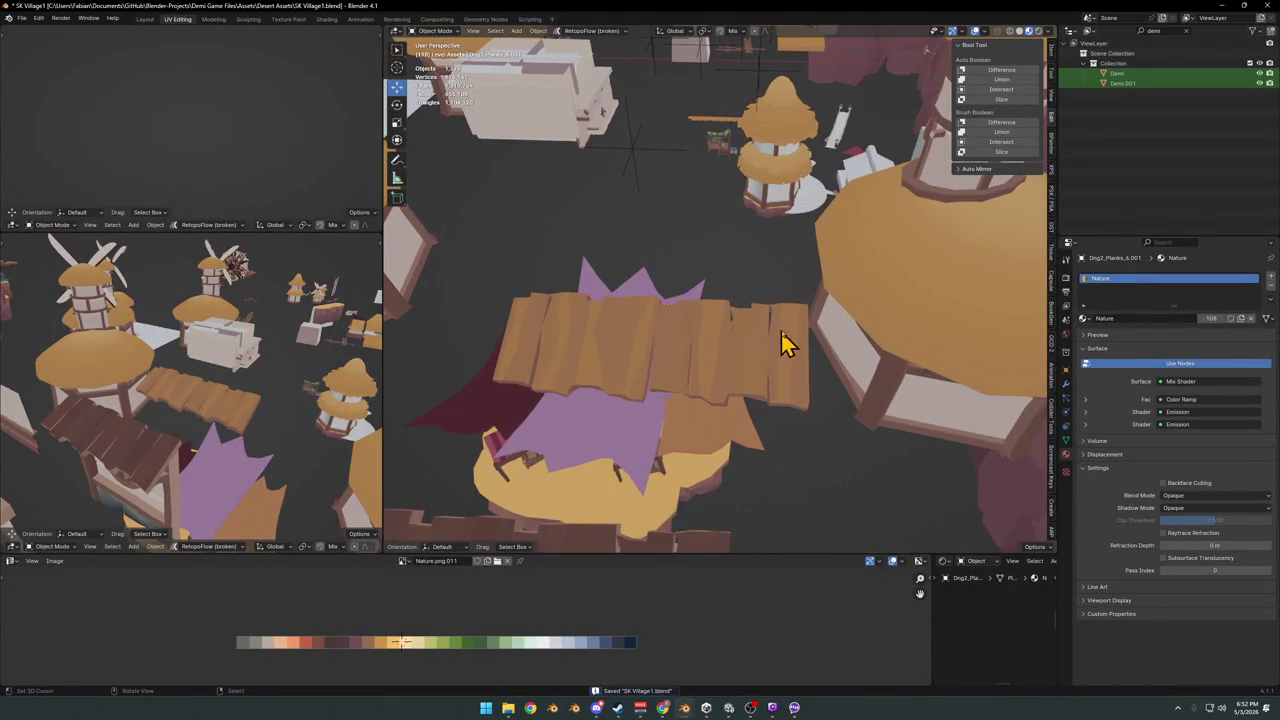
Add an Array modifier with Count 2 to the plank panel
click(1066, 386)
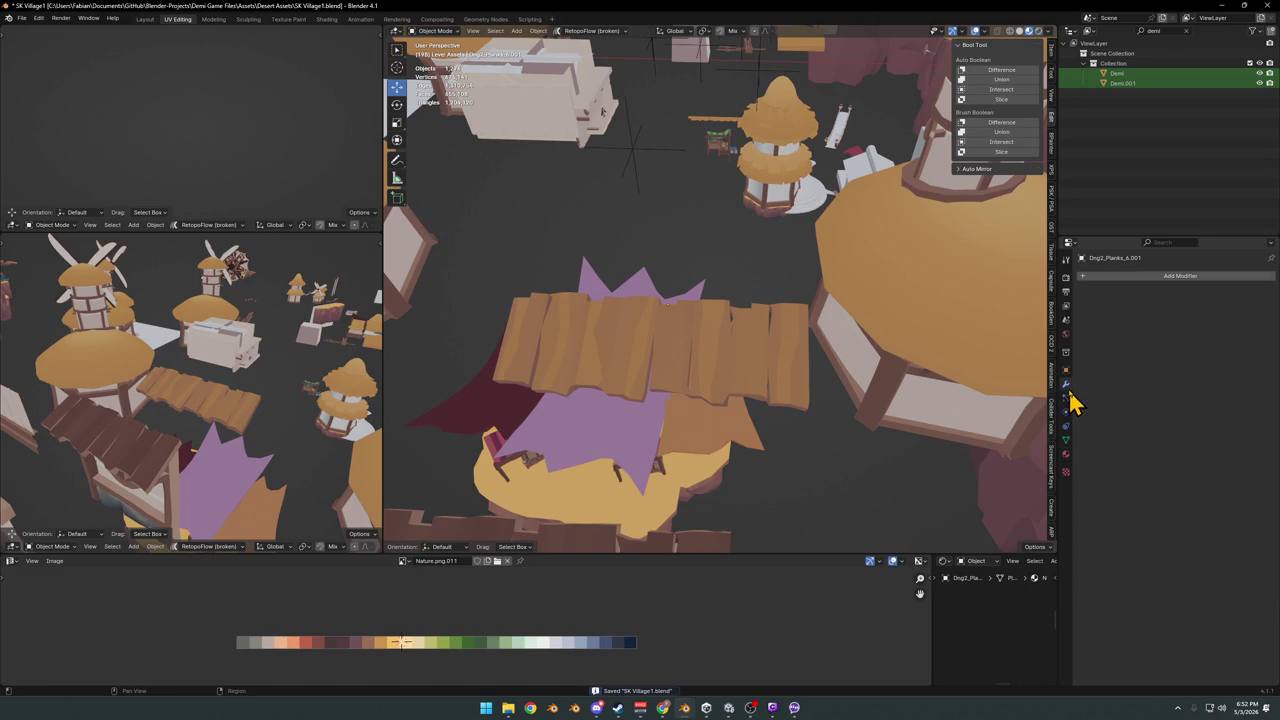
click(1125, 278)
click(1090, 300)
mouse_move(800, 345)
middle_down()
mouse_move(770, 340)
mouse_move(748, 386)
mouse_move(751, 329)
mouse_move(716, 328)
mouse_move(750, 302)
mouse_move(786, 343)
mouse_move(640, 343)
mouse_move(877, 363)
mouse_move(678, 358)
mouse_move(734, 334)
mouse_move(837, 414)
mouse_move(746, 383)
mouse_move(800, 360)
mouse_move(686, 363)
mouse_move(735, 360)
mouse_move(686, 349)
mouse_move(714, 354)
mouse_move(662, 372)
middle_up()
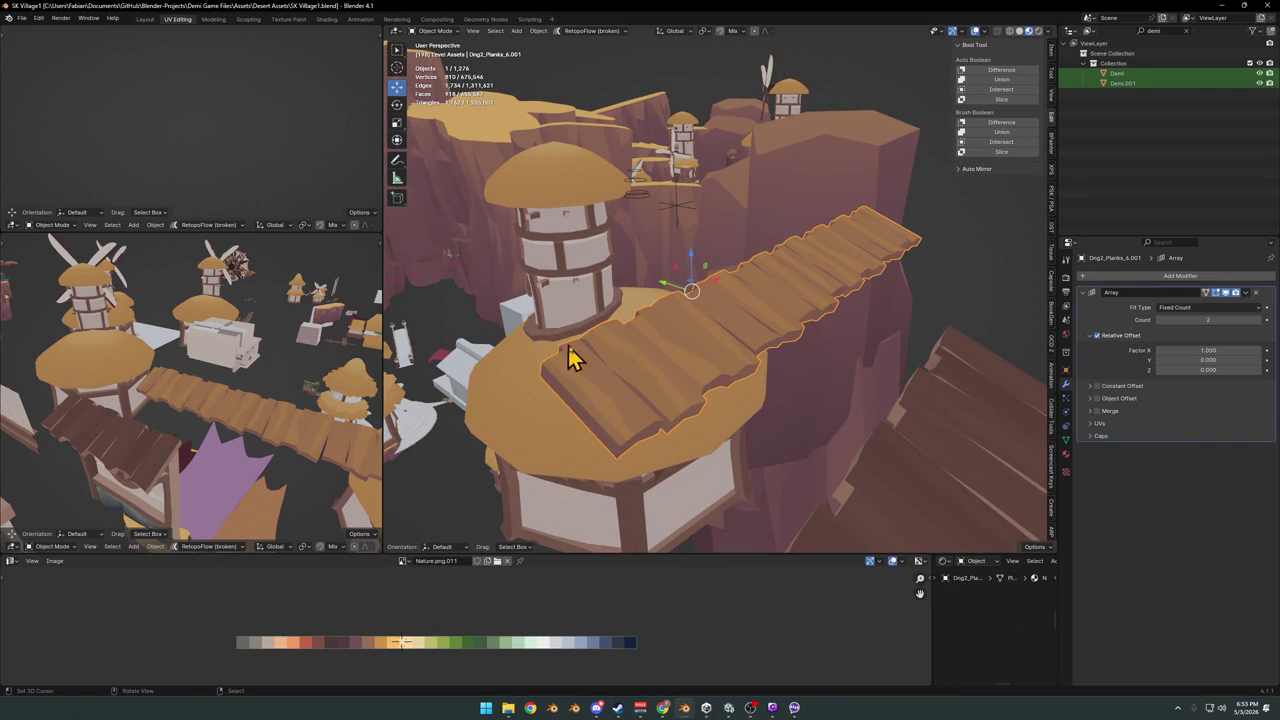
Move the plank bridge beside the tower, about -1.76 m X and -6.45 m Y
mouse_move(725, 305)
middle_down()
mouse_move(706, 320)
mouse_move(751, 337)
mouse_move(770, 373)
mouse_move(749, 371)
mouse_move(734, 331)
mouse_move(808, 322)
middle_up()
mouse_move(808, 322)
mouse_down()
mouse_move(680, 357)
mouse_move(694, 351)
mouse_move(690, 366)
mouse_up()
mouse_move(168, 477)
middle_down()
mouse_move(200, 406)
mouse_move(240, 414)
mouse_move(228, 420)
mouse_move(229, 403)
mouse_move(210, 428)
mouse_move(234, 428)
middle_up()
Select the whole bridge mesh and slide its UVs along X to a lighter wood
key(Tab)
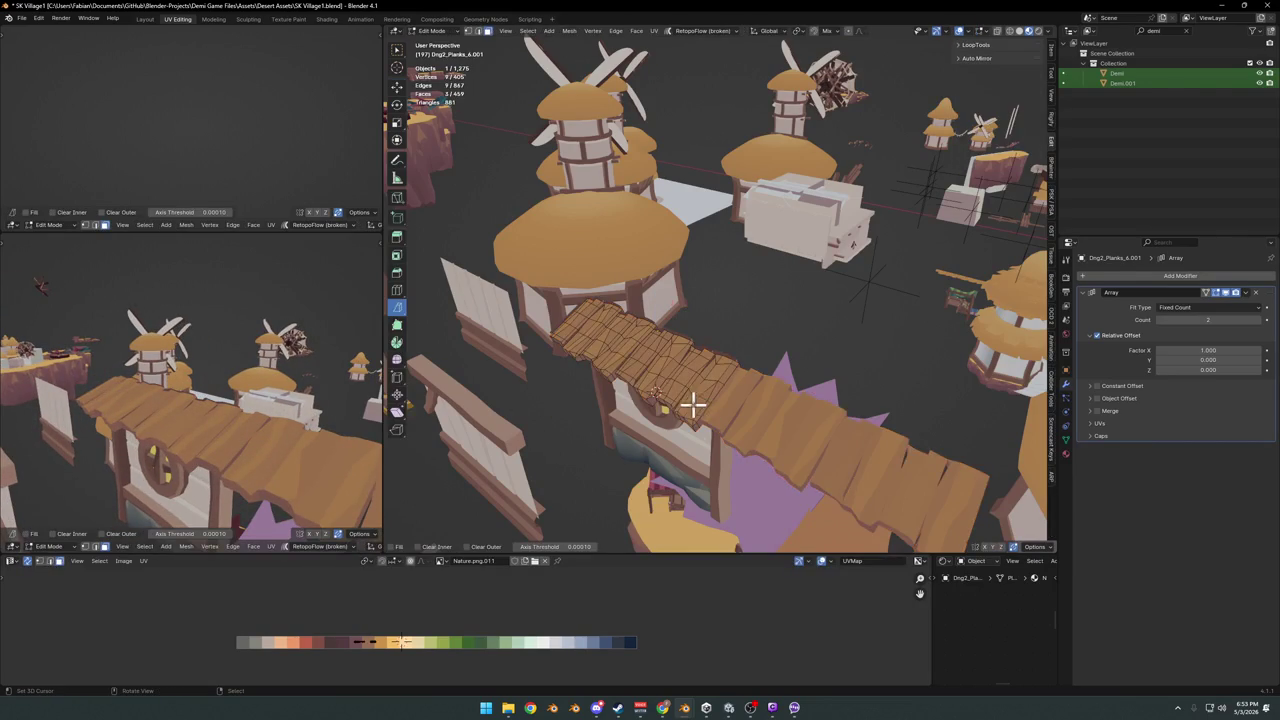
key(a)
key(g)
key(x)
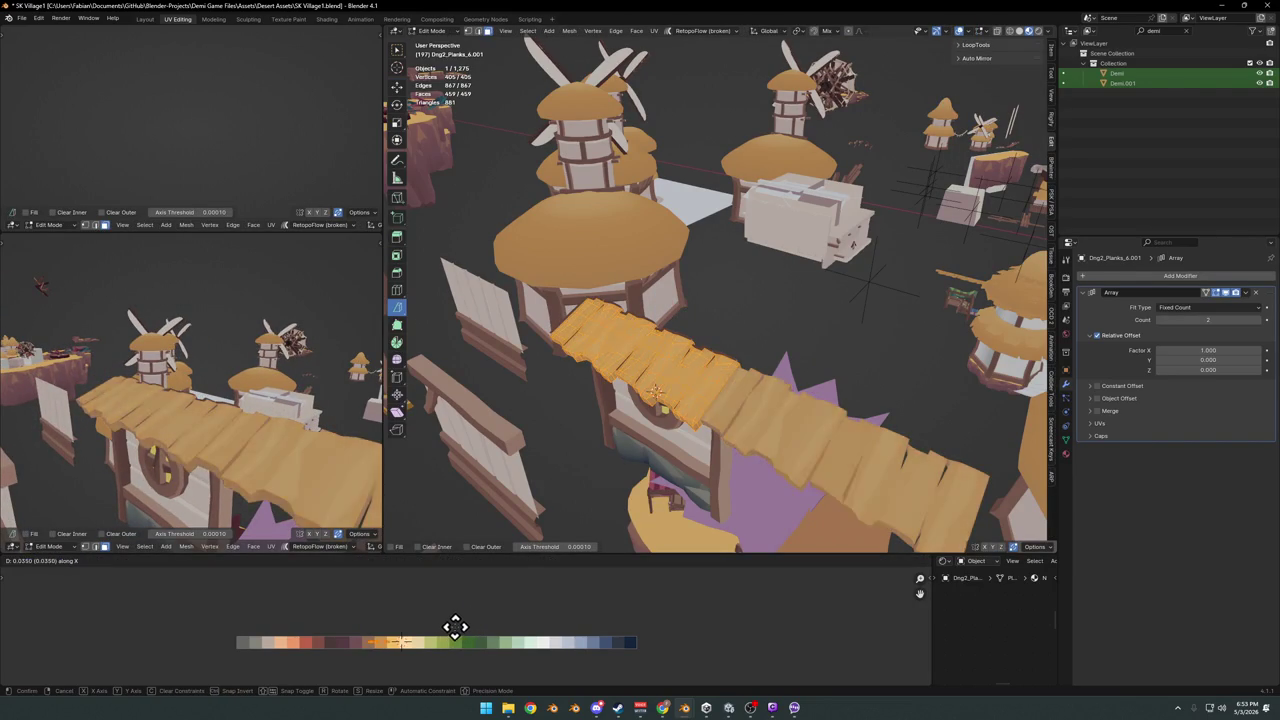
click(452, 627)
mouse_move(257, 423)
middle_down()
mouse_move(243, 400)
mouse_move(277, 406)
mouse_move(271, 415)
mouse_move(305, 435)
middle_up()
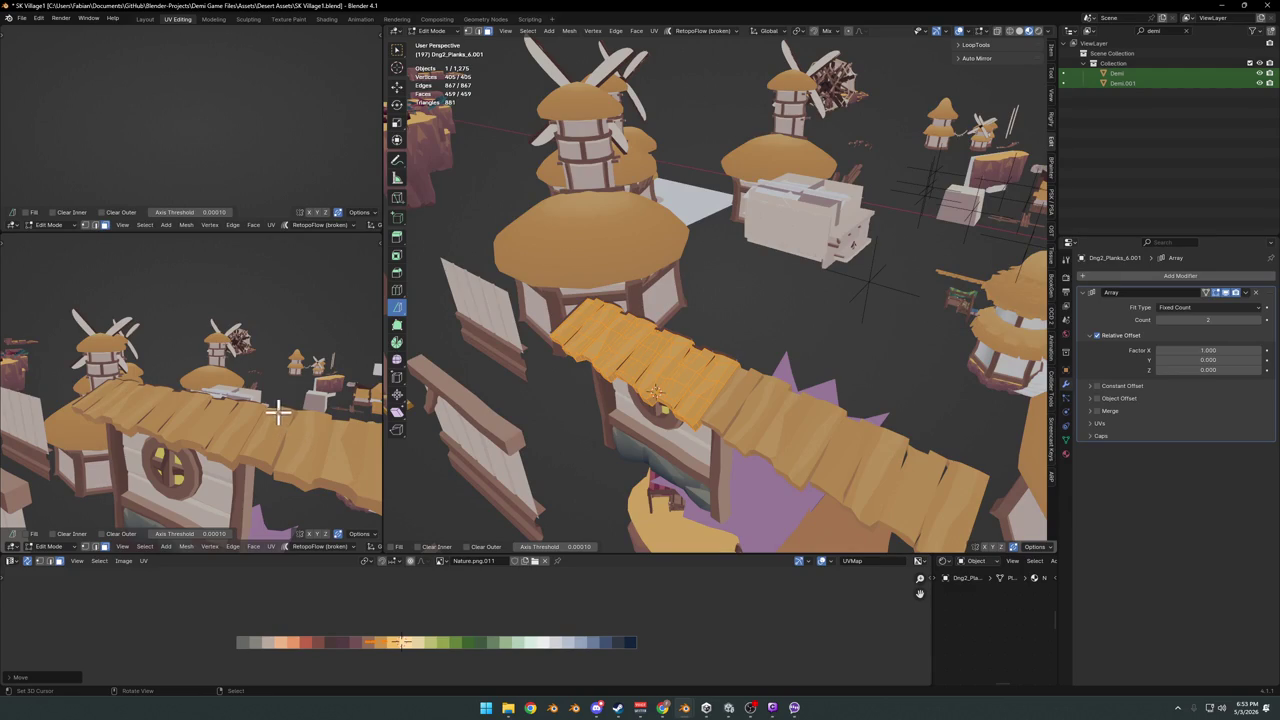
Move the bridge 8.77 m along Y, deselect it, and save the file
key(Tab)
middle_drag(736, 367, 700, 374)
key(g)
key(y)
click(790, 333)
key(alt+a)
key(ctrl+s)
mouse_move(262, 412)
middle_down()
mouse_move(243, 423)
mouse_move(287, 395)
mouse_move(270, 384)
middle_up()
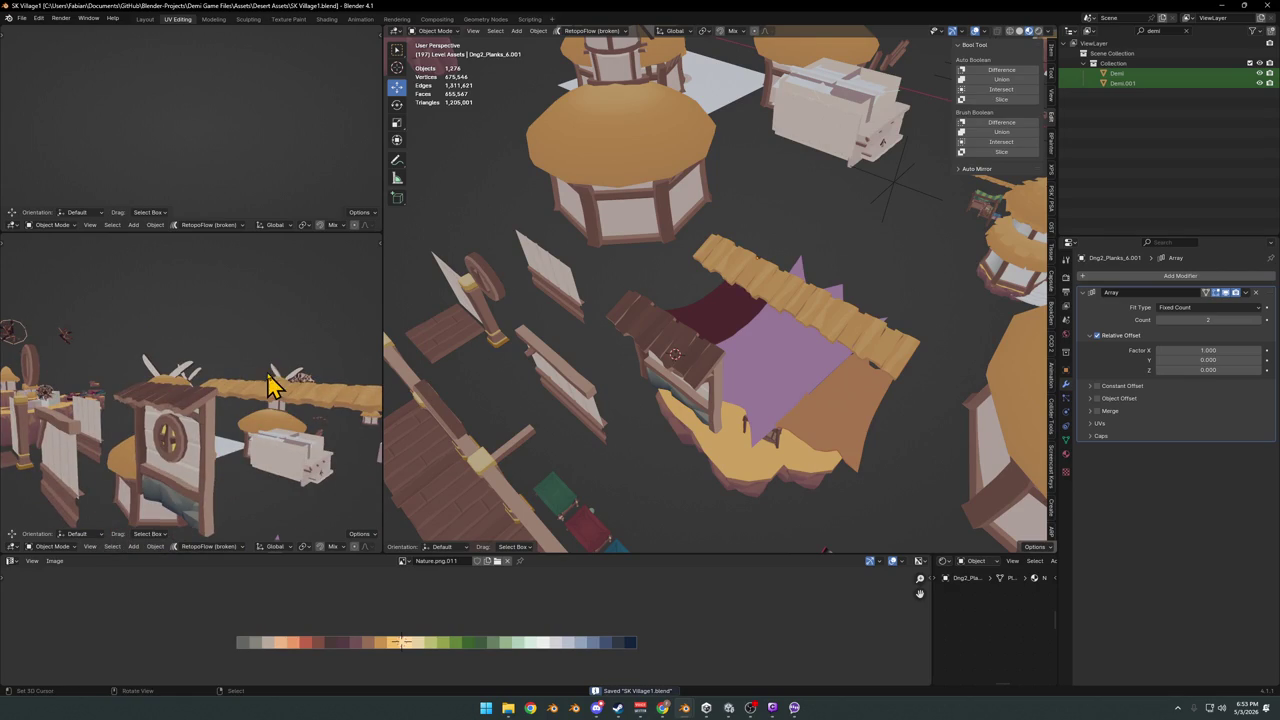
Select the round-window wall panel Plane.292 and enter Edit Mode
middle_drag(530, 398, 709, 394)
scroll(729, 351, up, 5)
shift+middle_drag(729, 351, 652, 320)
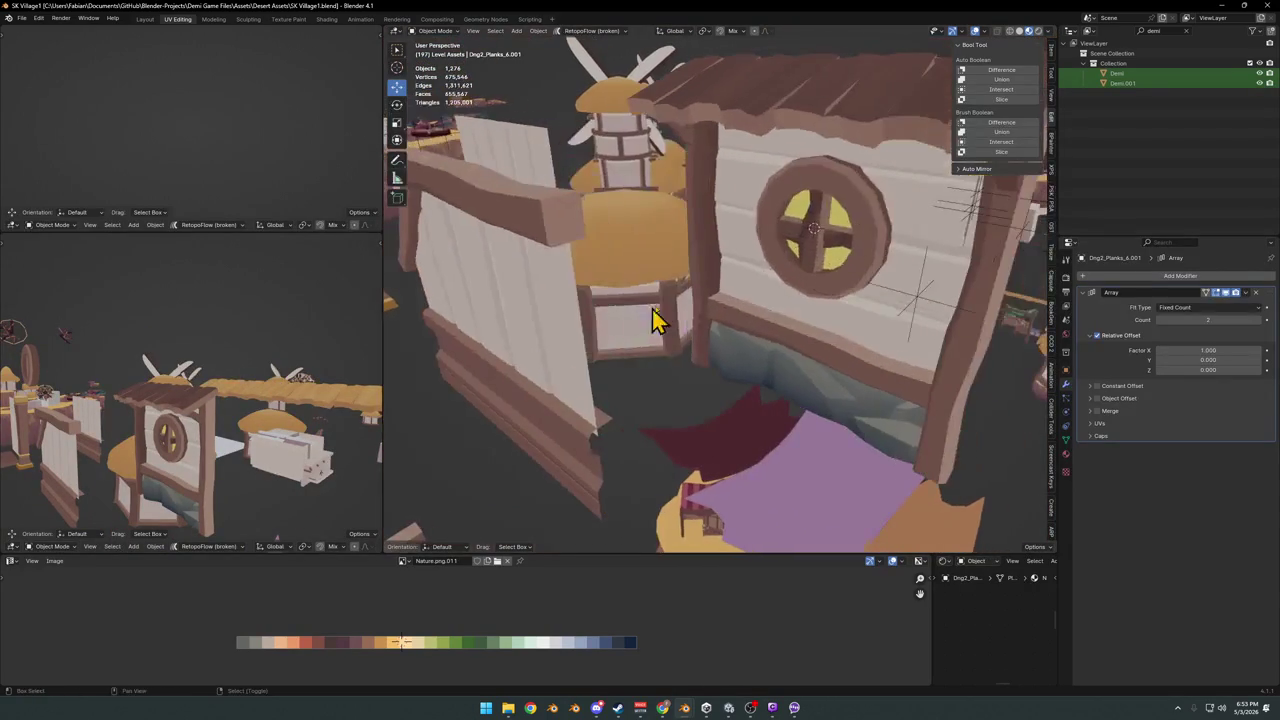
click(753, 259)
scroll(753, 259, up, 2)
scroll(757, 286, up, 3)
middle_drag(757, 286, 677, 306)
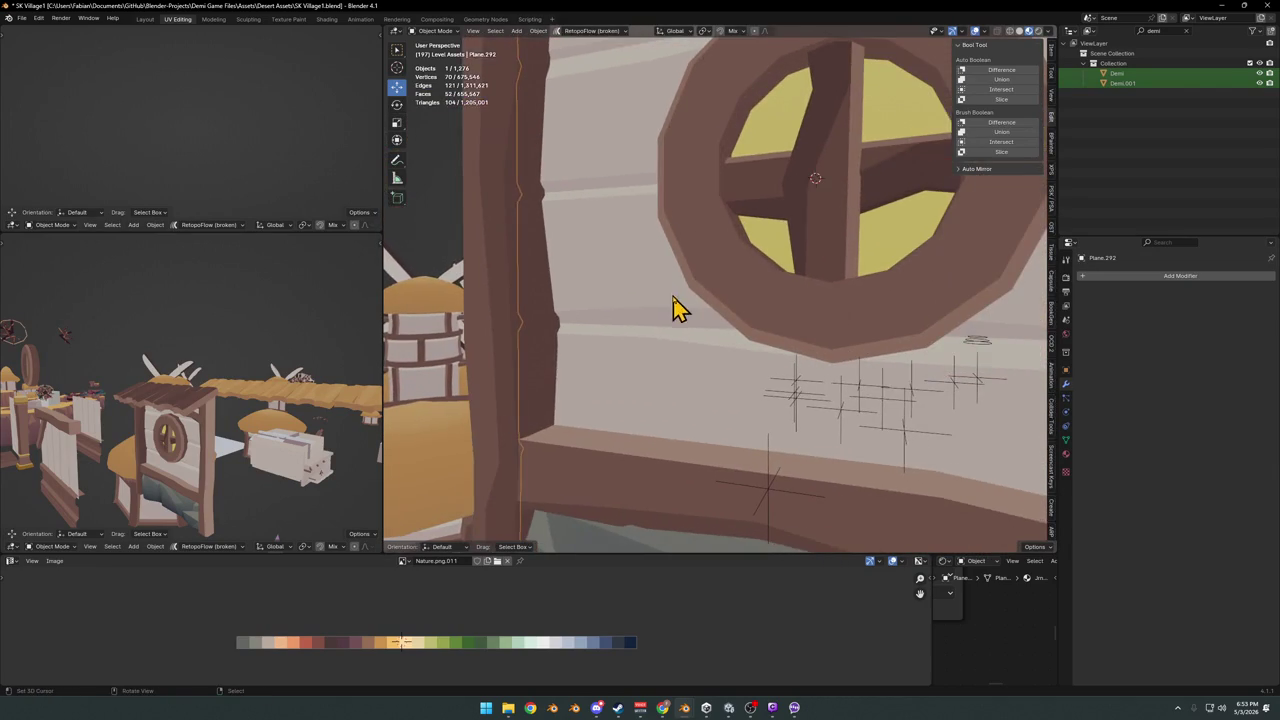
key(Tab)
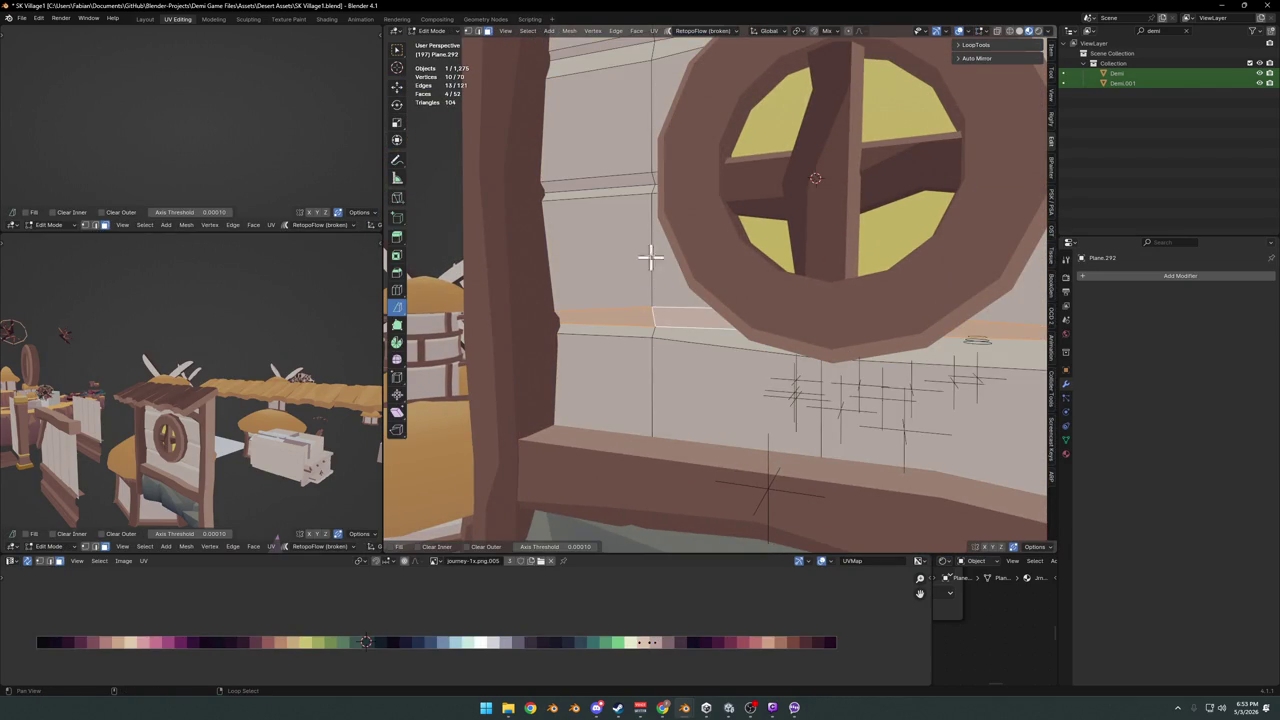
Select a horizontal loop of plank faces and shift its UVs along X on the palette
mouse_move(645, 185)
shift+middle_down()
mouse_move(650, 207)
mouse_move(616, 168)
shift+middle_up()
alt+click(650, 207)
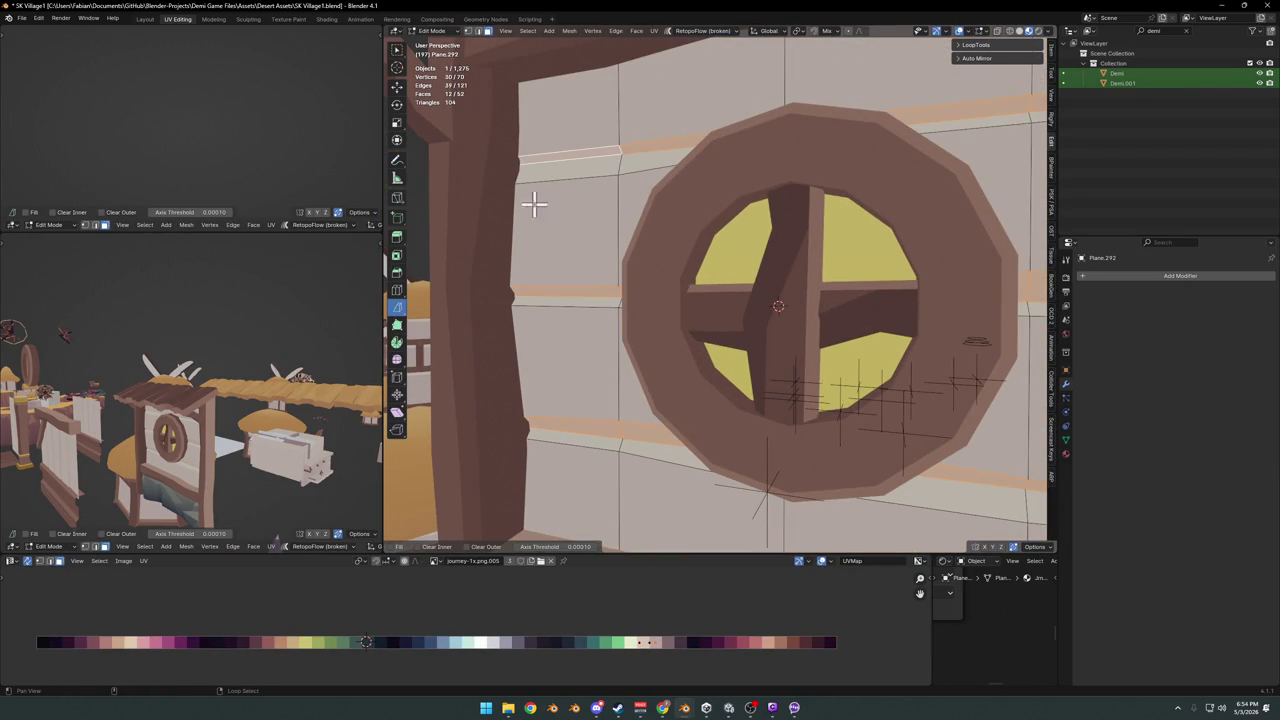
alt+middle_click(166, 445)
ctrl+middle_drag(166, 445, 253, 428)
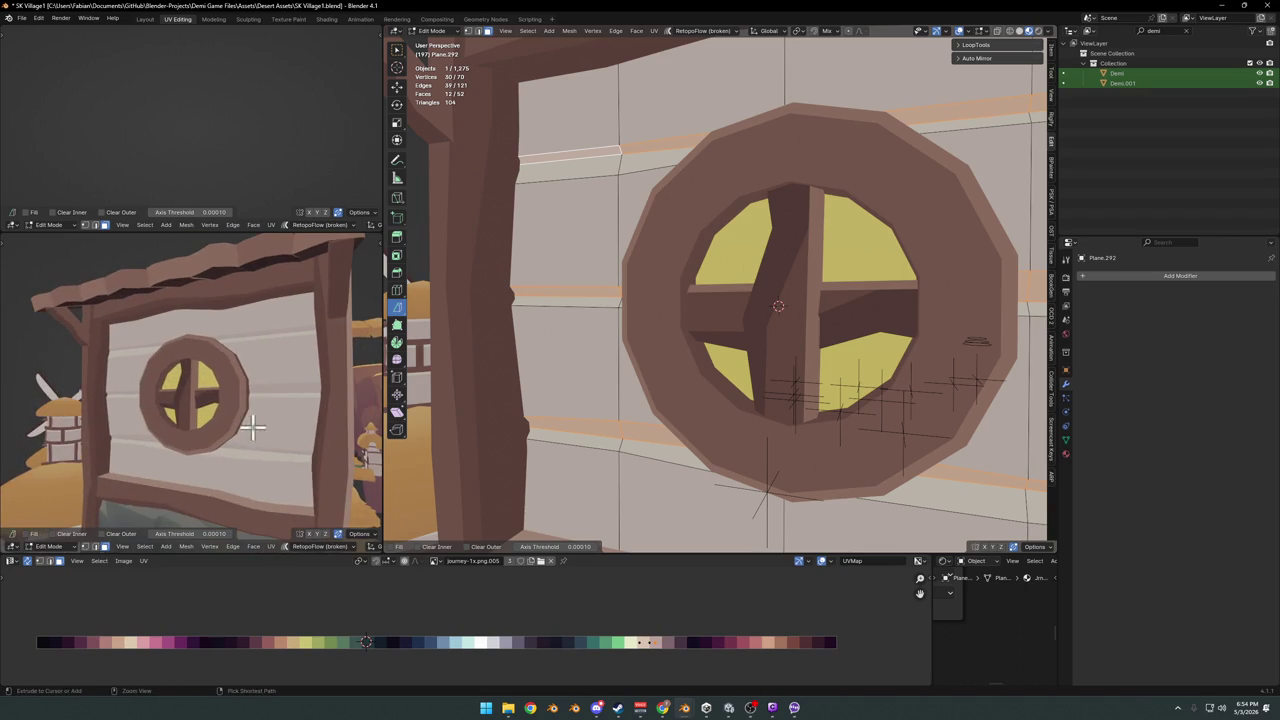
key(g)
key(x)
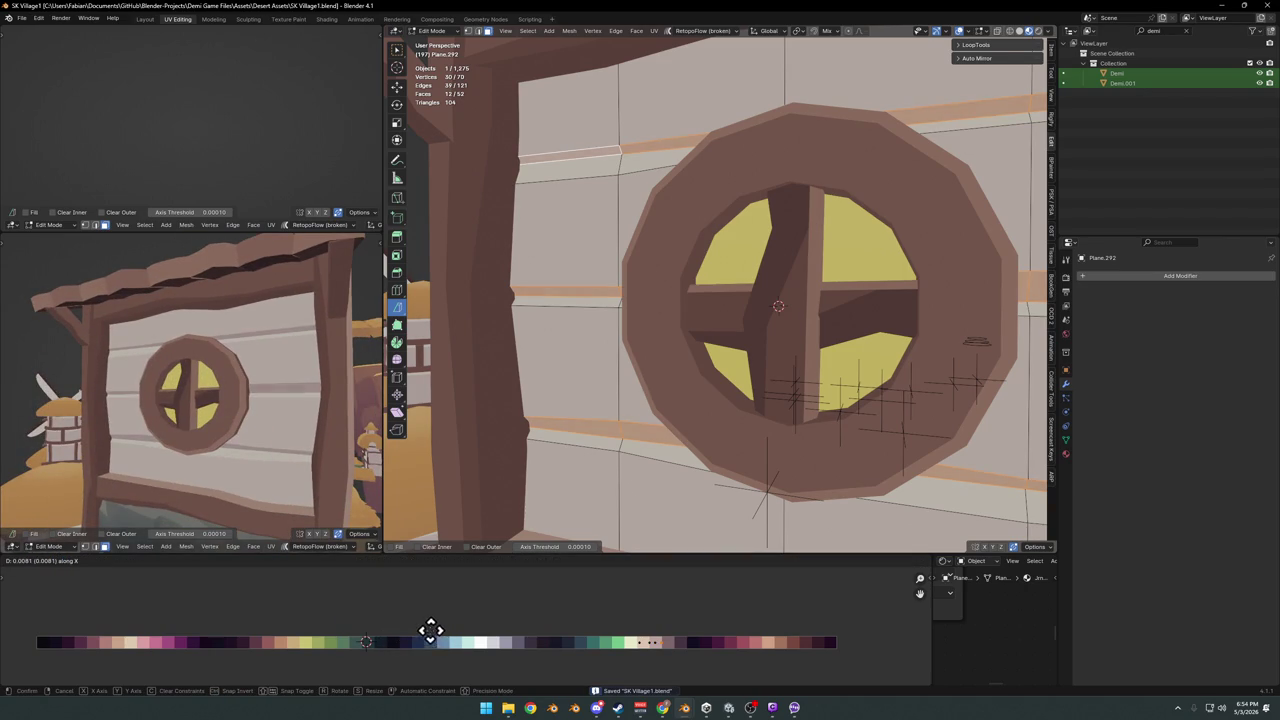
click(438, 629)
middle_drag(297, 400, 298, 400)
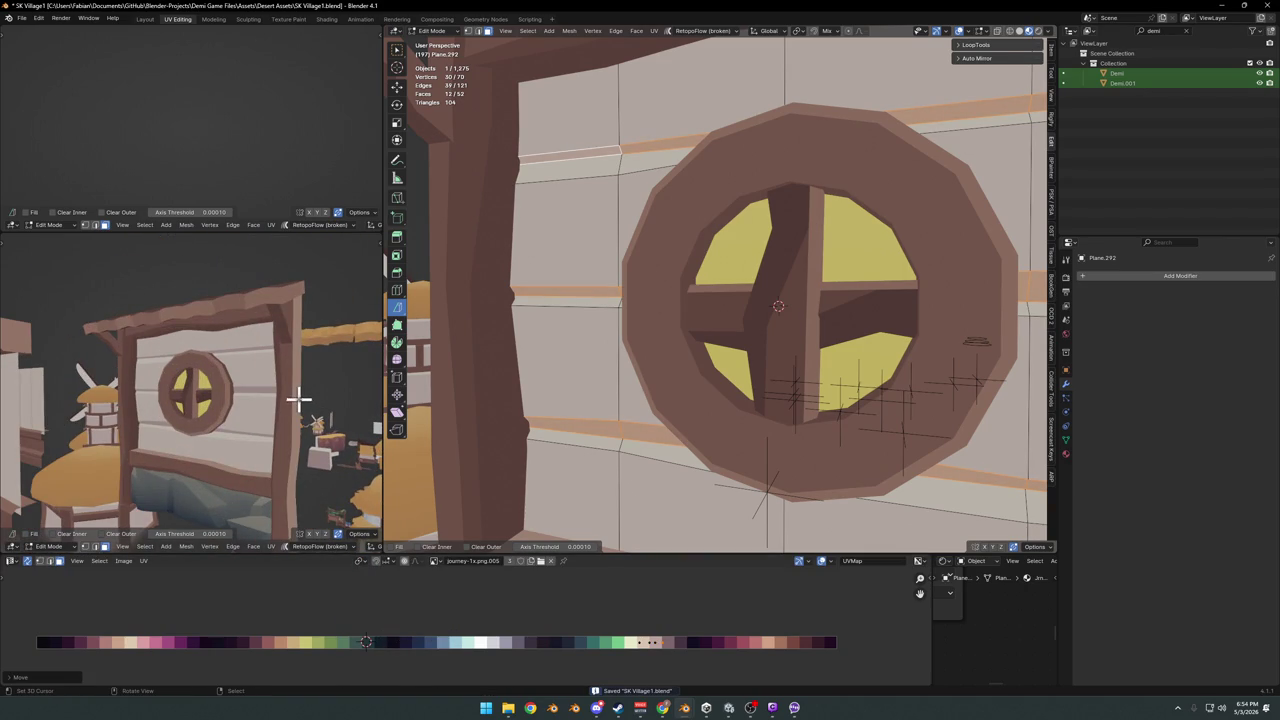
Edge-slide two plank seams on the wall to uneven heights
key(alt+a)
scroll(886, 294, down, 3)
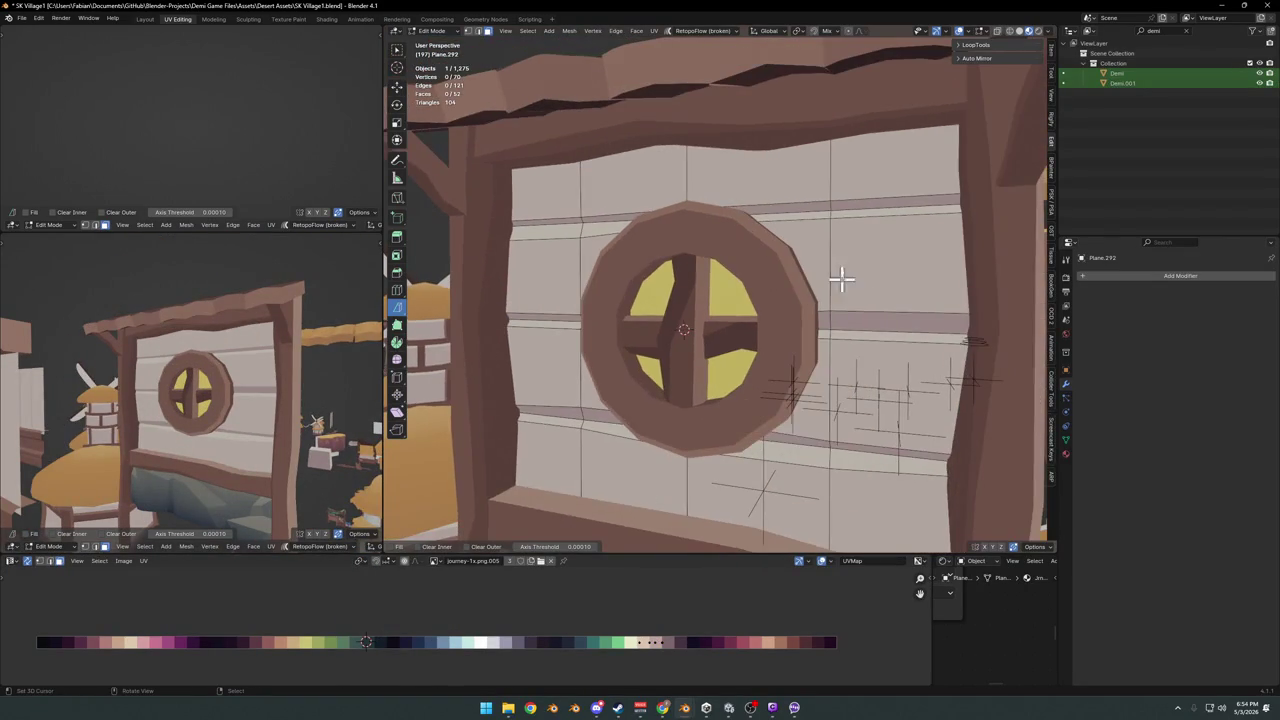
key(alt+a)
key(g)
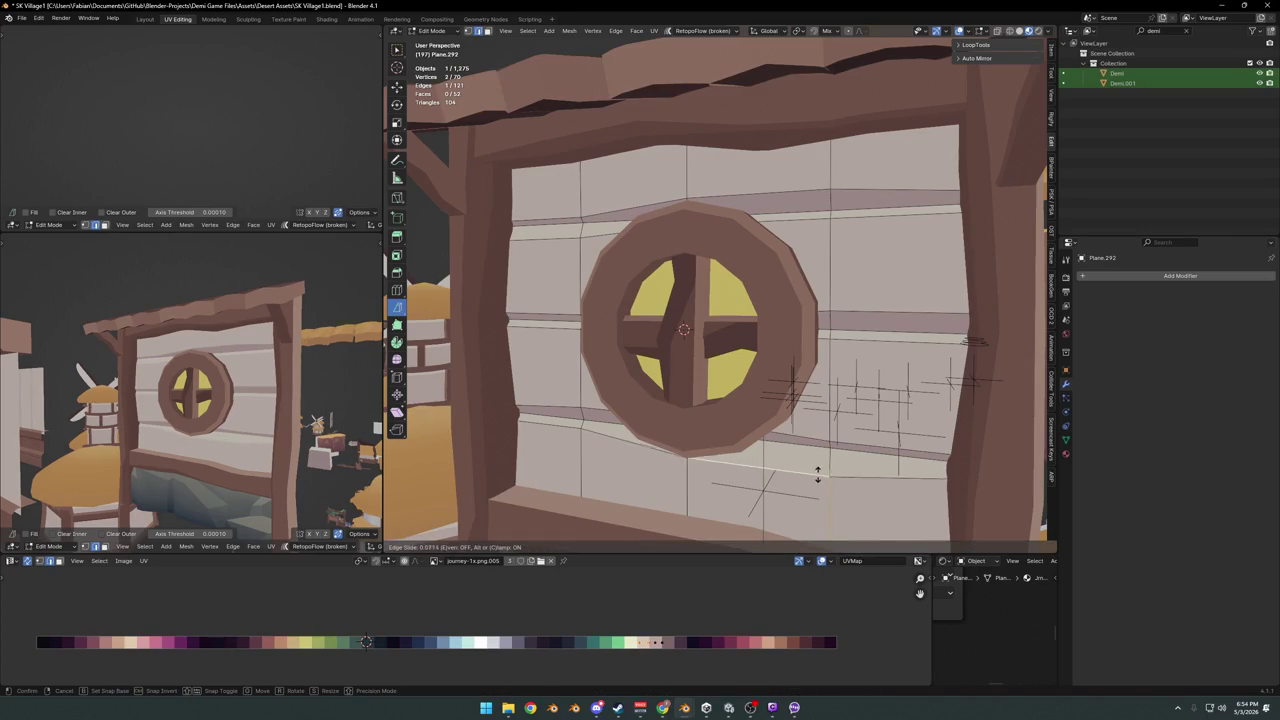
click(817, 477)
key(alt+a)
key(g)
key(g)
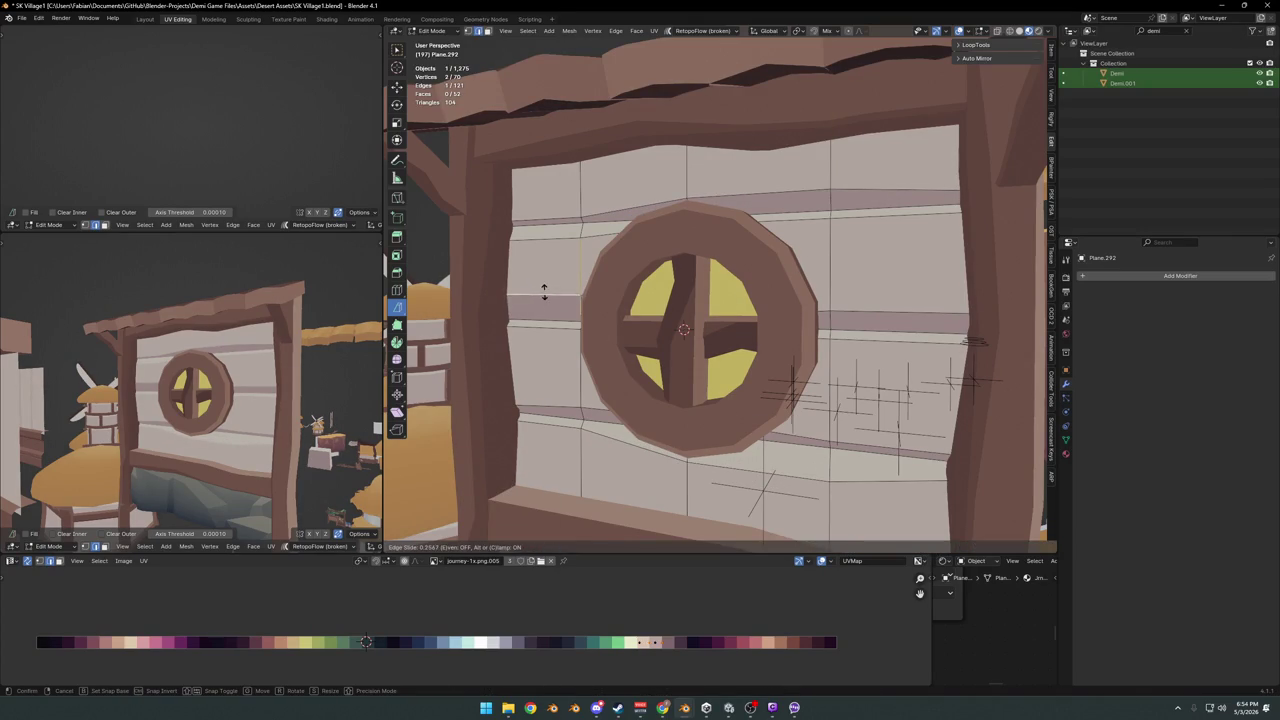
click(544, 291)
key(alt+a)
Slide a plank edge on the wall's right side and tilt it slightly
middle_drag(304, 354, 340, 354)
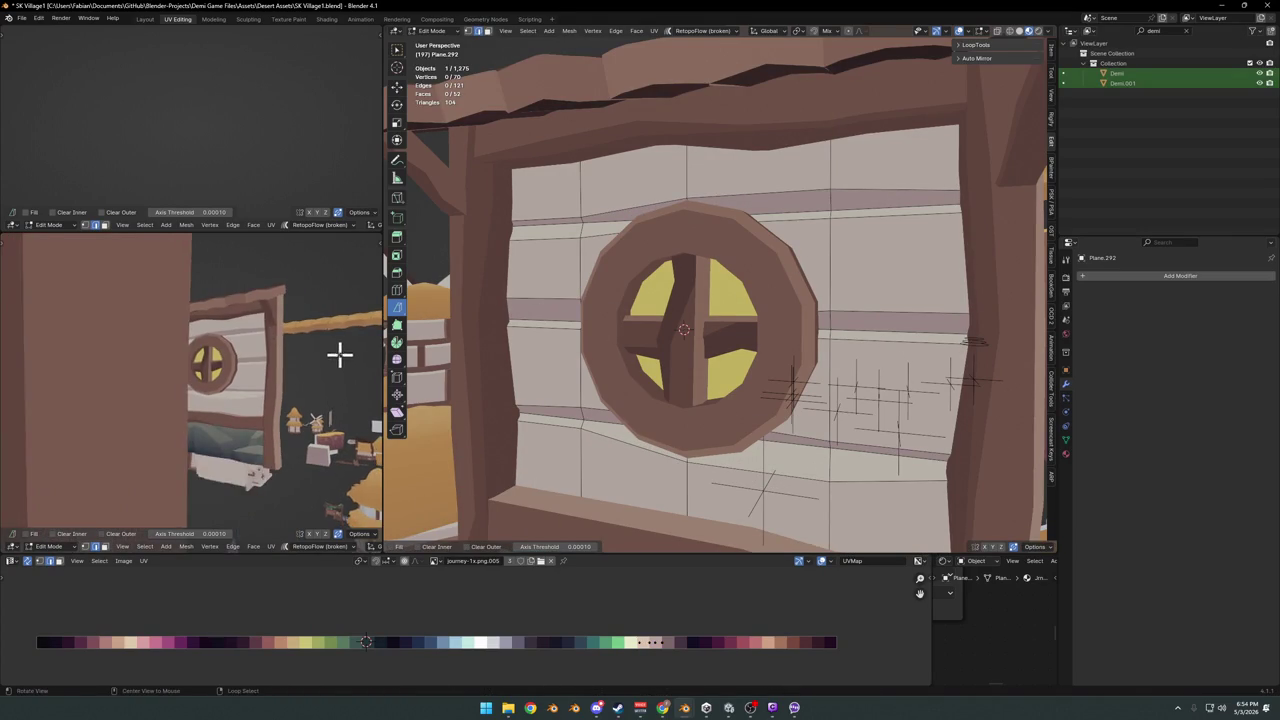
click(925, 445)
key(g)
key(g)
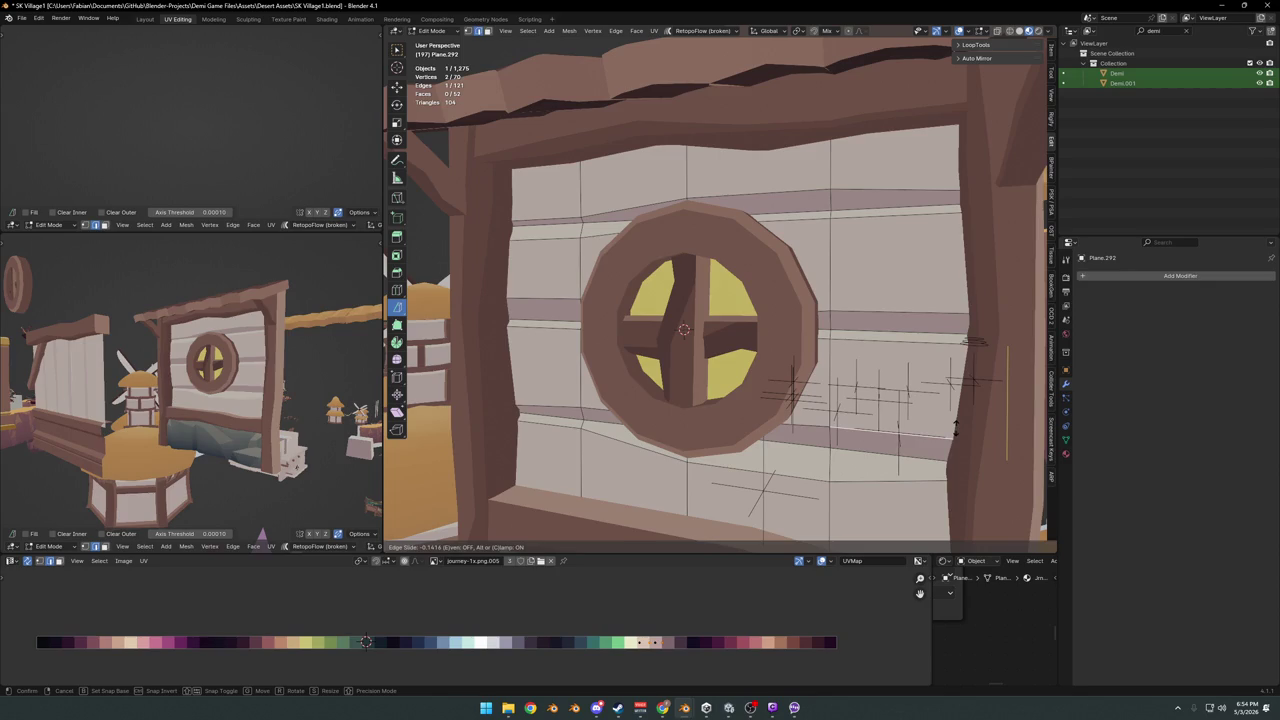
click(955, 430)
key(r)
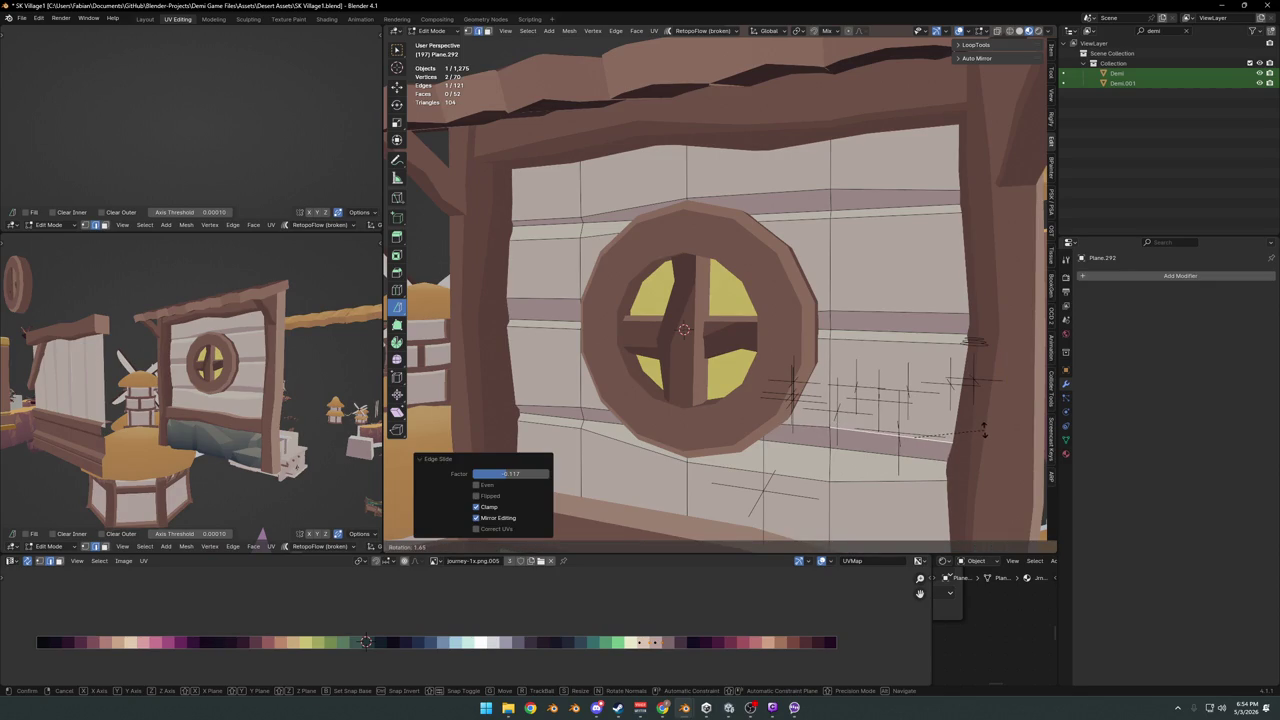
click(985, 427)
click(474, 366)
mouse_move(354, 326)
middle_down()
mouse_move(378, 333)
mouse_move(203, 373)
mouse_move(223, 371)
middle_up()
Save the file and return the wall to Object Mode
key(ctrl+s)
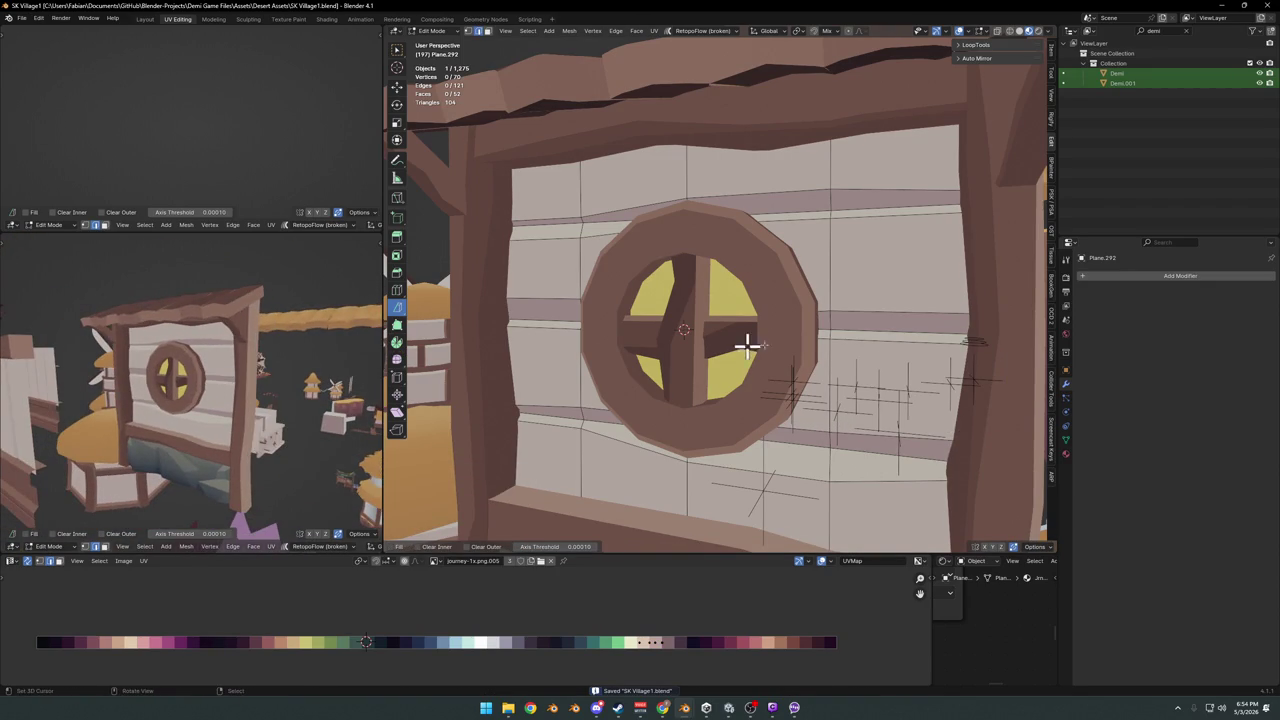
key(Tab)
scroll(777, 334, up, 5)
middle_drag(777, 325, 740, 348)
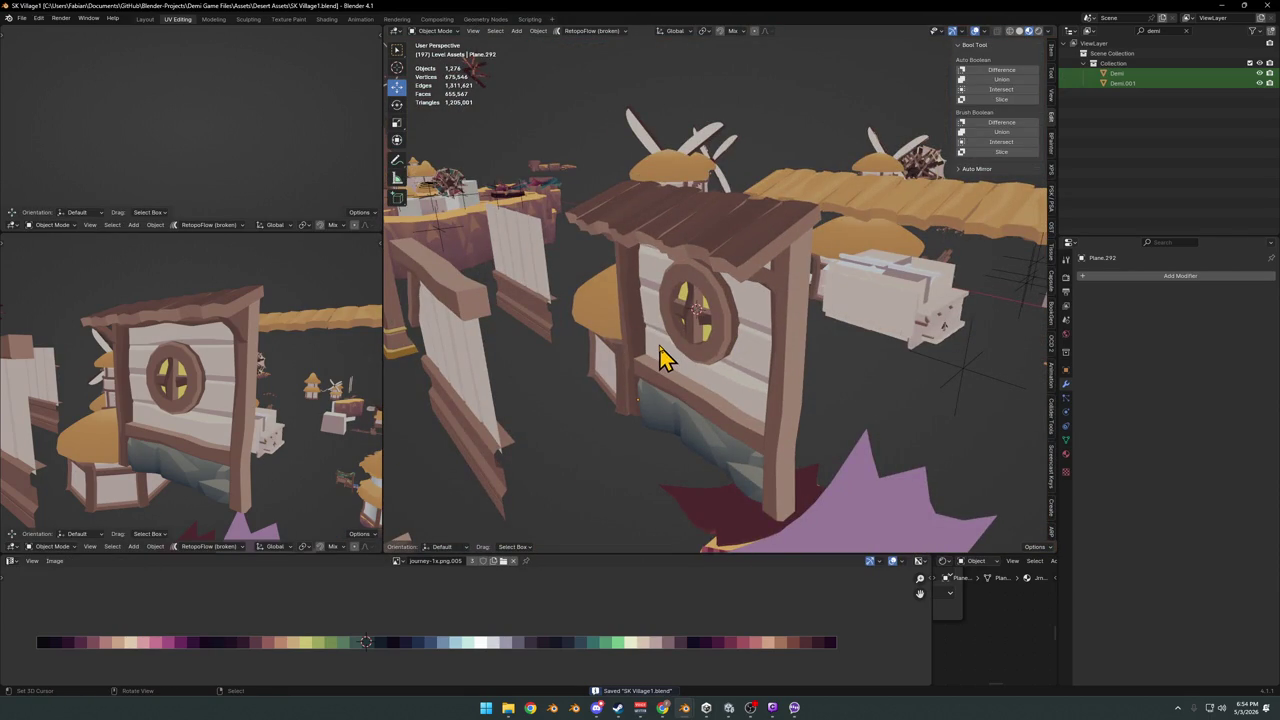
Open the red-canopy stall Counter.024 in Edit Mode with nothing selected
scroll(672, 325, down, 3)
mouse_move(697, 303)
middle_down()
mouse_move(711, 363)
mouse_move(900, 360)
mouse_move(922, 340)
mouse_move(791, 345)
mouse_move(688, 395)
mouse_move(727, 345)
mouse_move(746, 357)
mouse_move(751, 323)
mouse_move(765, 355)
mouse_move(751, 357)
mouse_move(766, 366)
mouse_move(757, 443)
mouse_move(740, 350)
mouse_move(780, 360)
mouse_move(677, 363)
mouse_move(749, 423)
mouse_move(700, 438)
mouse_move(697, 363)
mouse_move(790, 372)
mouse_move(683, 374)
mouse_move(794, 329)
mouse_move(729, 420)
mouse_move(593, 425)
mouse_move(800, 409)
mouse_move(680, 429)
mouse_move(640, 400)
middle_up()
mouse_move(725, 388)
middle_down()
mouse_move(766, 371)
mouse_move(737, 357)
mouse_move(749, 323)
mouse_move(654, 374)
mouse_move(727, 368)
mouse_move(672, 343)
middle_up()
scroll(766, 371, up, 3)
scroll(749, 380, down, 3)
scroll(749, 323, up, 3)
key(Tab)
key(alt+a)
Select the canopy geometry and two of its face loops, then deselect everything
key(l)
key(alt+a)
scroll(650, 342, up, 3)
mouse_move(694, 340)
middle_down()
mouse_move(612, 320)
mouse_move(729, 360)
middle_up()
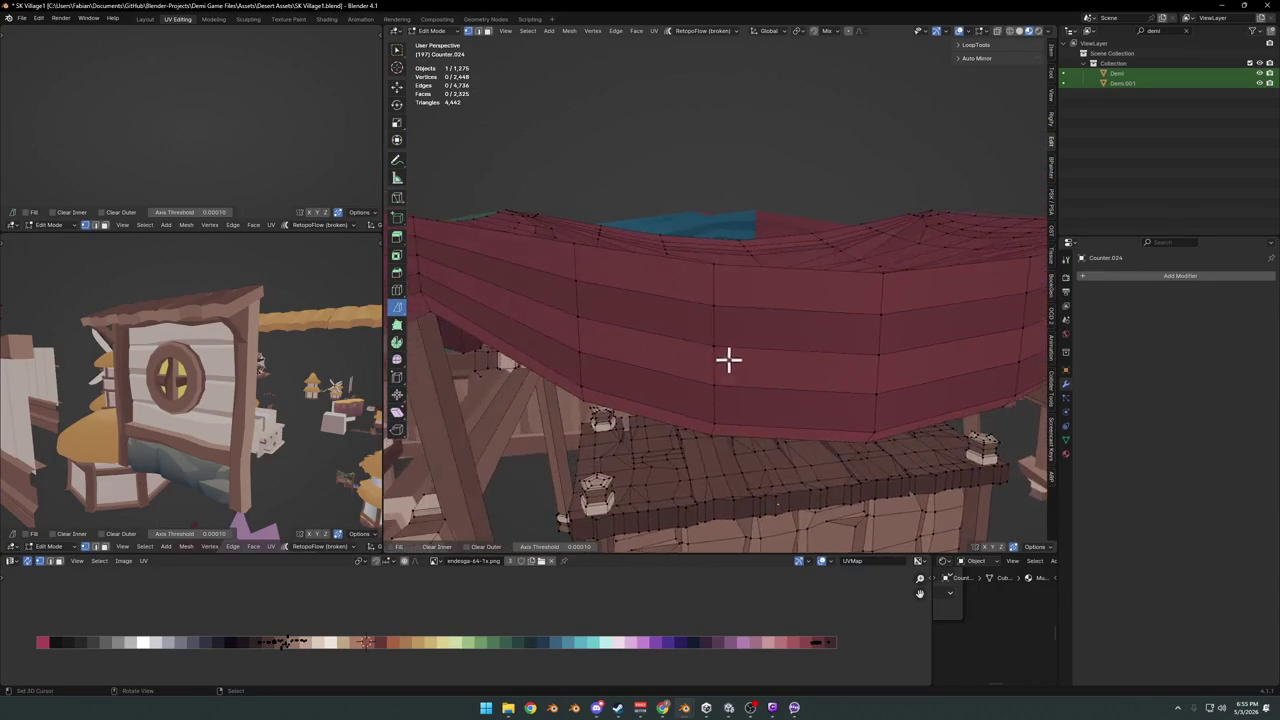
alt+click(709, 289)
alt+shift+click(714, 329)
key(alt+a)
Orbit and zoom high over the red canopy
mouse_move(642, 335)
middle_down()
mouse_move(680, 331)
mouse_move(563, 283)
mouse_move(659, 338)
mouse_move(640, 297)
mouse_move(634, 314)
middle_up()
scroll(757, 338, down, 4)
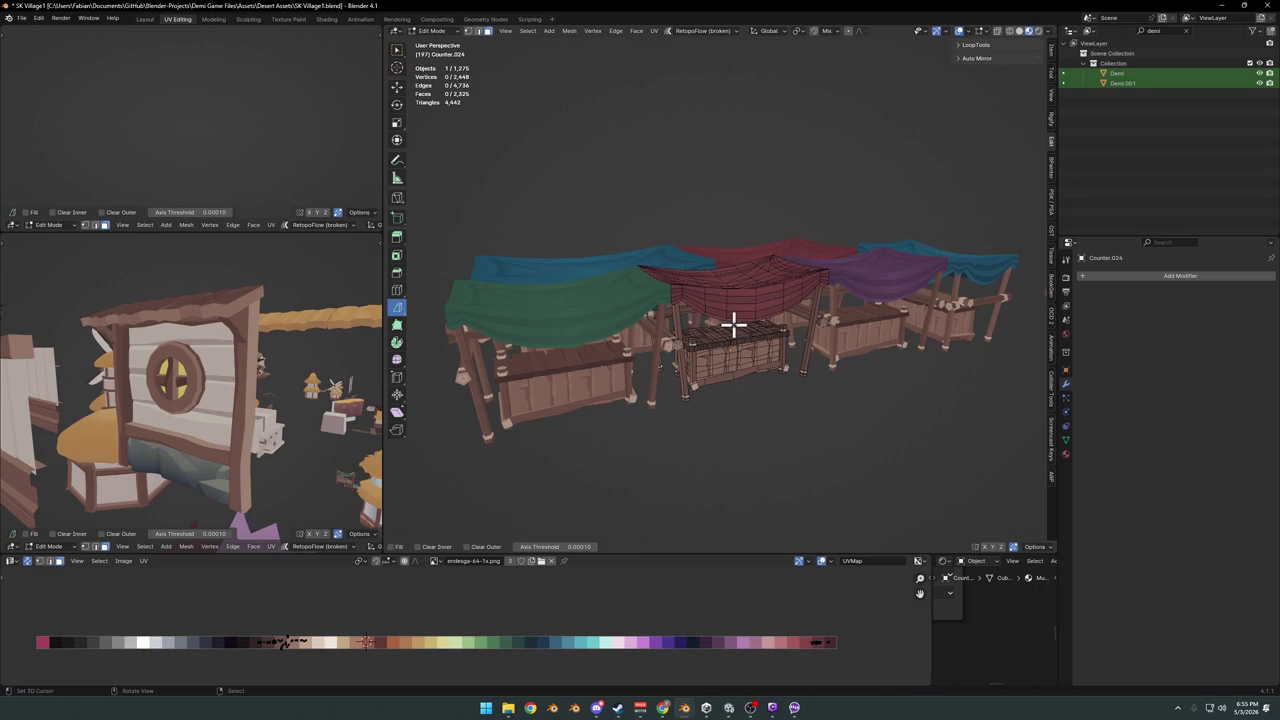
scroll(734, 323, up, 2)
scroll(740, 320, up, 3)
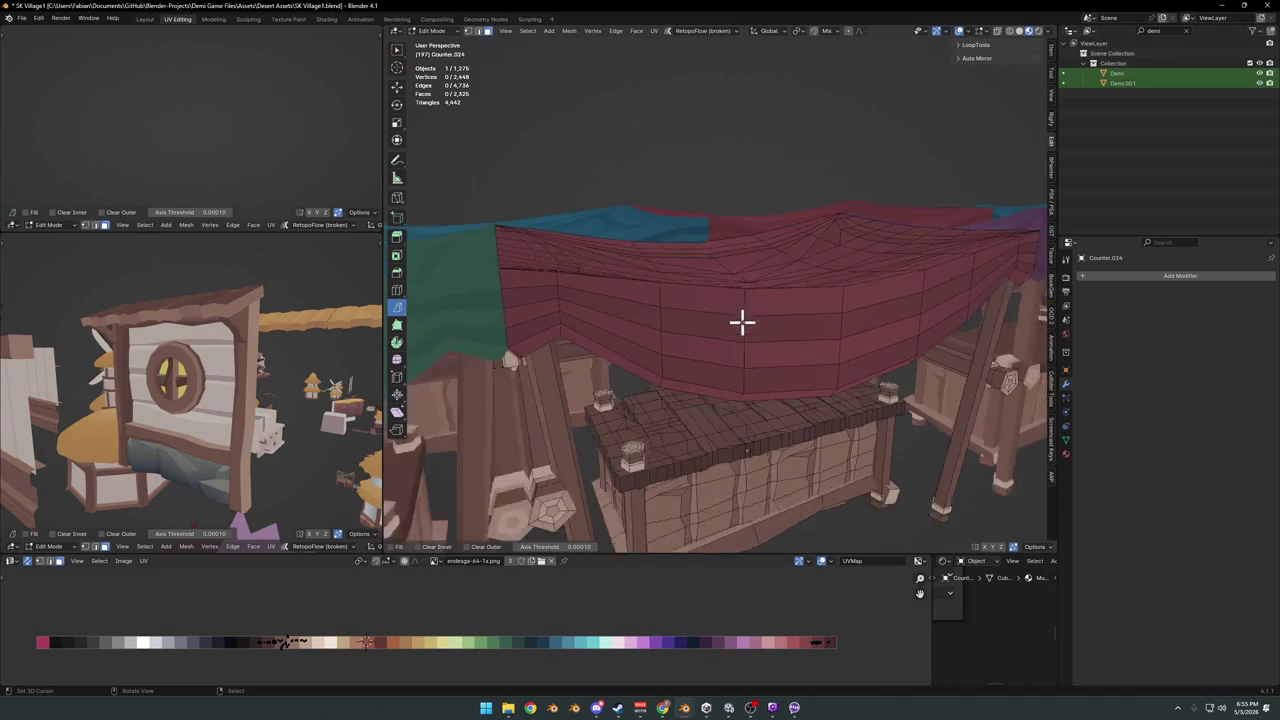
scroll(640, 300, up, 2)
scroll(600, 289, down, 3)
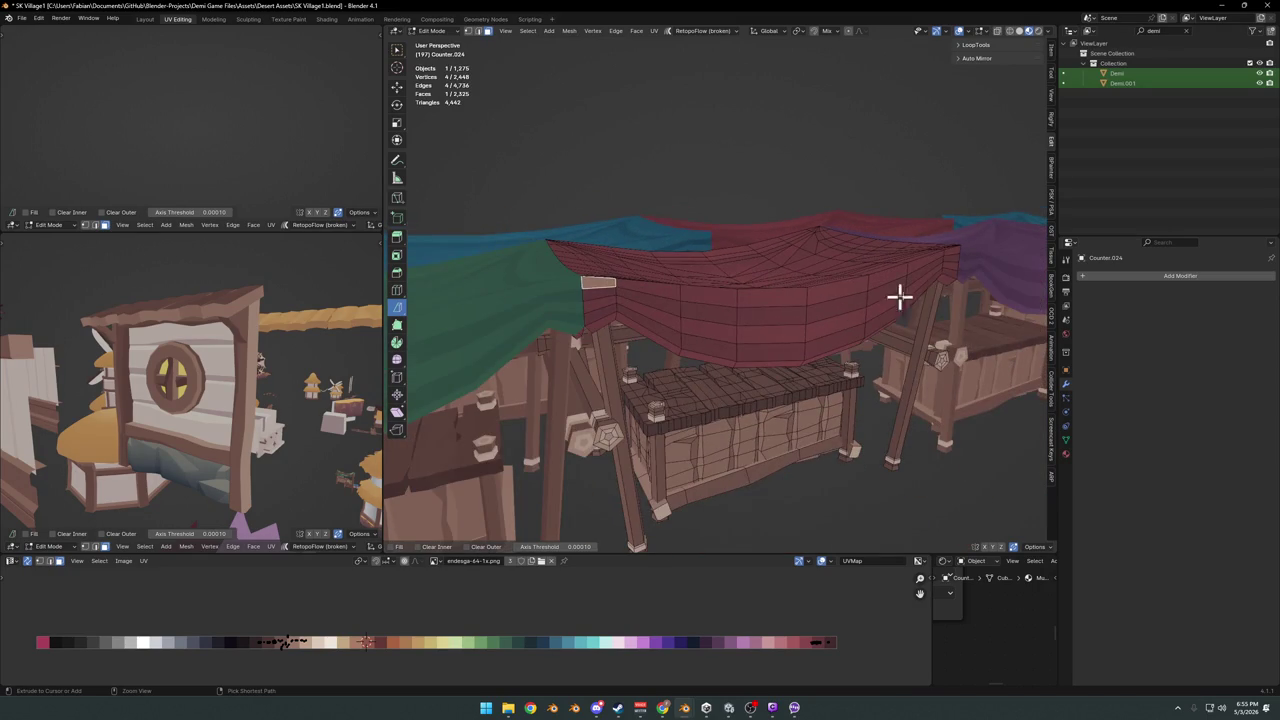
Select the face strip along the red canopy edge, hide it, and select the linked front drape faces
ctrl+click(955, 256)
mouse_move(944, 278)
middle_down()
mouse_move(749, 303)
mouse_move(733, 344)
mouse_move(656, 338)
middle_up()
ctrl+click(738, 303)
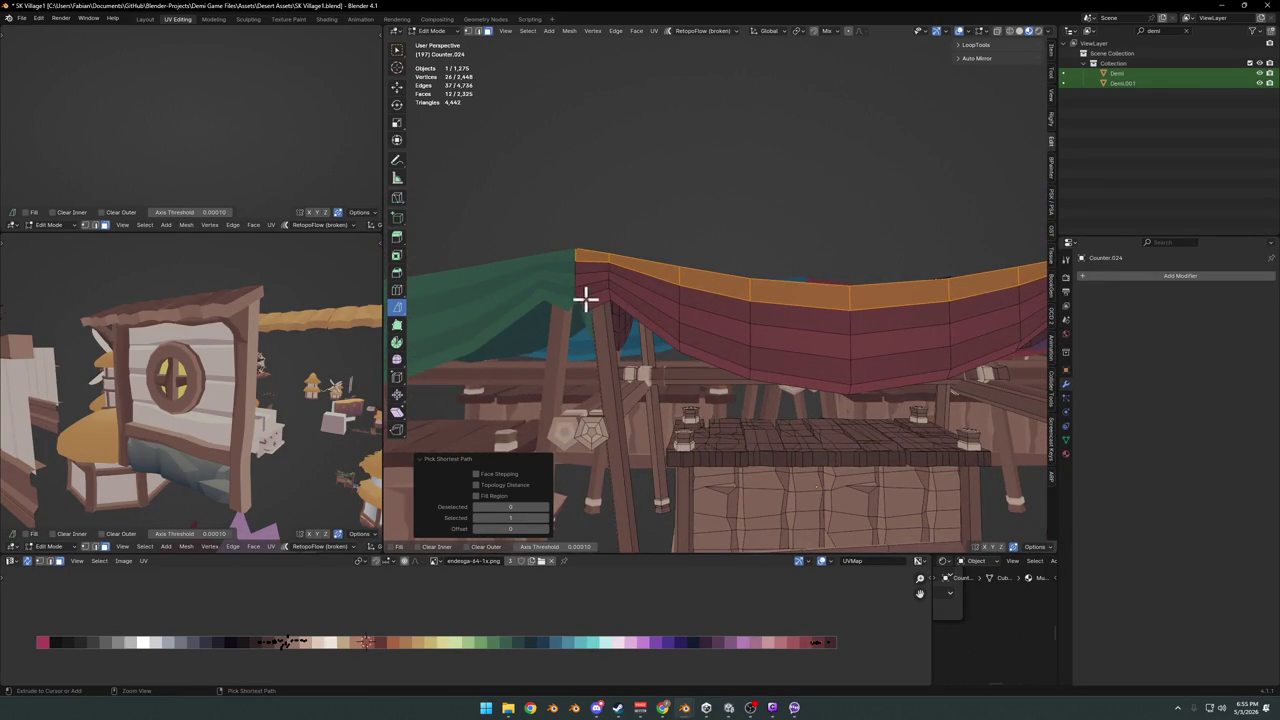
key(h)
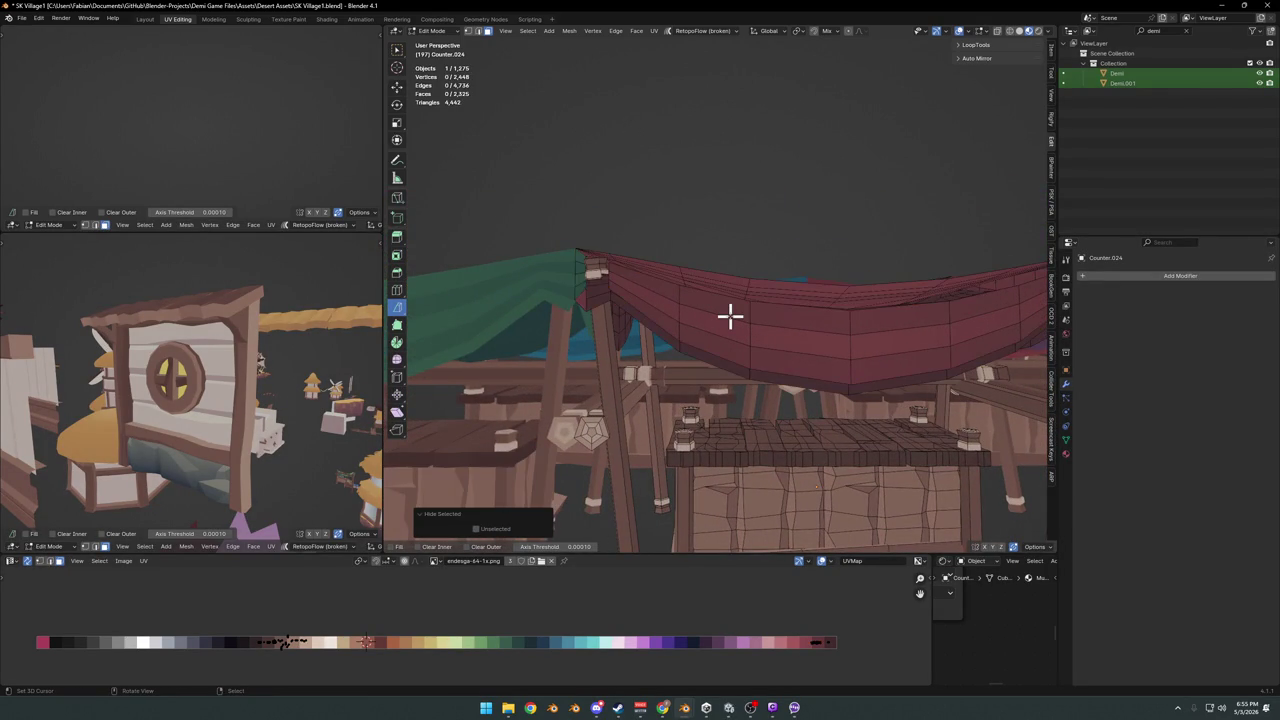
key(l)
Duplicate the drape faces in place and separate them into a new object
key(shift+d)
right_click(731, 321)
mouse_move(731, 321)
middle_down()
mouse_move(731, 357)
mouse_move(760, 365)
middle_up()
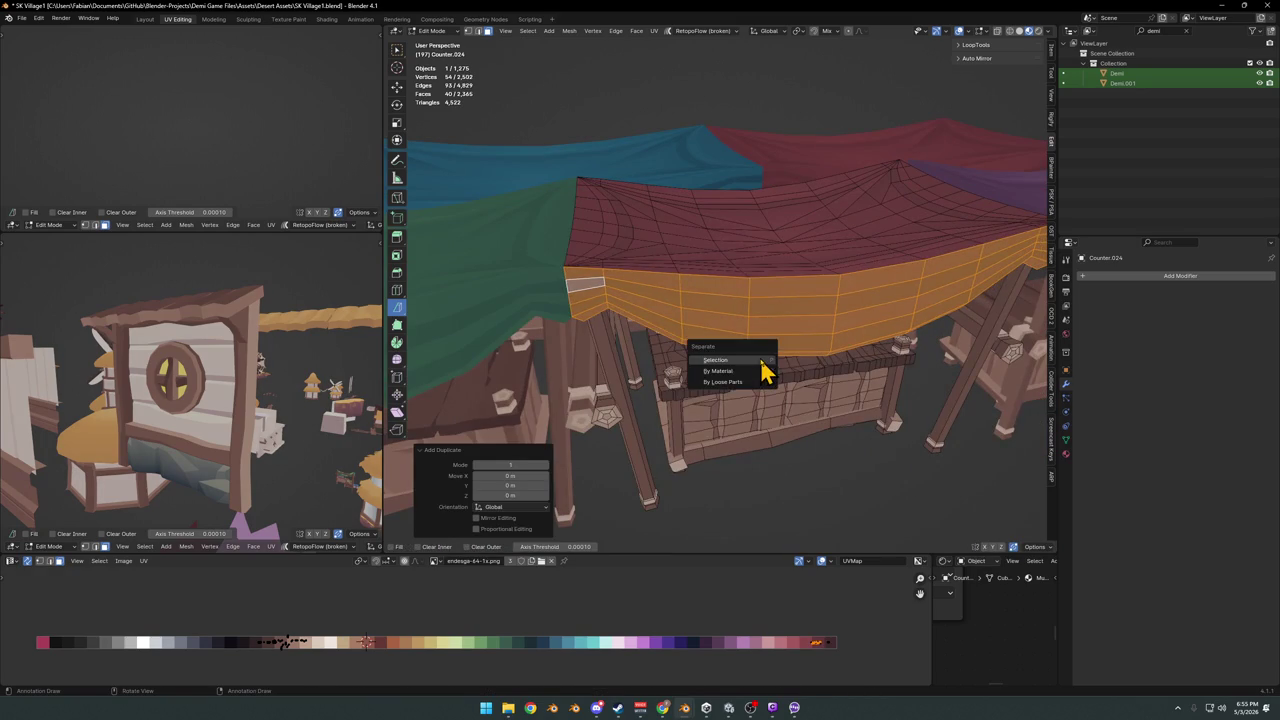
click(763, 362)
key(Tab)
click(743, 330)
Set the new drape's origin to its geometry and snap it to the 3D cursor
shift+right_click(794, 337)
key(q)
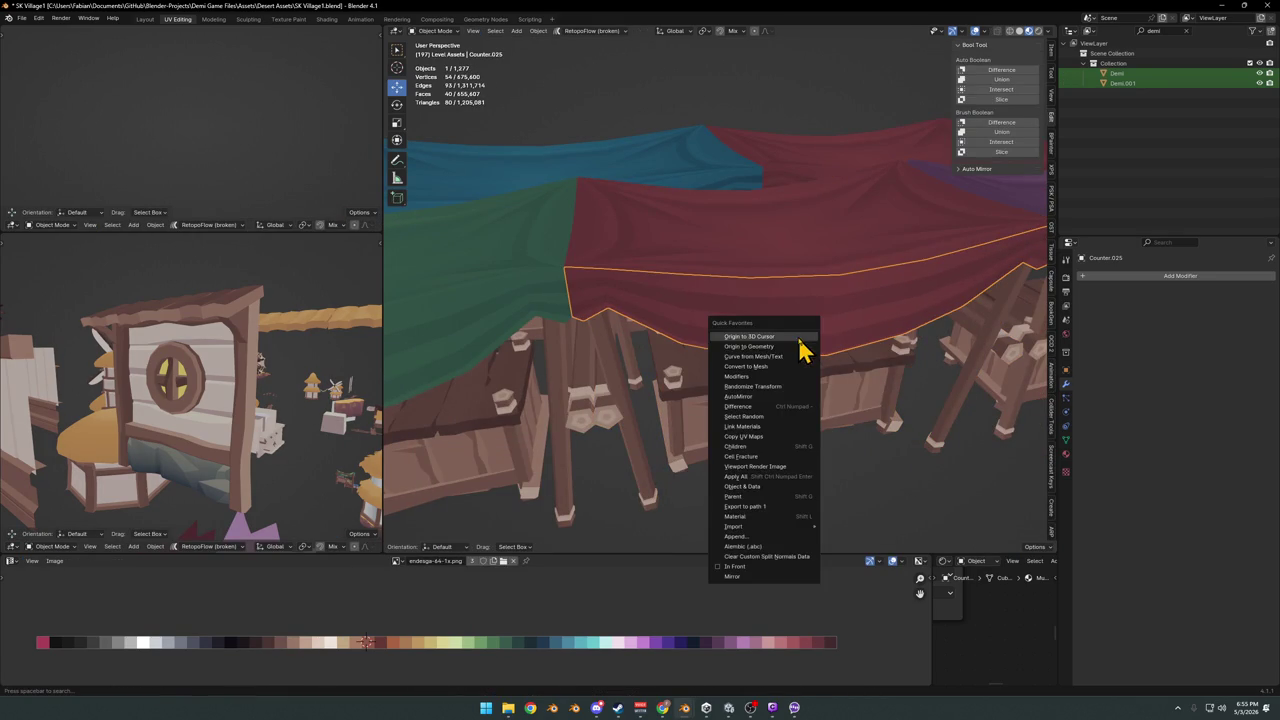
click(779, 347)
key(shift+s)
click(858, 300)
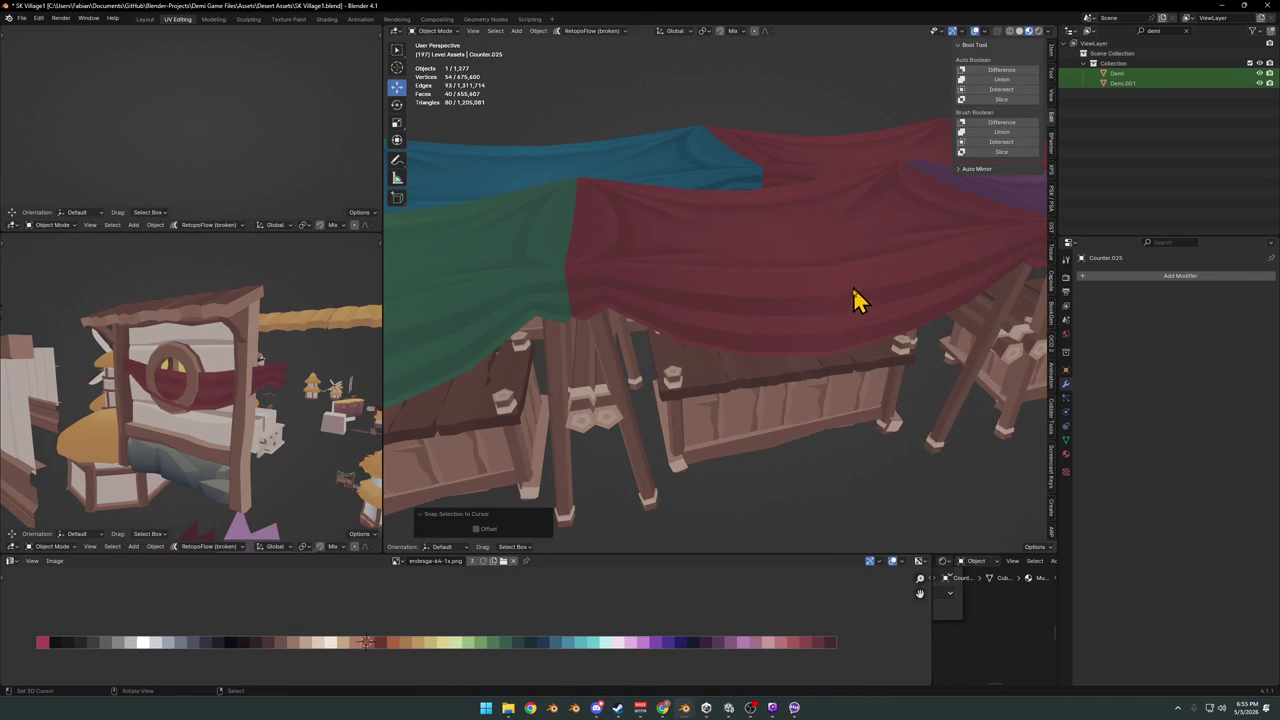
Frame the drape and reposition it with vertical and sideways (Z, X) moves
key(KP_Decimal)
mouse_move(828, 280)
middle_down()
mouse_move(778, 330)
mouse_move(797, 214)
mouse_move(777, 266)
mouse_move(740, 240)
middle_up()
key(g)
key(z)
click(811, 229)
key(g)
key(x)
click(775, 224)
key(g)
key(z)
click(775, 252)
Move the drape along Y toward the wall and resize it
key(g)
key(x)
key(y)
click(753, 255)
key(s)
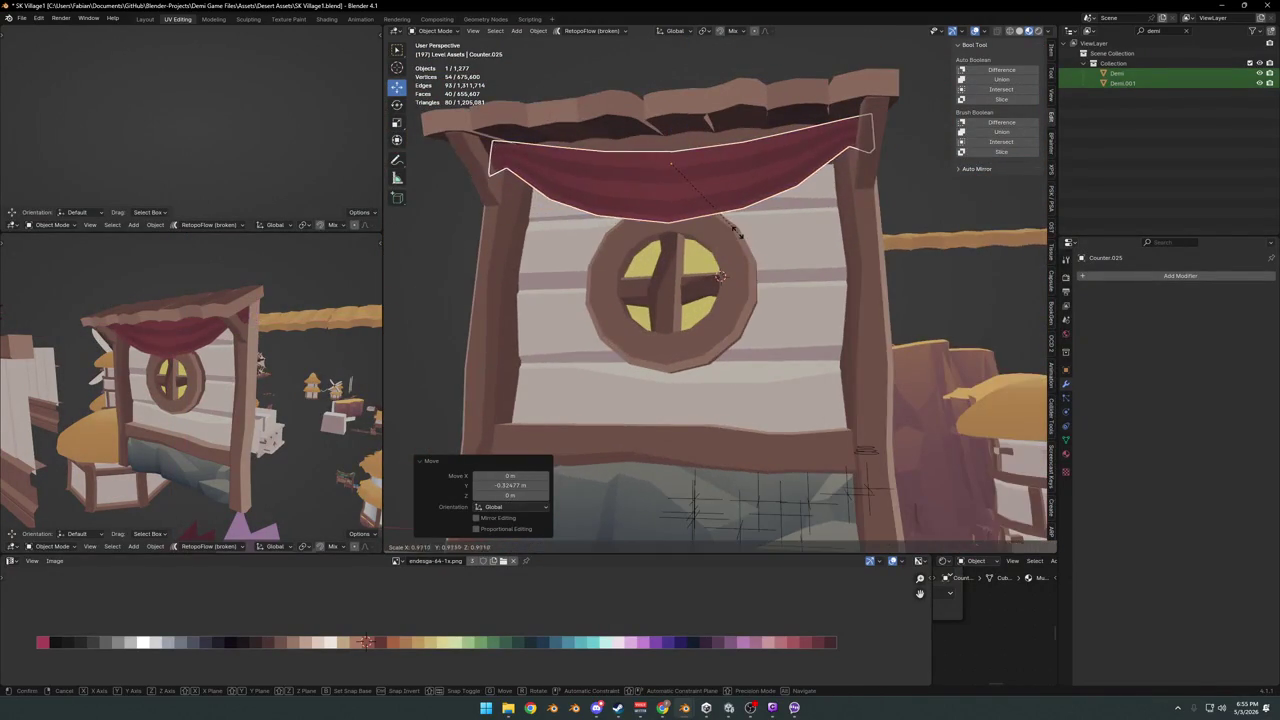
click(740, 232)
key(alt+a)
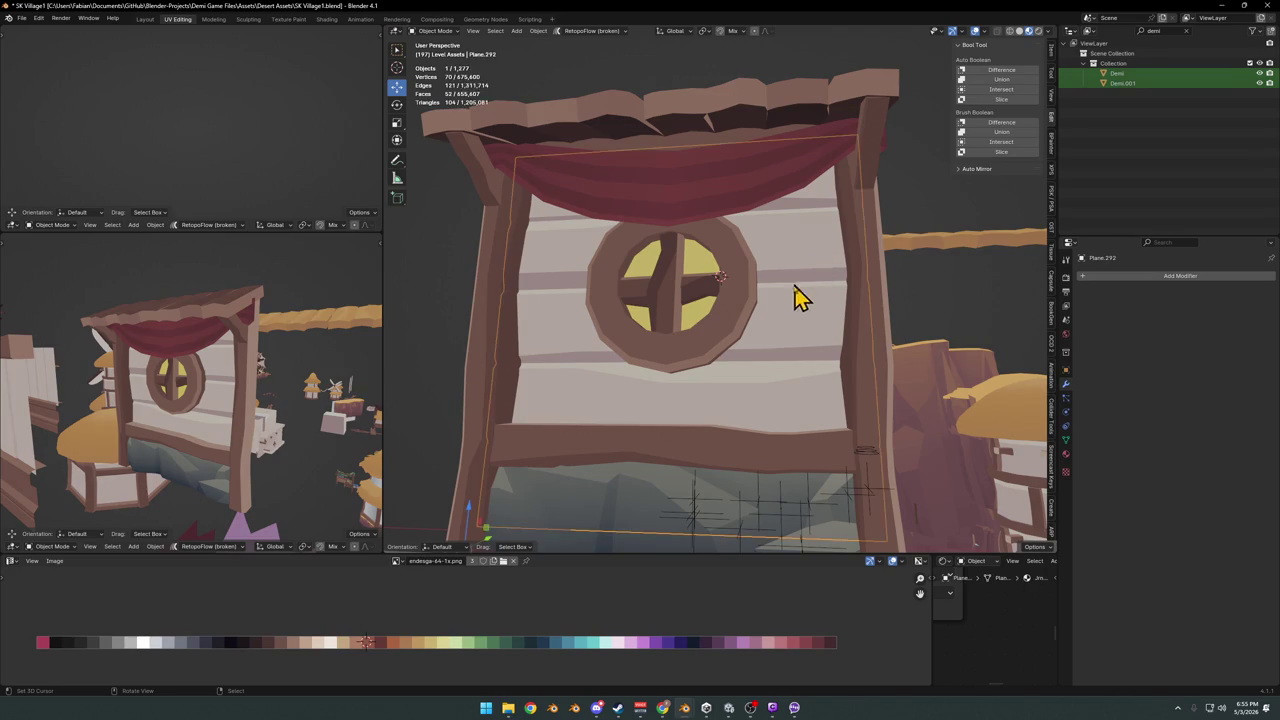
Snap the drape to the 3D cursor and fine-tune its position along Y and X
key(Tab)
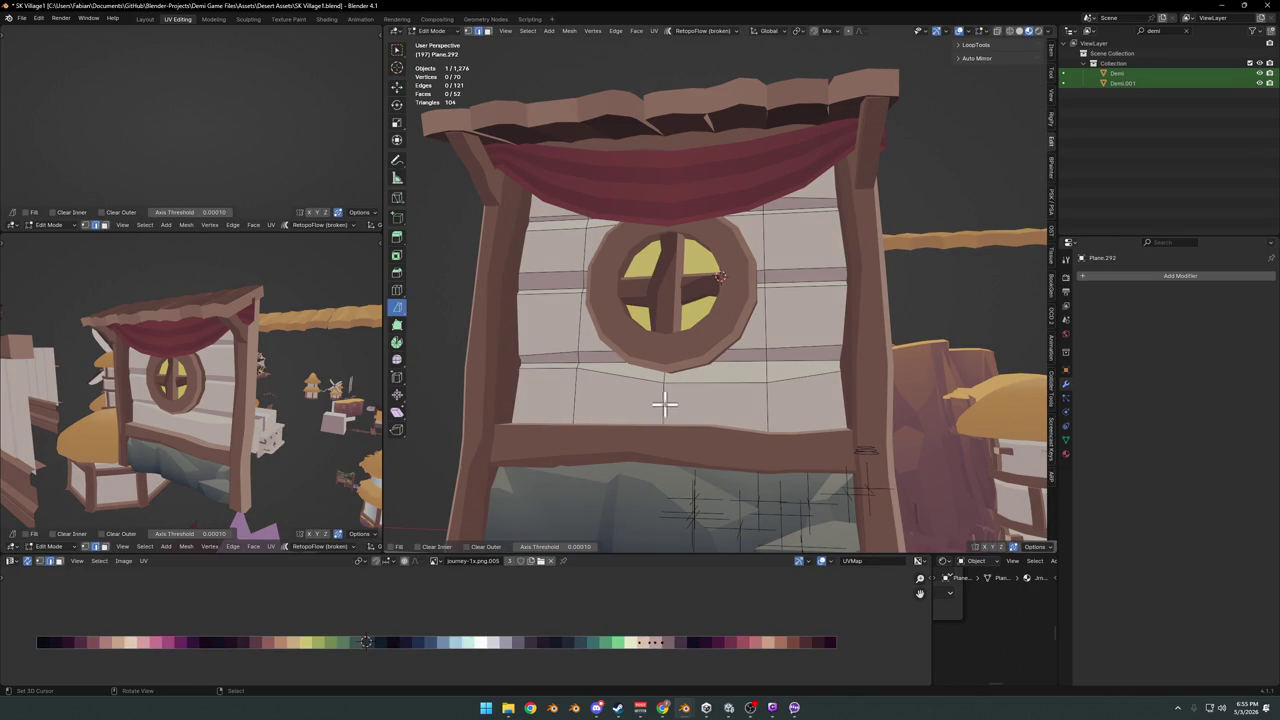
key(Tab)
key(Tab)
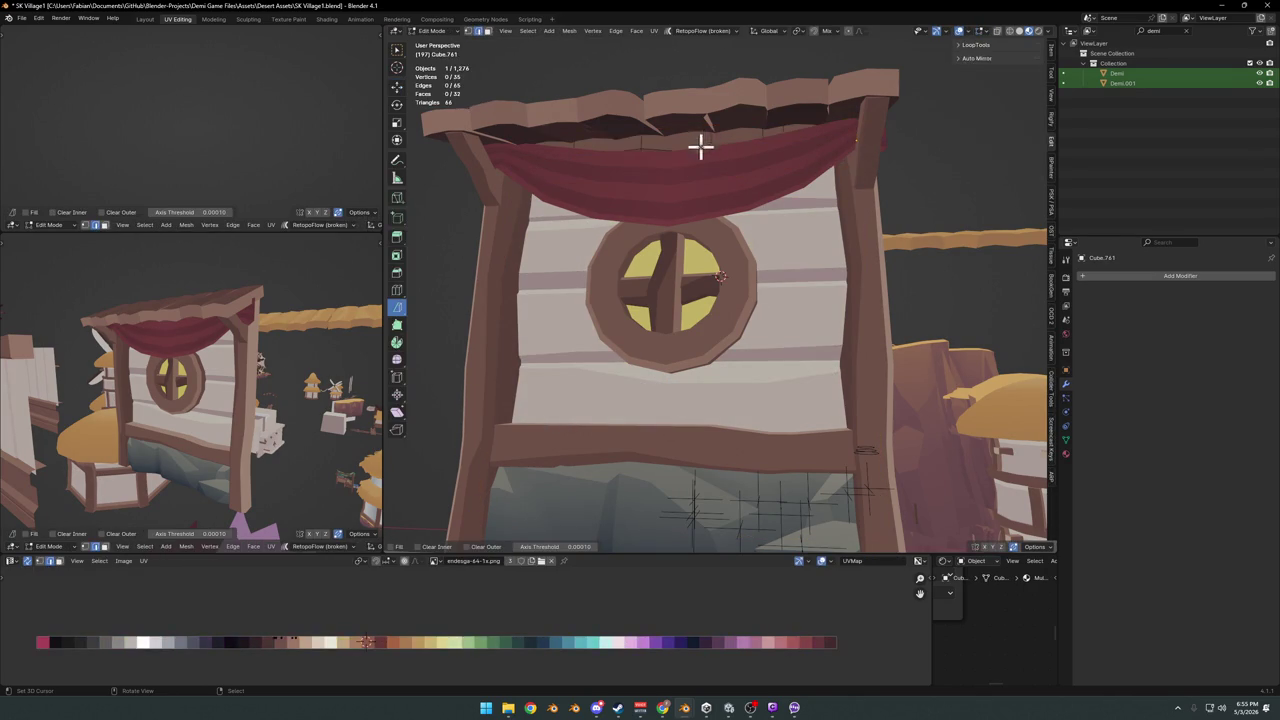
key(Tab)
click(735, 195)
mouse_move(737, 214)
middle_down()
mouse_move(757, 234)
mouse_move(735, 224)
middle_up()
key(g)
key(y)
click(728, 220)
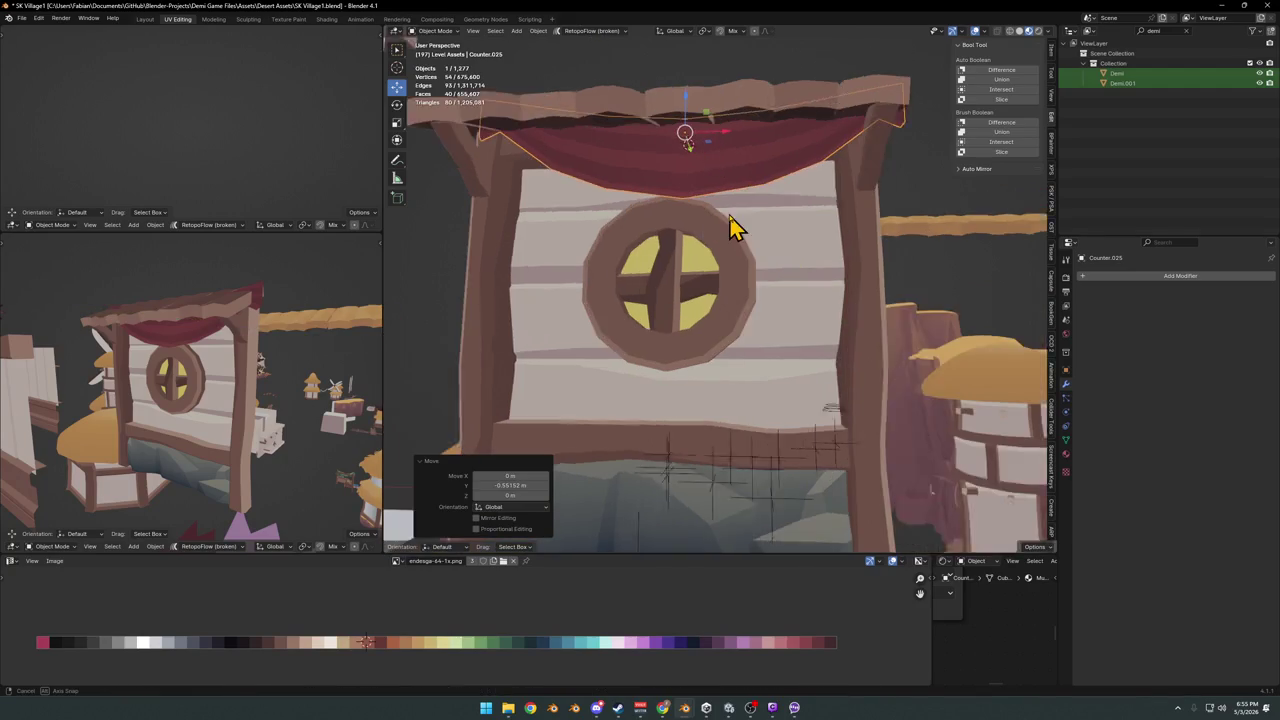
key(g)
key(x)
click(731, 220)
key(g)
key(z)
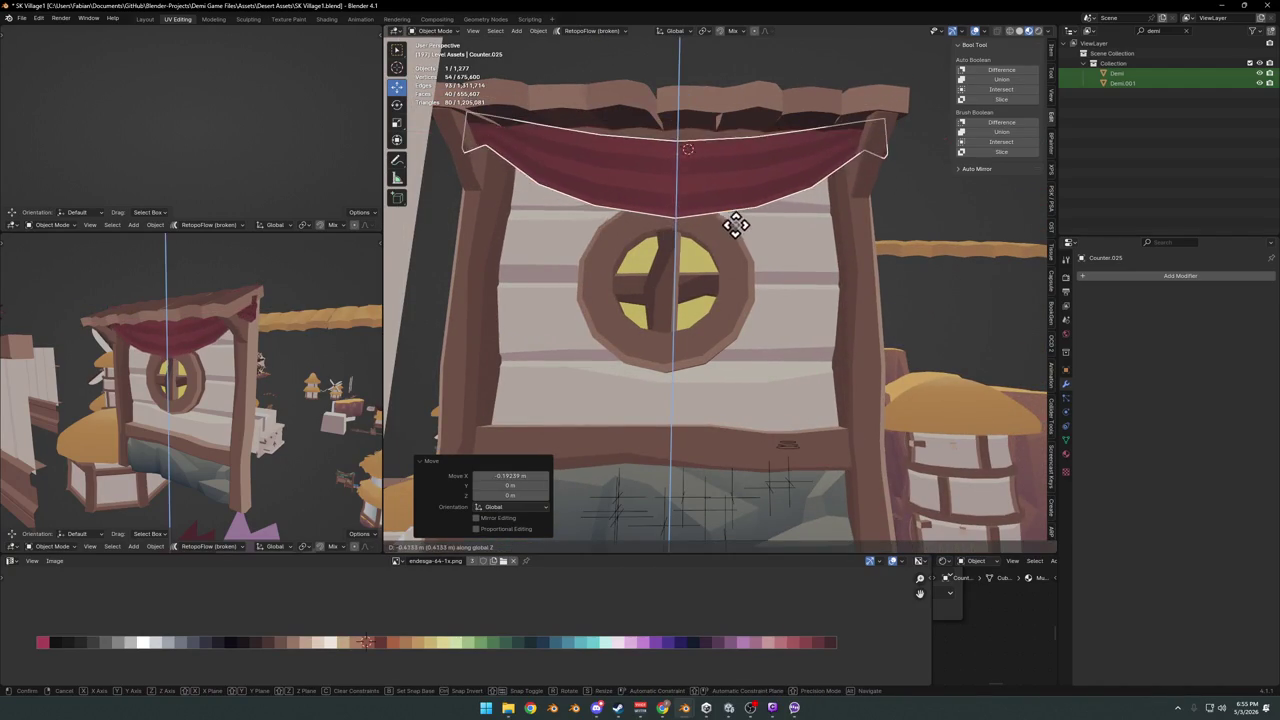
right_click(722, 246)
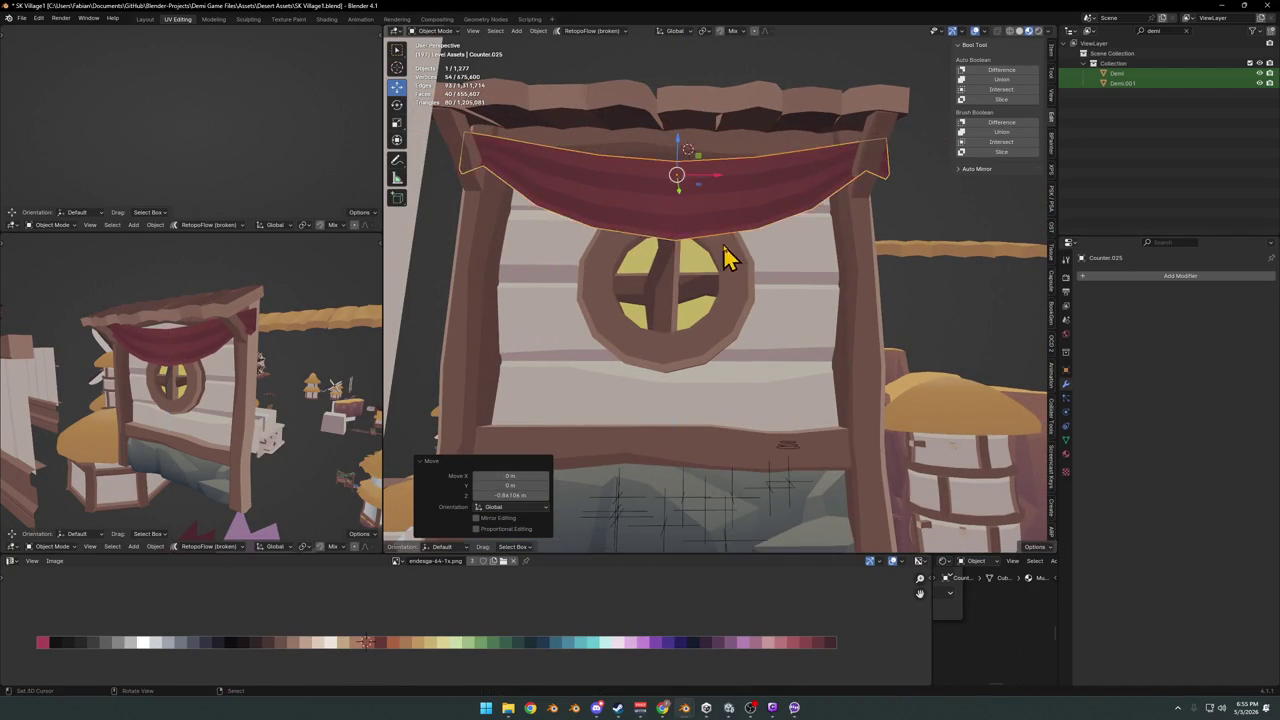
Slide the red curtain along X and raise it under the roof eave
mouse_move(737, 209)
middle_down()
mouse_move(693, 225)
mouse_move(729, 214)
middle_up()
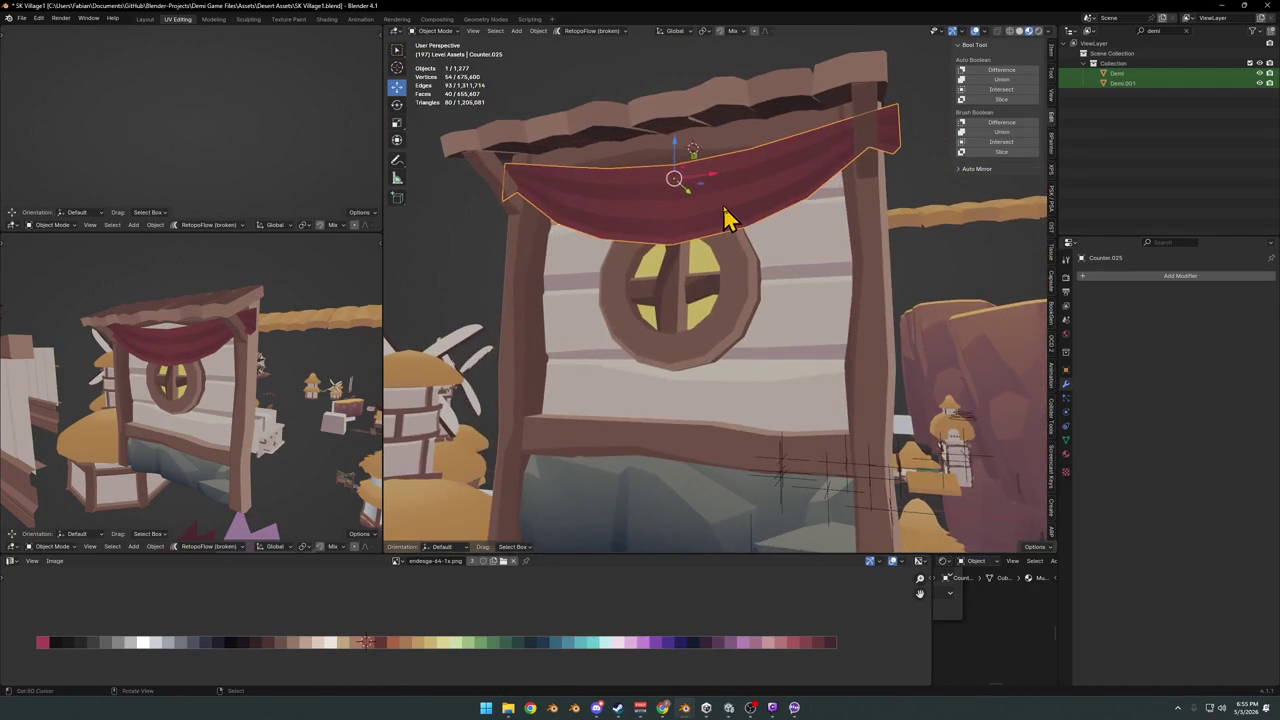
key(g)
key(x)
click(718, 210)
key(alt+a)
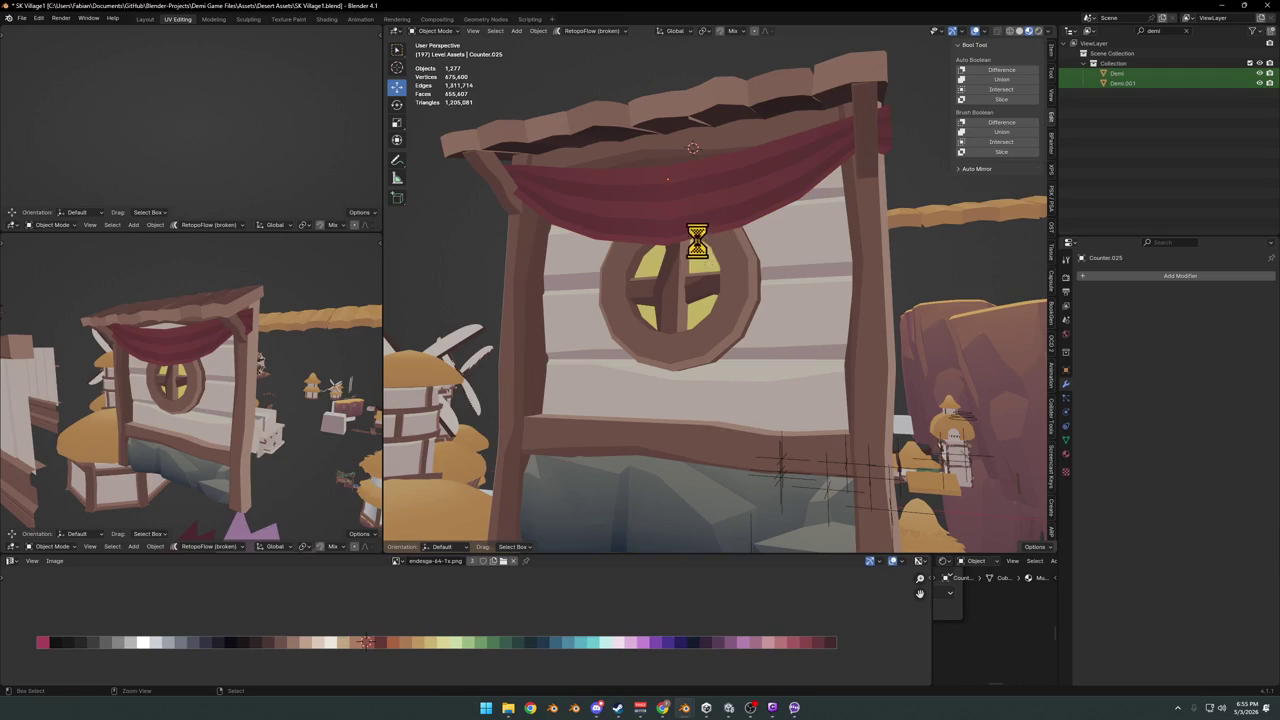
middle_drag(703, 240, 697, 229)
key(g)
key(z)
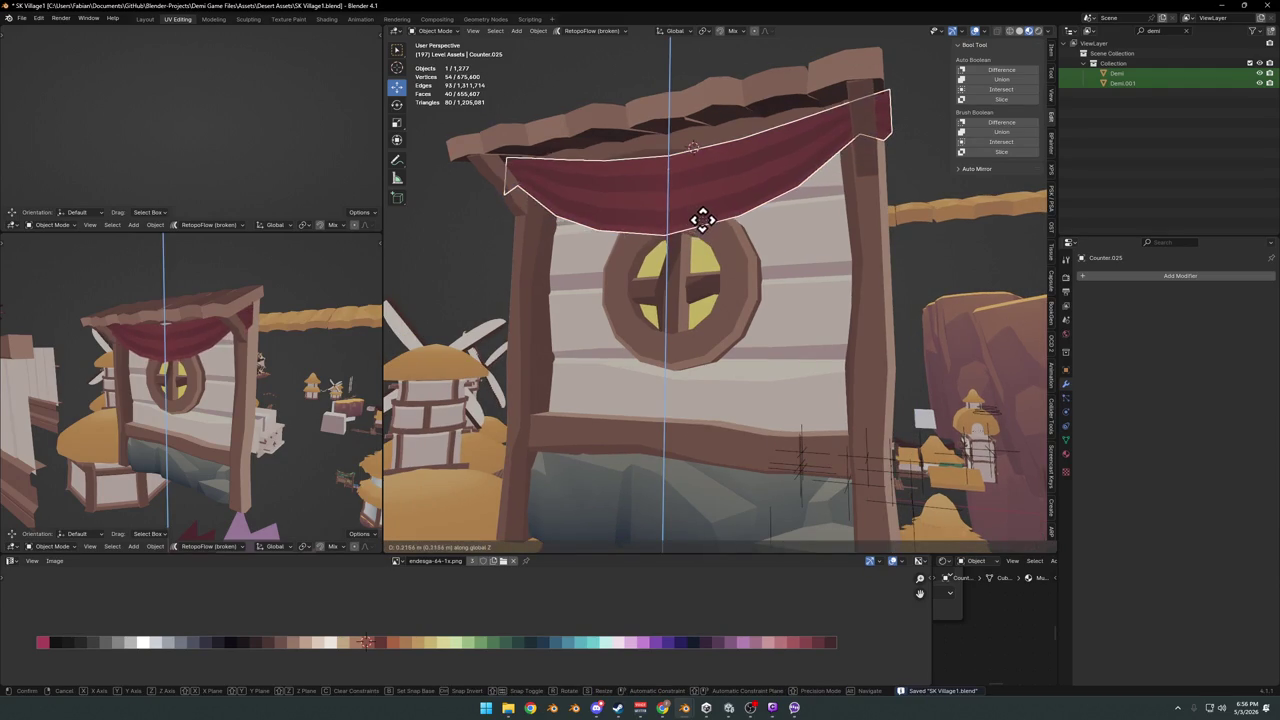
click(701, 222)
key(alt+a)
Inspect the curtain from the left view and save SK Village1.blend
middle_drag(200, 383, 300, 388)
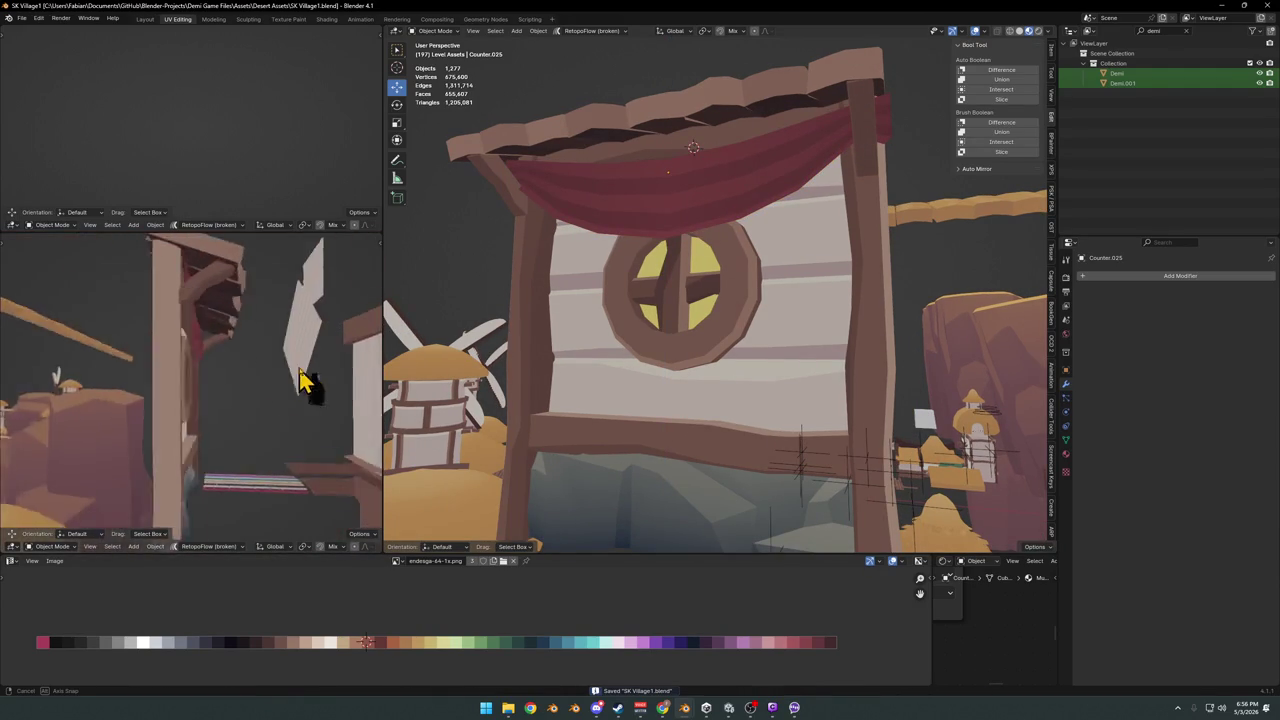
mouse_move(300, 388)
middle_down()
mouse_move(194, 314)
mouse_move(191, 297)
mouse_move(250, 312)
mouse_move(149, 343)
mouse_move(171, 327)
middle_up()
click(198, 316)
key(alt+a)
scroll(230, 325, down, 8)
click(192, 328)
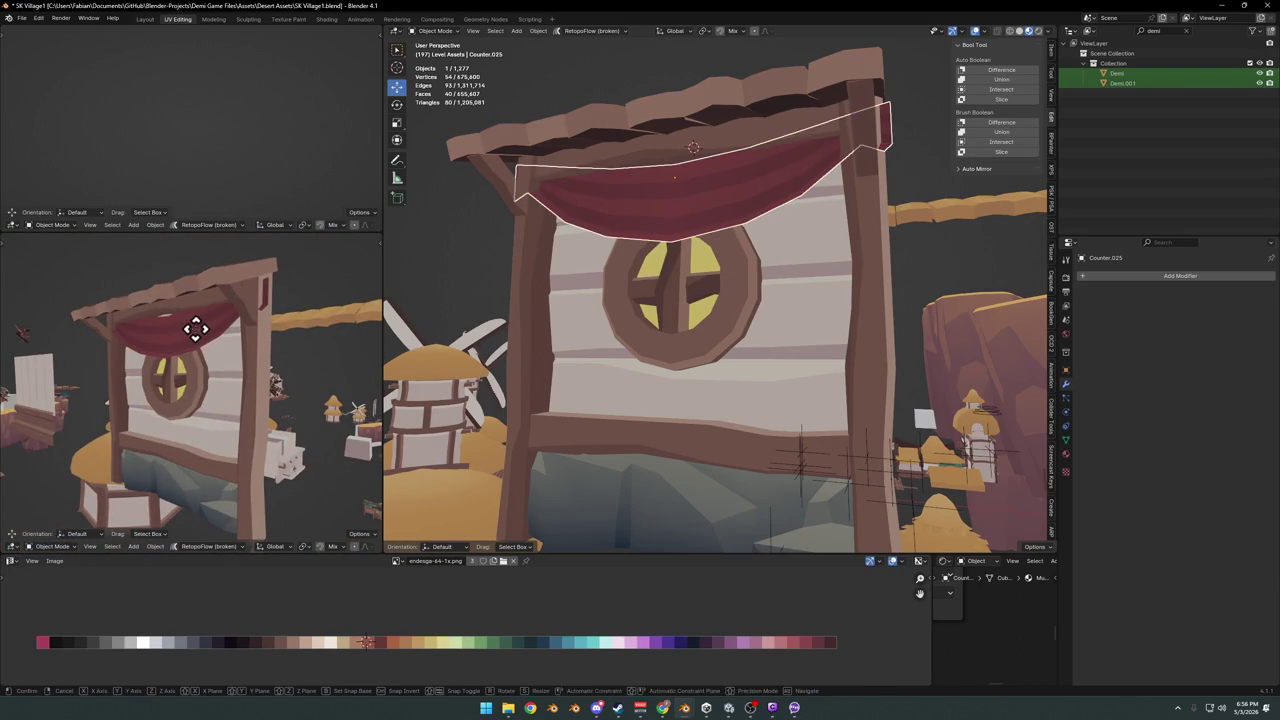
mouse_move(206, 366)
middle_down()
mouse_move(150, 377)
mouse_move(223, 363)
mouse_move(224, 345)
mouse_move(208, 366)
mouse_move(263, 366)
mouse_move(234, 371)
mouse_move(255, 350)
middle_up()
key(ctrl+s)
Orbit to an elevated overview of the village and save the file
scroll(749, 277, up, 3)
mouse_move(749, 277)
middle_down()
mouse_move(786, 306)
mouse_move(557, 340)
middle_up()
scroll(786, 306, down, 5)
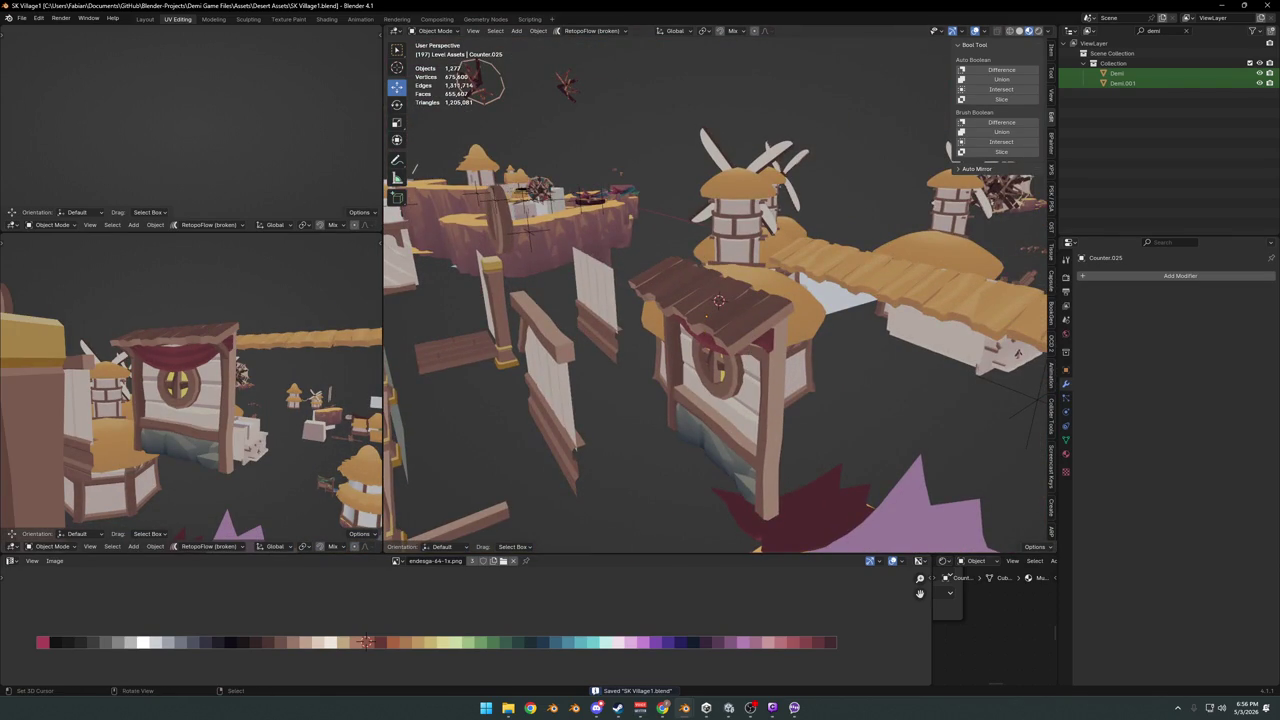
key(ctrl+s)
Move in close around the round-window counter, inspecting its board panel, and save again
mouse_move(657, 287)
middle_down()
mouse_move(651, 277)
mouse_move(671, 277)
middle_up()
middle_drag(700, 351, 752, 416)
click(752, 416)
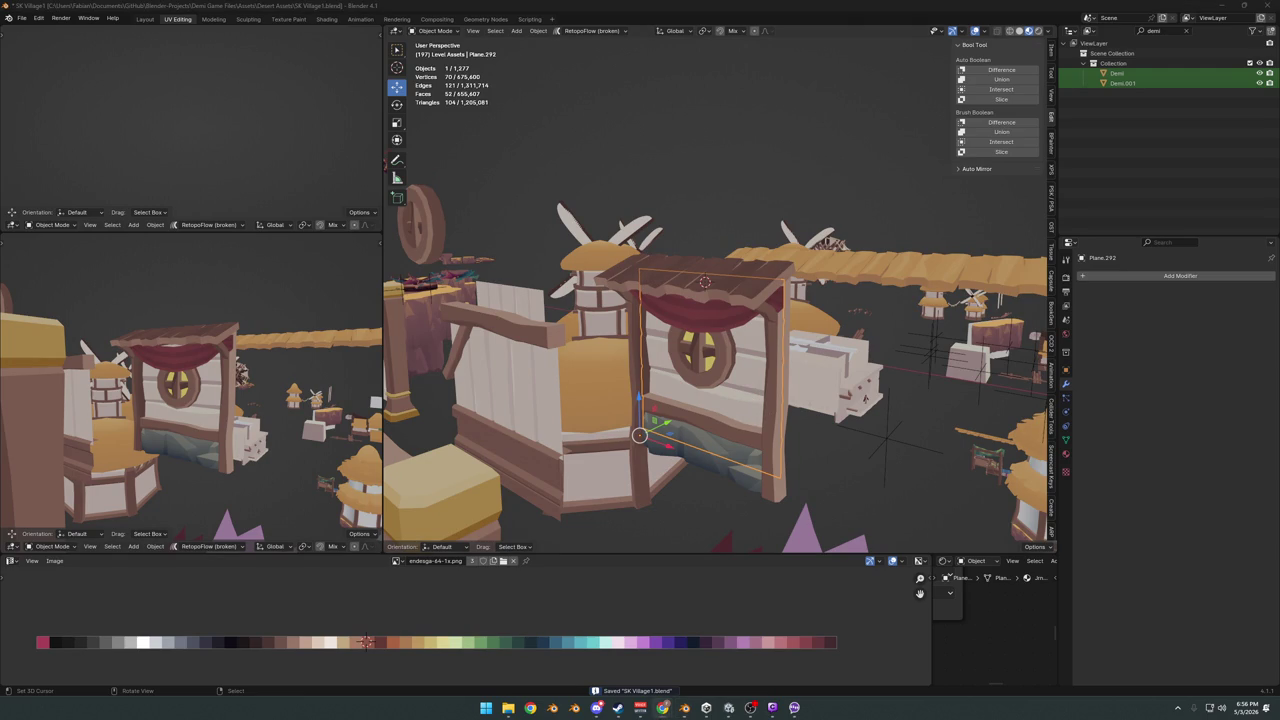
middle_drag(548, 330, 757, 357)
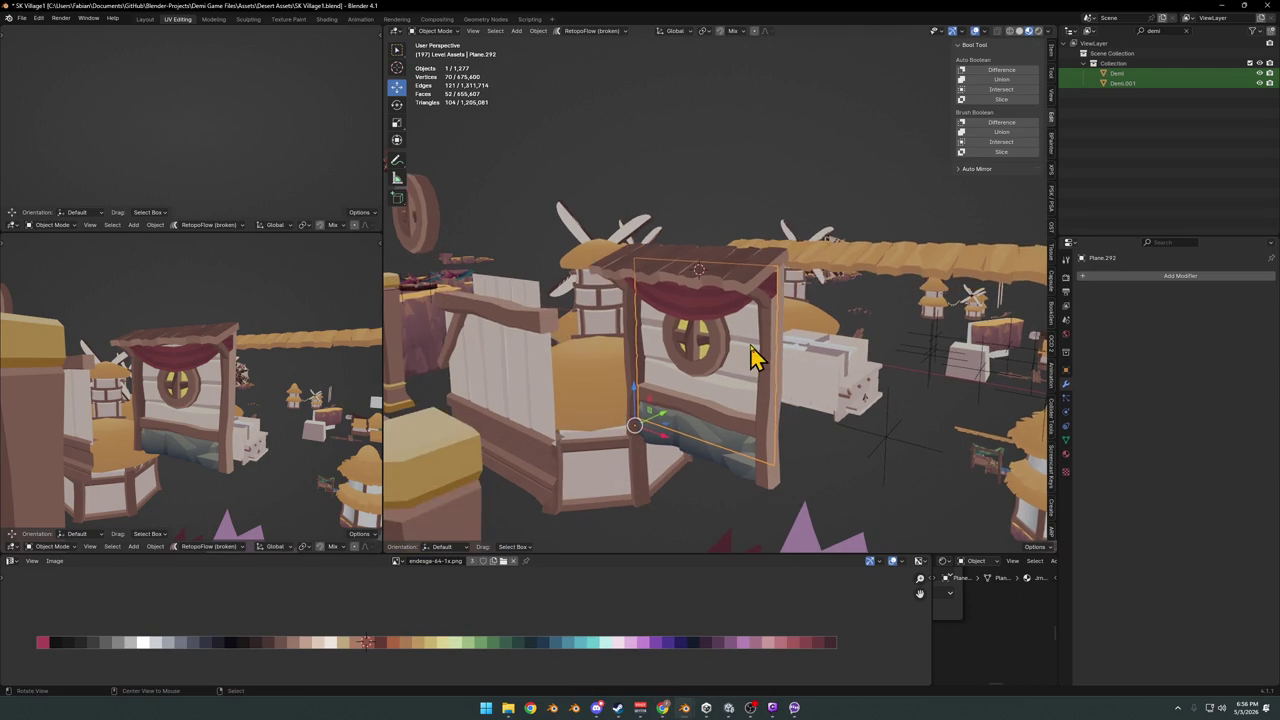
scroll(777, 363, up, 2)
scroll(740, 383, up, 3)
key(alt+a)
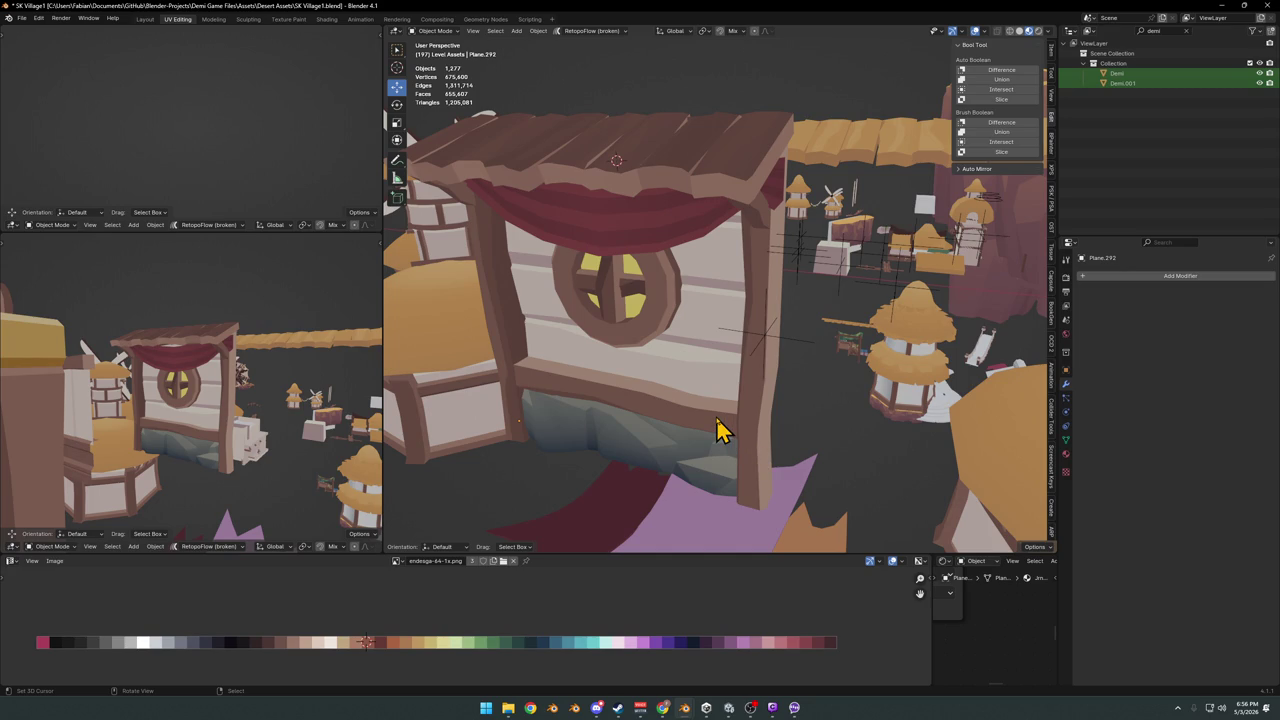
scroll(714, 380, down, 5)
mouse_move(714, 380)
middle_down()
mouse_move(705, 275)
mouse_move(751, 326)
mouse_move(751, 363)
mouse_move(720, 366)
mouse_move(765, 383)
middle_up()
key(ctrl+s)
Circle-select the eleven counter pieces, isolate them in Local View, and duplicate them
key(c)
drag(765, 383, 708, 330)
right_click(718, 360)
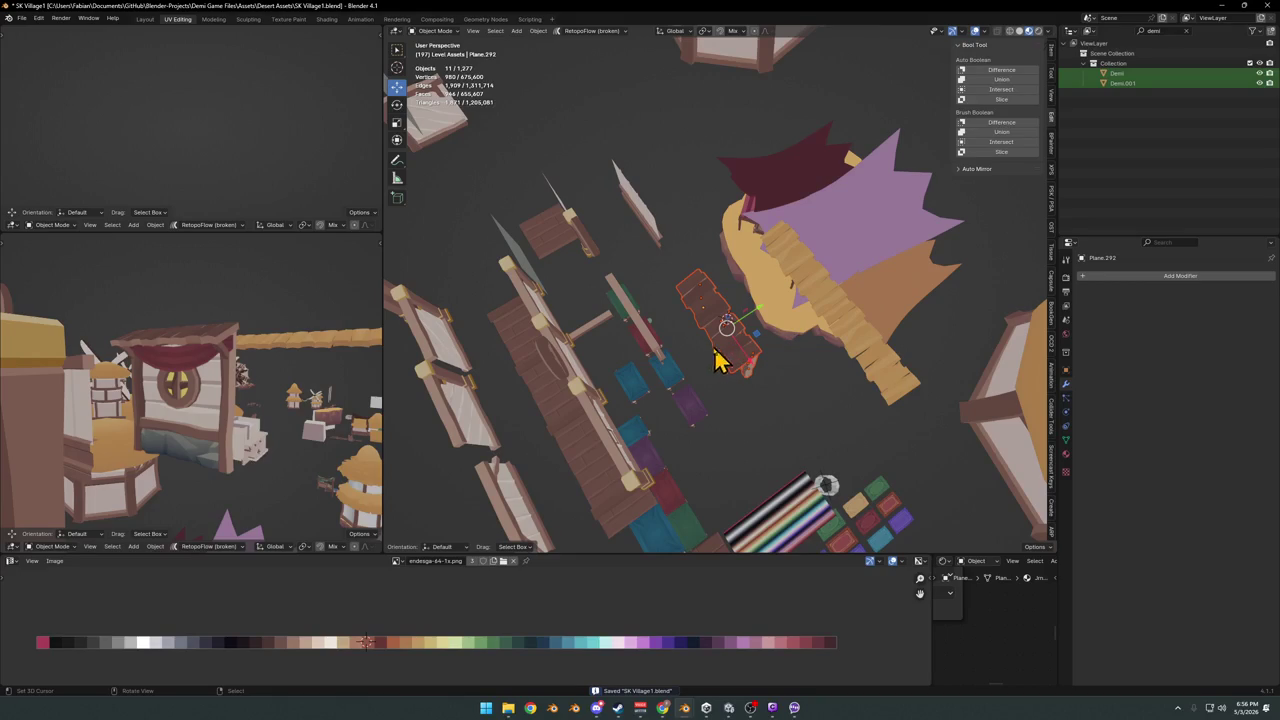
key(KP_Divide)
scroll(740, 360, down, 3)
mouse_move(766, 337)
middle_down()
mouse_move(783, 329)
mouse_move(790, 428)
middle_up()
key(shift+d)
Lift the duplicate vertically onto the original, save, and delete the rock slab
key(z)
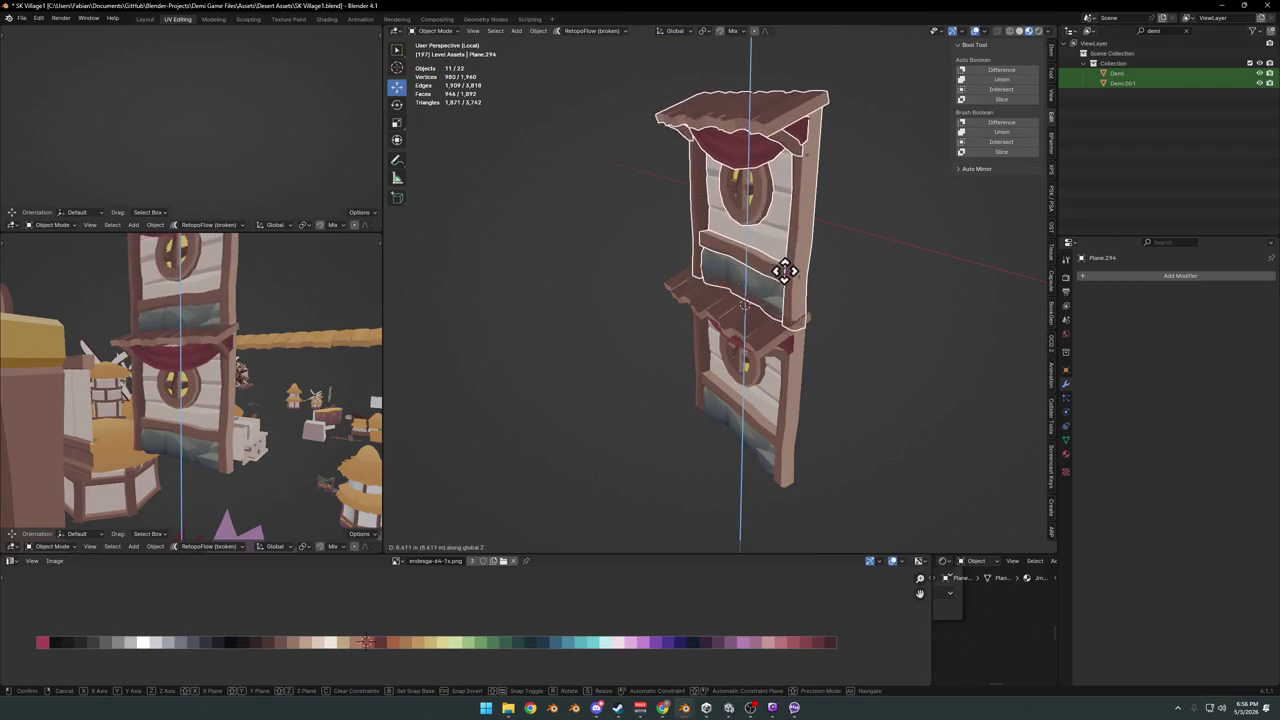
click(791, 259)
scroll(789, 294, up, 2)
key(ctrl+s)
scroll(806, 282, up, 3)
scroll(806, 282, down, 1)
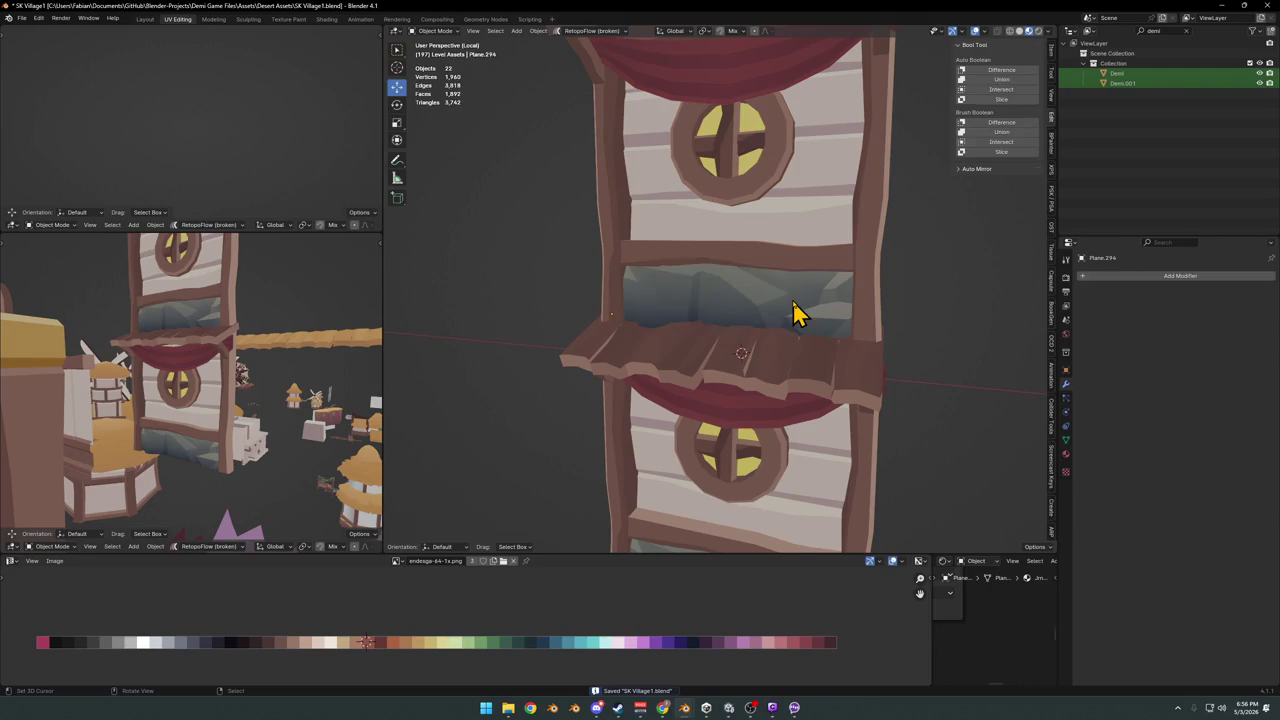
key(Delete)
Delete the upper round window and lower the horizontal plank along Z
click(786, 273)
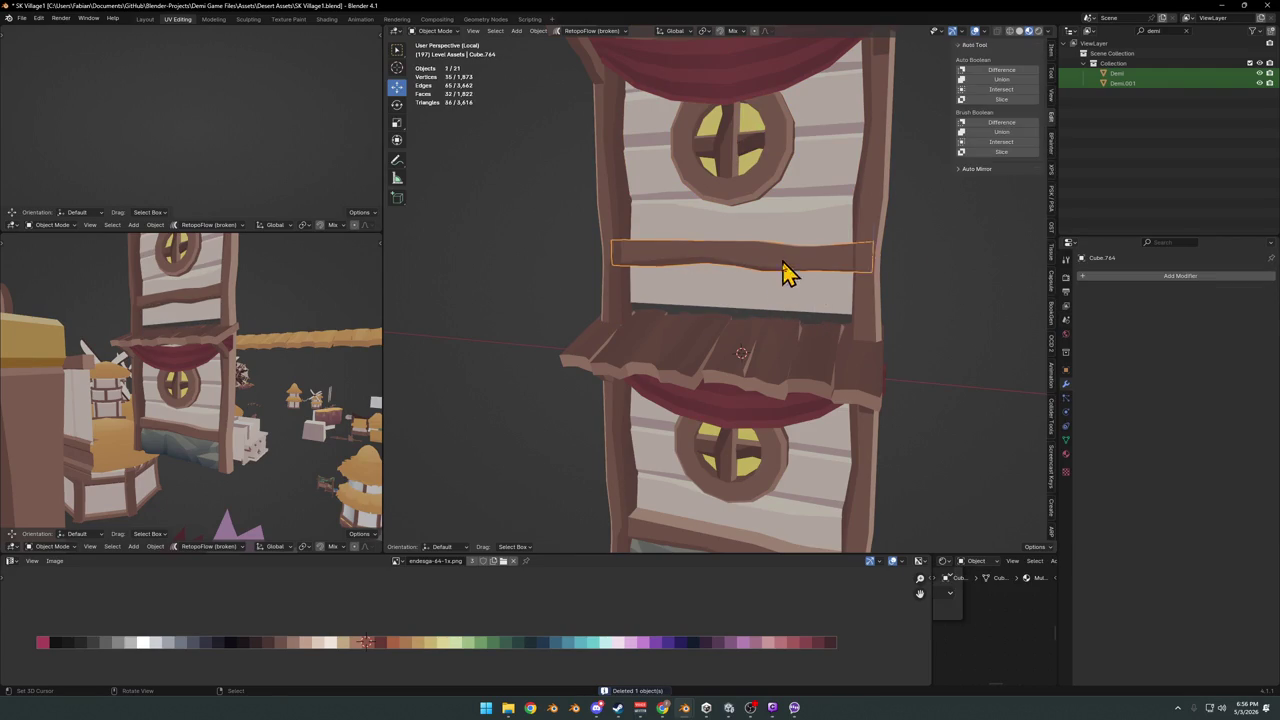
click(755, 198)
key(Delete)
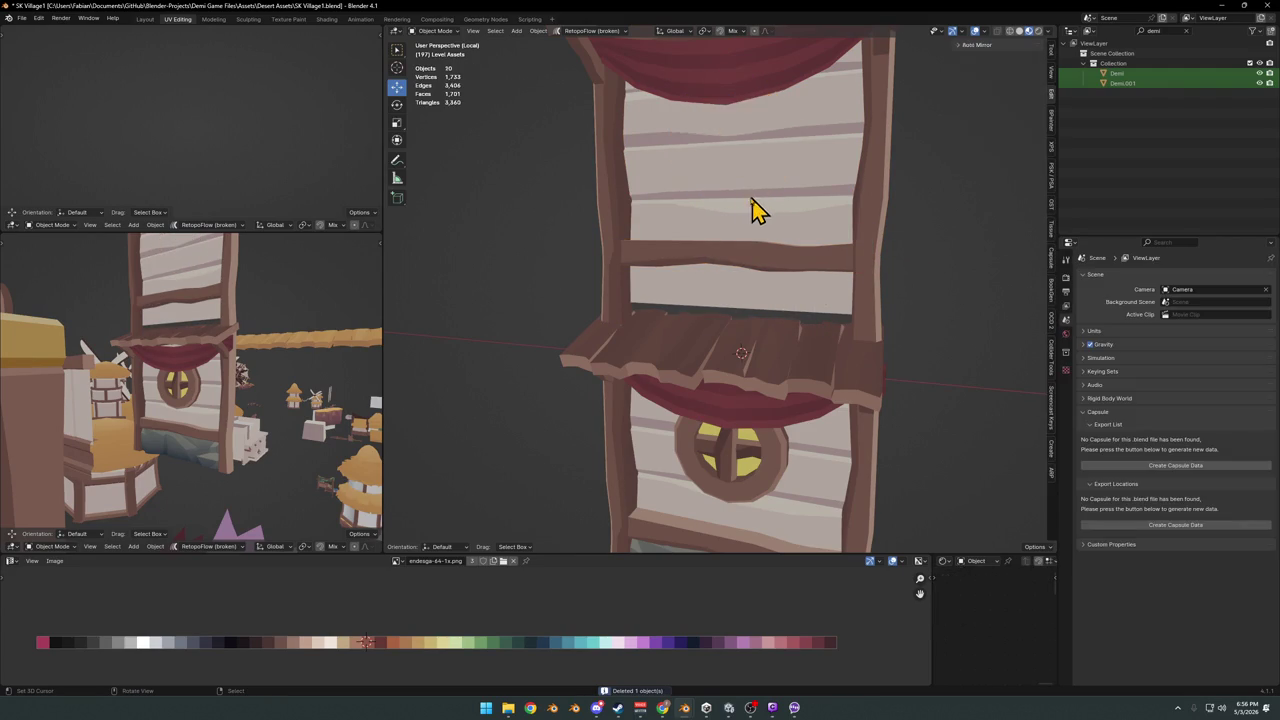
scroll(740, 228, down, 2)
middle_drag(735, 233, 731, 254)
click(742, 290)
key(g)
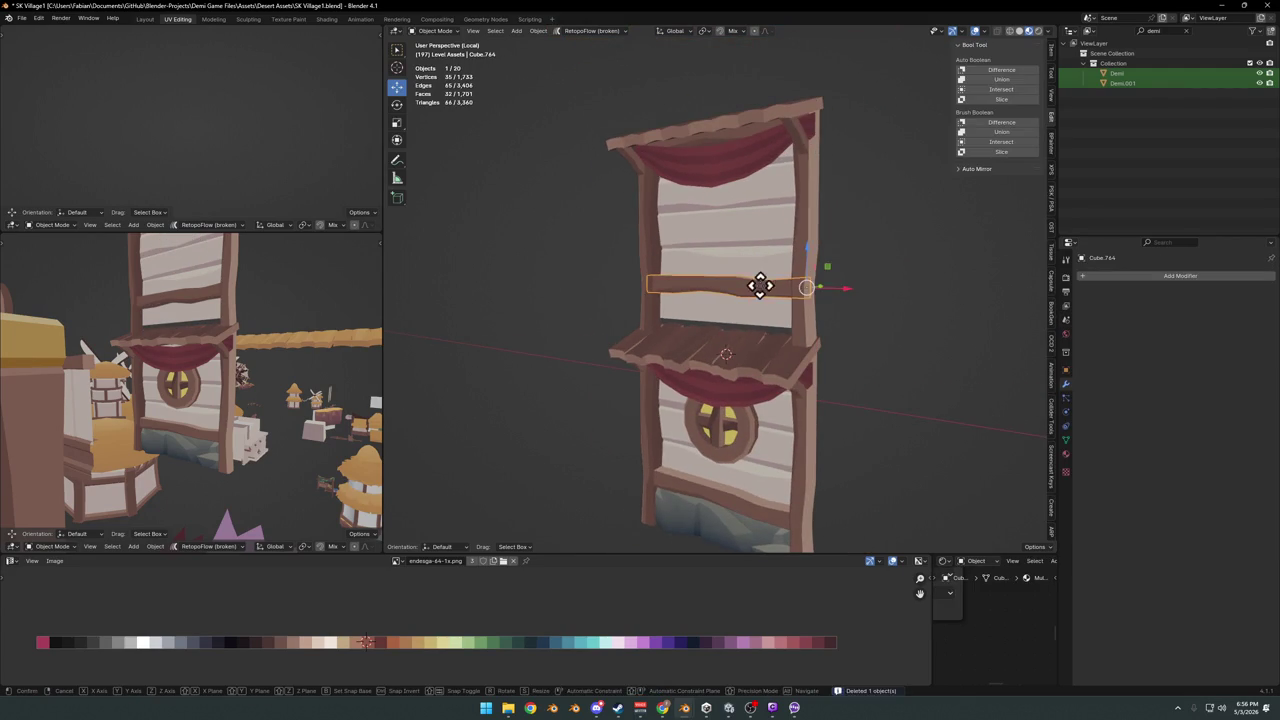
key(z)
click(760, 350)
mouse_move(766, 357)
middle_down()
mouse_move(674, 354)
mouse_move(783, 333)
middle_up()
key(alt+a)
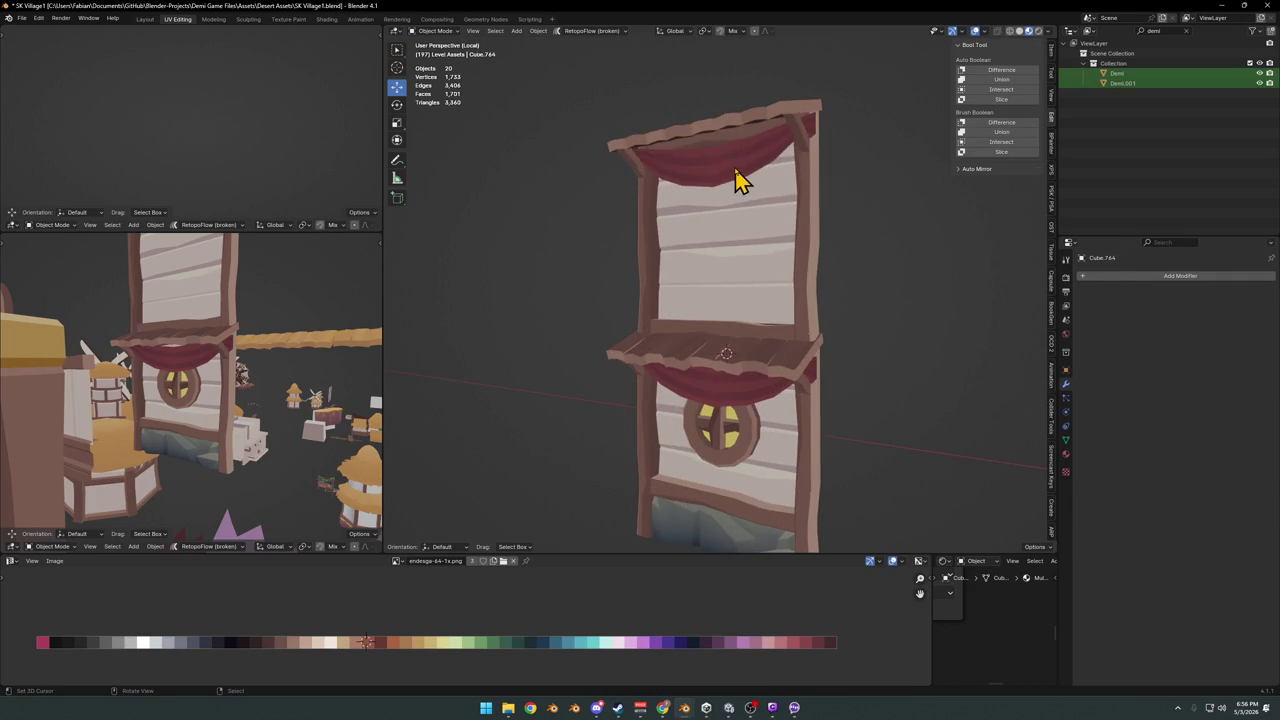
Delete the top red curtain, the roof and both brackets, then save
click(740, 180)
key(Delete)
mouse_move(723, 243)
middle_down()
mouse_move(740, 238)
mouse_move(723, 277)
middle_up()
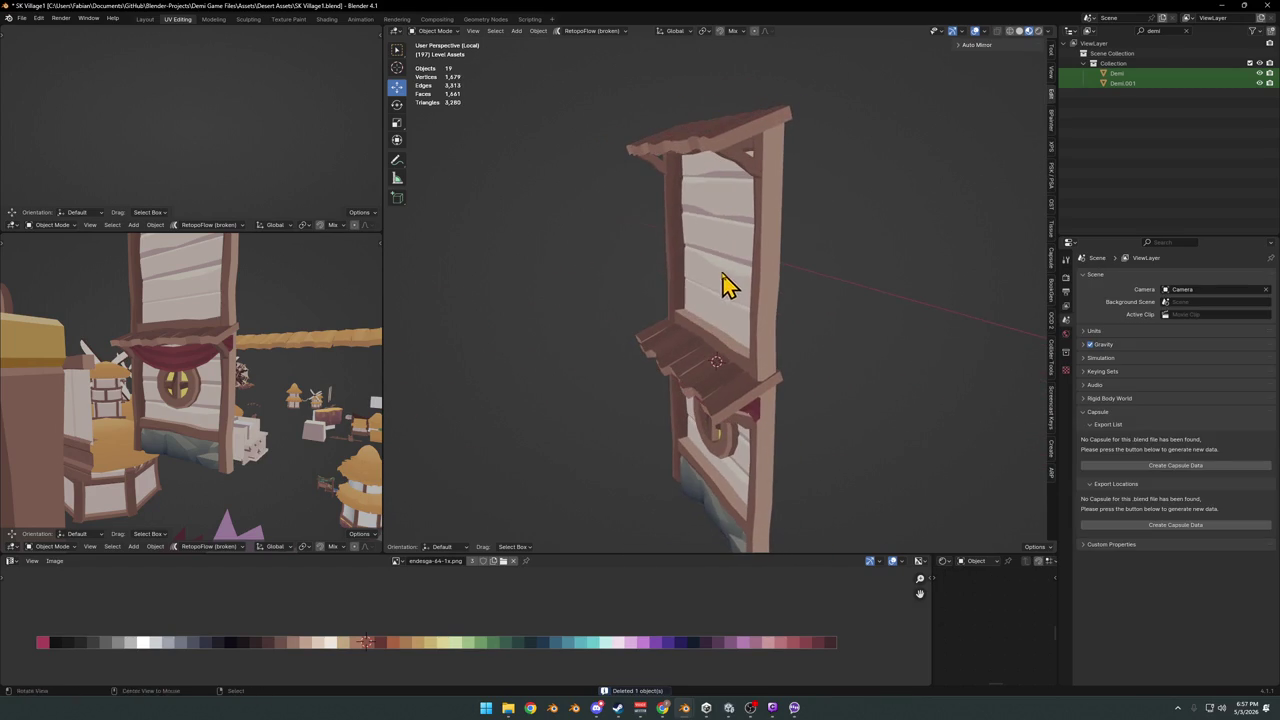
click(729, 345)
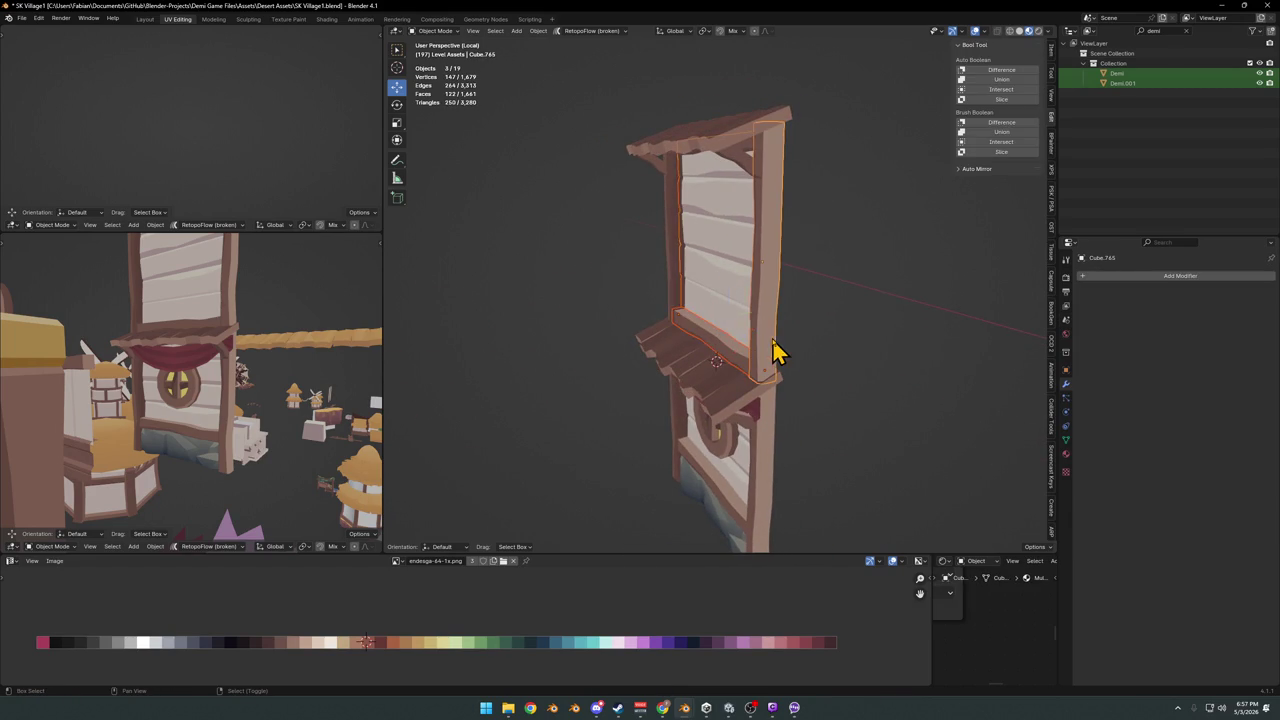
middle_drag(733, 305, 782, 302)
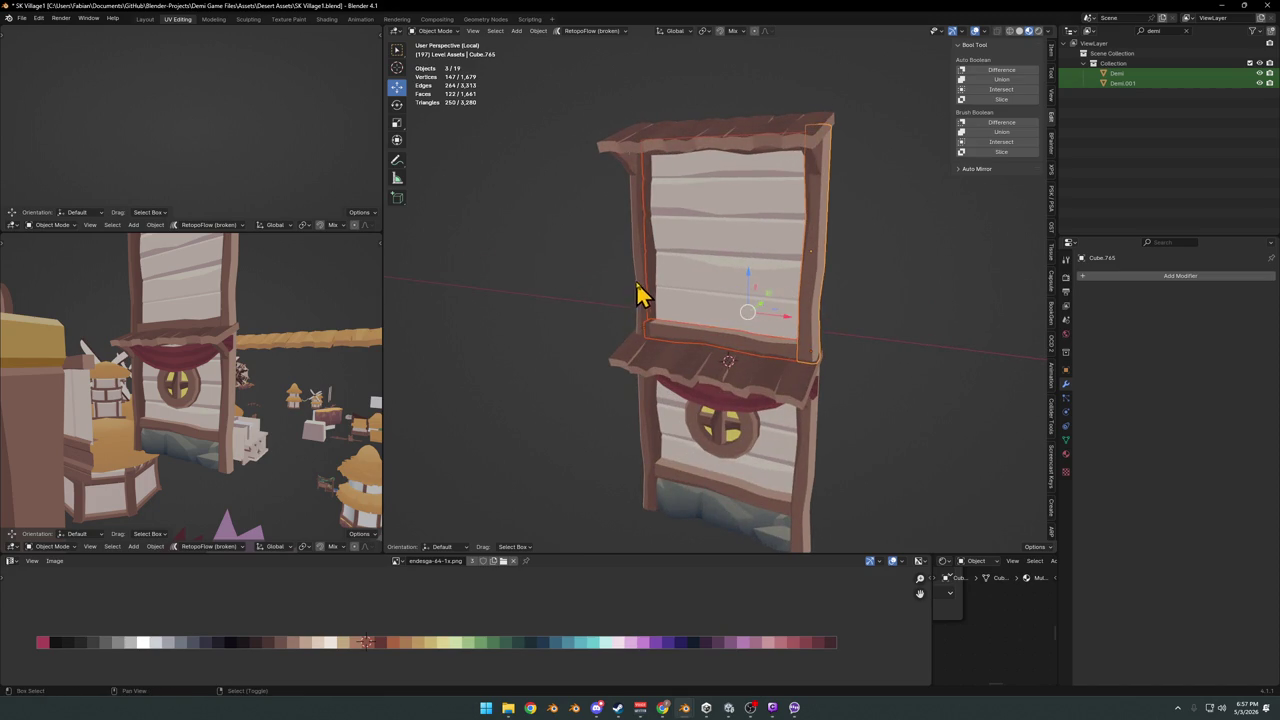
click(628, 172)
mouse_move(628, 172)
middle_down()
mouse_move(703, 230)
mouse_move(729, 177)
middle_up()
shift+click(729, 177)
shift+click(820, 200)
key(Delete)
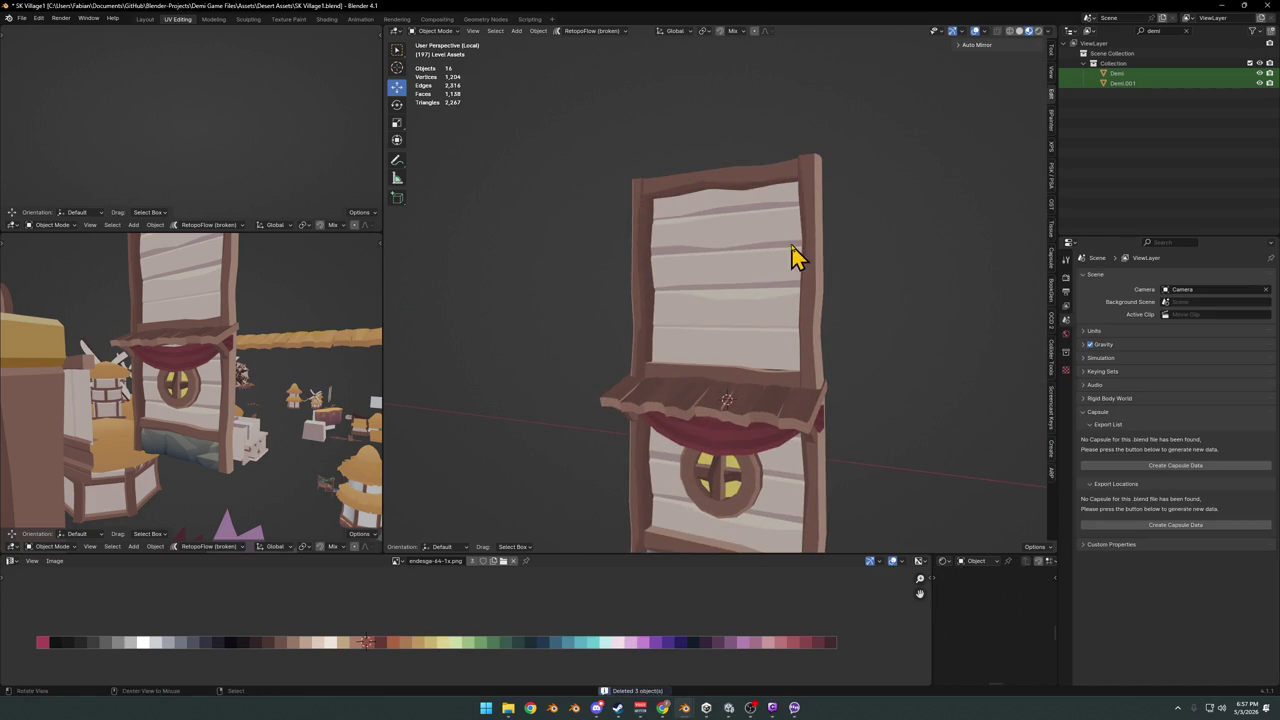
key(ctrl+s)
Open the board panel Plane.294 in Edit Mode
scroll(760, 366, up, 4)
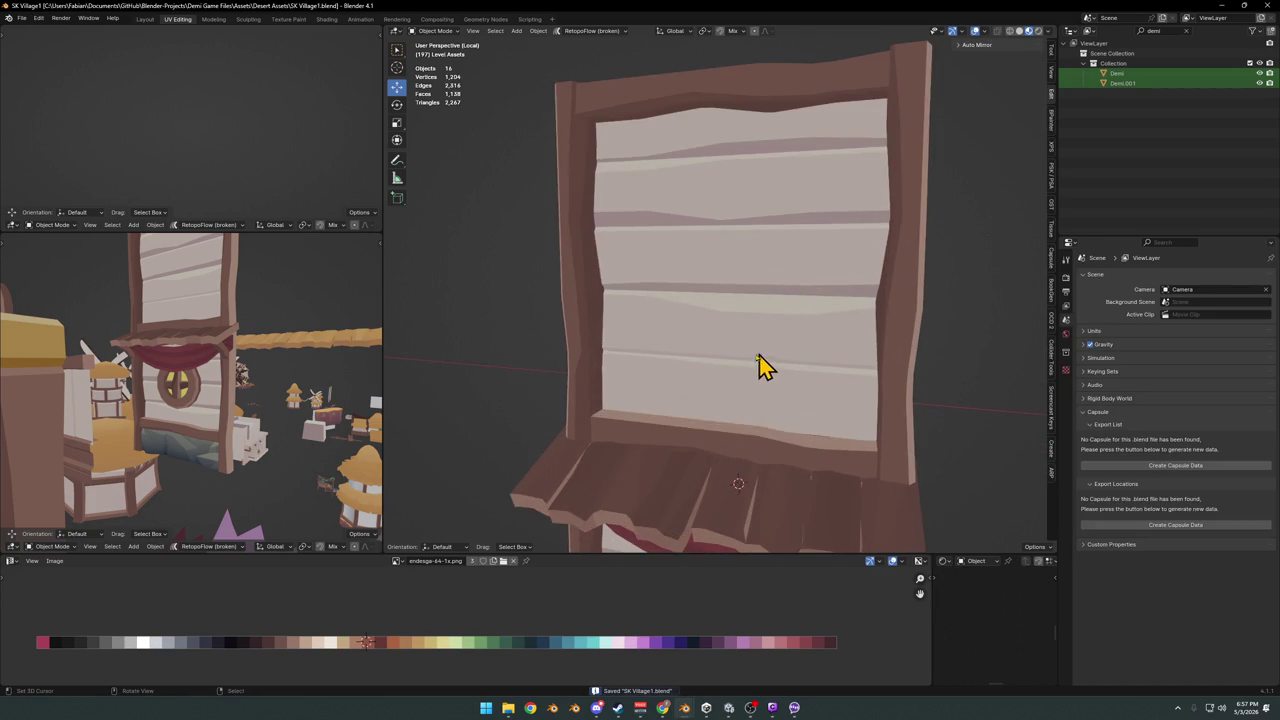
click(755, 368)
key(Tab)
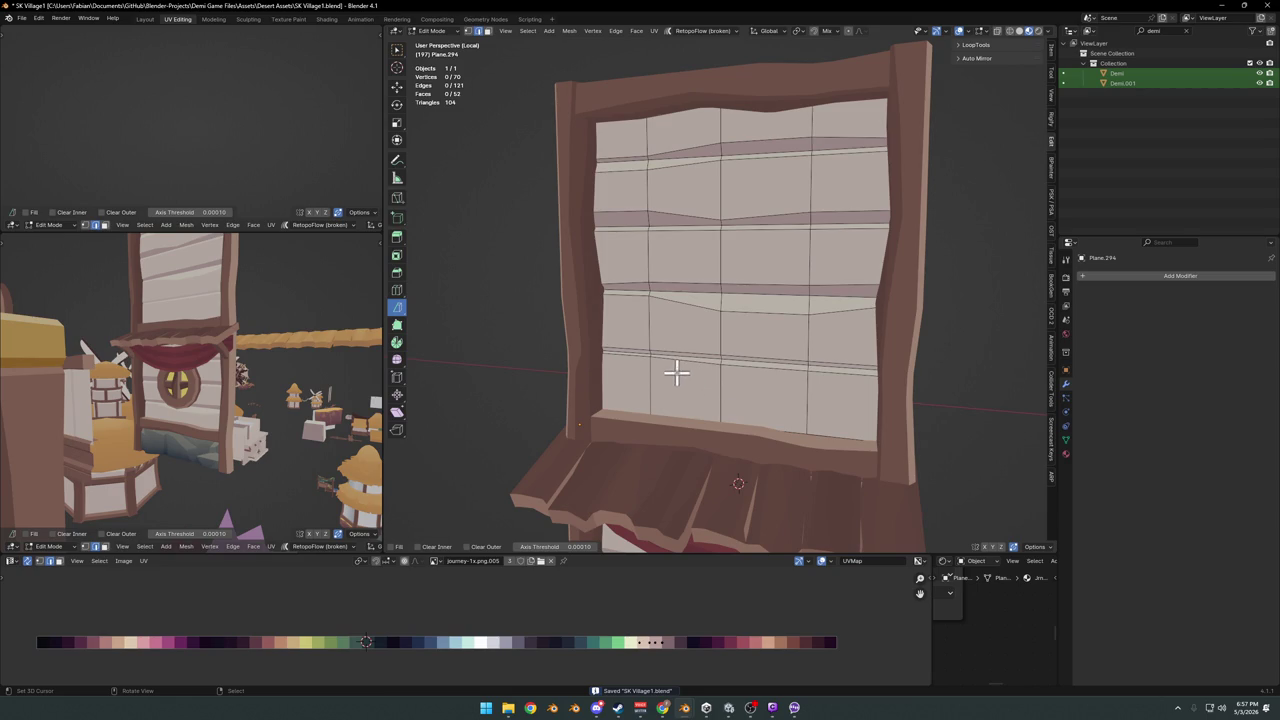
Leave Edit Mode and raise the panel's bottom plank along Z
key(Tab)
click(757, 457)
key(g)
key(z)
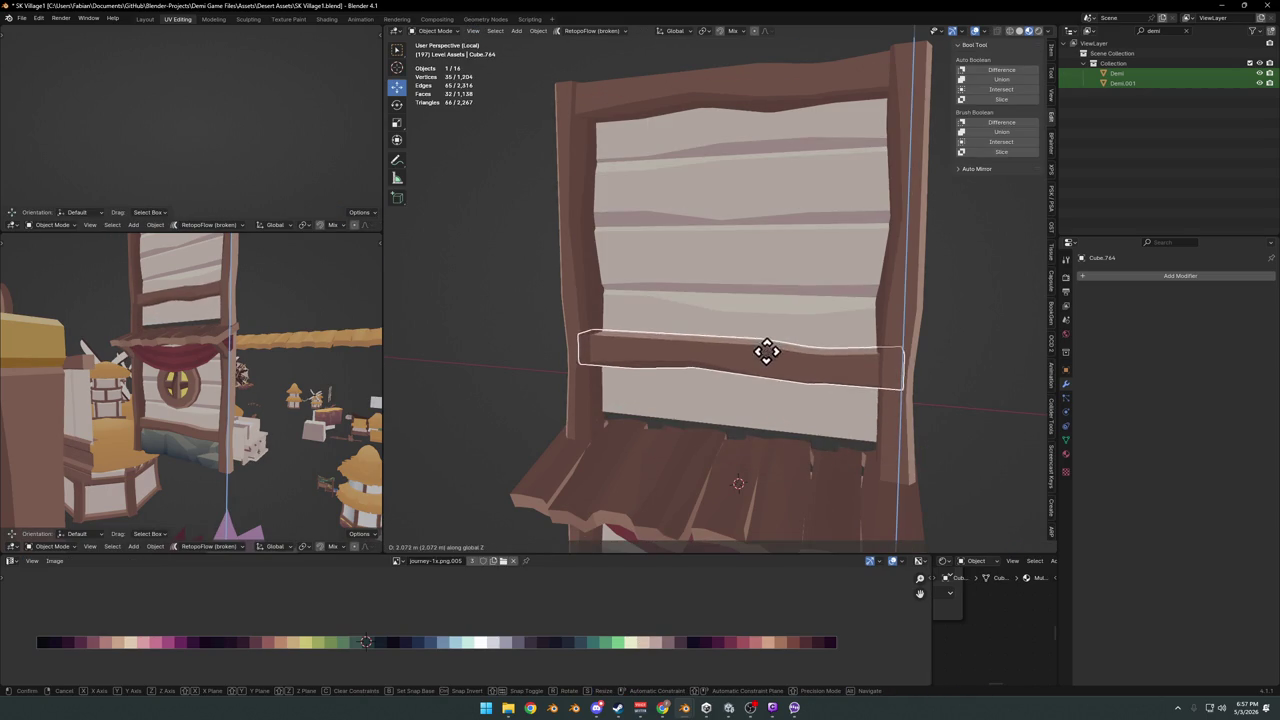
click(766, 355)
Select the five panel pieces and lower them 1.87 m along Z
scroll(790, 340, down, 3)
scroll(830, 310, down, 1)
shift+click(845, 286)
shift+click(705, 268)
shift+click(629, 240)
shift+click(714, 171)
key(g)
key(z)
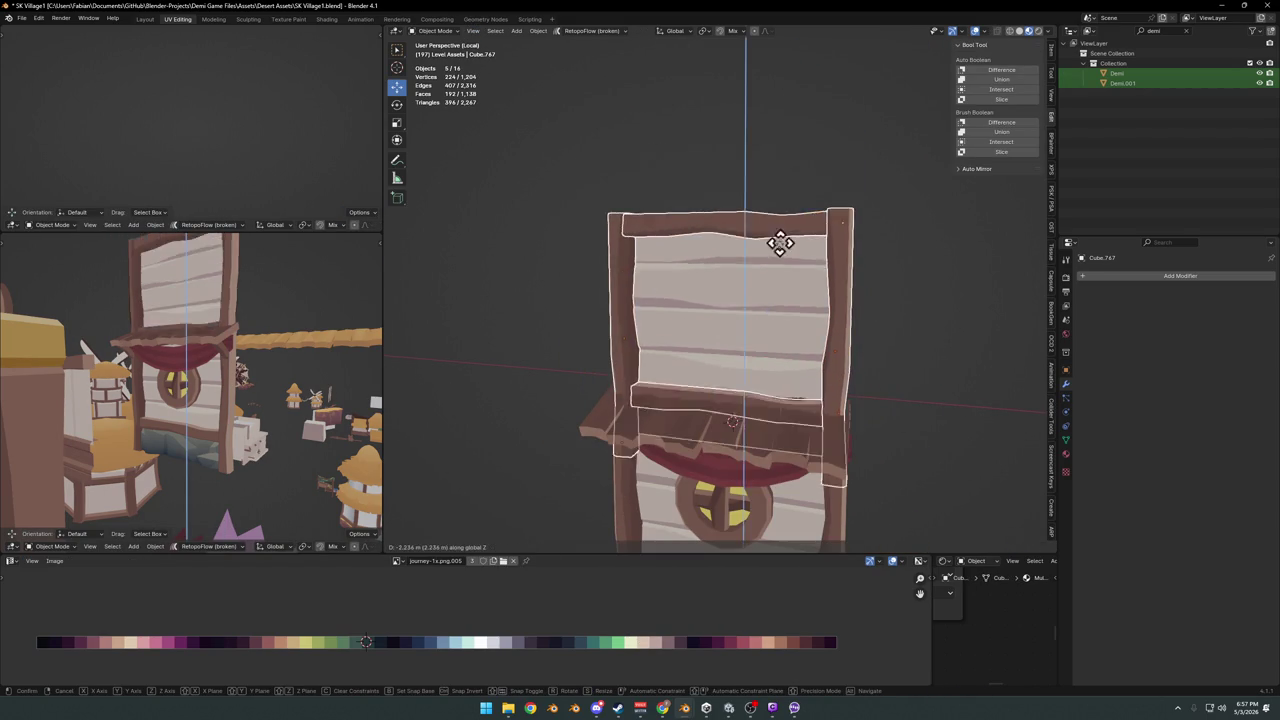
click(777, 223)
Shift the panel 0.64 m along Y, widen it along X, and save
mouse_move(777, 223)
middle_down()
mouse_move(800, 280)
mouse_move(775, 305)
mouse_move(800, 337)
middle_up()
key(g)
key(y)
click(815, 318)
key(s)
key(x)
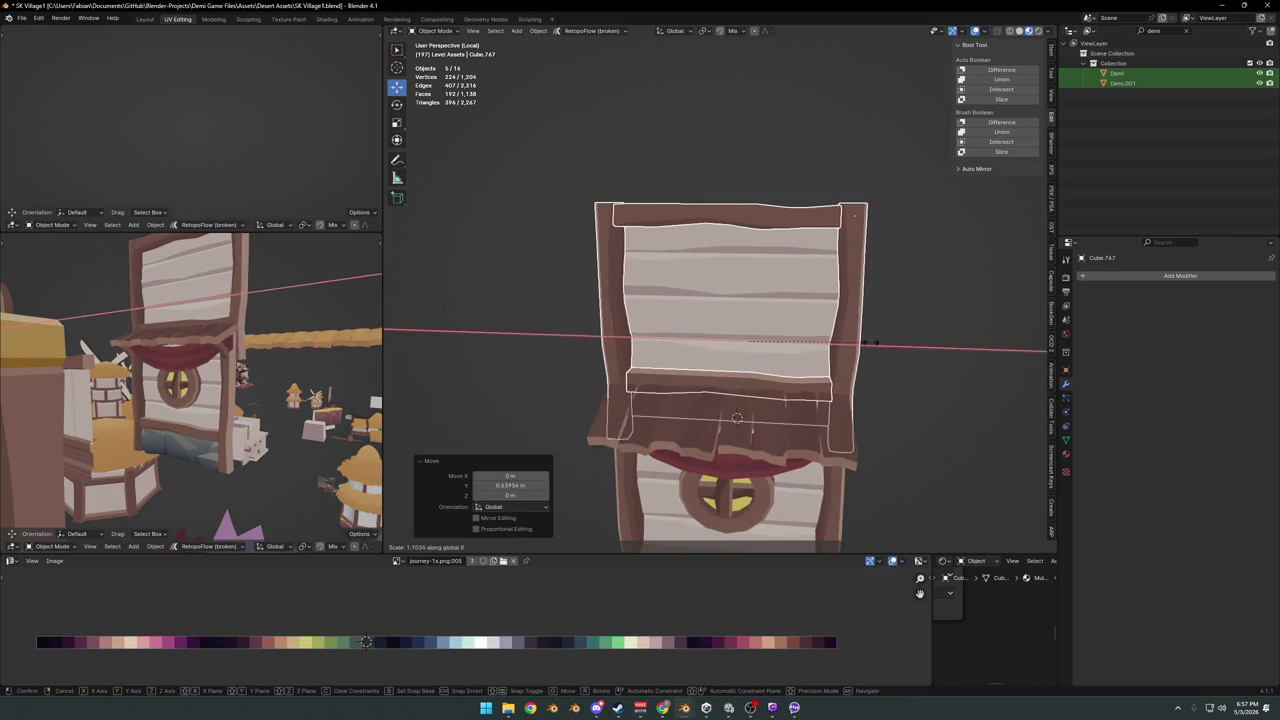
click(870, 343)
click(851, 371)
key(ctrl+s)
Turn the five-piece panel 7.76° about Z and save the file
mouse_move(851, 371)
middle_down()
mouse_move(791, 363)
mouse_move(734, 380)
mouse_move(760, 378)
middle_up()
mouse_move(800, 337)
middle_down()
mouse_move(766, 363)
mouse_move(849, 397)
middle_up()
click(849, 397)
key(r)
key(z)
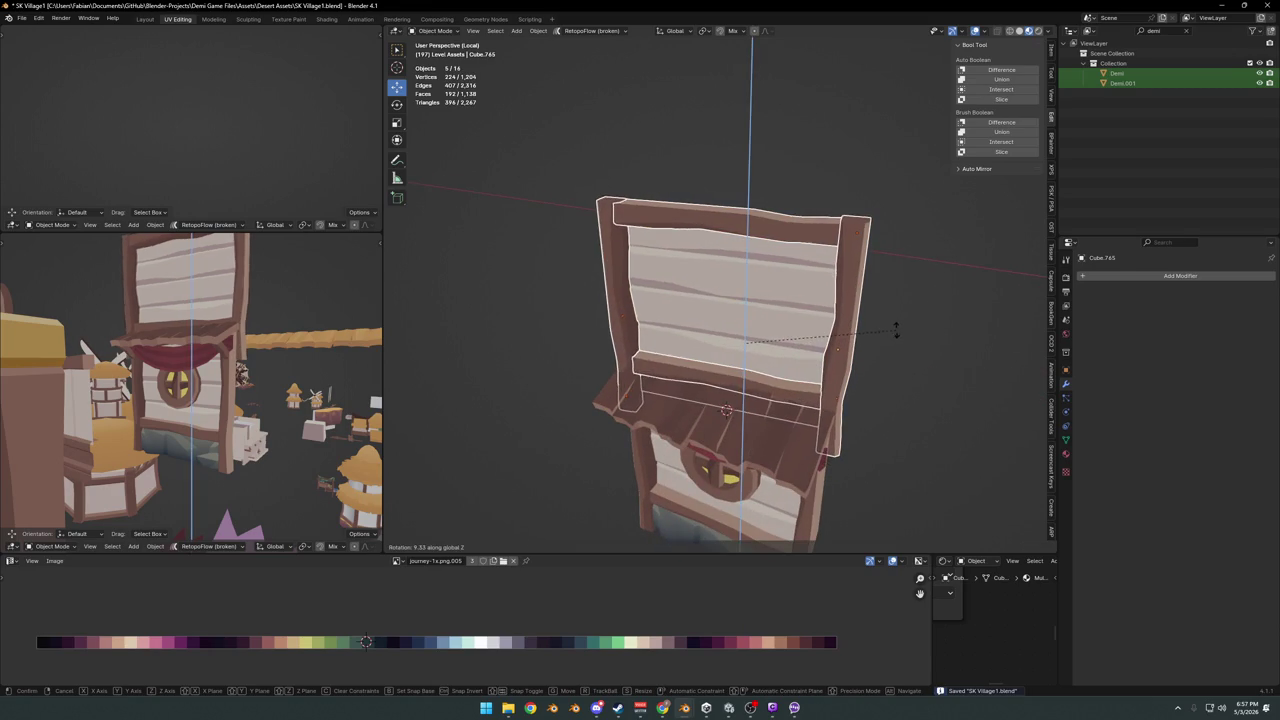
click(891, 331)
mouse_move(891, 331)
middle_down()
mouse_move(886, 349)
mouse_move(820, 328)
mouse_move(857, 330)
mouse_move(691, 357)
mouse_move(795, 343)
mouse_move(711, 323)
mouse_move(540, 324)
middle_up()
click(858, 334)
key(ctrl+s)
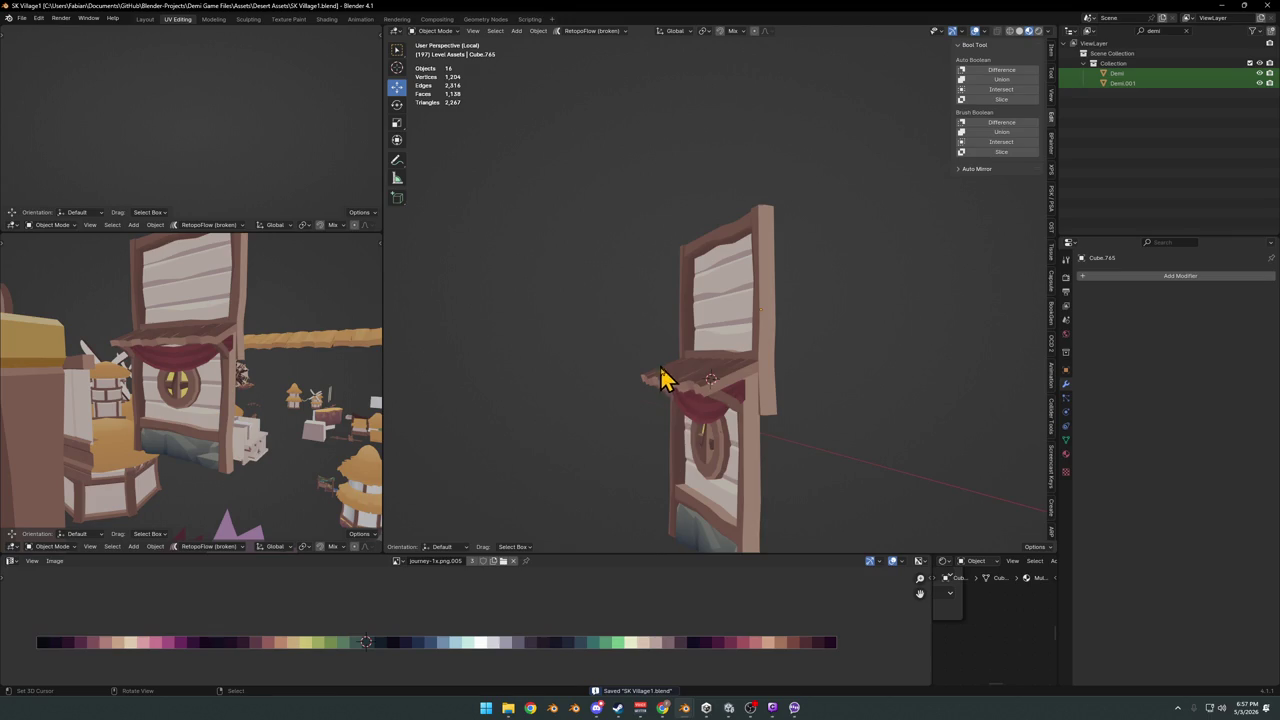
Duplicate the thin vertical plank, turn the copy 42.1° on Z, and thicken it
mouse_move(800, 463)
middle_down()
mouse_move(791, 403)
mouse_move(737, 423)
middle_up()
click(757, 430)
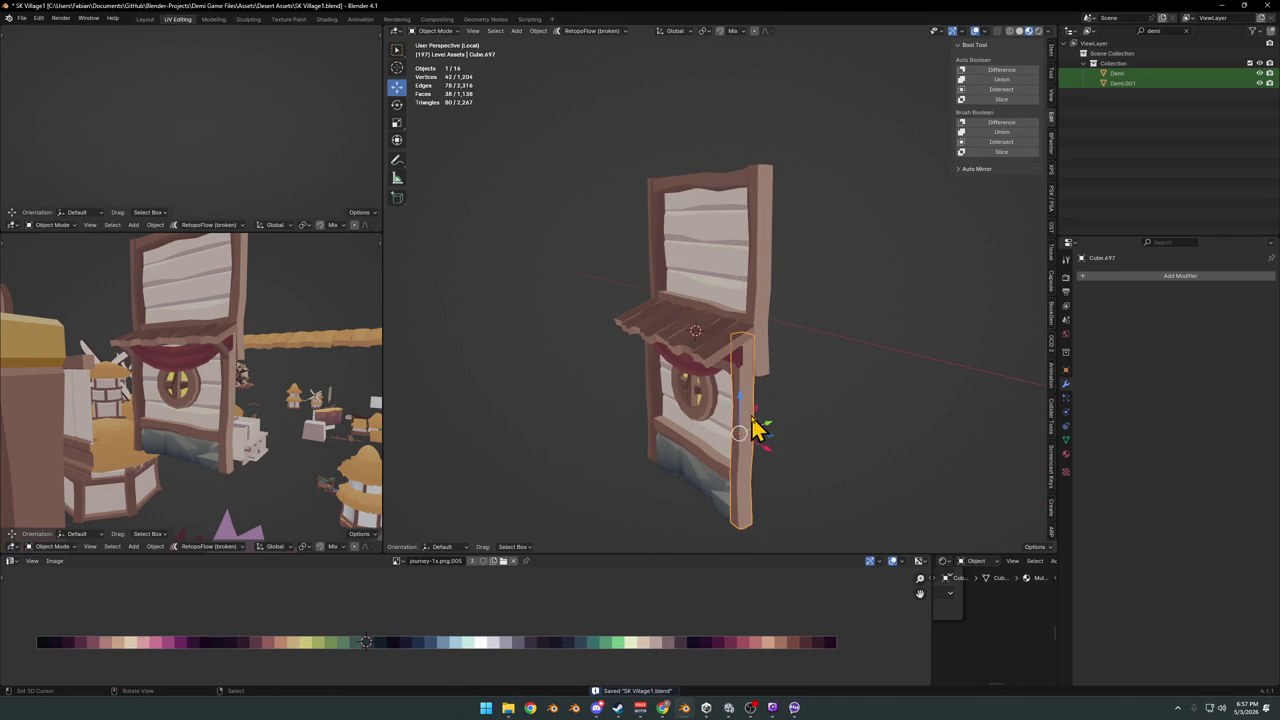
key(shift+d)
key(shift+z)
click(771, 434)
key(r)
key(z)
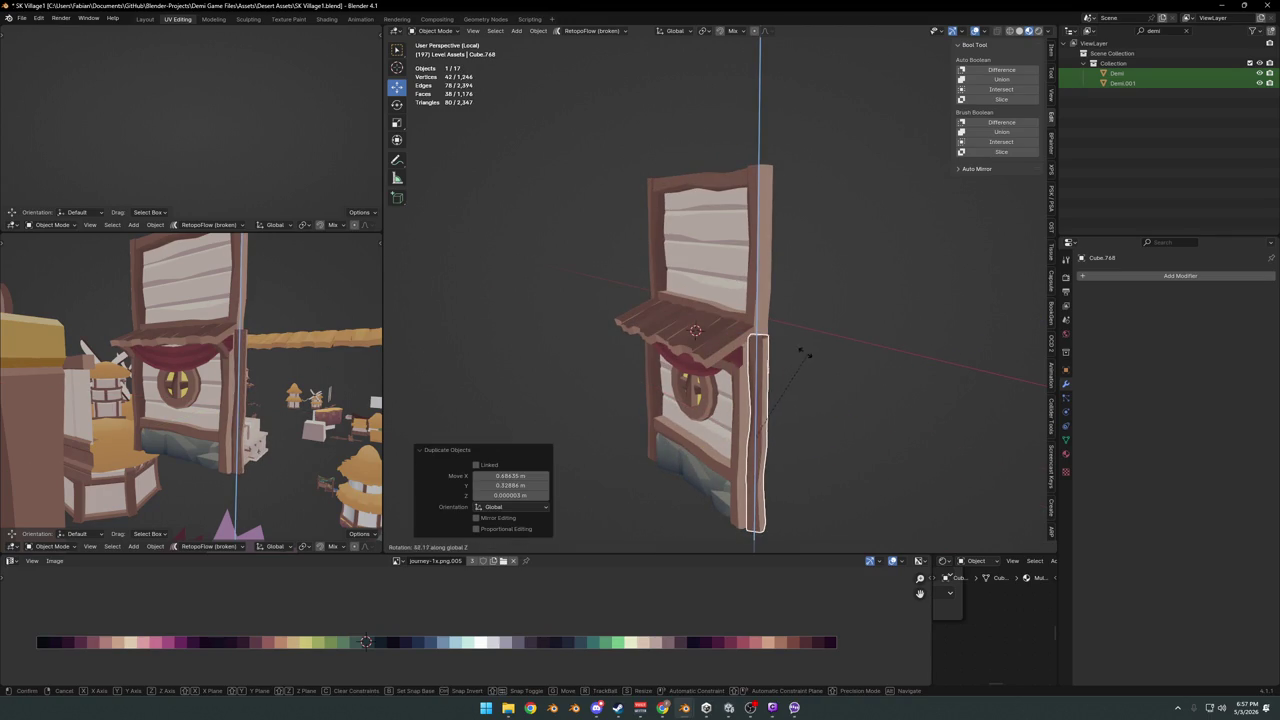
click(806, 375)
key(s)
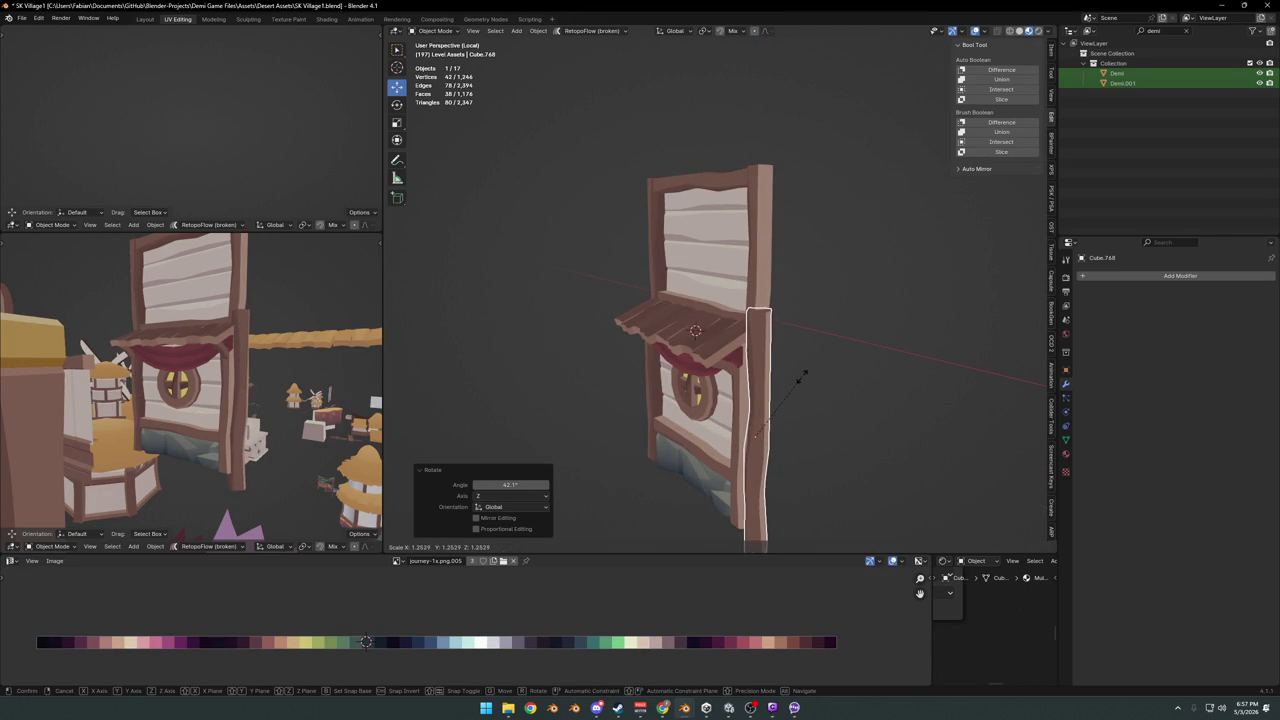
key(shift+z)
click(766, 420)
Move the post level beside the stall, rotate it about Z, and save
middle_drag(766, 420, 786, 420)
key(g)
key(shift+z)
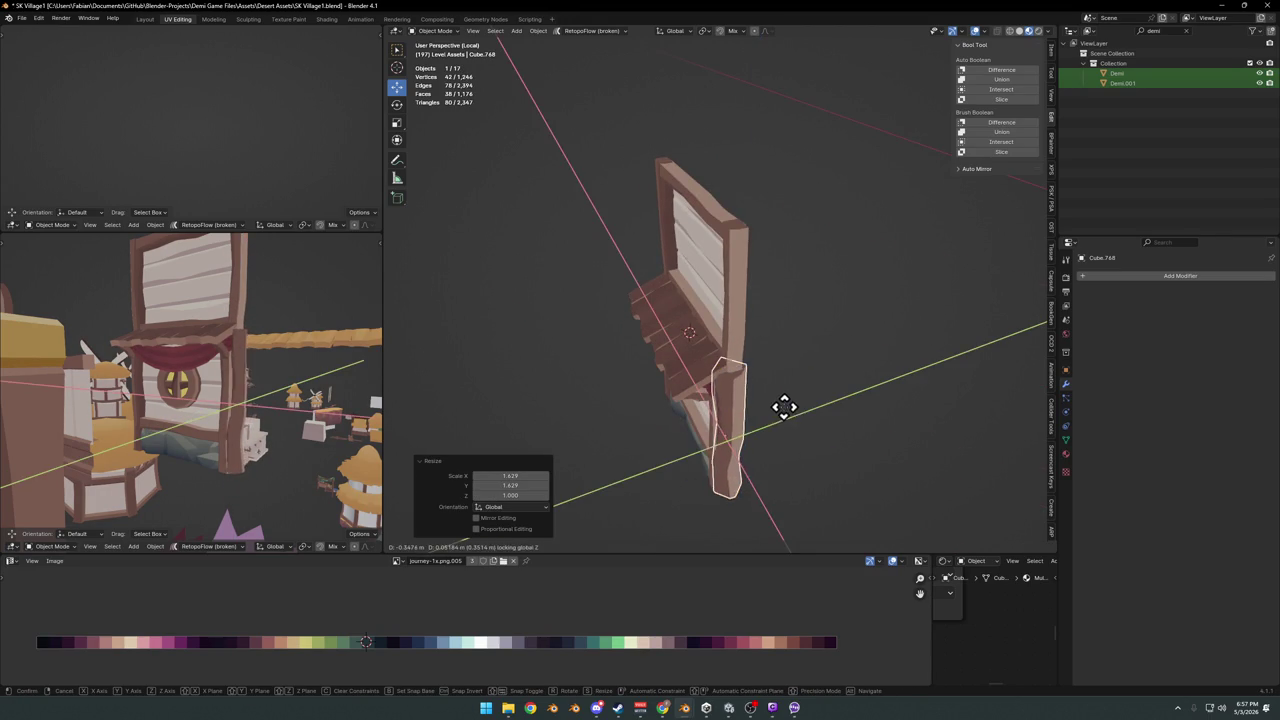
click(792, 430)
key(r)
key(z)
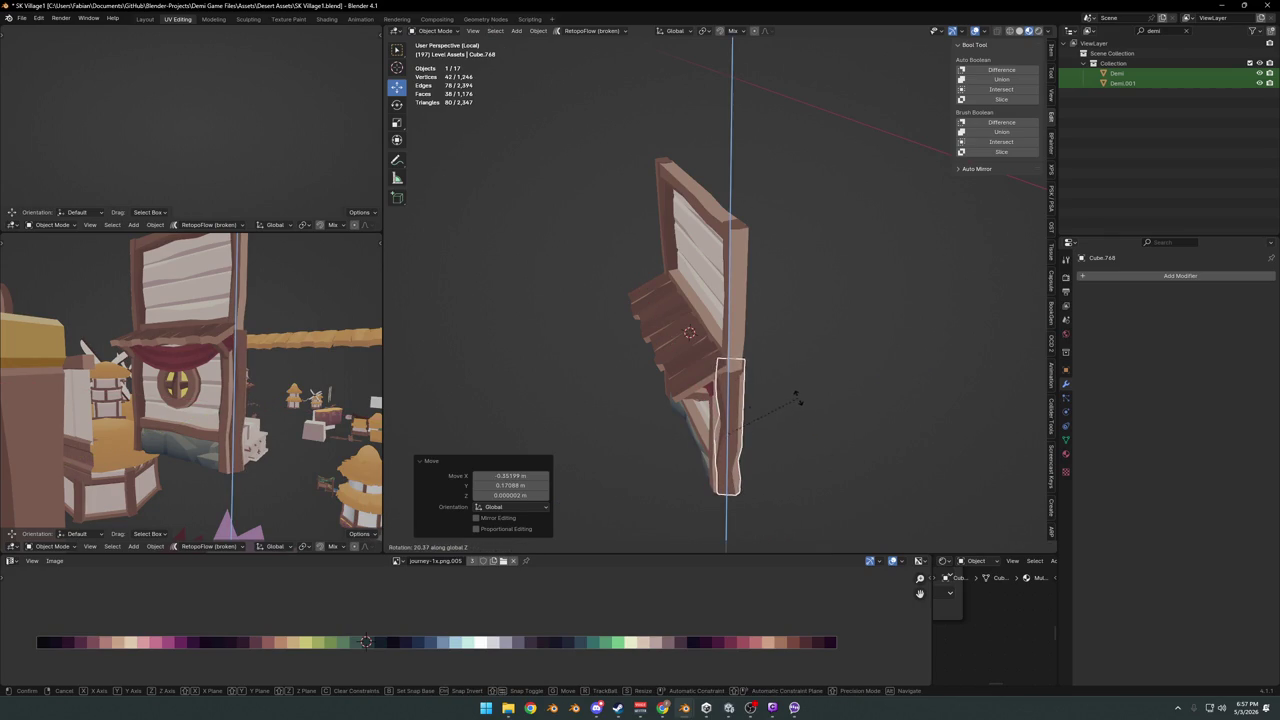
click(797, 398)
click(743, 429)
mouse_move(240, 377)
middle_down()
mouse_move(209, 394)
mouse_move(243, 380)
mouse_move(214, 371)
mouse_move(253, 350)
mouse_move(217, 400)
mouse_move(251, 409)
mouse_move(206, 423)
mouse_move(209, 434)
middle_up()
key(ctrl+s)
Stretch the tall post along Z to the stall's full height and save
click(290, 400)
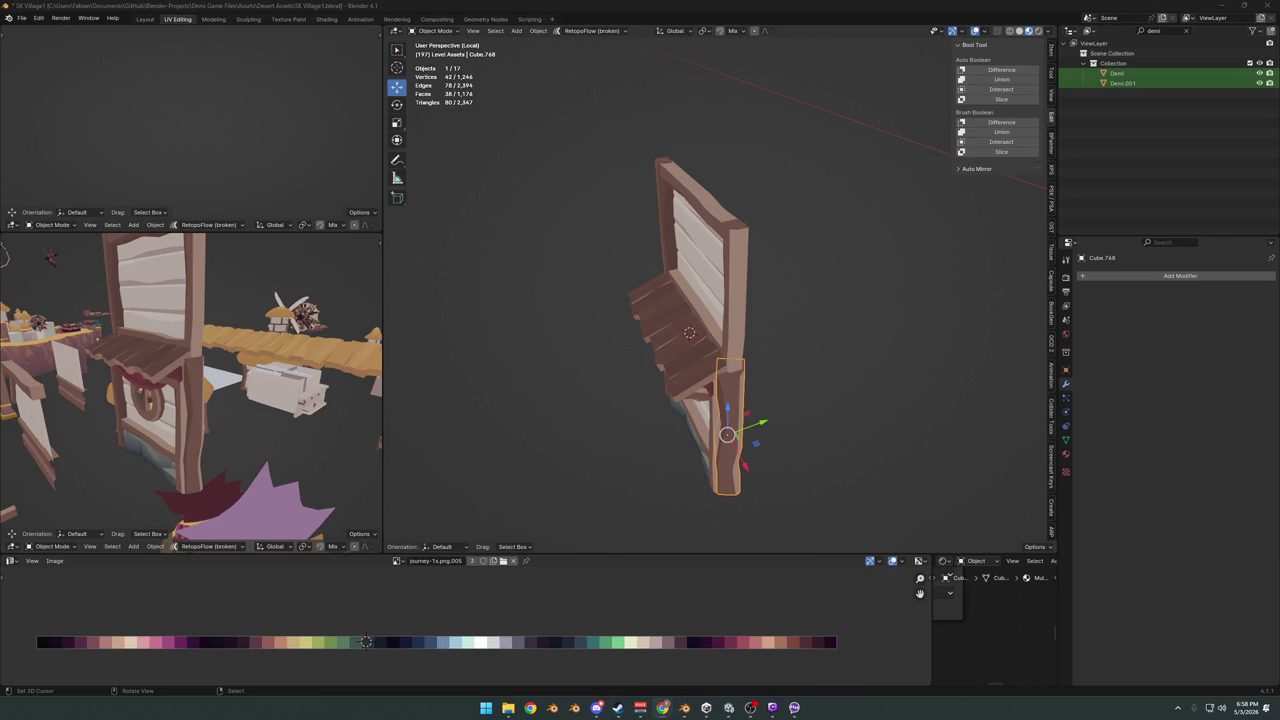
mouse_move(797, 397)
middle_down()
mouse_move(737, 391)
mouse_move(743, 408)
middle_up()
key(s)
key(z)
key(Escape)
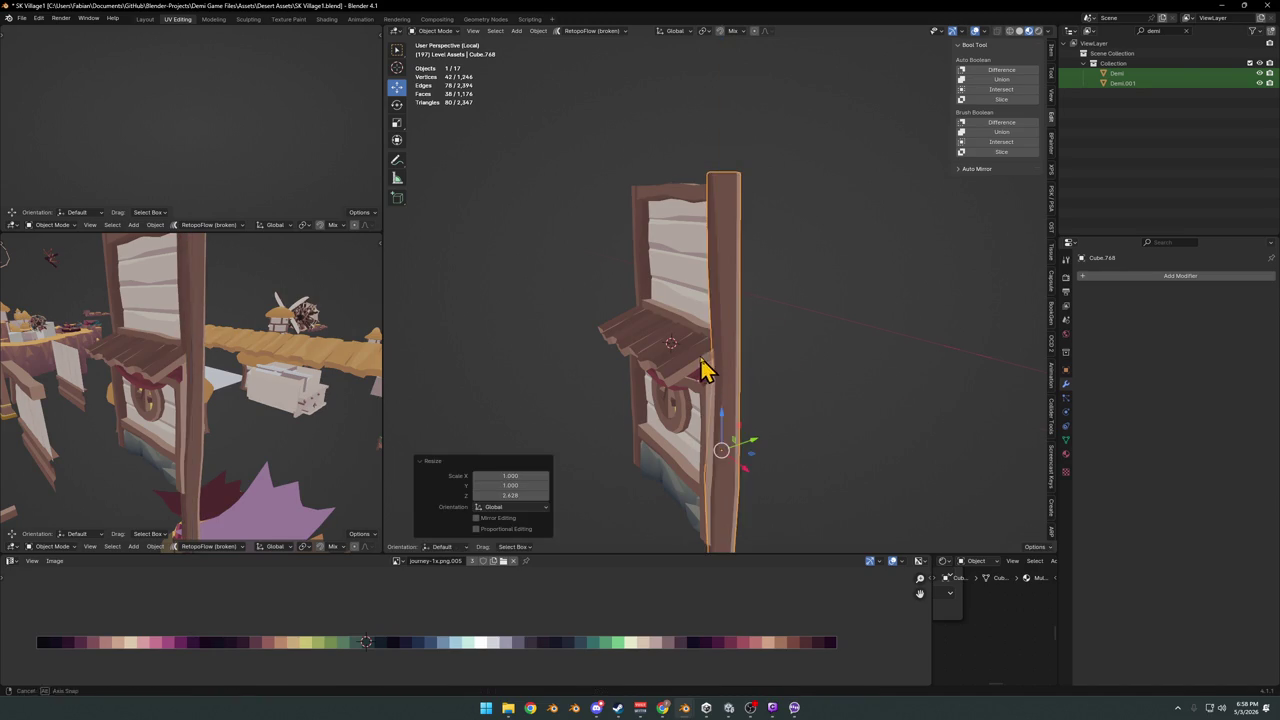
key(s)
key(z)
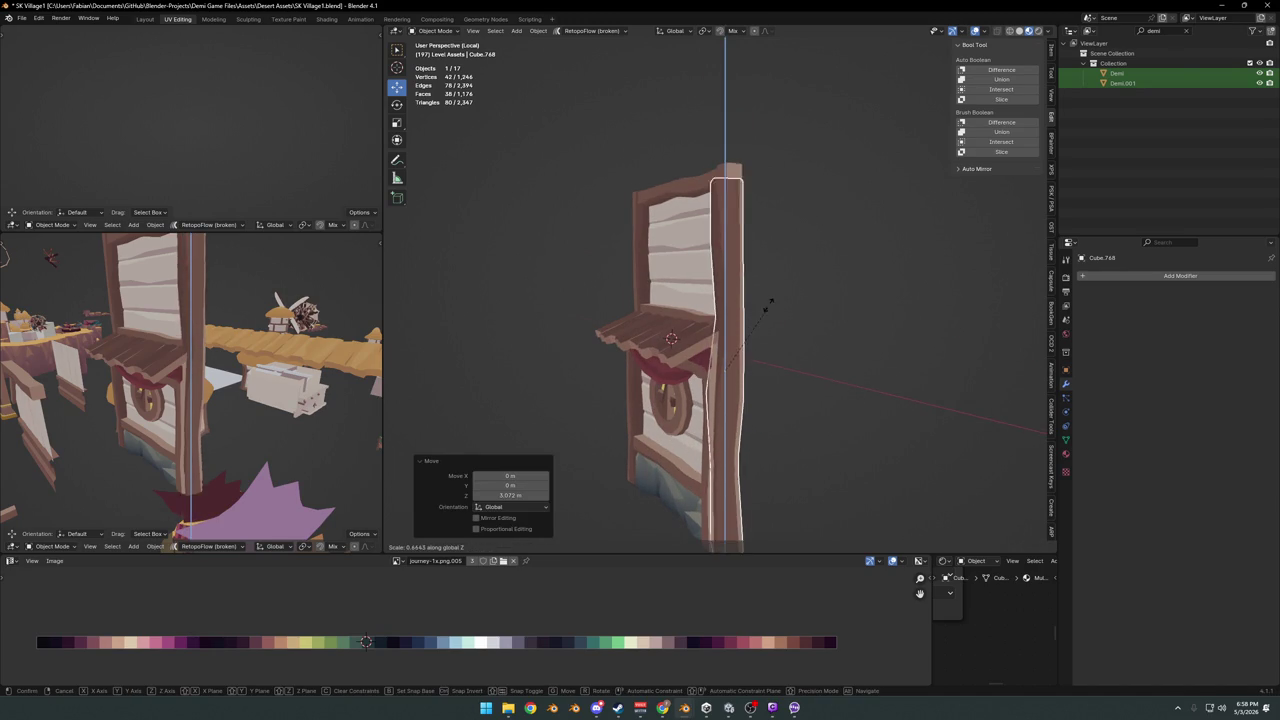
click(757, 322)
click(757, 322)
mouse_move(757, 322)
middle_down()
mouse_move(706, 349)
mouse_move(727, 365)
mouse_move(640, 363)
mouse_move(789, 371)
mouse_move(803, 360)
mouse_move(789, 329)
mouse_move(672, 318)
middle_up()
key(ctrl+s)
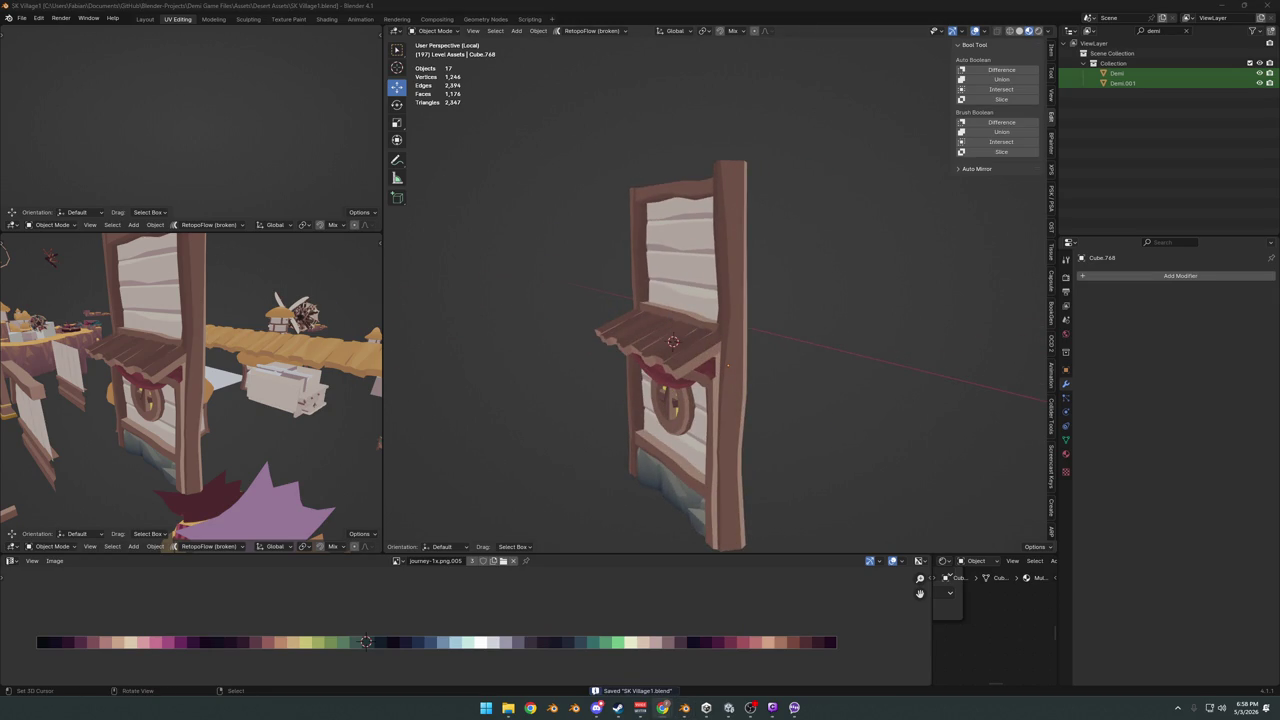
Orbit and pan around the window stall to inspect the lengthened post
mouse_move(720, 300)
middle_down()
mouse_move(663, 323)
mouse_move(683, 315)
middle_up()
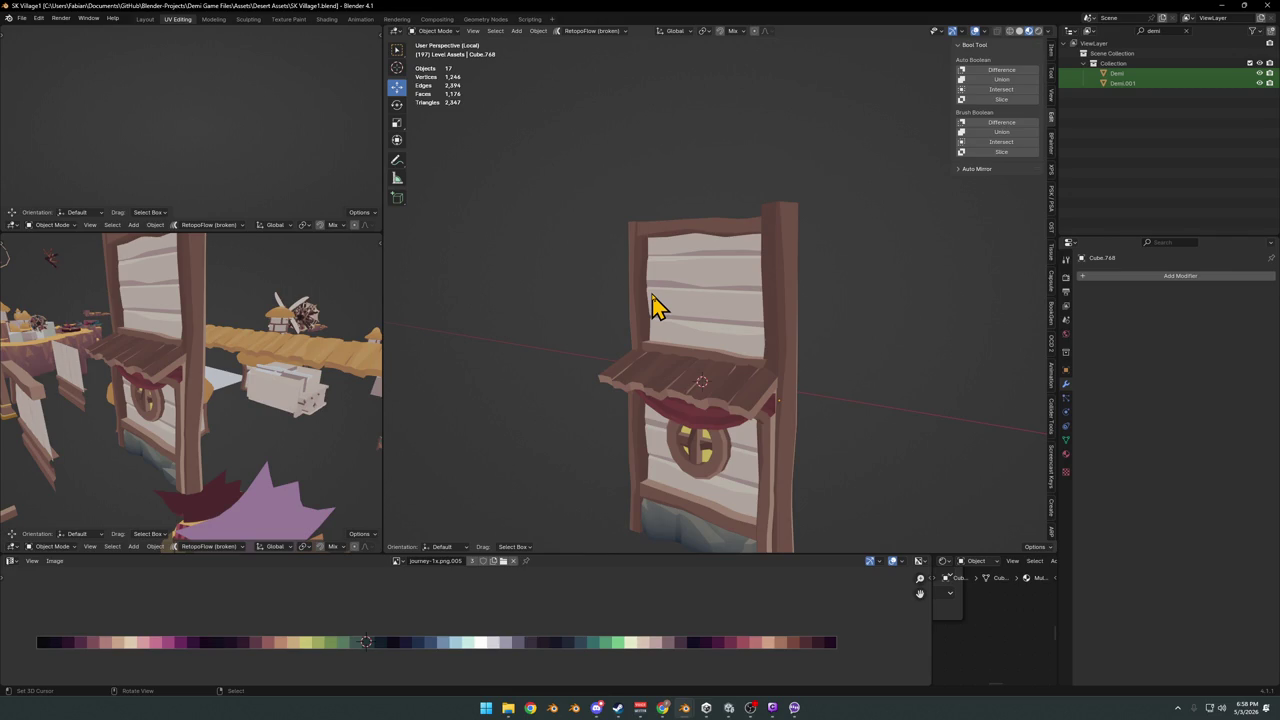
mouse_move(790, 370)
middle_down()
mouse_move(780, 286)
mouse_move(718, 295)
middle_up()
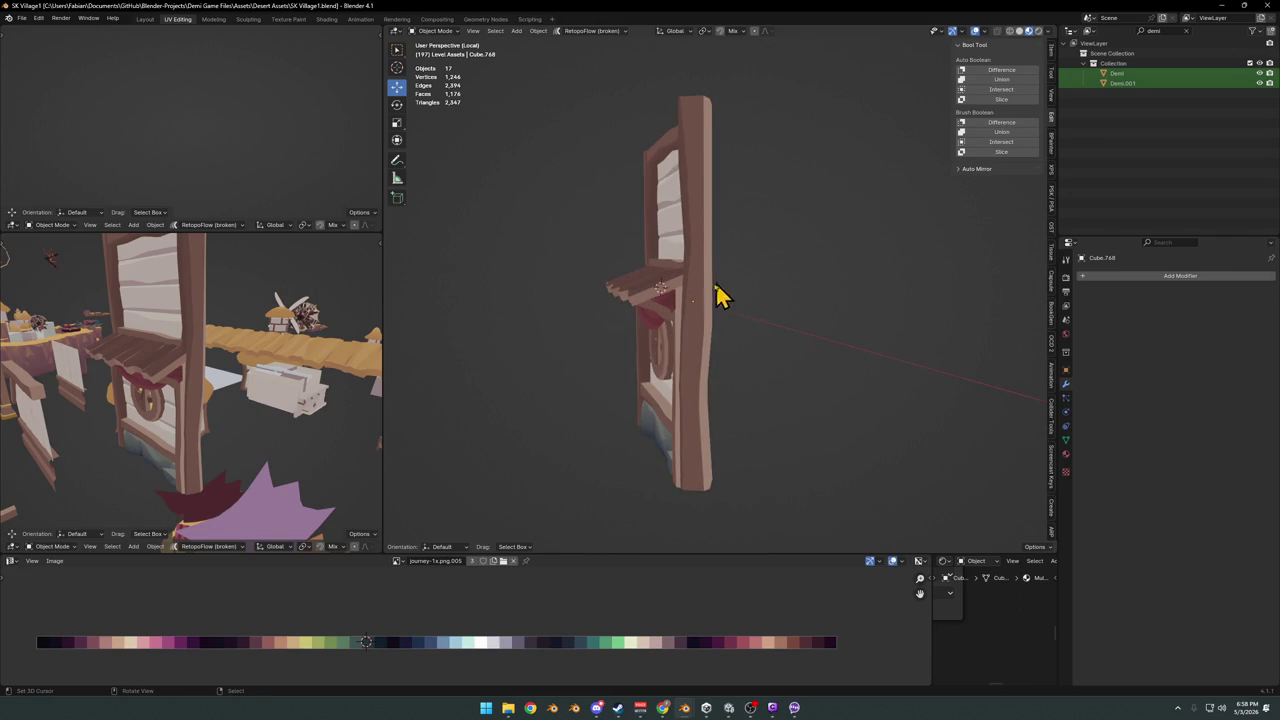
middle_drag(680, 342, 714, 363)
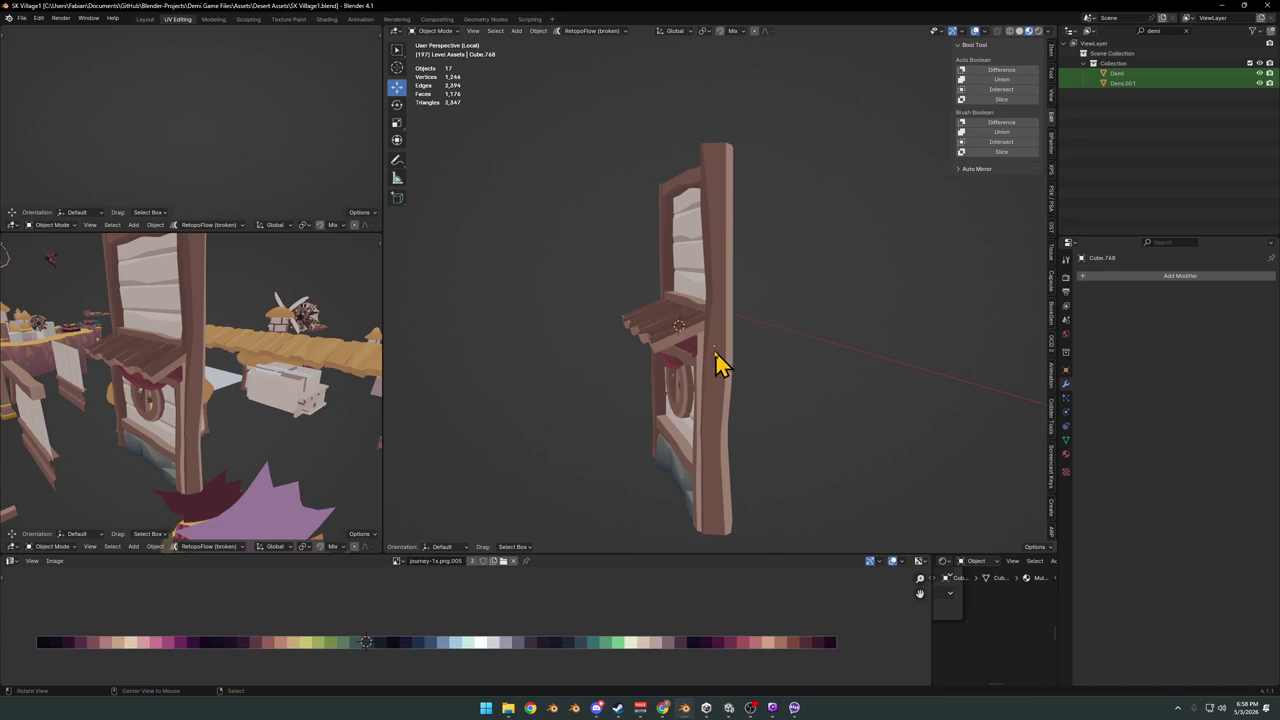
middle_drag(563, 355, 698, 377)
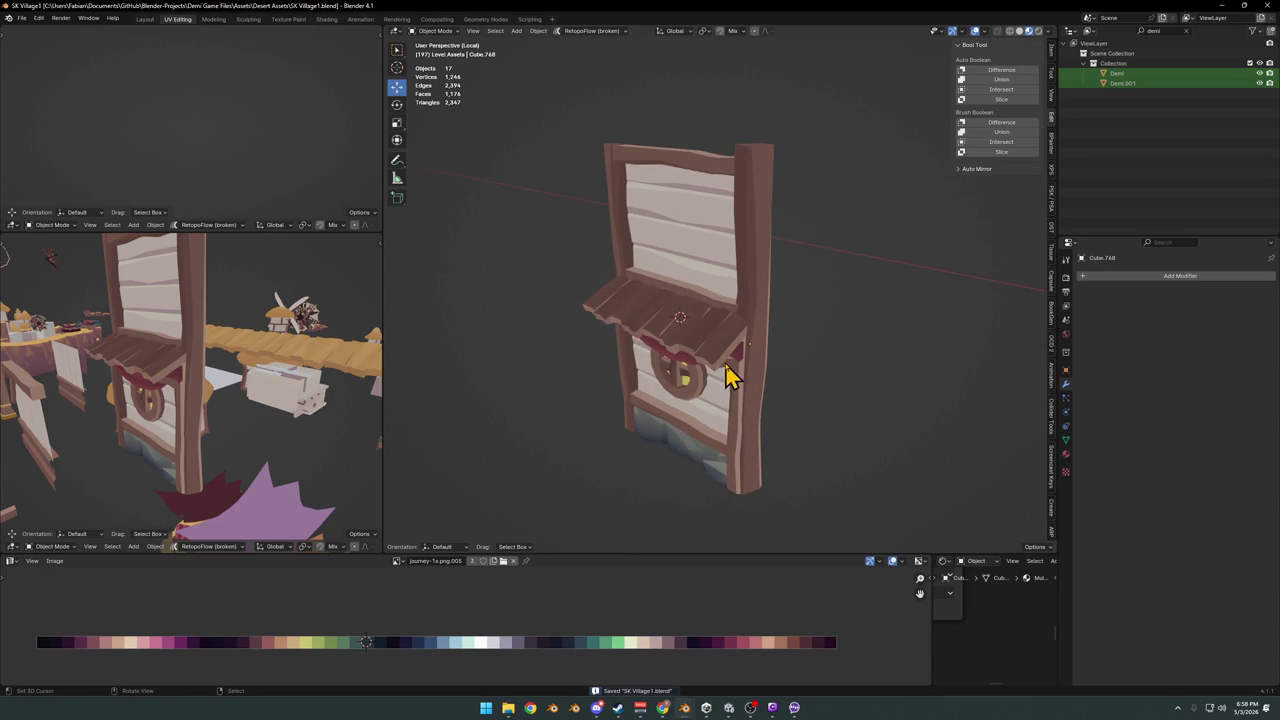
shift+middle_drag(745, 430, 668, 400)
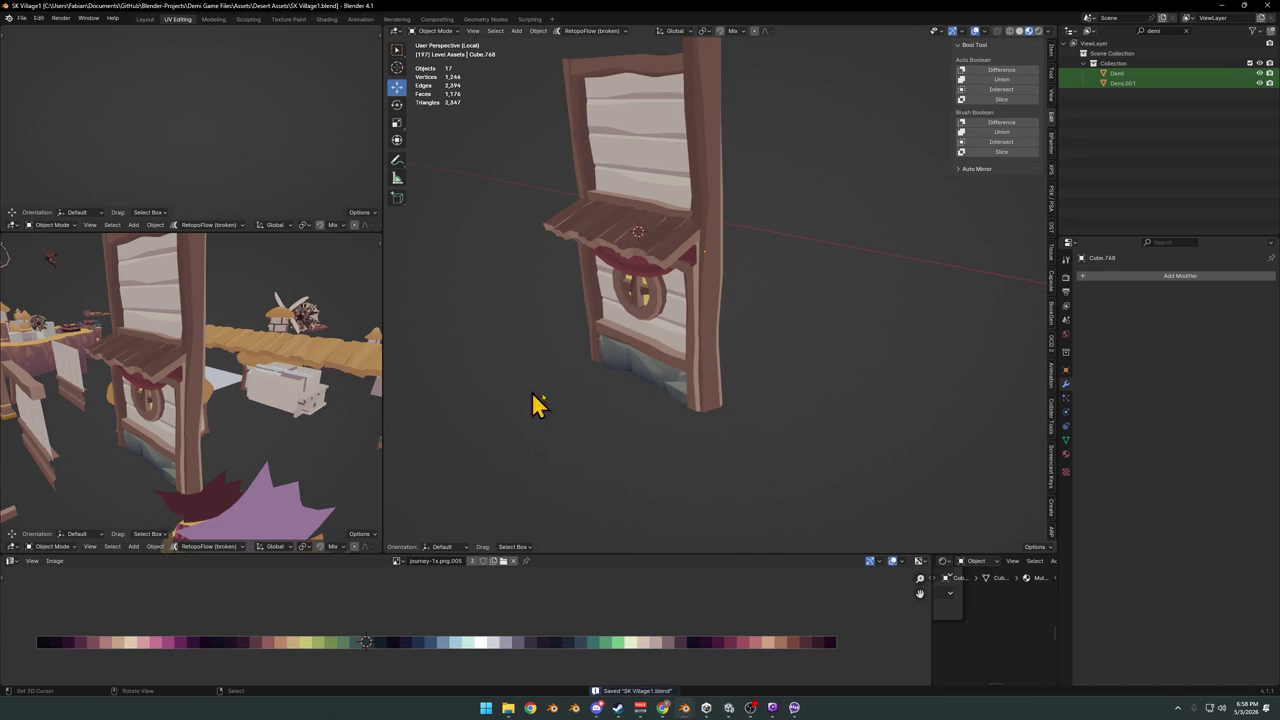
middle_drag(532, 403, 638, 381)
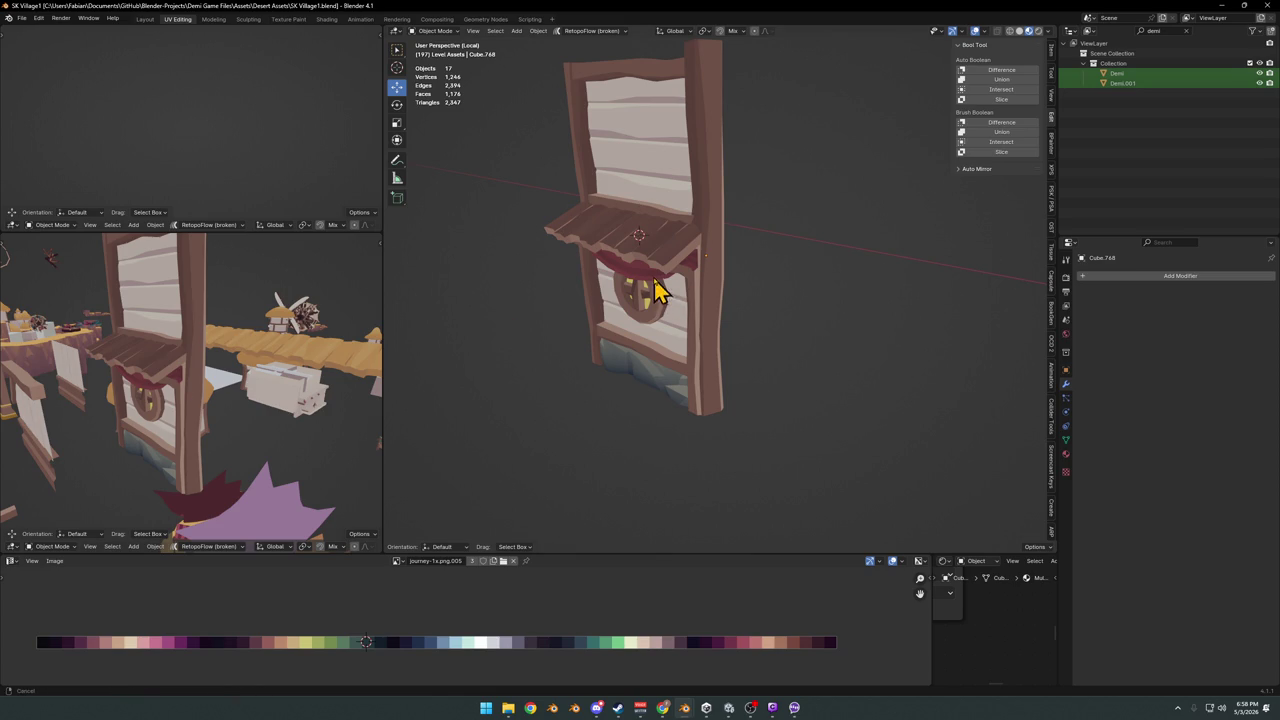
mouse_move(655, 290)
middle_down()
mouse_move(714, 331)
mouse_move(688, 300)
mouse_move(671, 314)
mouse_move(697, 342)
mouse_move(751, 363)
middle_up()
Nudge the tall post sideways along Y beside the window stall
key(ctrl+s)
click(692, 298)
shift+click(666, 229)
key(alt+a)
click(766, 356)
key(g)
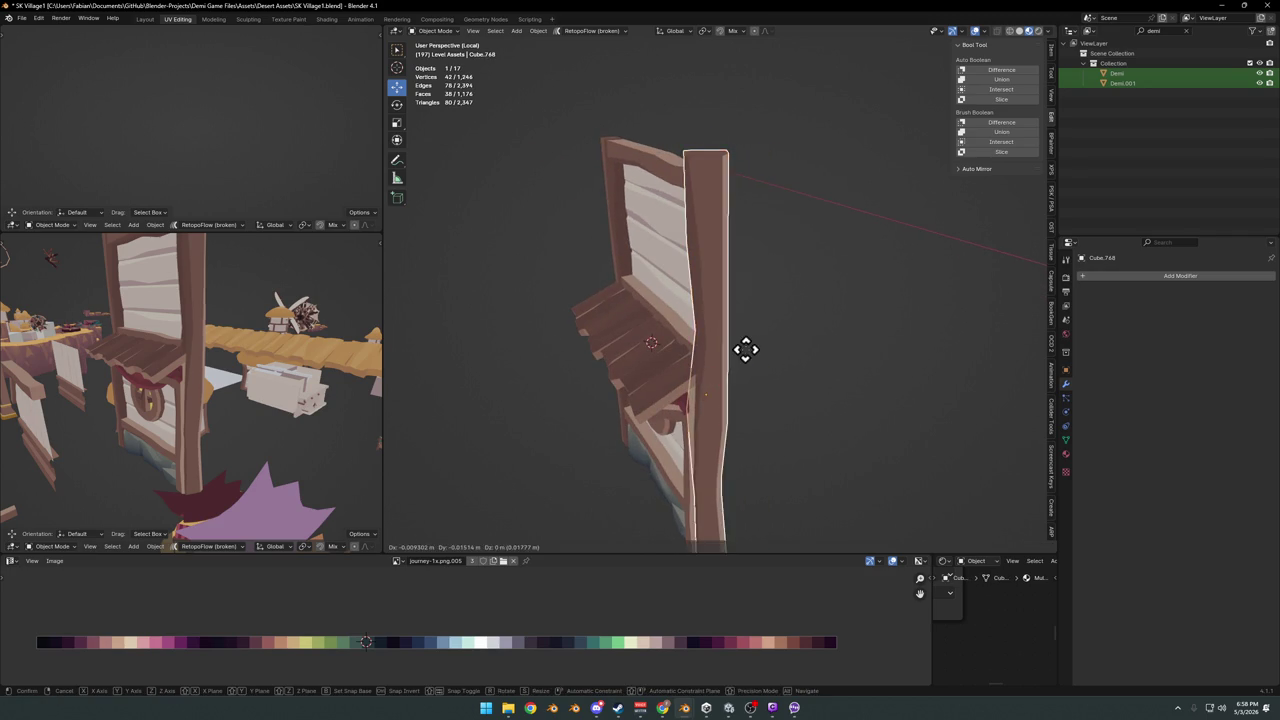
key(y)
click(826, 341)
Duplicate the window-frame pieces 9.6 m along X as a trial copy
click(703, 331)
shift+click(680, 300)
shift+click(610, 205)
shift+click(663, 286)
key(shift+d)
key(x)
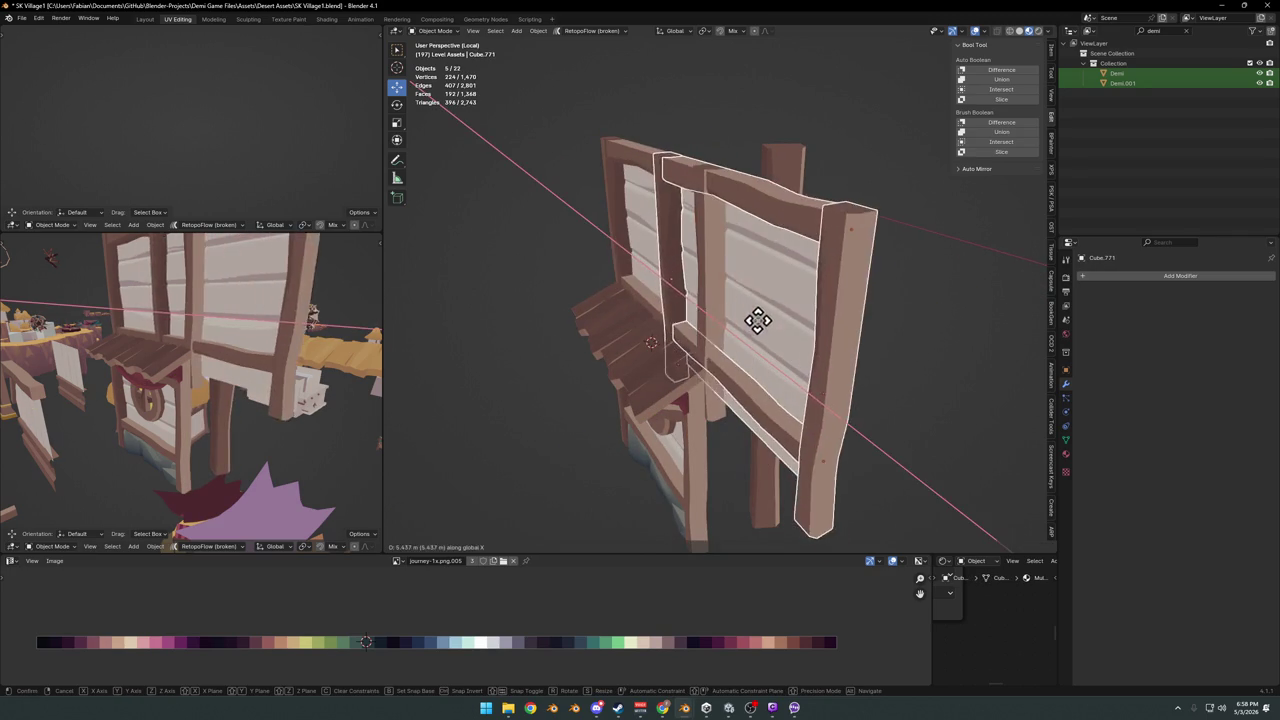
click(890, 388)
Delete the copied frame pieces and select the terrain base under the stall
scroll(876, 363, down, 5)
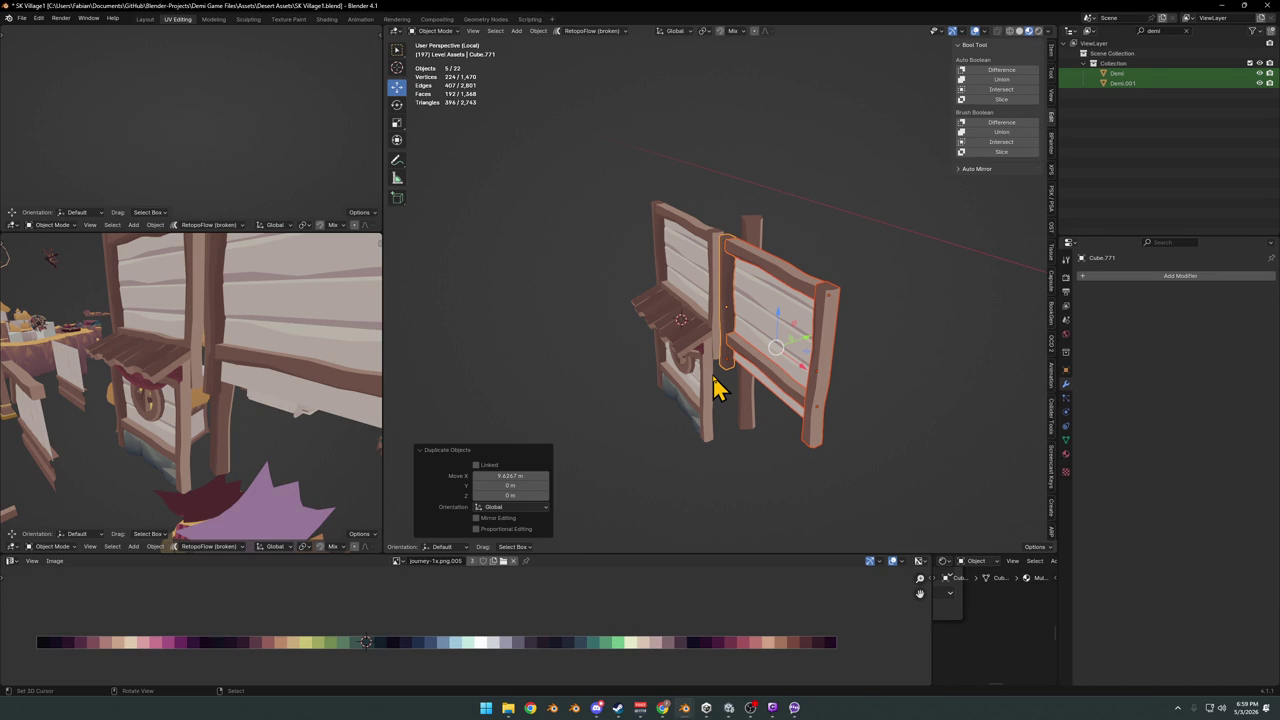
scroll(757, 349, down, 2)
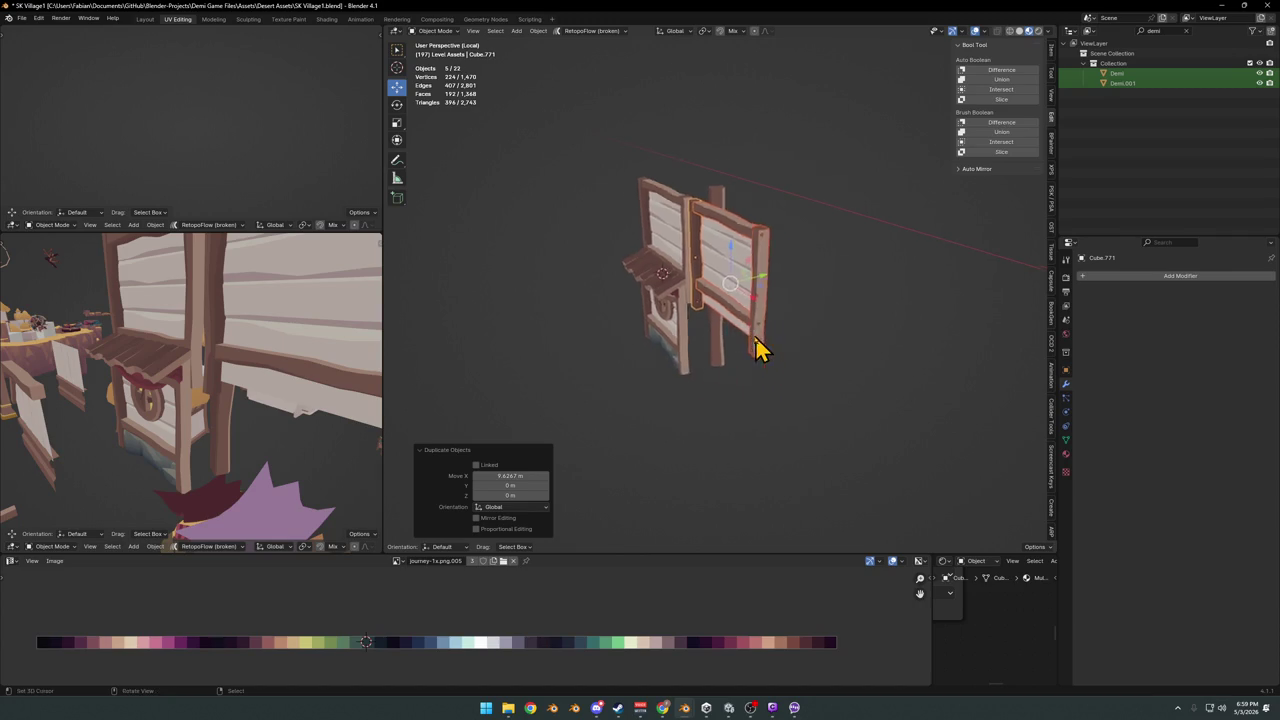
middle_drag(757, 349, 694, 337)
scroll(694, 337, up, 5)
key(Delete)
click(585, 440)
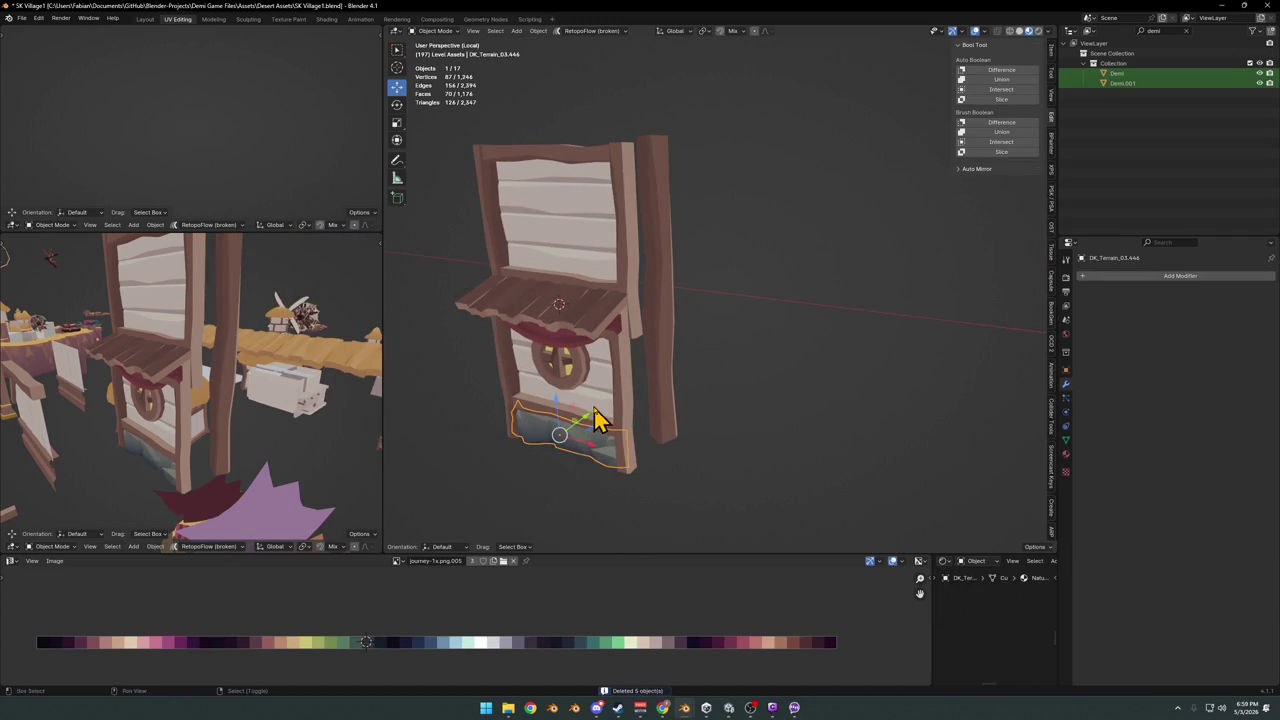
Select the plank panel's lower plank, both posts and back panel
scroll(595, 418, up, 4)
shift+click(737, 343)
shift+click(811, 344)
shift+click(523, 263)
shift+click(563, 257)
scroll(563, 257, down, 3)
mouse_move(611, 409)
middle_down()
mouse_move(712, 322)
mouse_move(680, 323)
mouse_move(705, 363)
mouse_move(758, 401)
mouse_move(710, 289)
middle_up()
mouse_move(680, 250)
middle_down()
mouse_move(655, 262)
mouse_move(686, 263)
middle_up()
scroll(686, 263, down, 5)
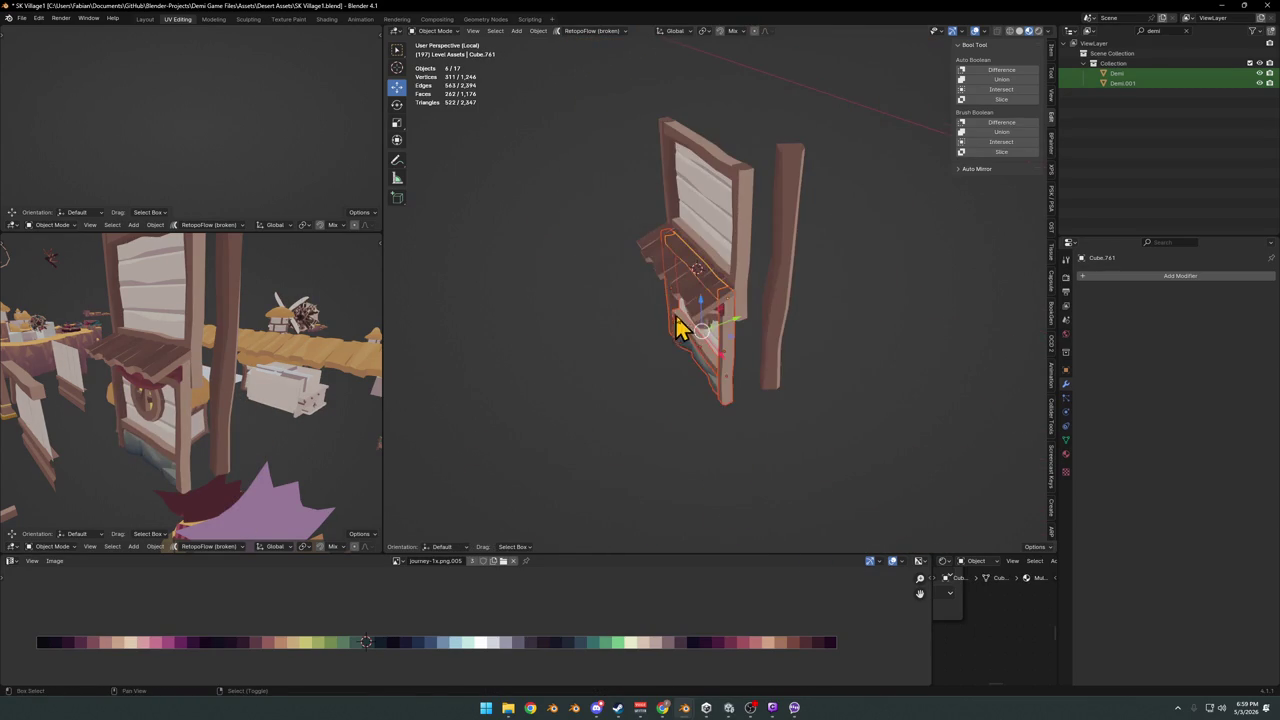
Duplicate the panel, turn the copy 90° on Z, and set it against the stall's post
key(shift+d)
key(shift+z)
click(787, 412)
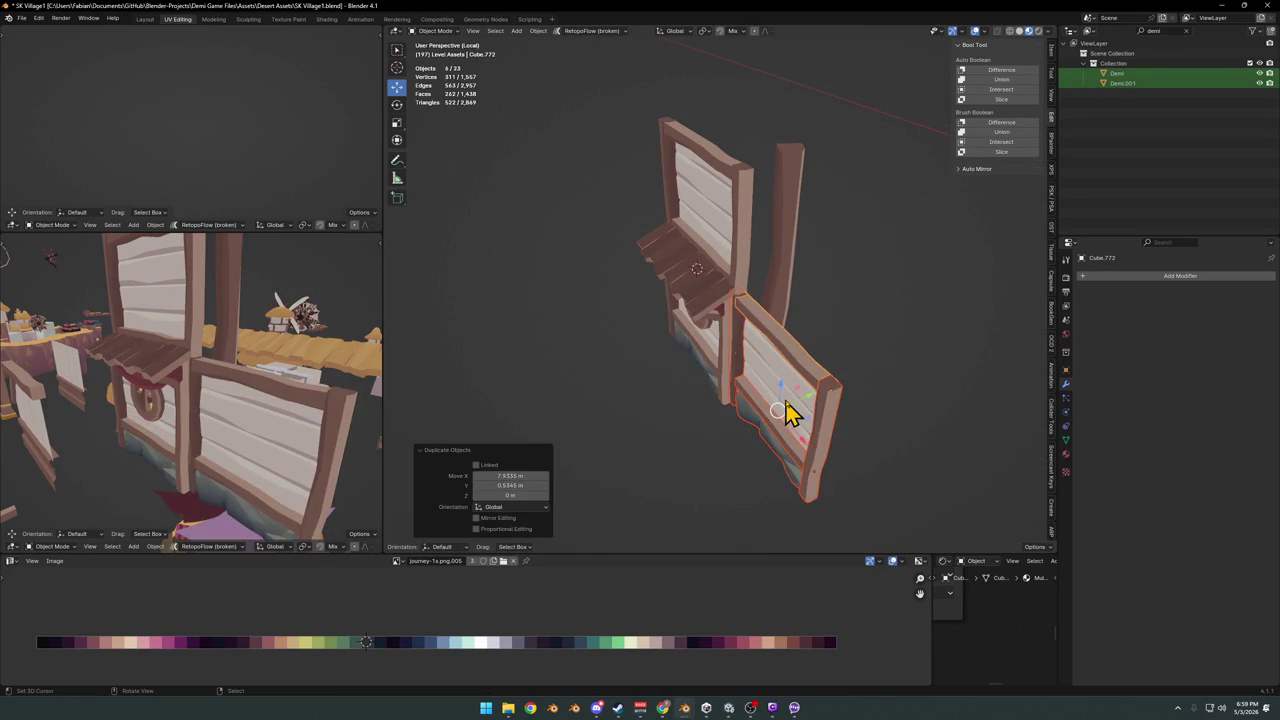
text(rz90)
key(Return)
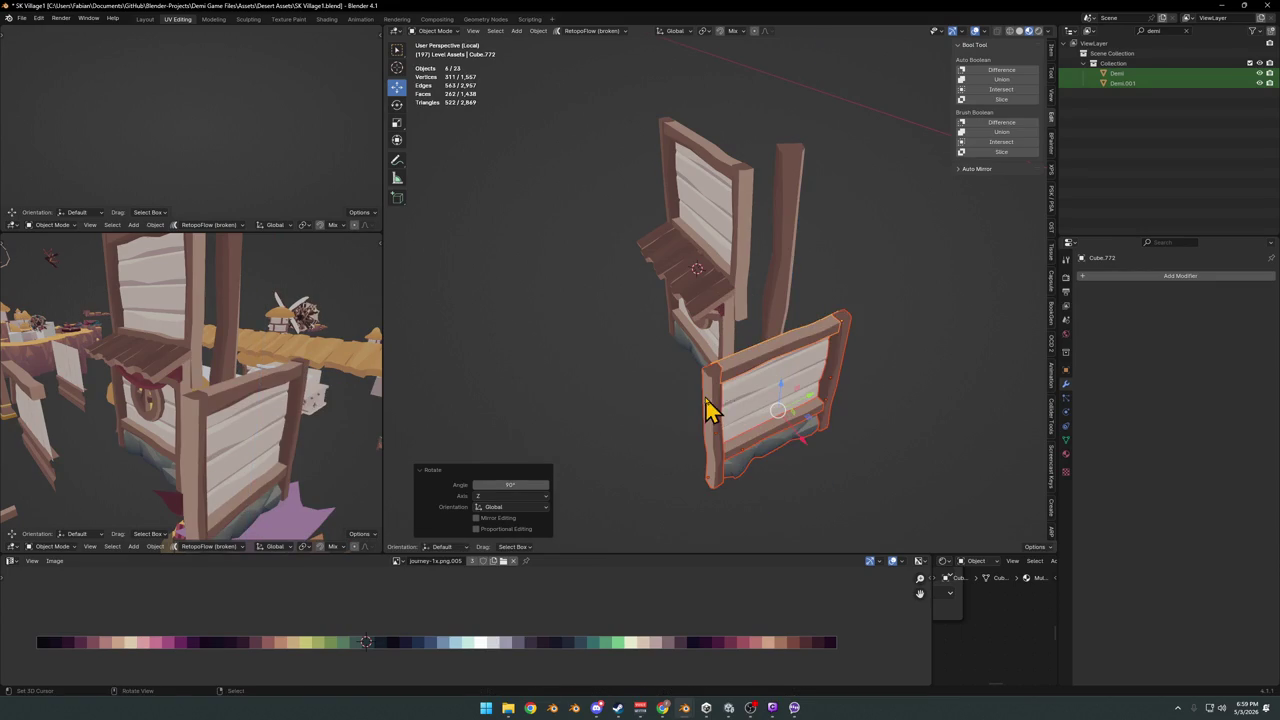
mouse_move(790, 440)
middle_down()
mouse_move(748, 408)
mouse_move(728, 354)
mouse_move(766, 457)
mouse_move(718, 486)
middle_up()
key(g)
key(shift+z)
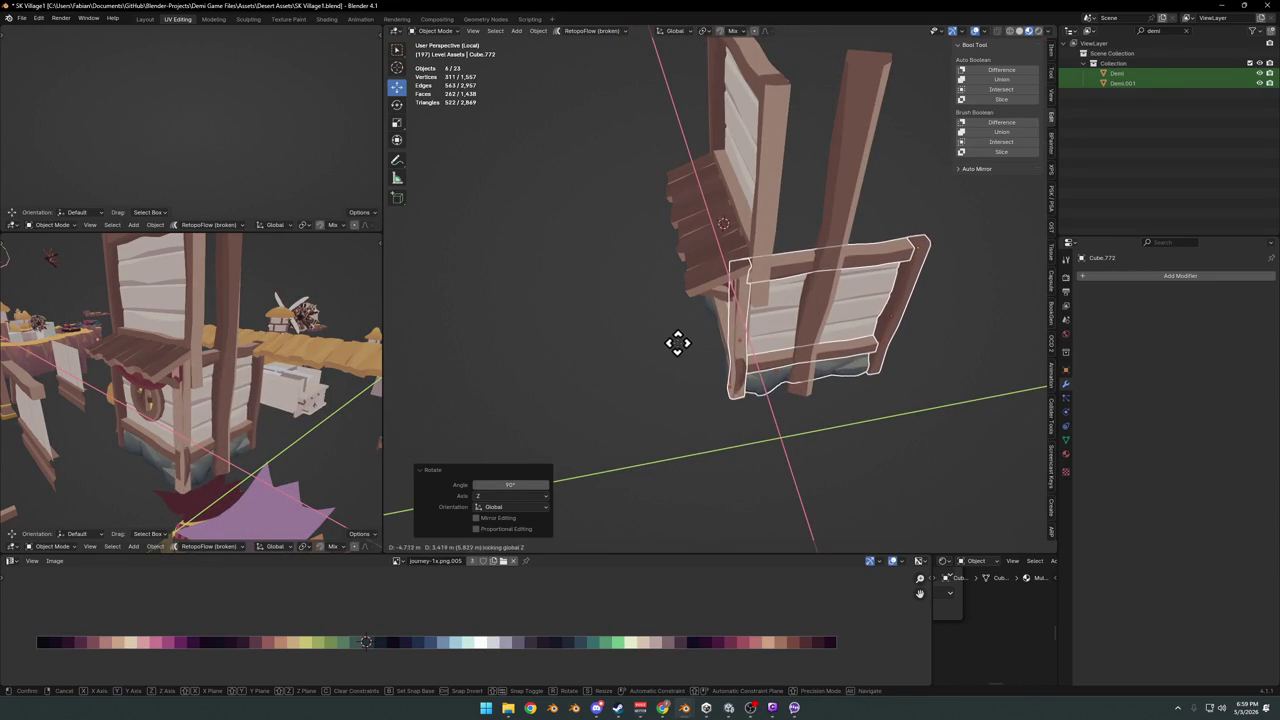
click(678, 252)
Parent the new panel to the post as Object and save
shift+click(890, 410)
key(ctrl+p)
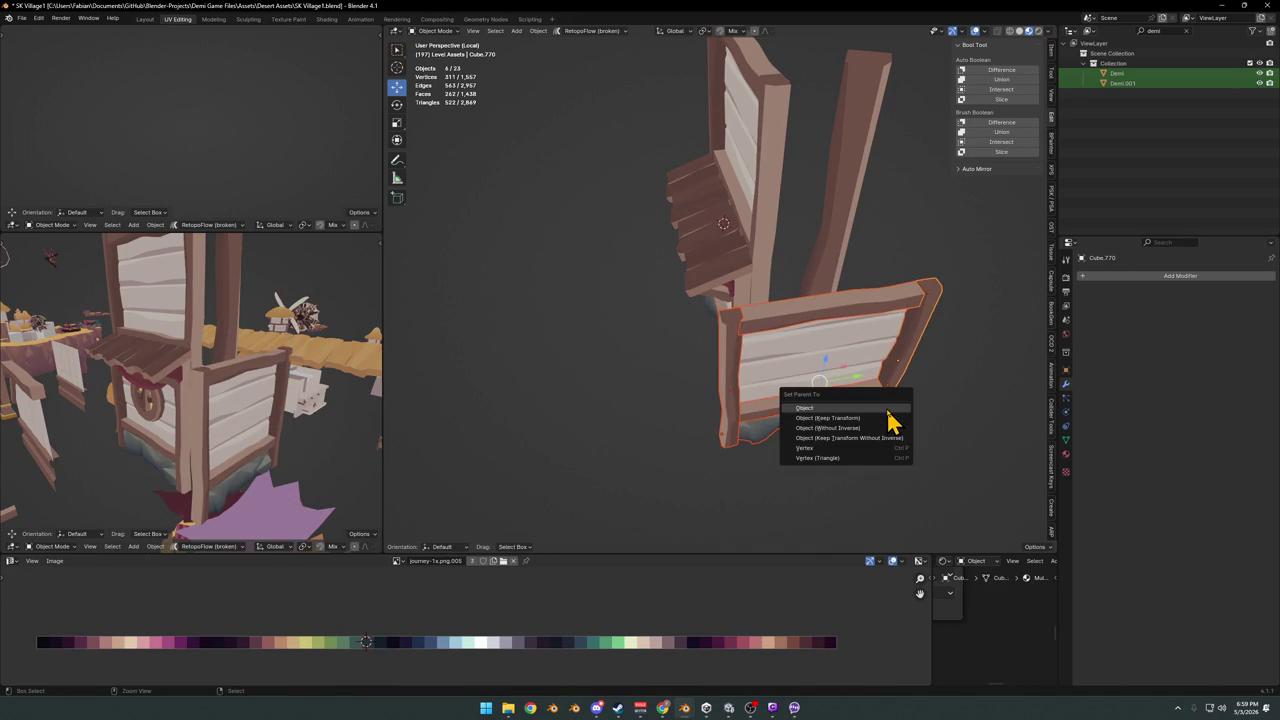
click(865, 418)
key(alt+a)
key(ctrl+s)
Delete the extra duplicated post and reposition the remaining post horizontally
key(Delete)
click(889, 417)
key(g)
key(shift+z)
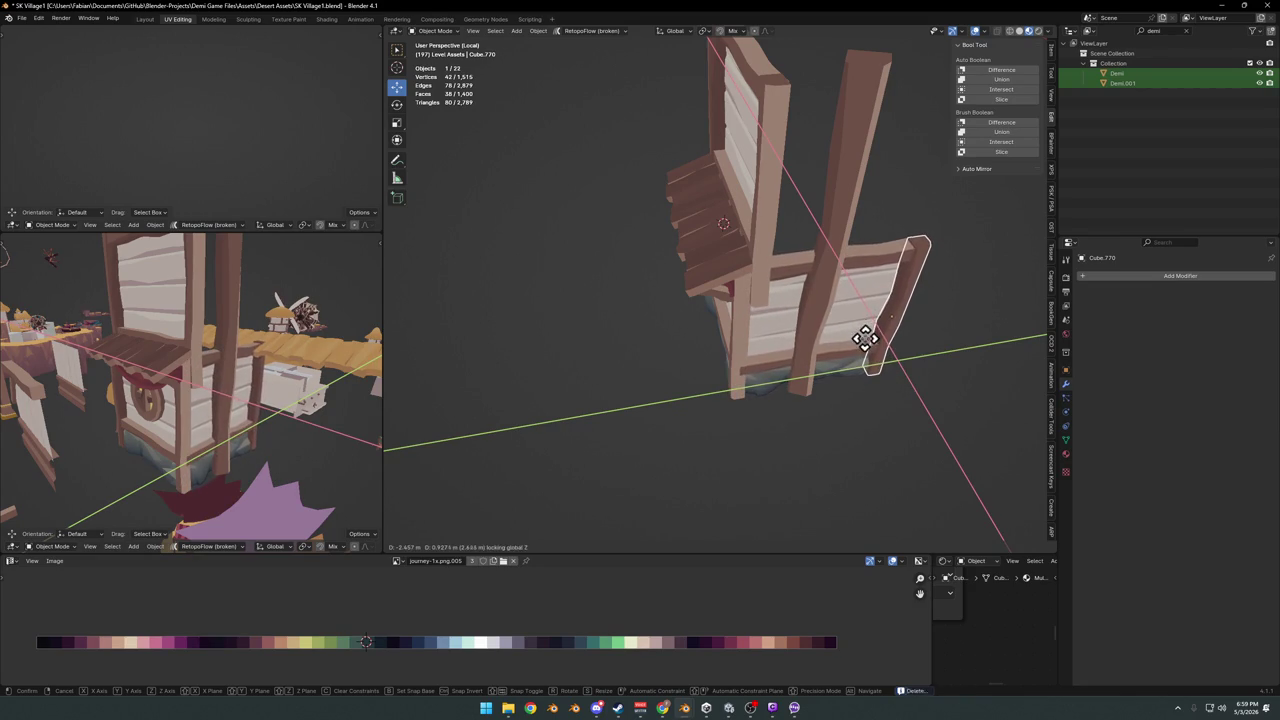
click(876, 321)
key(alt+a)
mouse_move(794, 351)
middle_down()
mouse_move(645, 278)
mouse_move(709, 294)
mouse_move(651, 303)
mouse_move(730, 303)
middle_up()
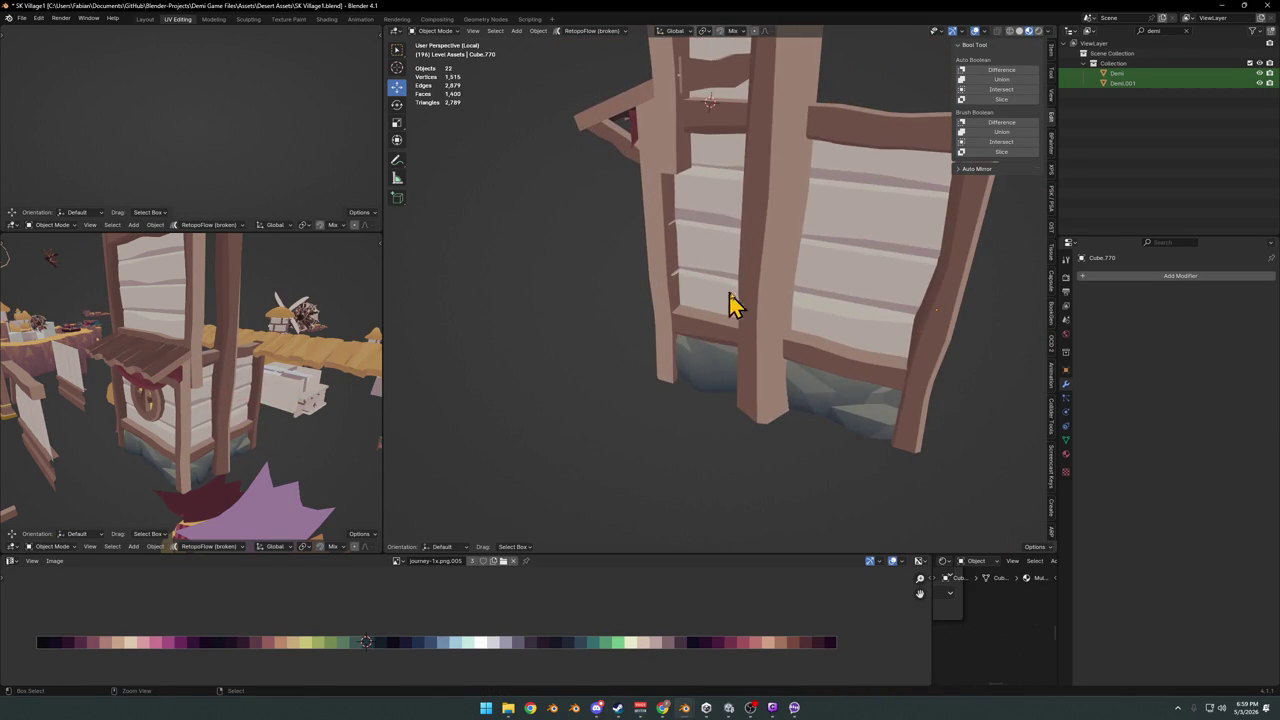
Finish shifting the new panel 0.699 m along X and undo to restore the deleted left post
key(x)
middle_drag(829, 271, 790, 297)
click(825, 295)
key(alt+a)
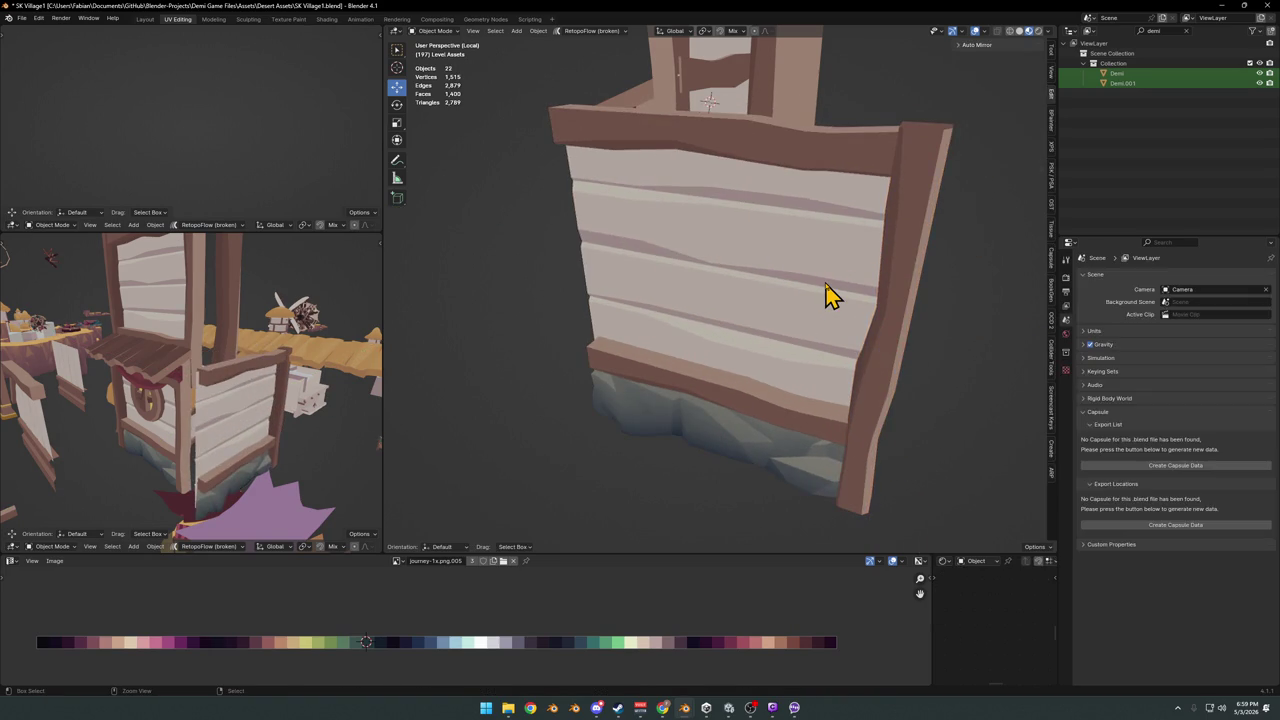
key(ctrl+z)
mouse_move(873, 455)
middle_down()
mouse_move(914, 471)
mouse_move(754, 380)
mouse_move(766, 366)
middle_up()
Move the post 1.9 m along X and 1.01 m along Y
key(g)
key(x)
click(766, 325)
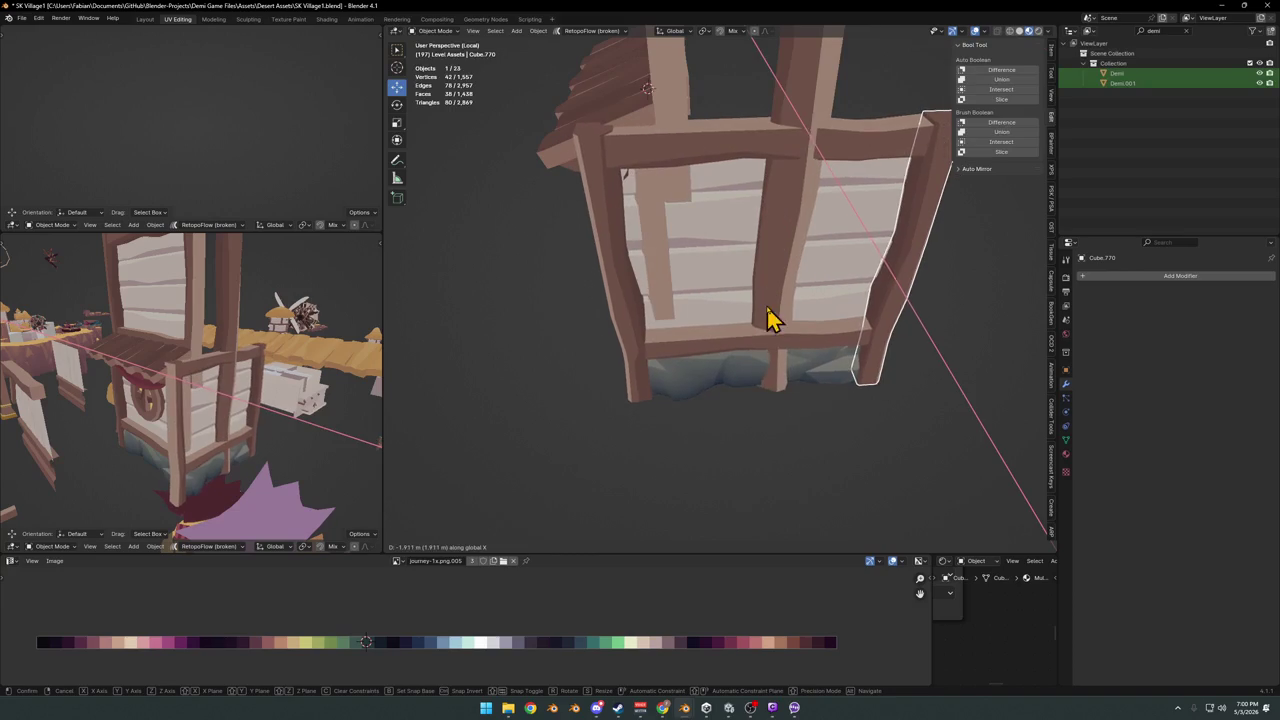
key(g)
key(y)
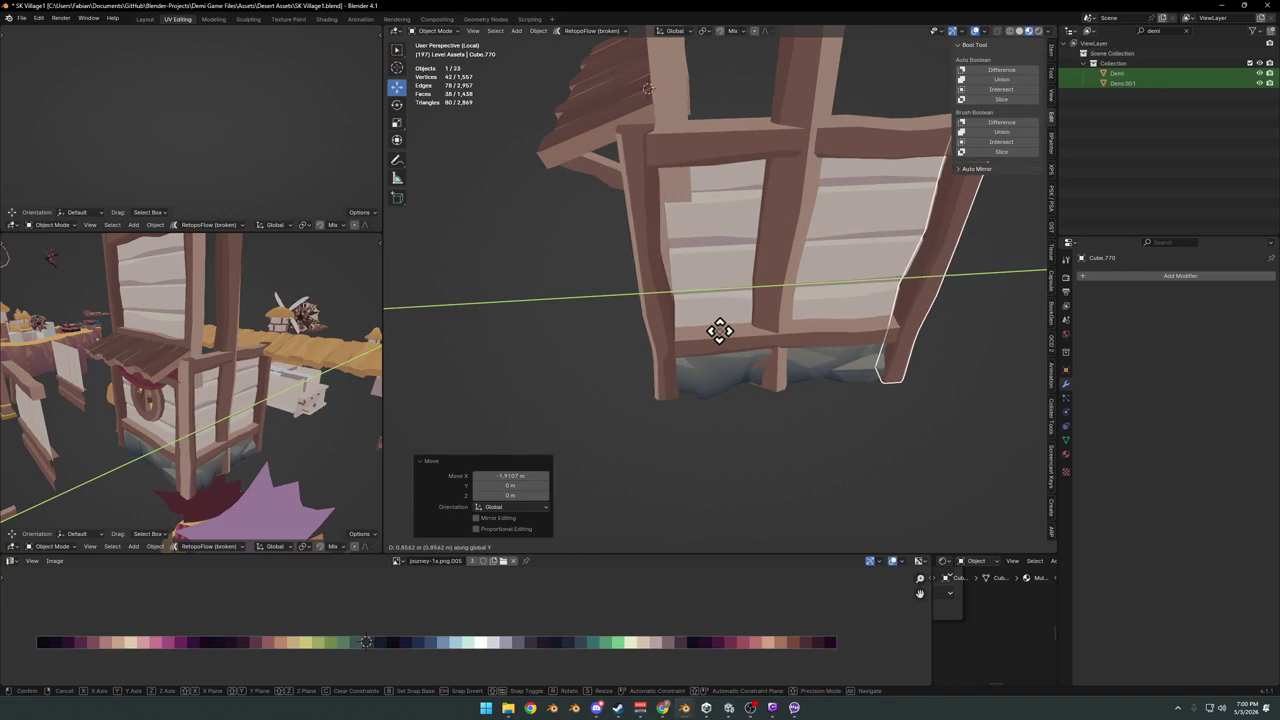
click(723, 329)
Reposition the stall's front post and save the file
mouse_move(686, 323)
middle_down()
mouse_move(745, 278)
mouse_move(734, 300)
mouse_move(683, 283)
middle_up()
click(683, 283)
middle_drag(733, 316, 737, 334)
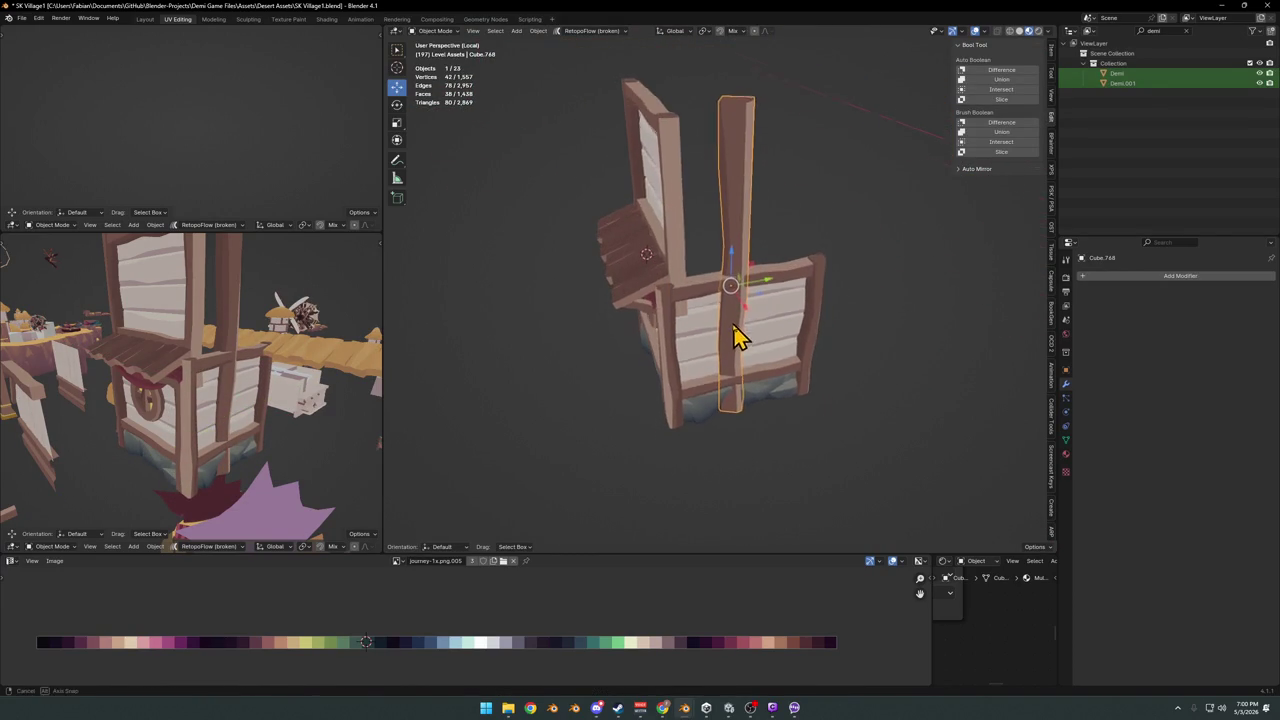
click(737, 334)
key(g)
key(z)
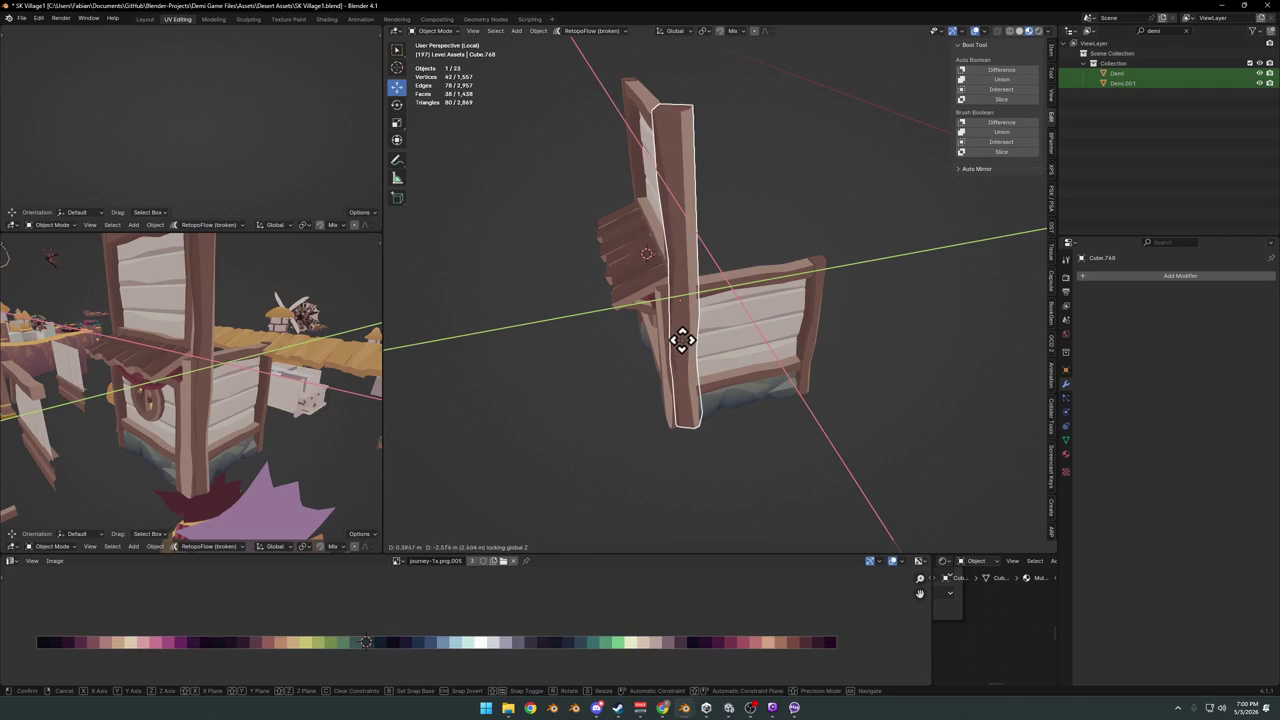
click(675, 355)
mouse_move(675, 355)
middle_down()
mouse_move(749, 300)
mouse_move(777, 303)
mouse_move(697, 303)
middle_up()
key(ctrl+s)
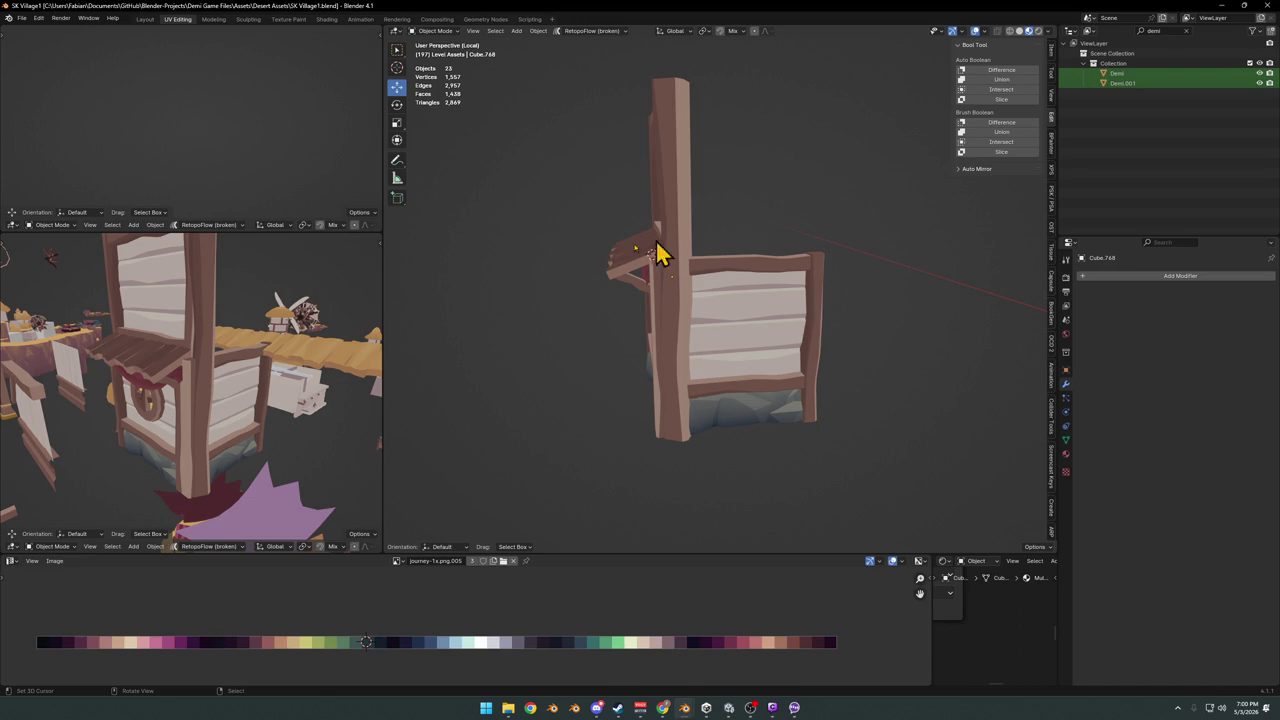
Frame the arrayed plank piece in the left view and zoom in on the hut
mouse_move(254, 334)
middle_down()
mouse_move(300, 363)
mouse_move(306, 408)
middle_up()
click(229, 395)
key(g)
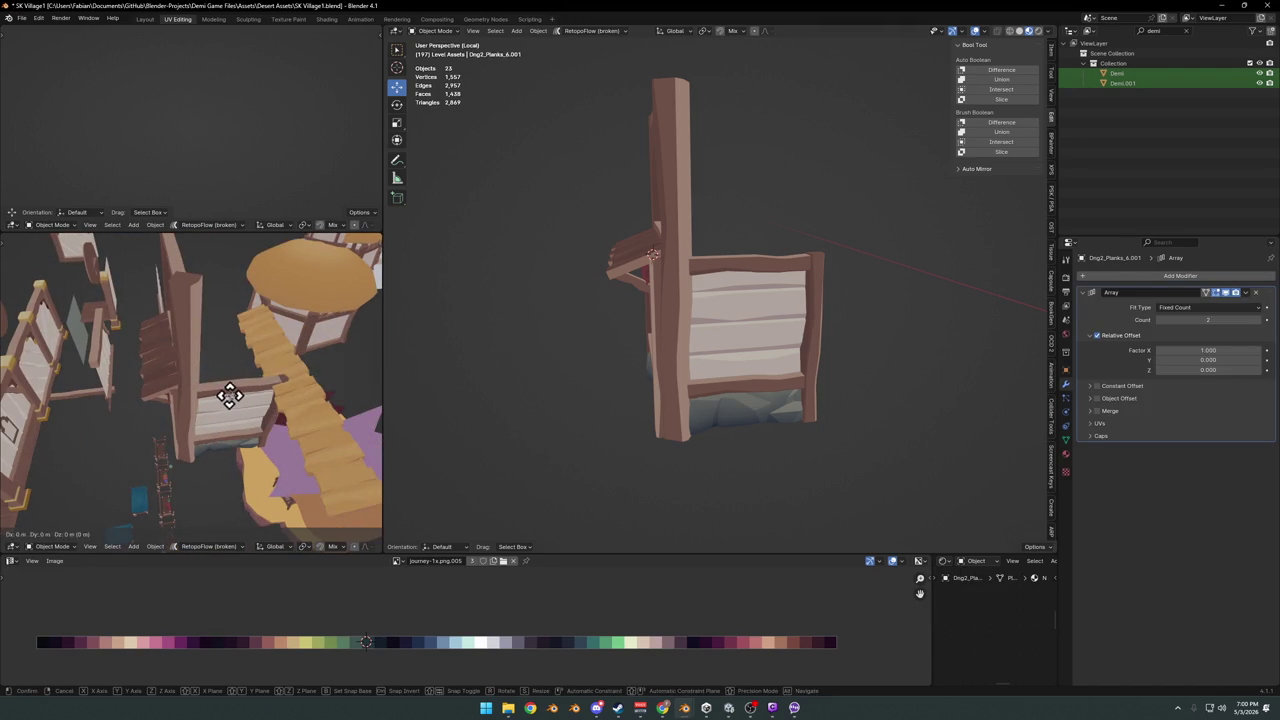
key(y)
key(Escape)
key(KP_Decimal)
scroll(240, 380, up, 3)
scroll(246, 403, down, 4)
scroll(186, 394, up, 4)
mouse_move(177, 394)
middle_down()
mouse_move(190, 368)
mouse_move(174, 349)
mouse_move(230, 377)
middle_up()
Scale the hut's right-hand post up to 1.261, discarding a height-only resize
middle_drag(724, 310, 680, 331)
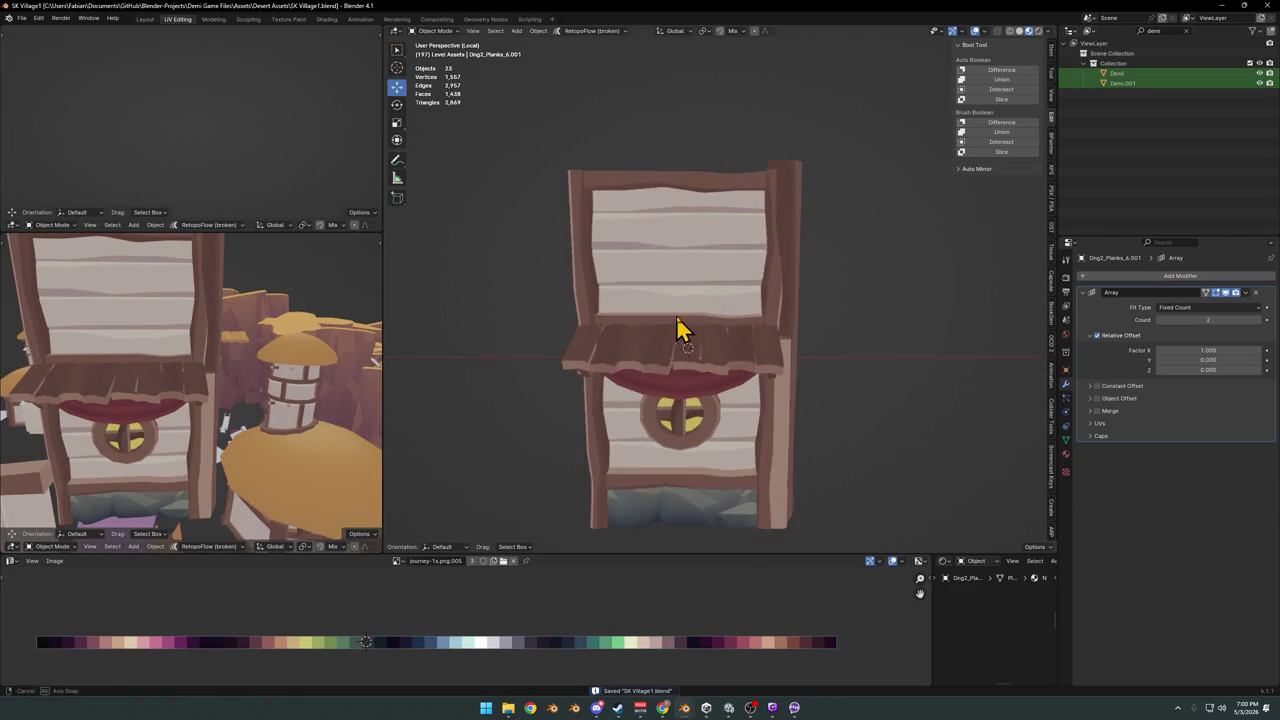
click(774, 311)
key(s)
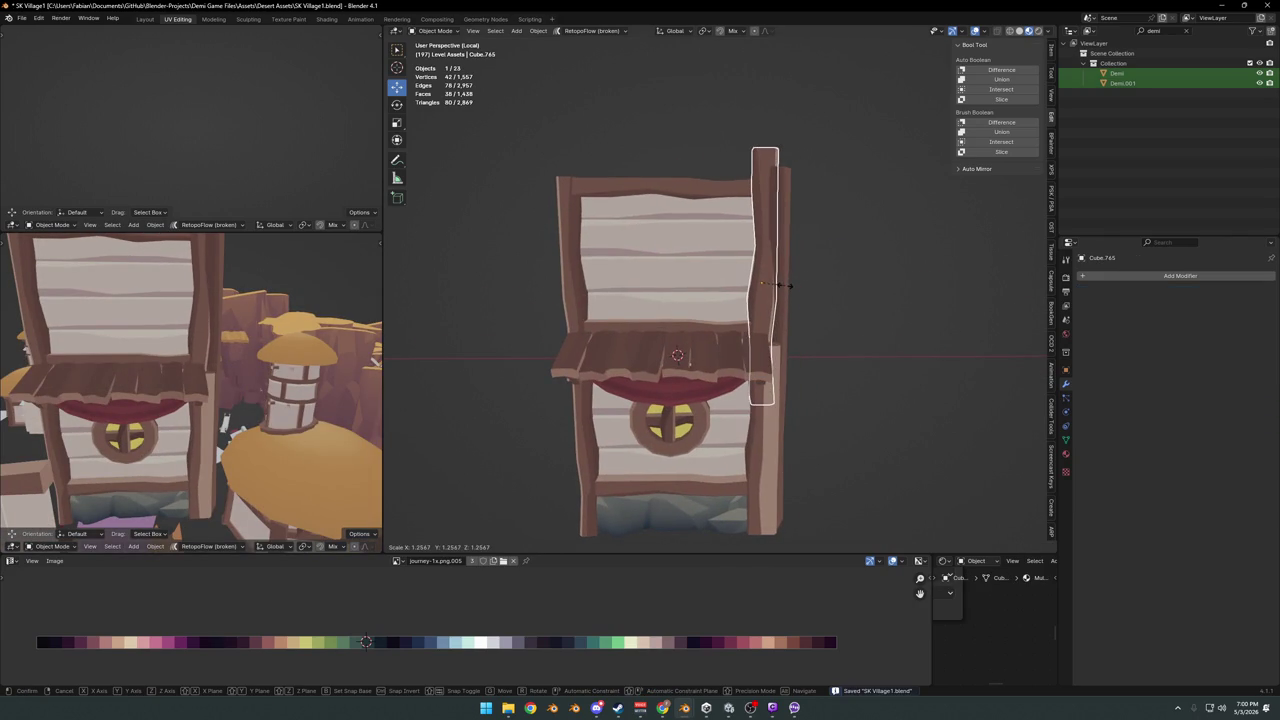
click(788, 298)
key(s)
key(z)
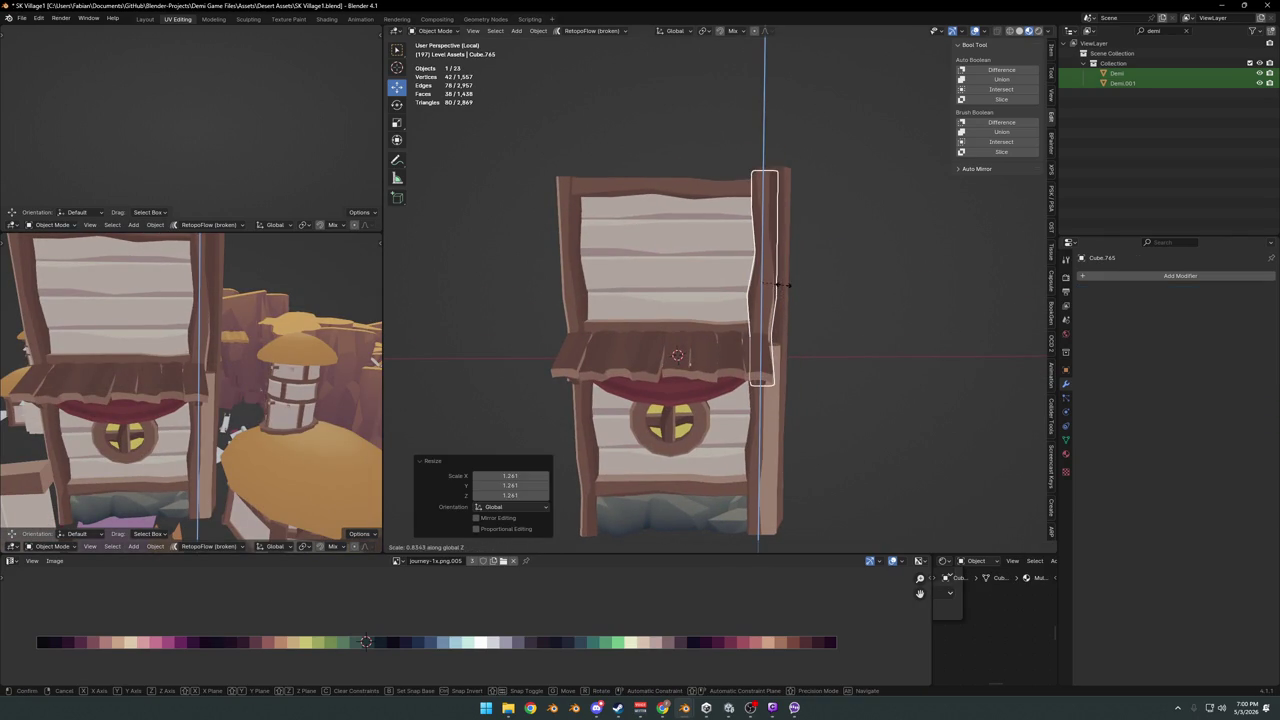
right_click(787, 285)
click(789, 309)
mouse_move(789, 309)
middle_down()
mouse_move(740, 306)
mouse_move(630, 418)
middle_up()
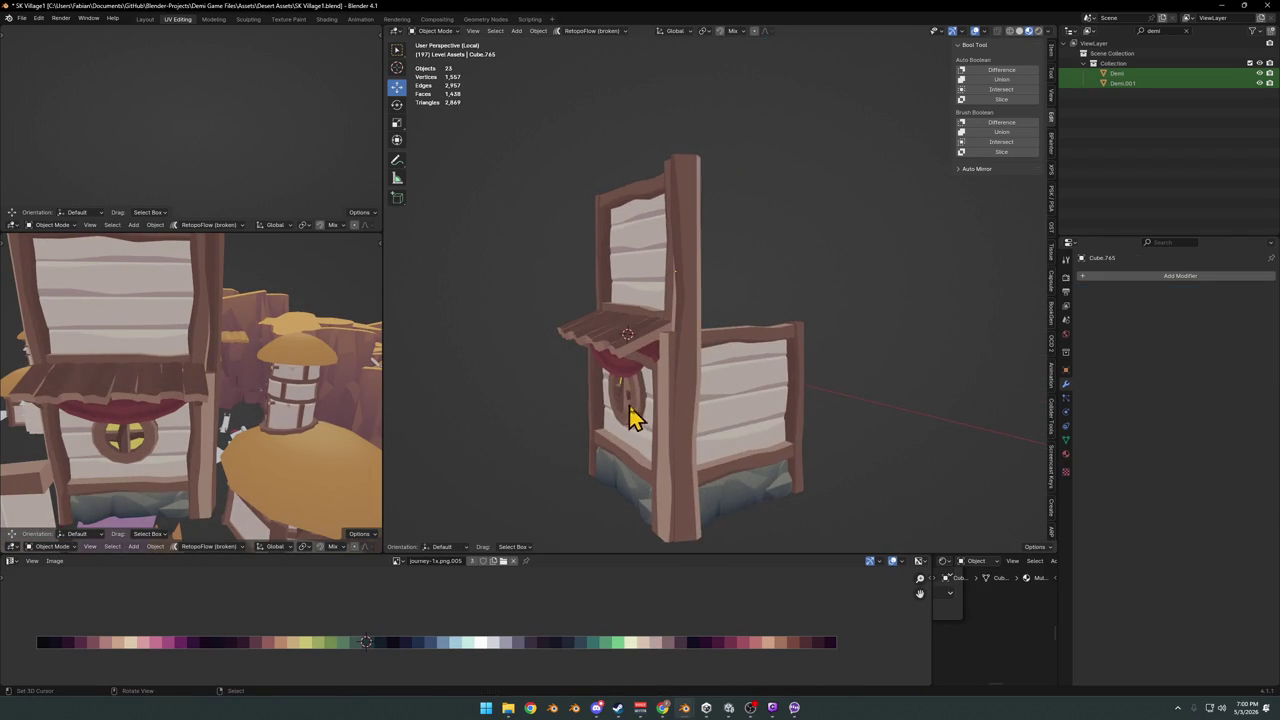
Save, then duplicate the enlarged post and slide the copy along the ground
mouse_move(140, 332)
middle_down()
mouse_move(265, 400)
mouse_move(194, 371)
mouse_move(157, 391)
mouse_move(411, 366)
mouse_move(203, 416)
middle_up()
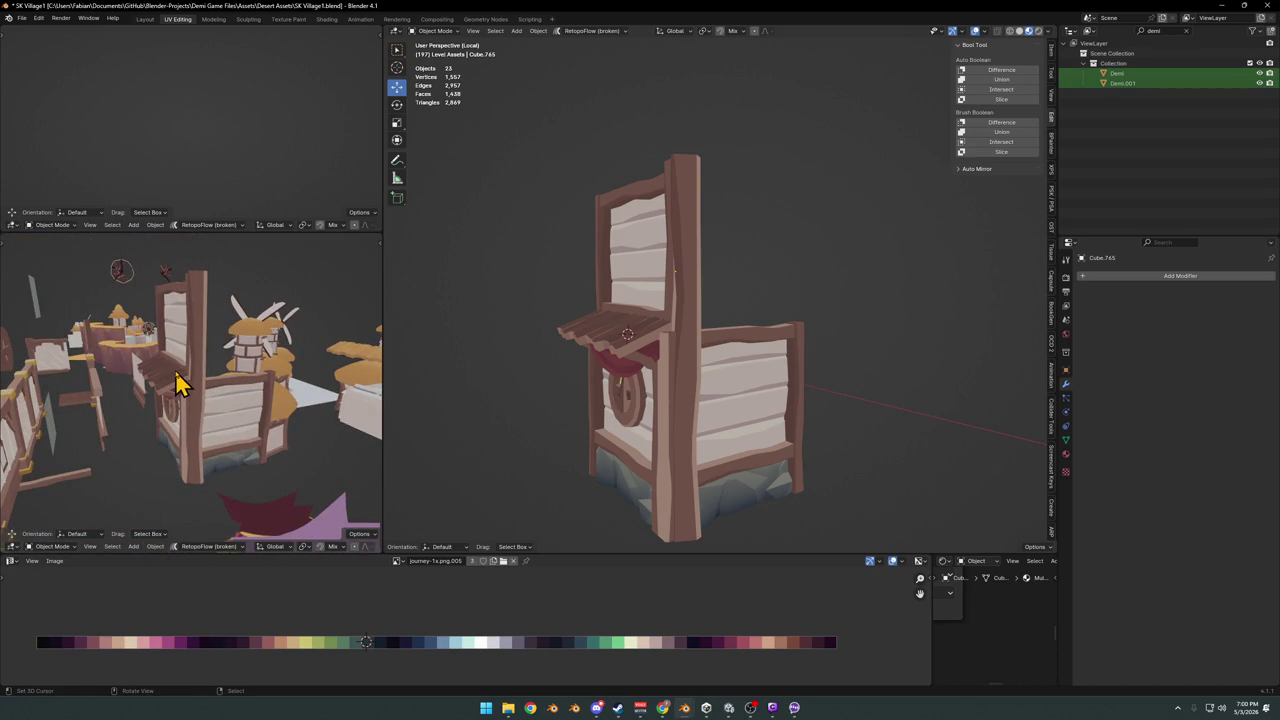
mouse_move(677, 383)
middle_down()
mouse_move(851, 337)
mouse_move(805, 343)
middle_up()
key(ctrl+s)
mouse_move(688, 393)
middle_down()
mouse_move(740, 388)
mouse_move(814, 449)
mouse_move(766, 417)
mouse_move(740, 425)
mouse_move(757, 409)
mouse_move(846, 406)
mouse_move(615, 415)
middle_up()
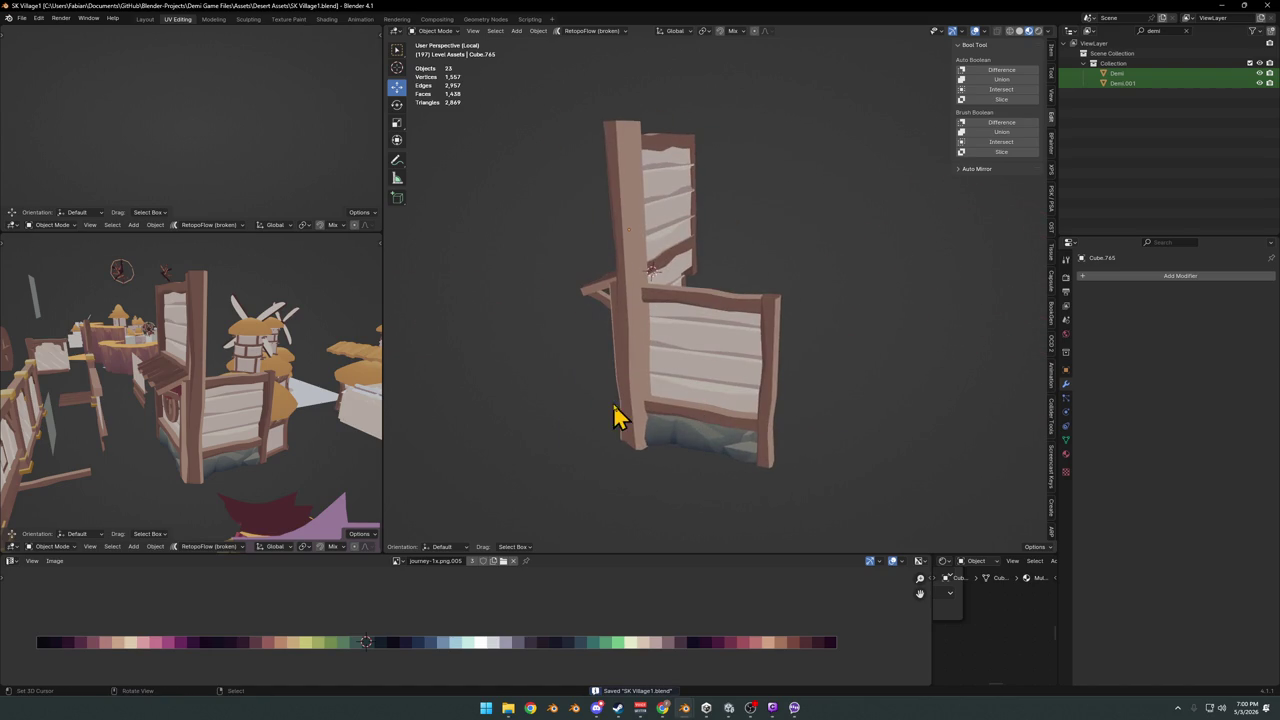
mouse_move(740, 374)
middle_down()
mouse_move(651, 374)
mouse_move(680, 357)
mouse_move(703, 383)
mouse_move(771, 371)
mouse_move(690, 380)
mouse_move(728, 391)
mouse_move(712, 403)
middle_up()
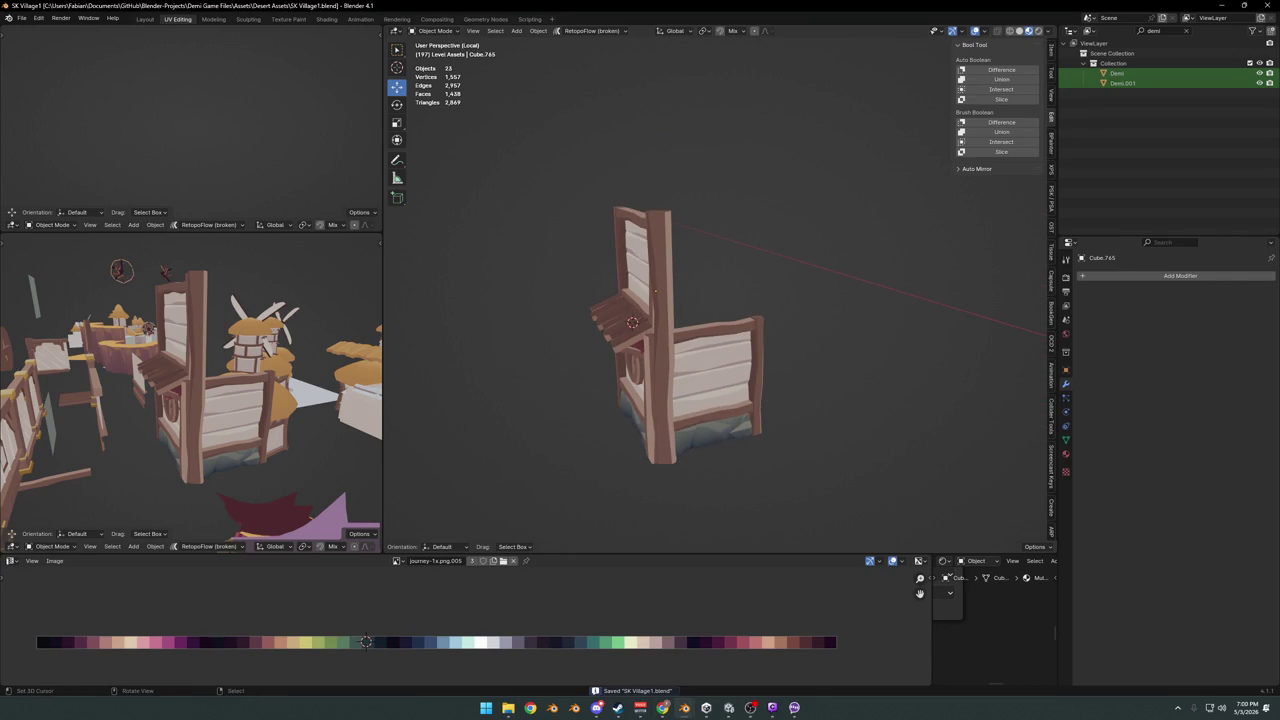
middle_drag(549, 386, 620, 360)
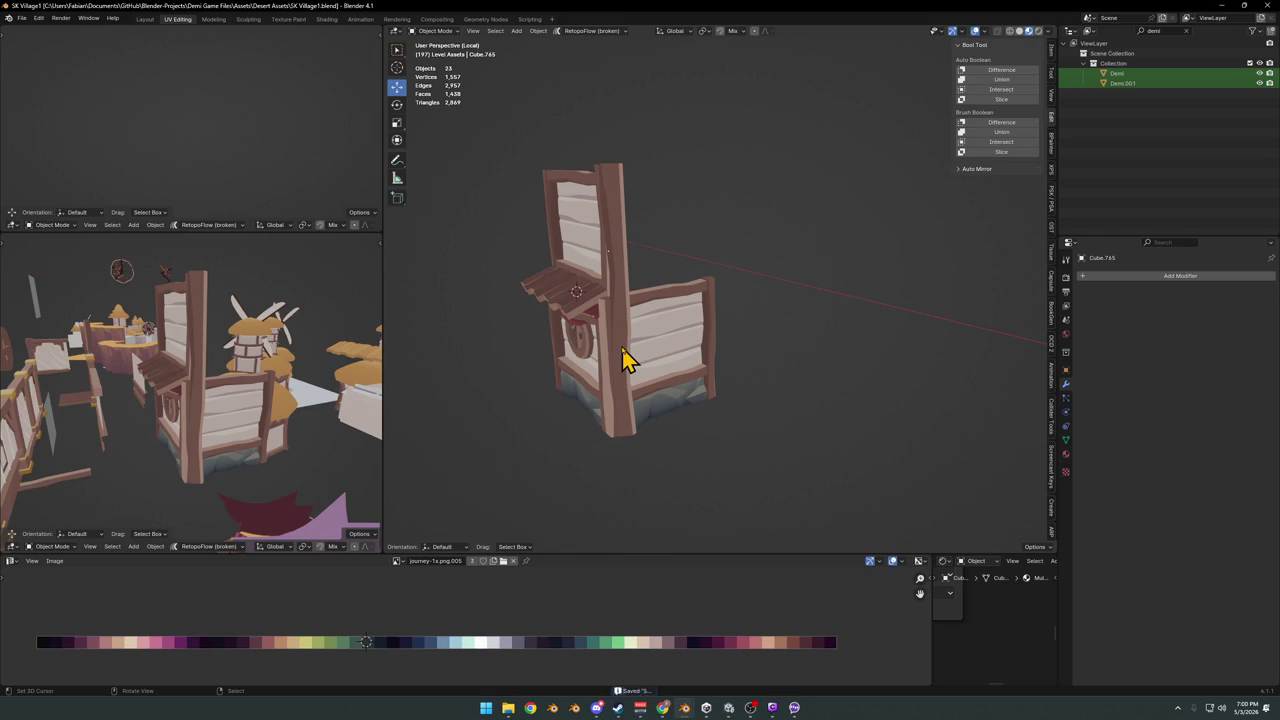
key(shift+d)
key(shift+z)
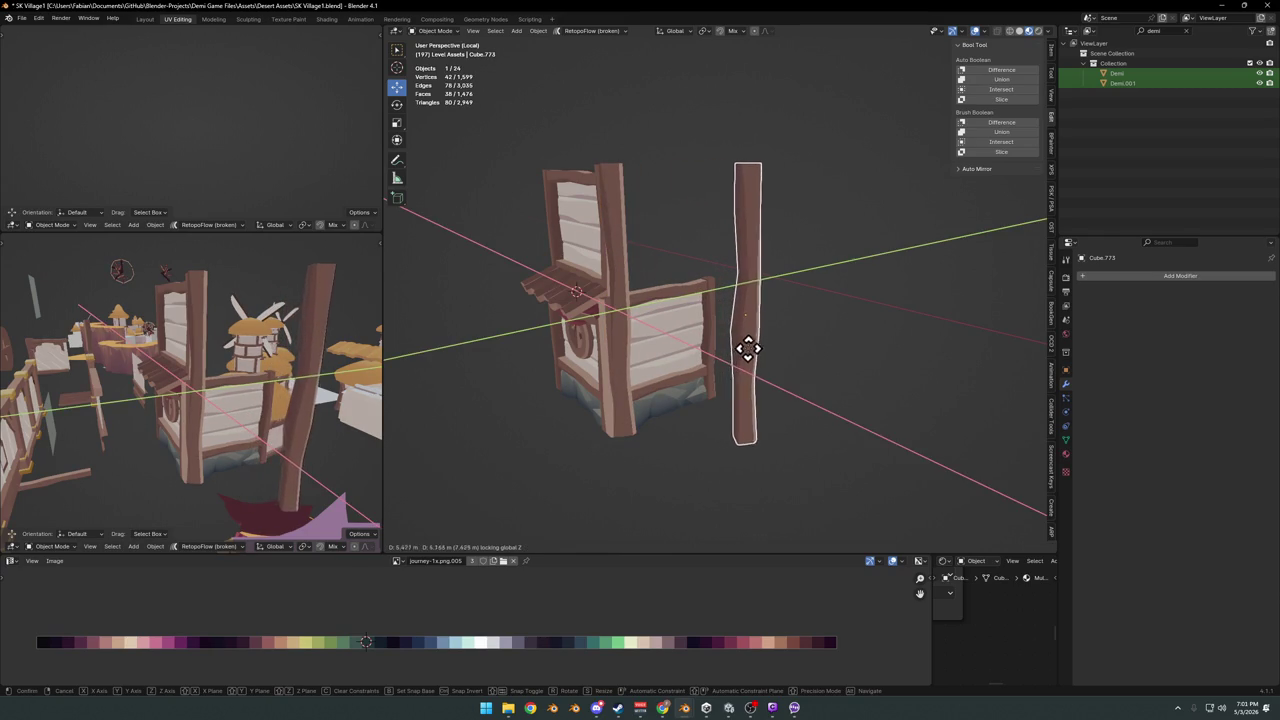
Place the copied post to the right of the hut and shorten its height
click(750, 347)
key(s)
key(z)
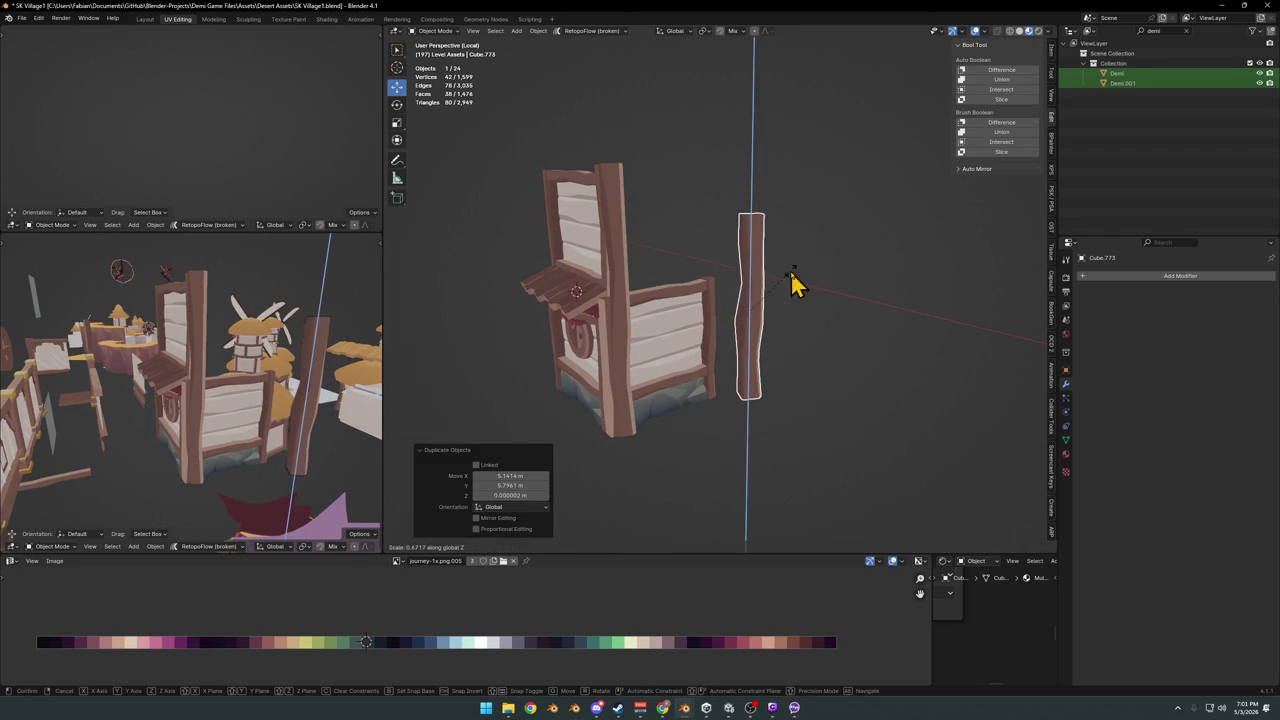
click(700, 371)
scroll(749, 349, up, 3)
Add a plane, enlarge it about tenfold, and slide it under the hut
middle_drag(749, 349, 734, 351)
click(755, 290)
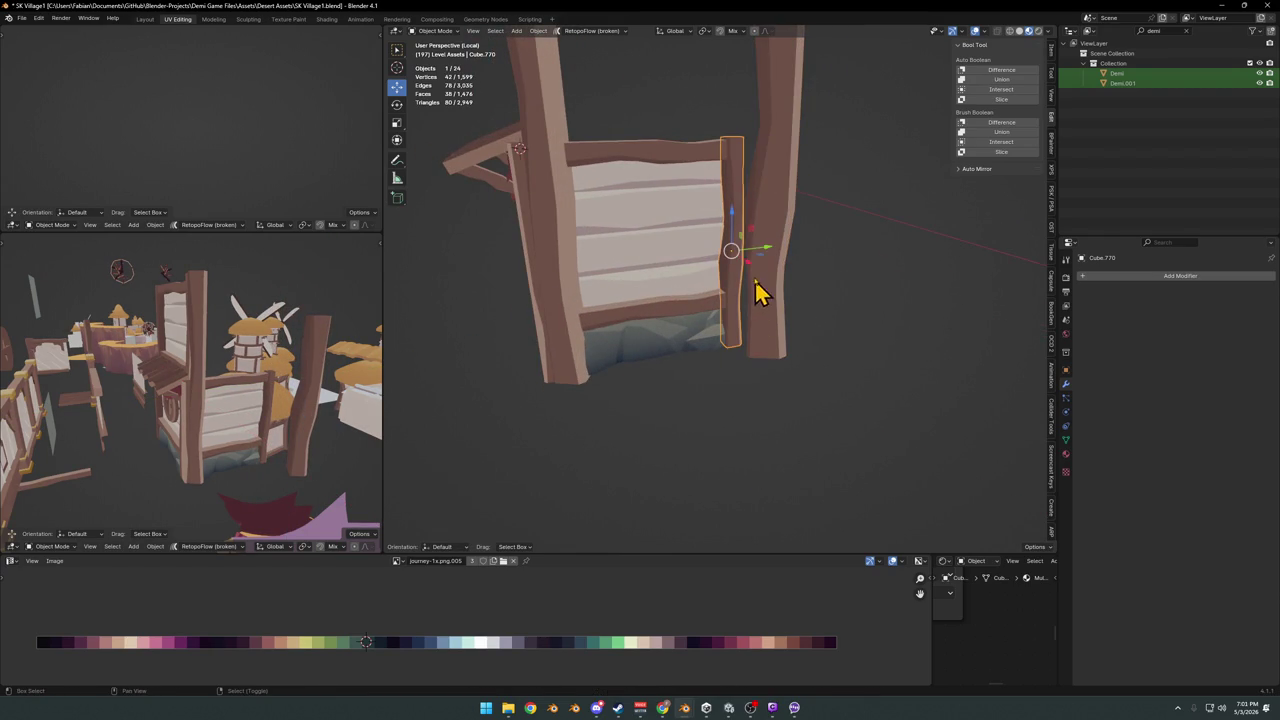
key(shift+a)
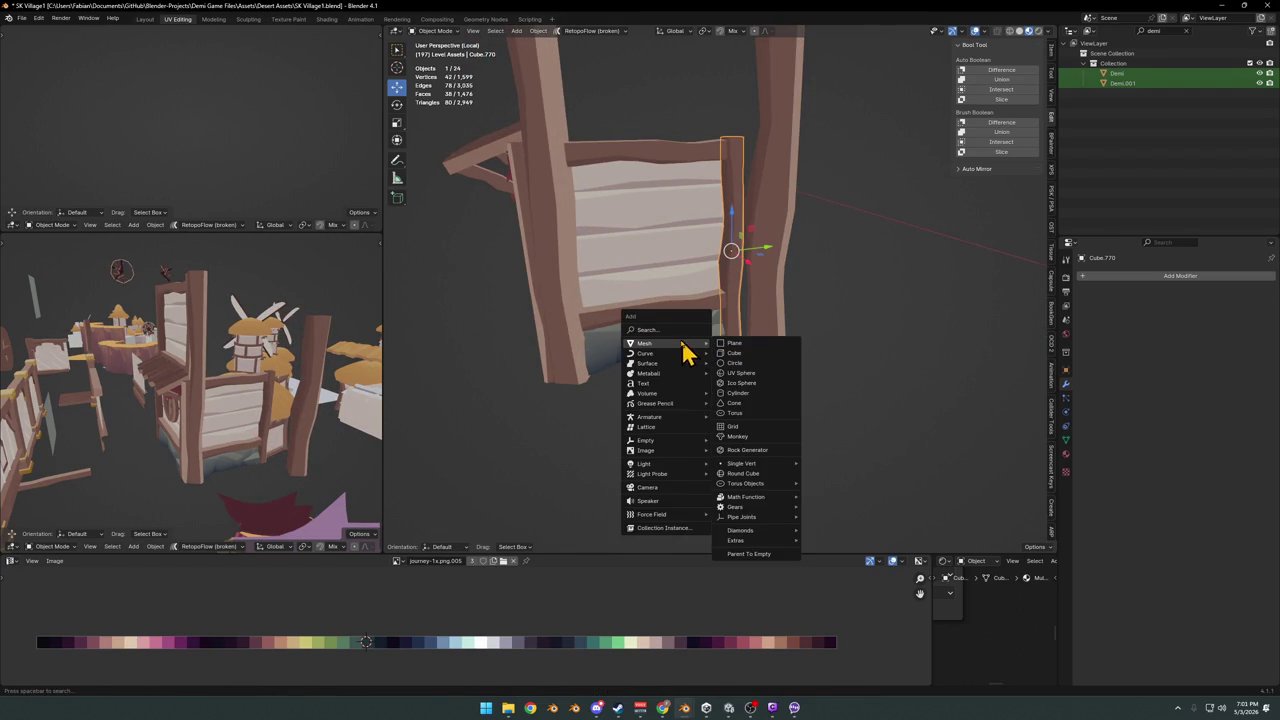
click(740, 343)
key(s)
click(466, 371)
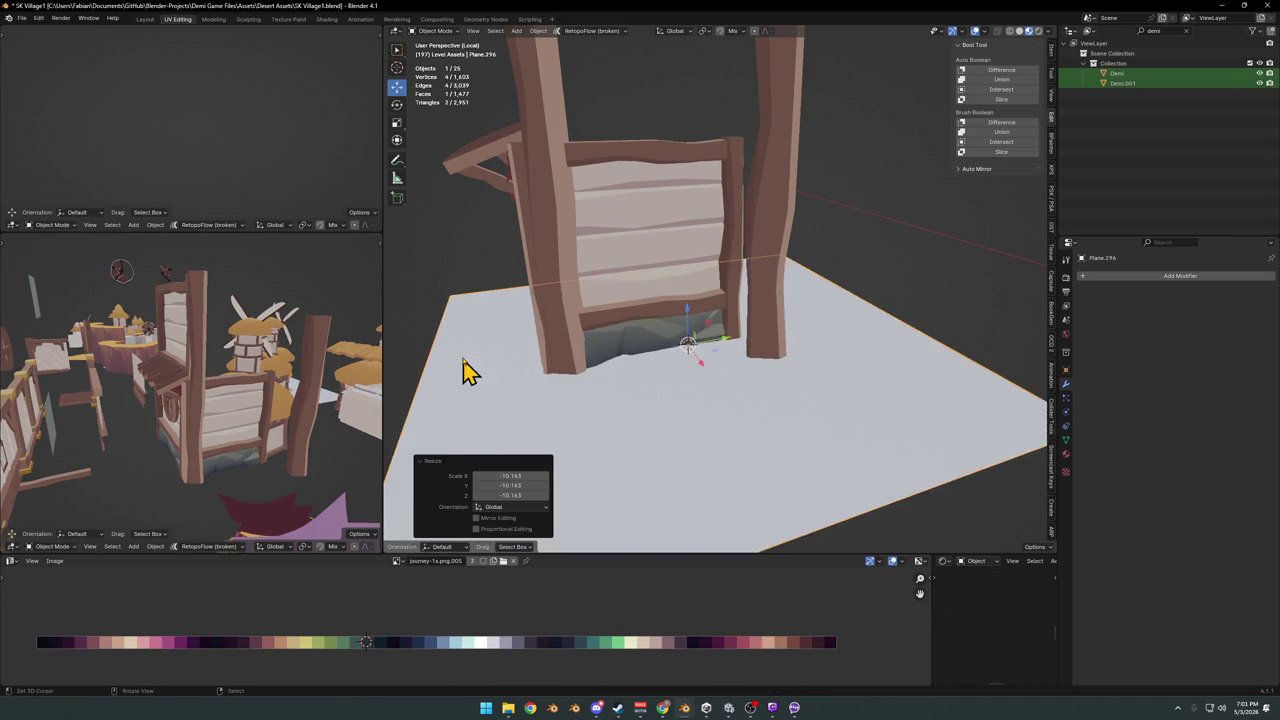
scroll(455, 362, down, 3)
key(g)
key(shift+z)
click(749, 357)
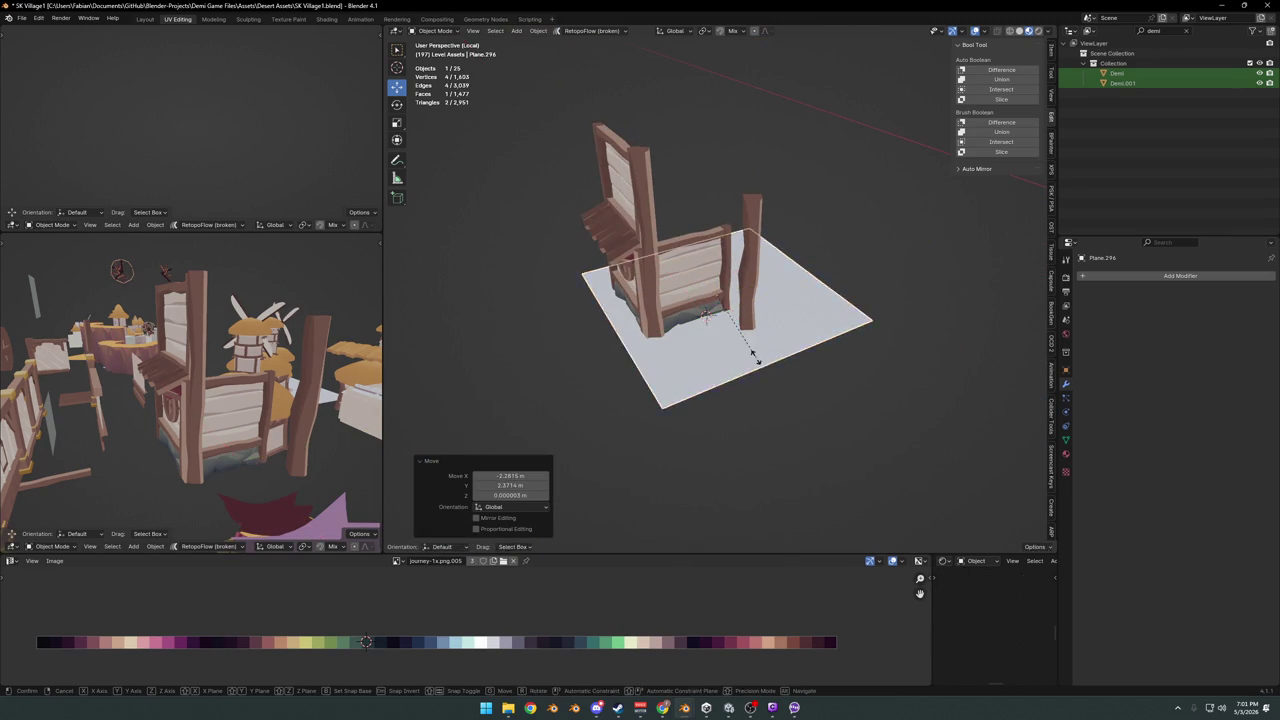
Widen the plane by 1.778, lower it to the hut's base level, and save
key(s)
key(shift+z)
click(843, 357)
scroll(814, 371, up, 5)
key(g)
key(z)
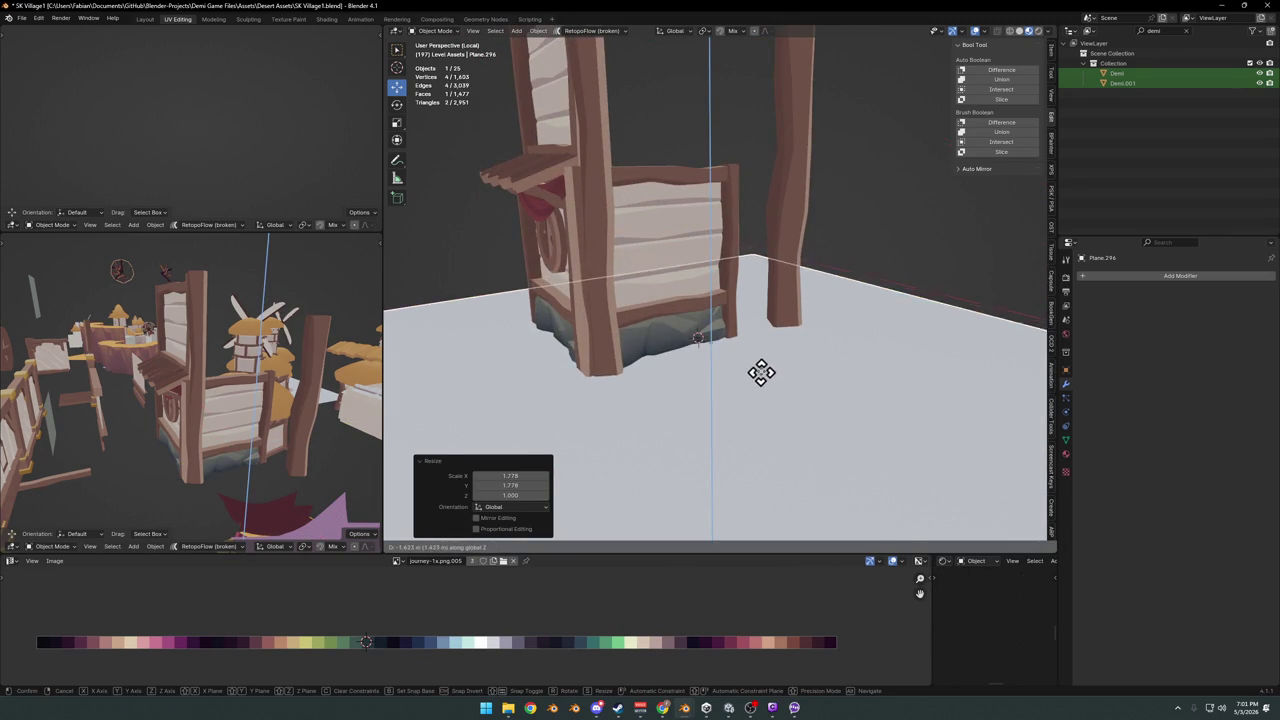
click(764, 361)
mouse_move(766, 366)
middle_down()
mouse_move(705, 397)
mouse_move(720, 371)
mouse_move(789, 371)
mouse_move(726, 366)
mouse_move(757, 370)
middle_up()
key(ctrl+s)
Lower the freestanding post so it stands on the ground plane
click(731, 340)
key(g)
key(z)
click(752, 347)
scroll(740, 372, up, 3)
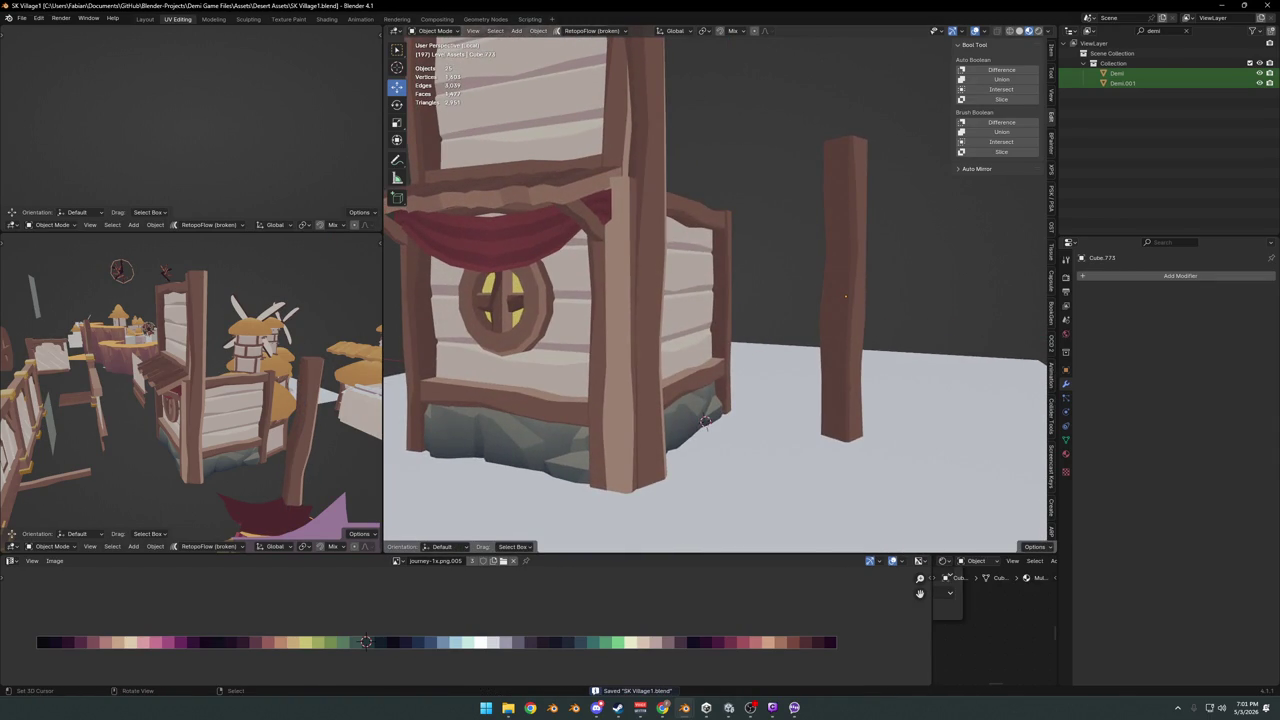
mouse_move(775, 312)
middle_down()
mouse_move(726, 343)
mouse_move(668, 350)
middle_up()
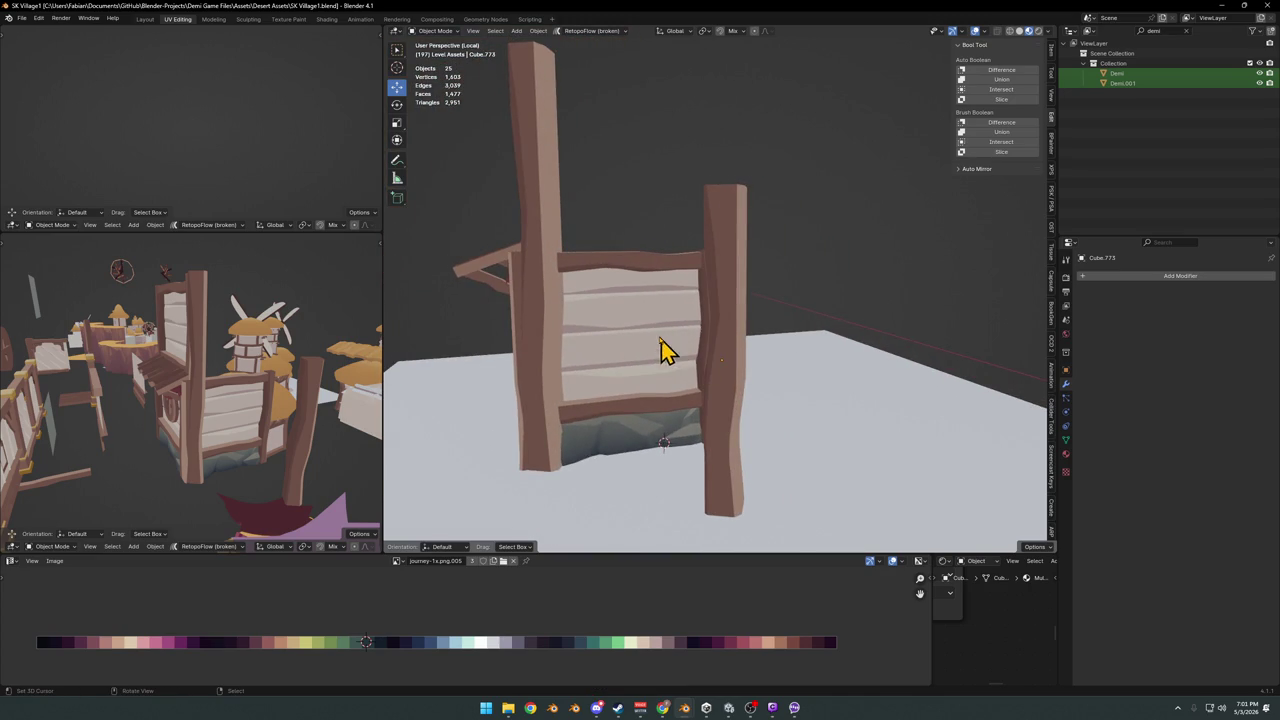
middle_drag(800, 390, 837, 386)
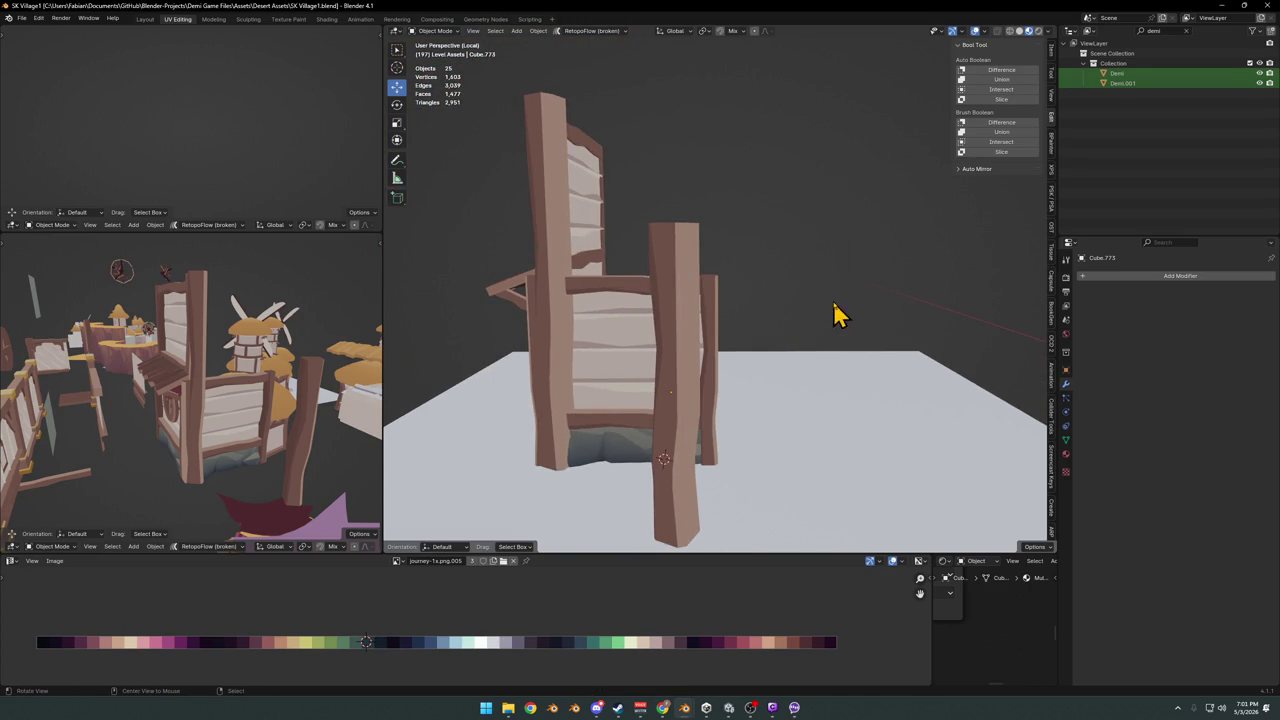
middle_drag(837, 314, 808, 320)
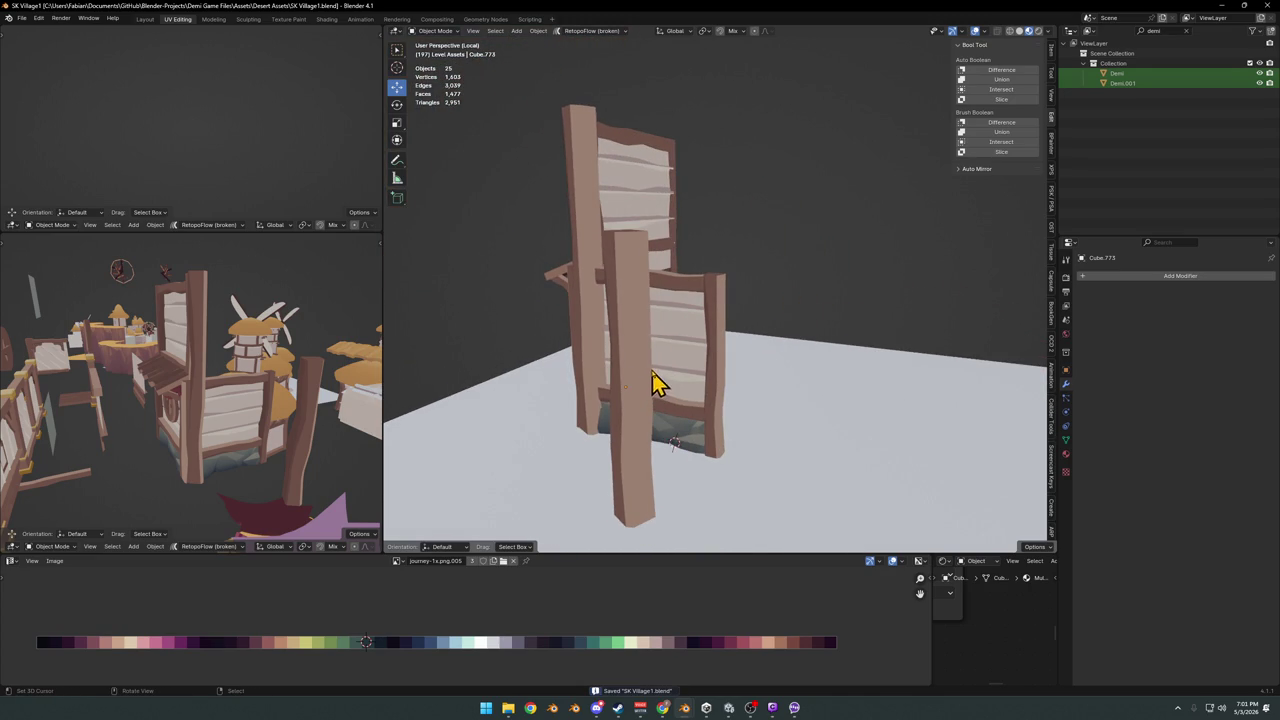
middle_drag(740, 400, 705, 378)
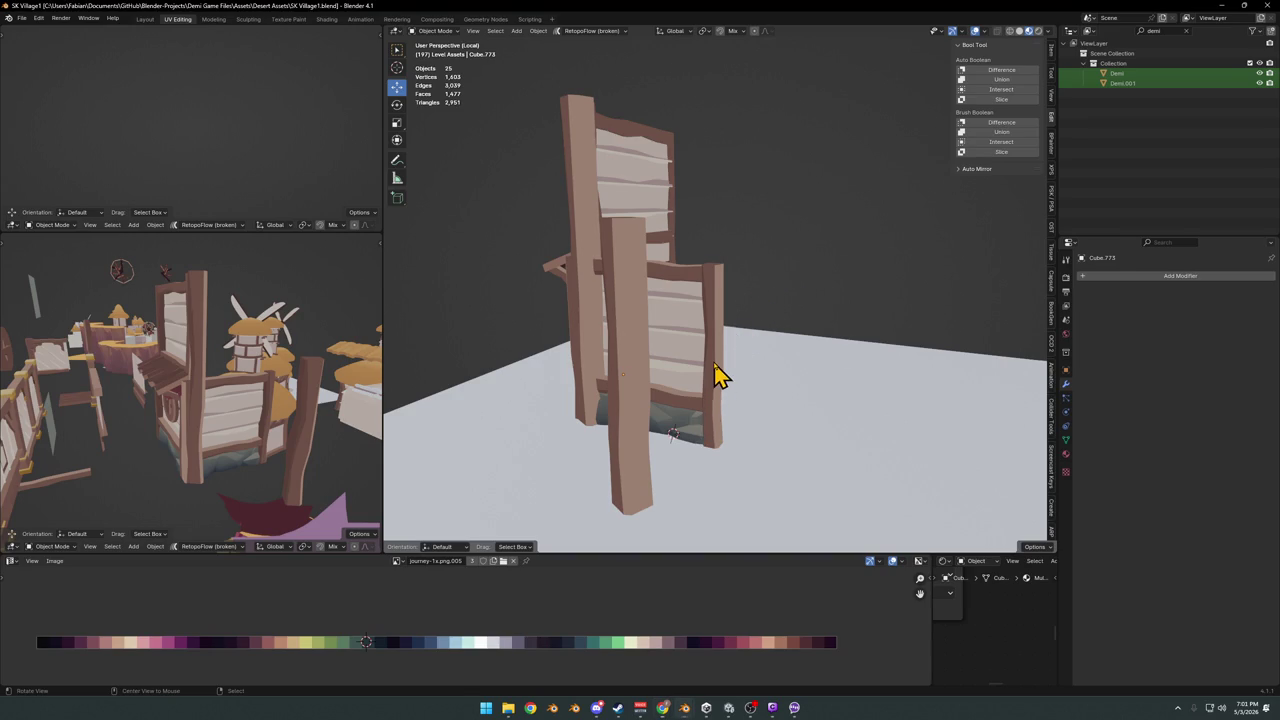
scroll(714, 371, up, 3)
mouse_move(694, 366)
middle_down()
mouse_move(794, 366)
mouse_move(725, 345)
mouse_move(795, 358)
middle_up()
scroll(725, 345, down, 2)
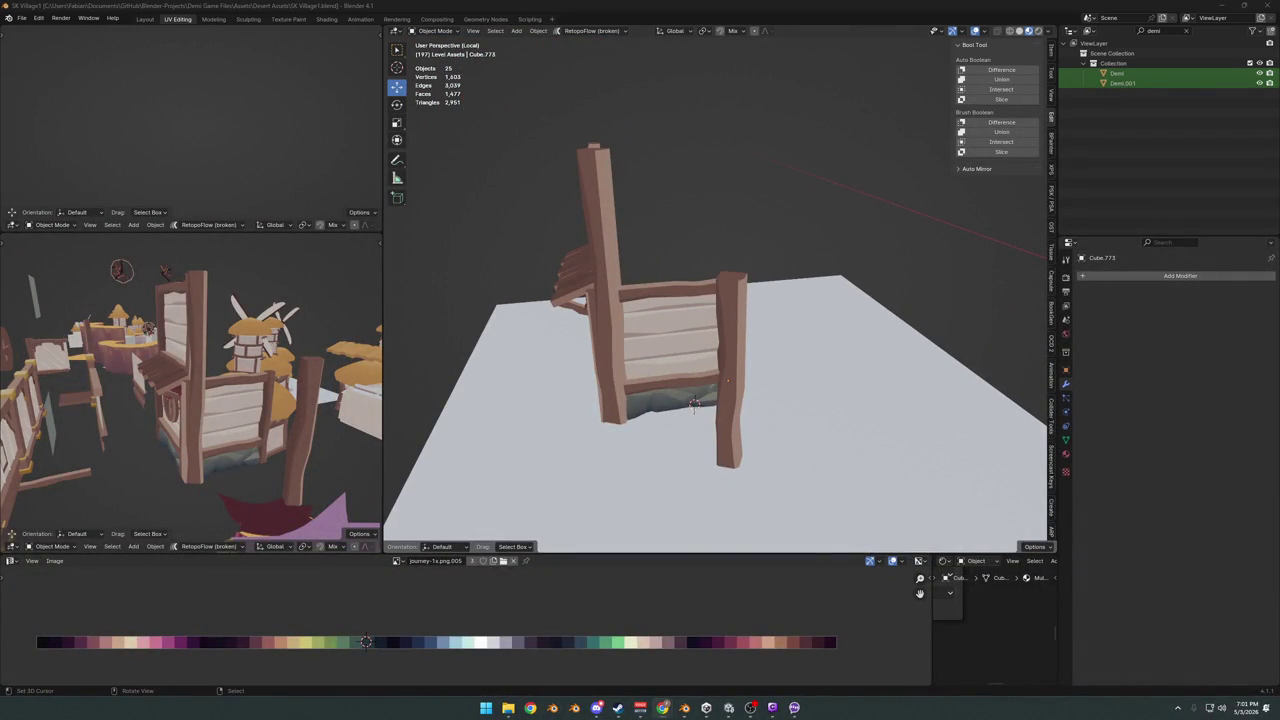
mouse_move(663, 323)
middle_down()
mouse_move(708, 331)
mouse_move(708, 315)
mouse_move(708, 343)
mouse_move(733, 262)
mouse_move(816, 290)
middle_up()
key(slash)
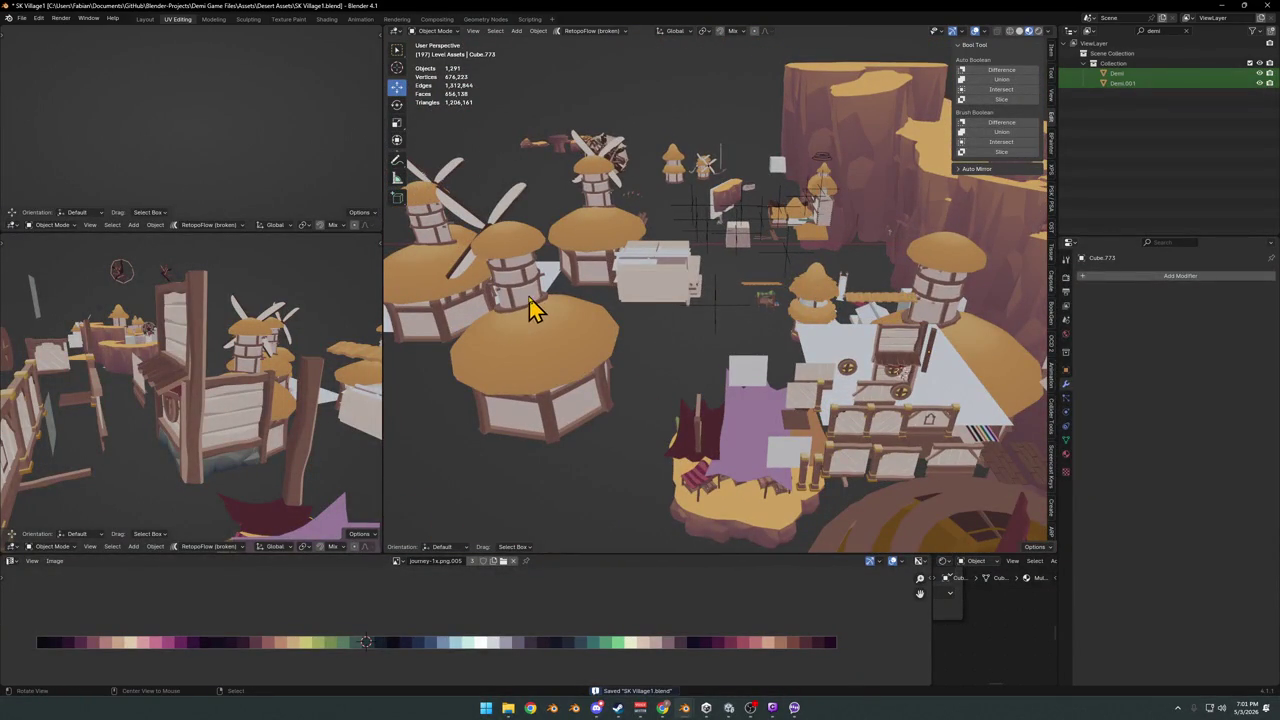
scroll(598, 201, up, 5)
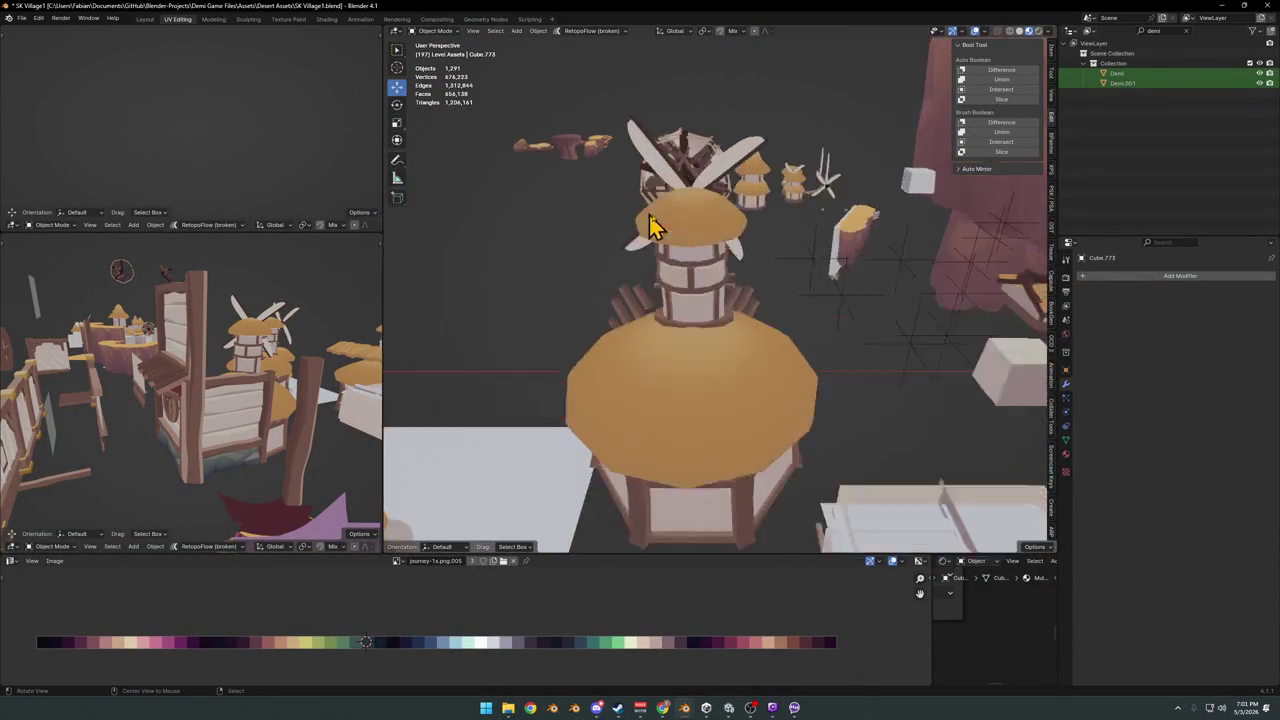
scroll(651, 223, up, 2)
mouse_move(590, 315)
middle_down()
mouse_move(780, 289)
mouse_move(794, 269)
mouse_move(766, 283)
mouse_move(766, 300)
middle_up()
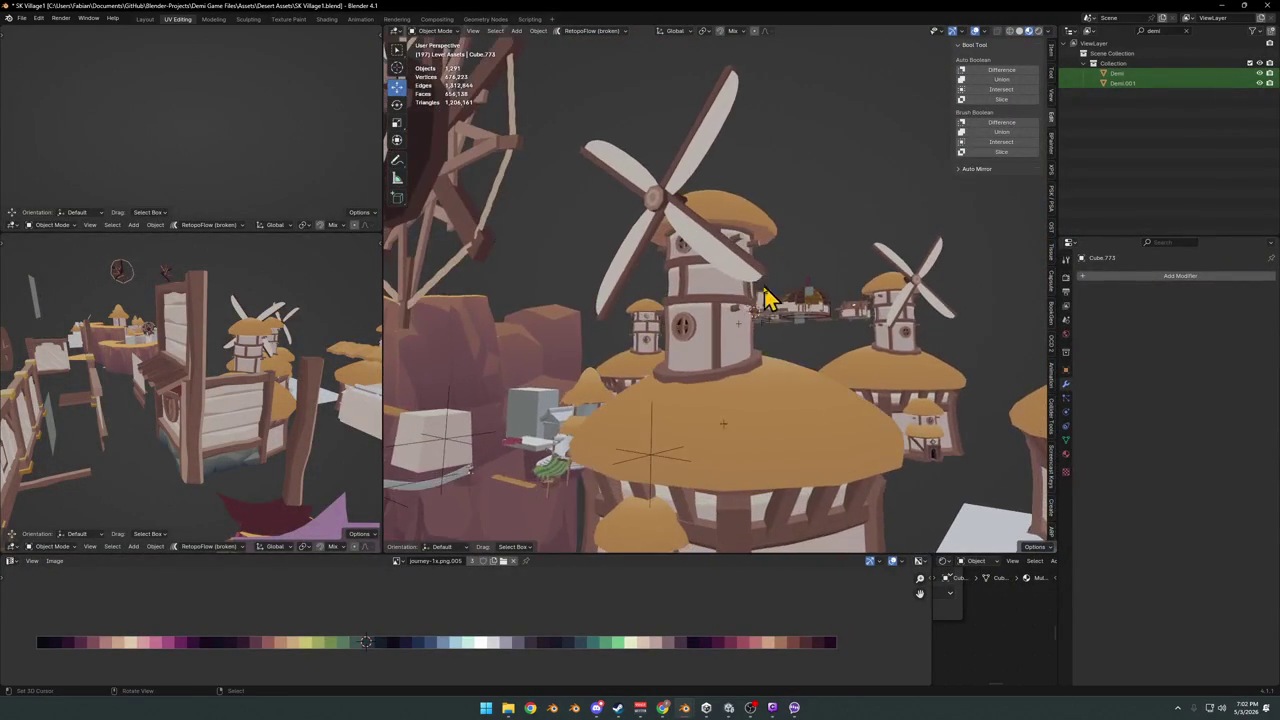
scroll(760, 330, up, 3)
scroll(726, 349, up, 2)
mouse_move(731, 360)
middle_down()
mouse_move(643, 374)
mouse_move(690, 367)
middle_up()
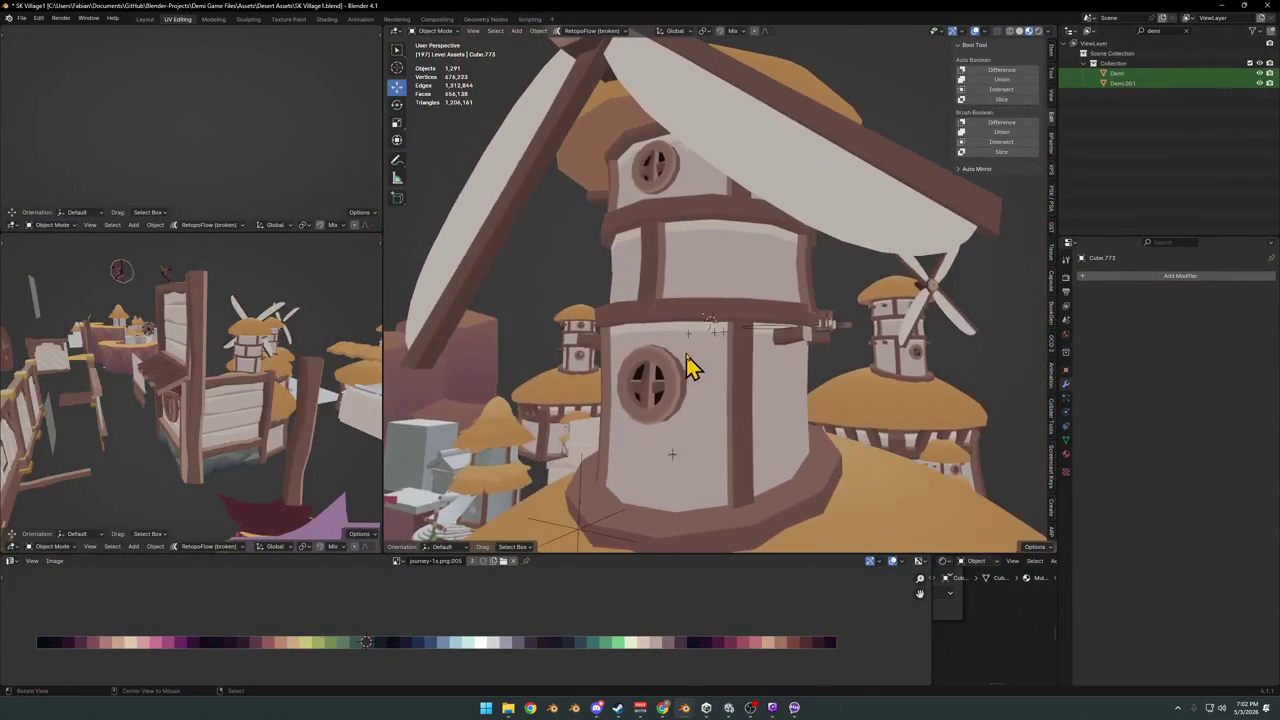
mouse_move(916, 358)
middle_down()
mouse_move(926, 329)
mouse_move(723, 349)
mouse_move(831, 357)
mouse_move(737, 371)
mouse_move(686, 329)
mouse_move(771, 366)
mouse_move(755, 372)
middle_up()
scroll(737, 371, down, 4)
scroll(837, 309, down, 2)
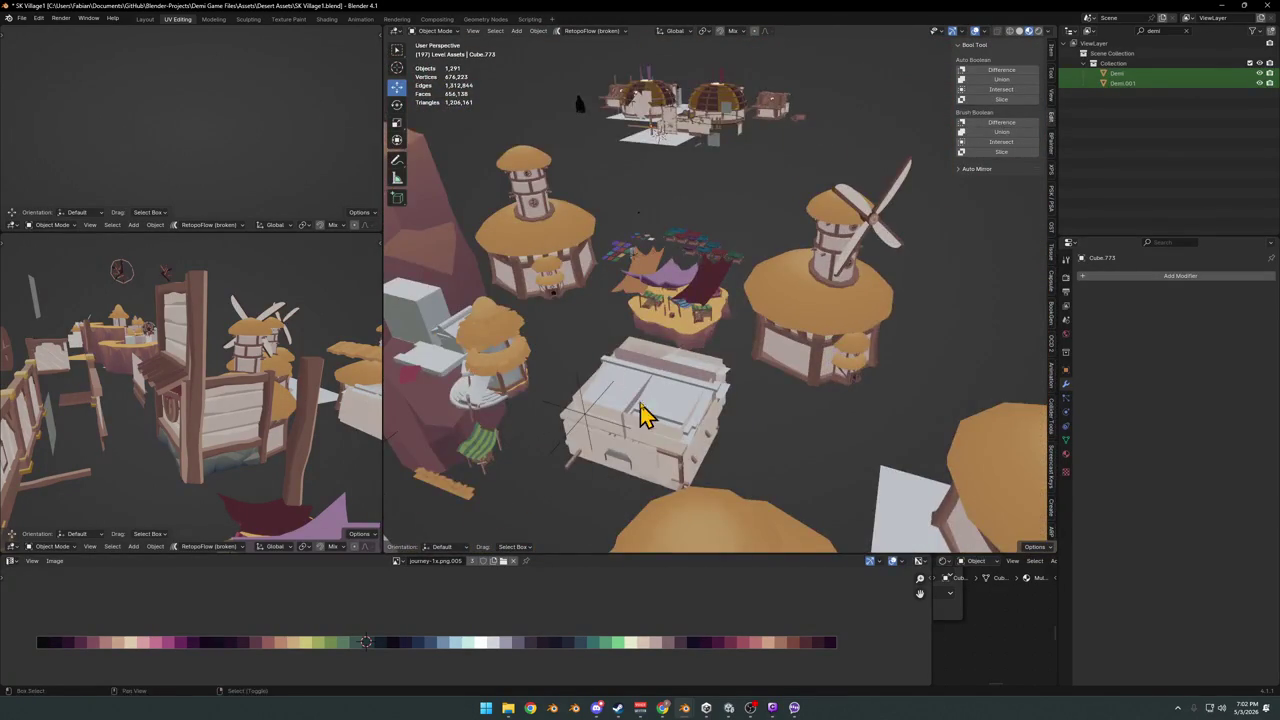
scroll(705, 368, up, 2)
scroll(815, 374, up, 2)
scroll(650, 371, up, 2)
scroll(775, 410, up, 2)
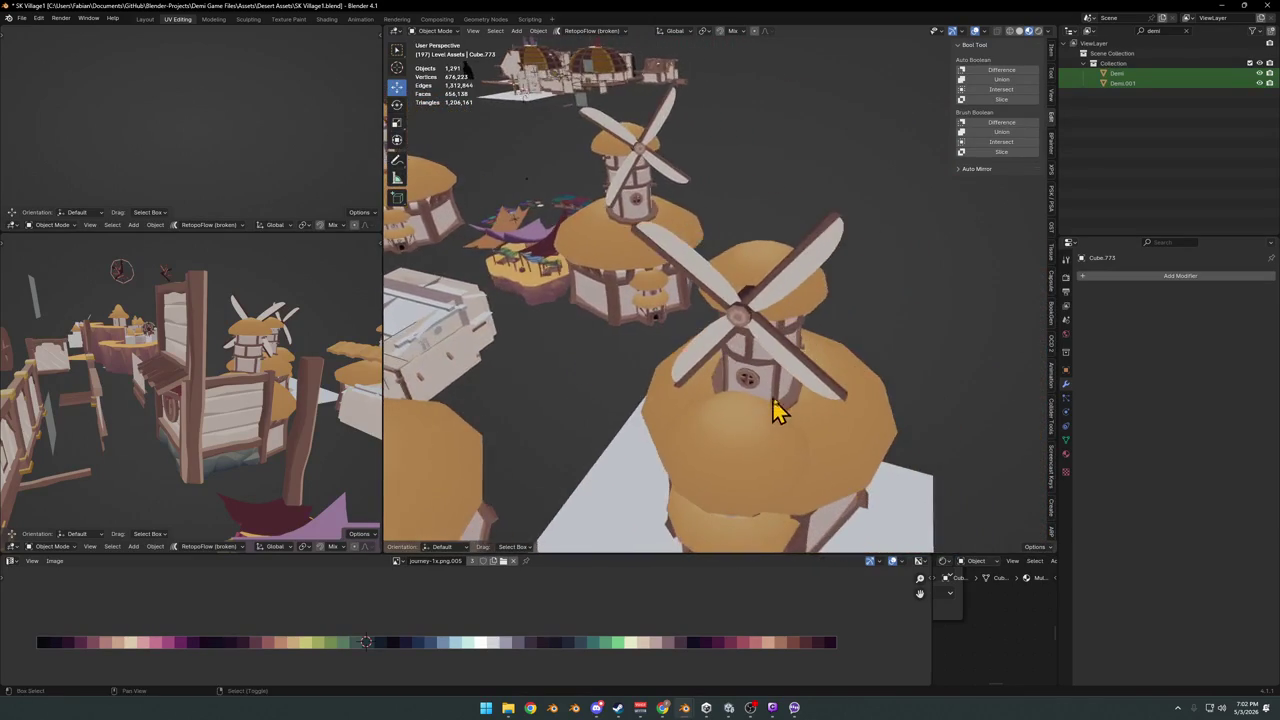
scroll(785, 380, down, 2)
scroll(660, 330, down, 2)
scroll(630, 335, down, 2)
scroll(733, 345, down, 2)
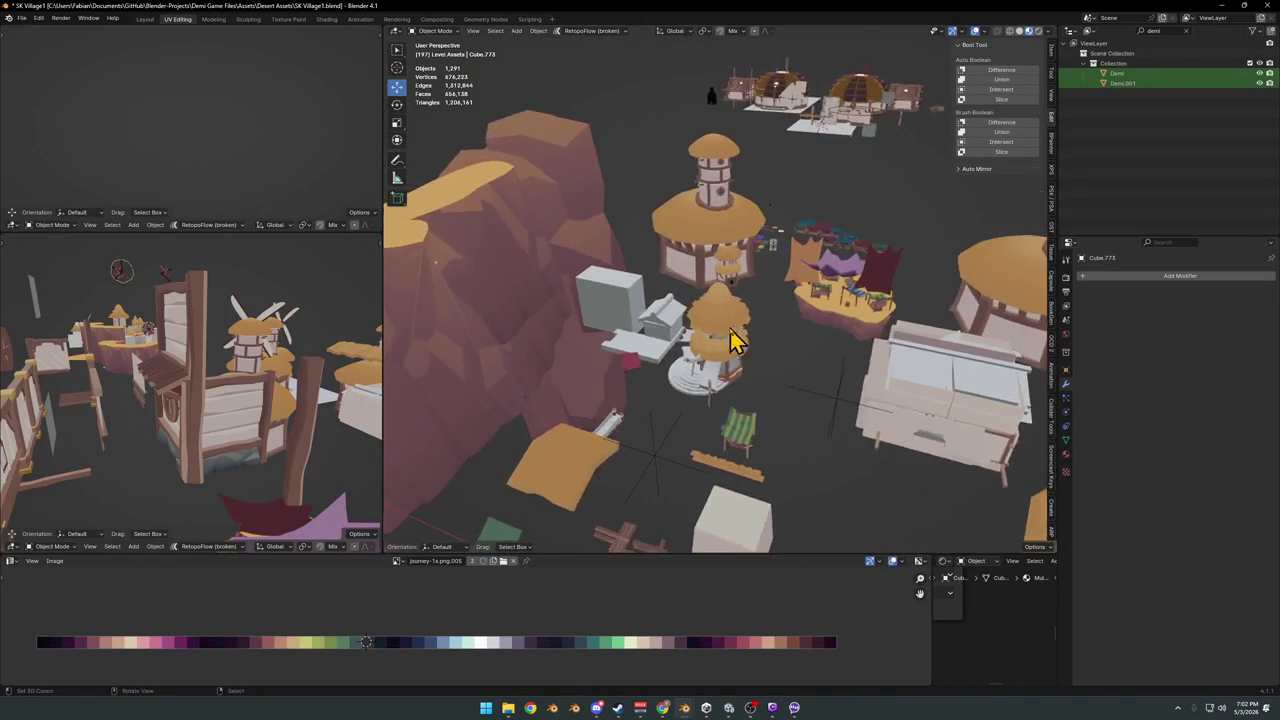
scroll(733, 343, down, 3)
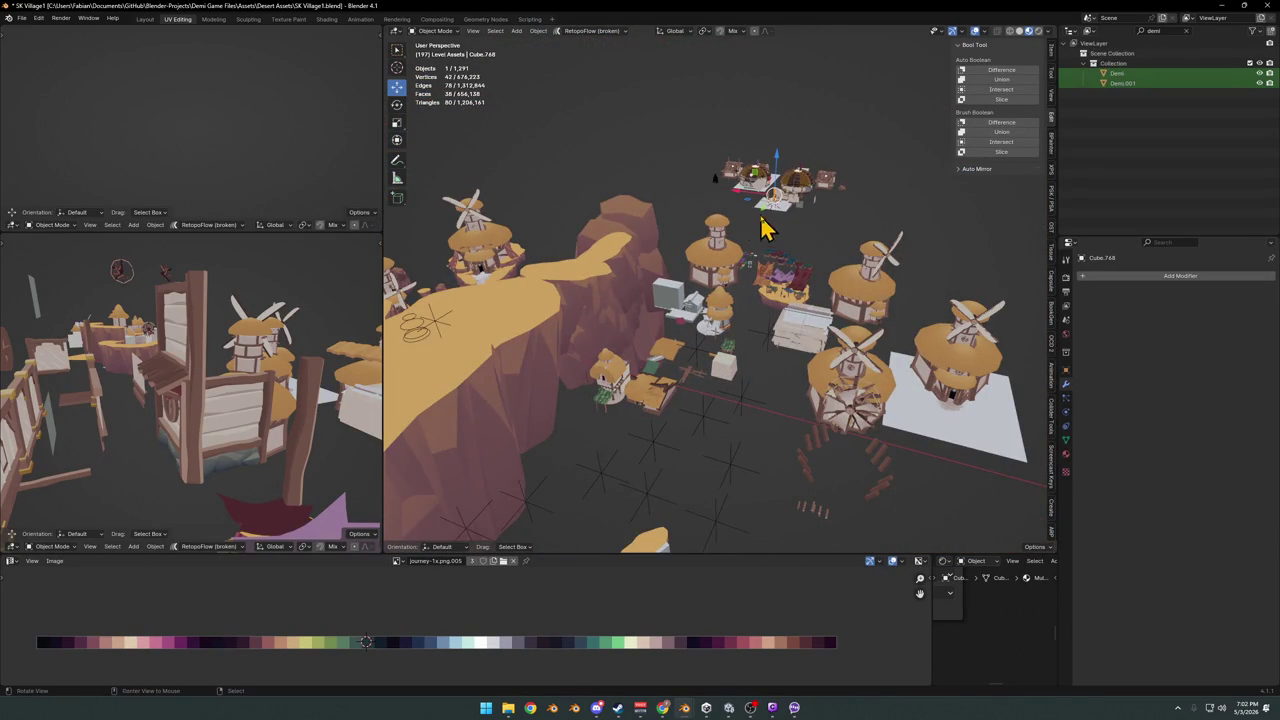
scroll(780, 209, up, 1)
scroll(771, 260, up, 3)
scroll(714, 305, up, 3)
scroll(800, 290, up, 2)
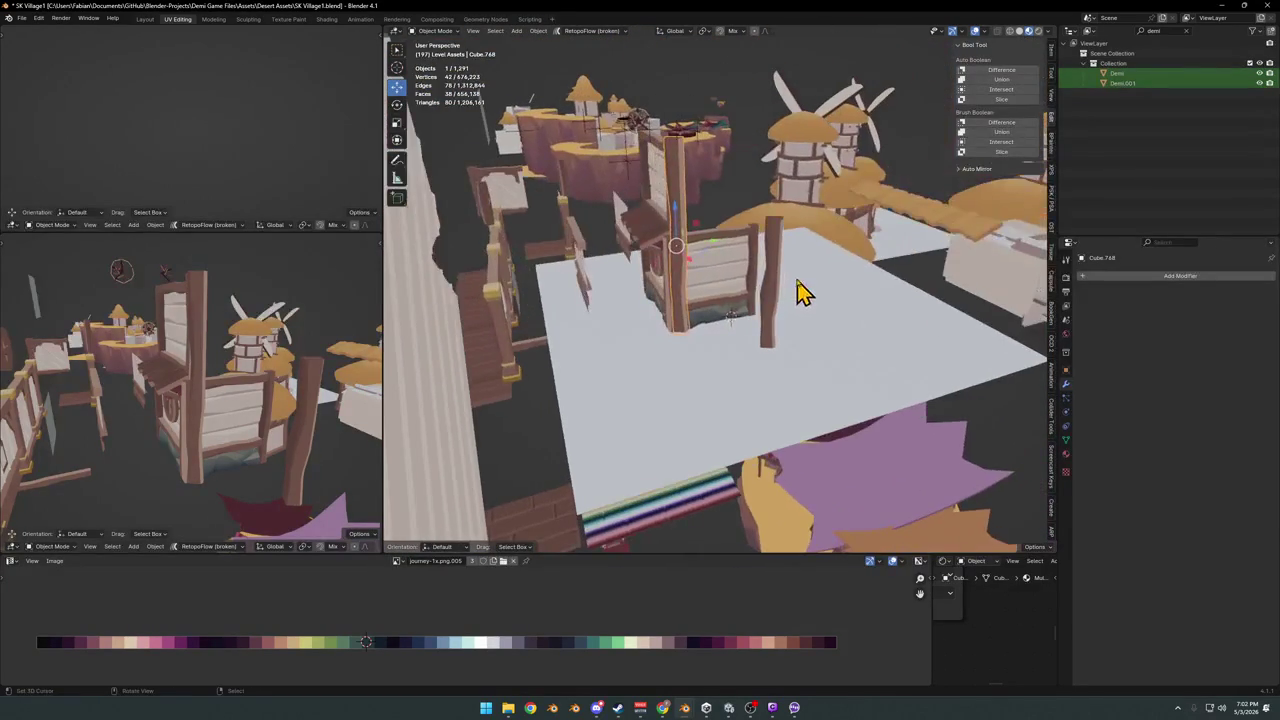
scroll(730, 310, up, 2)
scroll(725, 340, up, 1)
scroll(760, 330, up, 2)
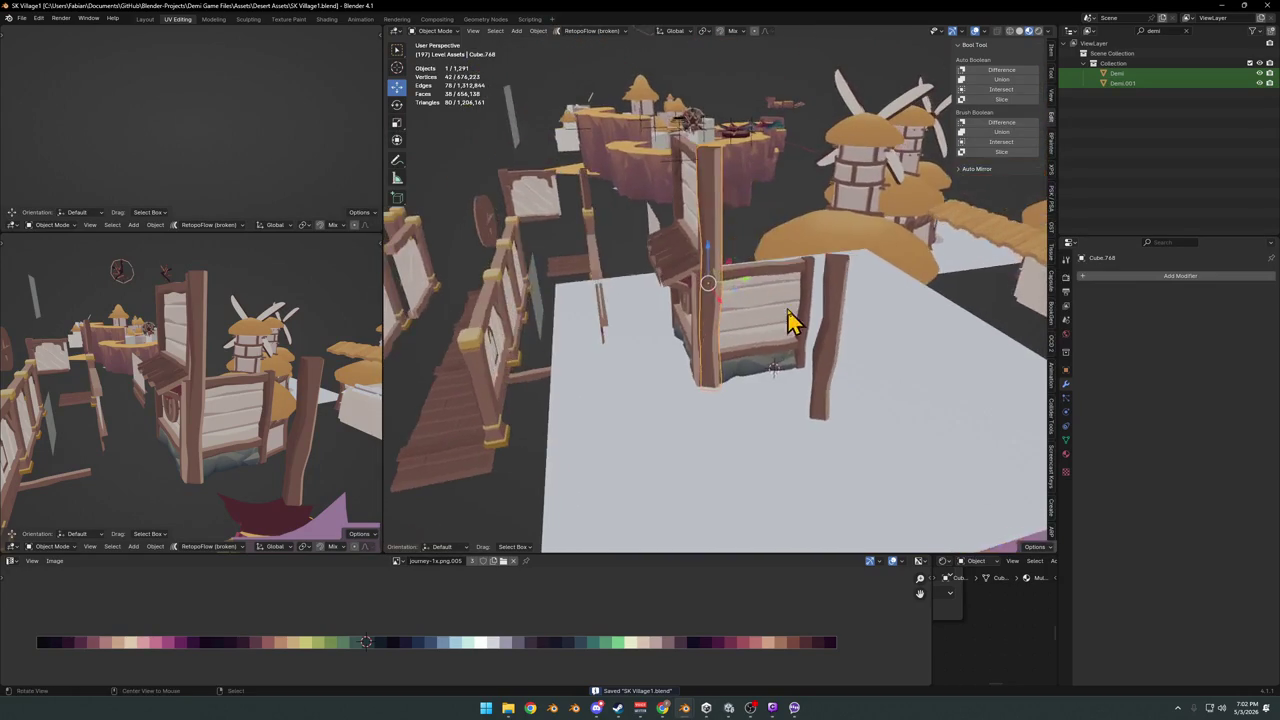
scroll(788, 322, up, 2)
scroll(788, 322, up, 2)
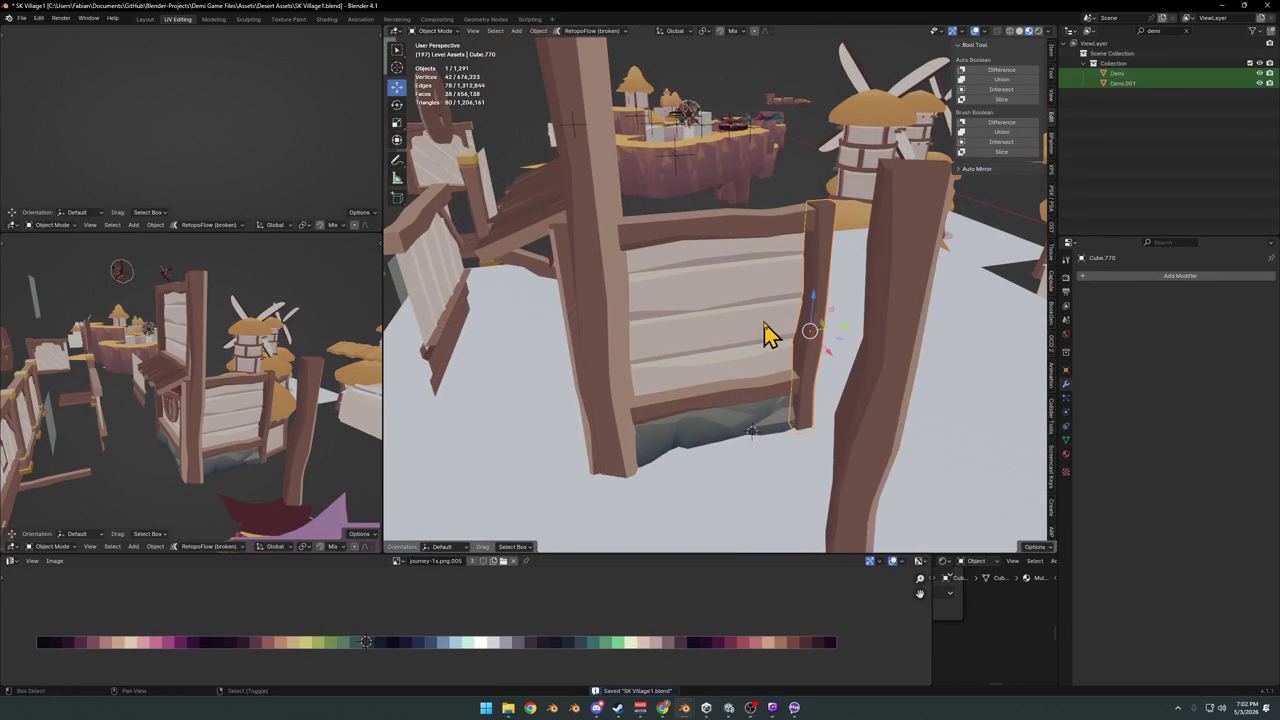
Make a trial duplicate of the plank wall panel and its post
shift+click(762, 336)
key(shift+d)
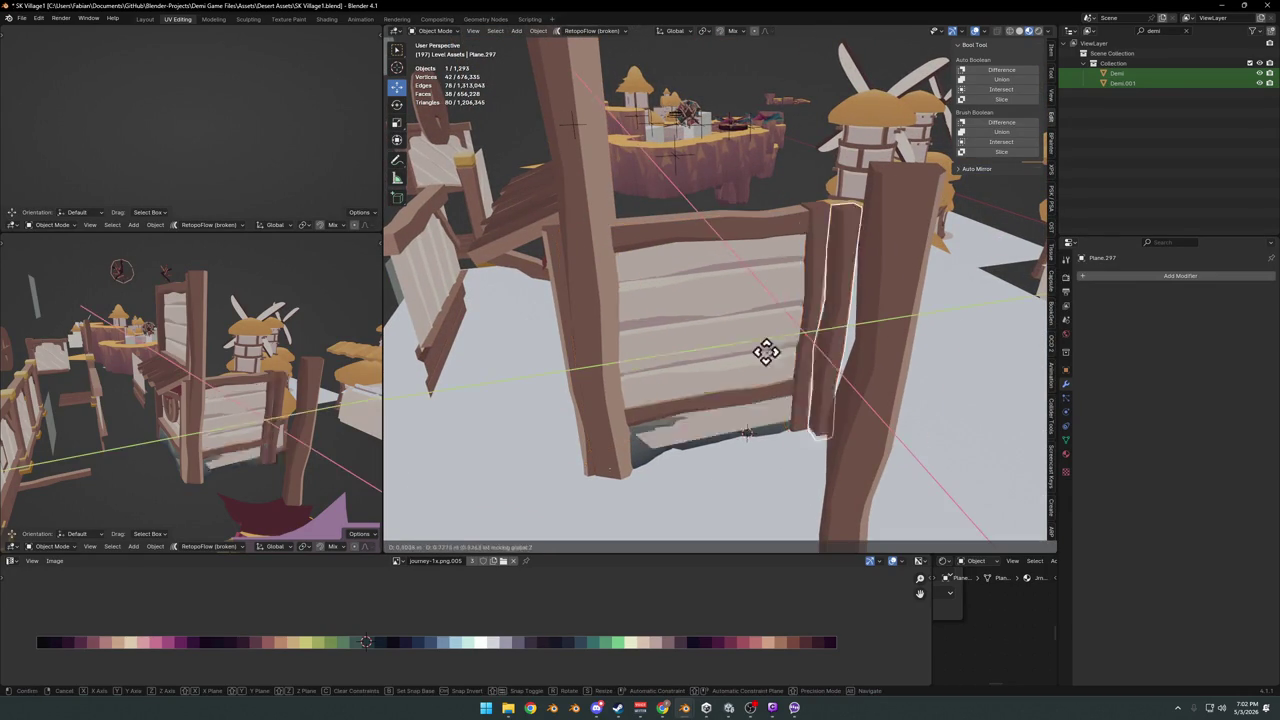
key(shift+z)
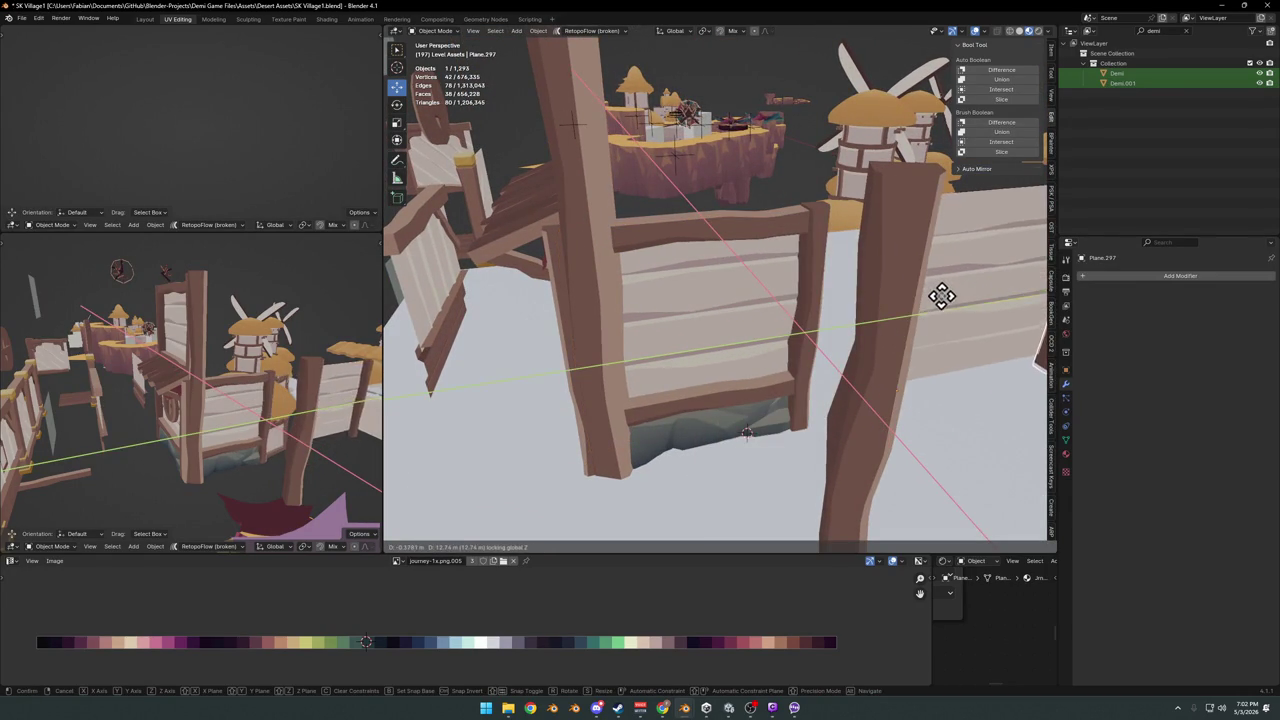
click(897, 313)
mouse_move(897, 313)
middle_down()
mouse_move(740, 325)
mouse_move(783, 330)
middle_up()
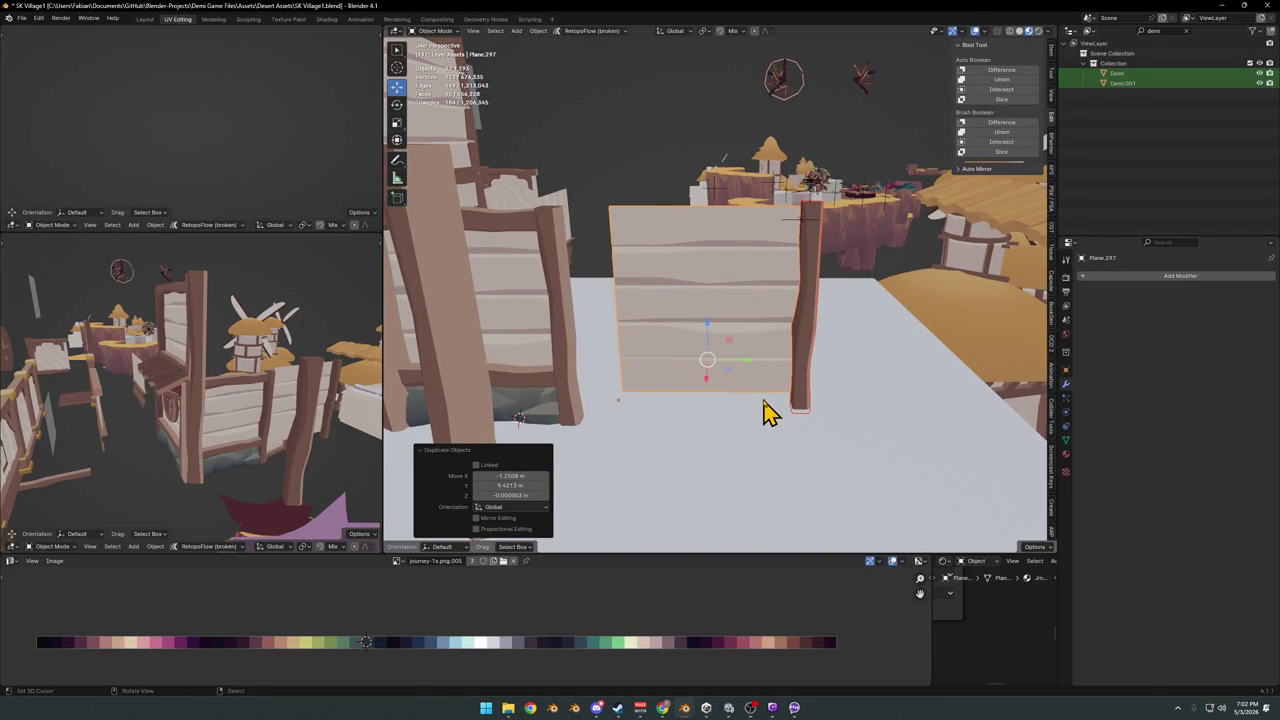
Delete the trial duplicates and leftover post copies
key(Delete)
shift+click(562, 375)
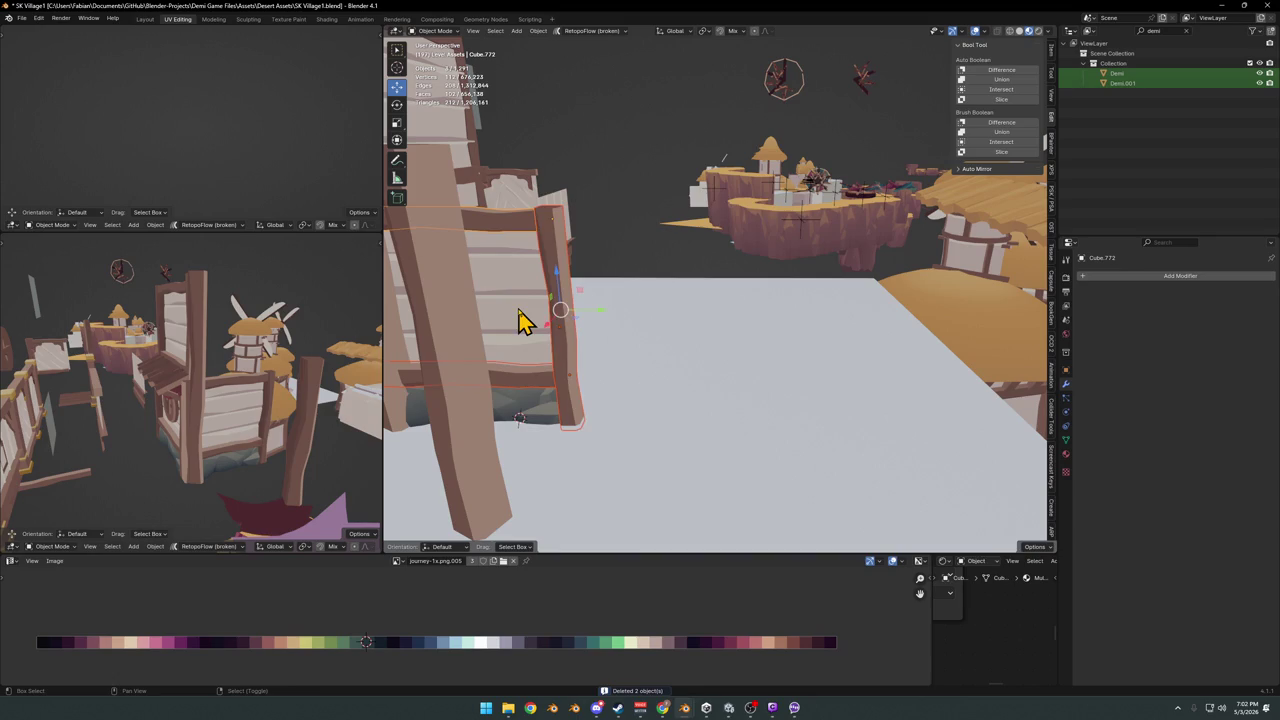
key(g)
key(Escape)
key(Delete)
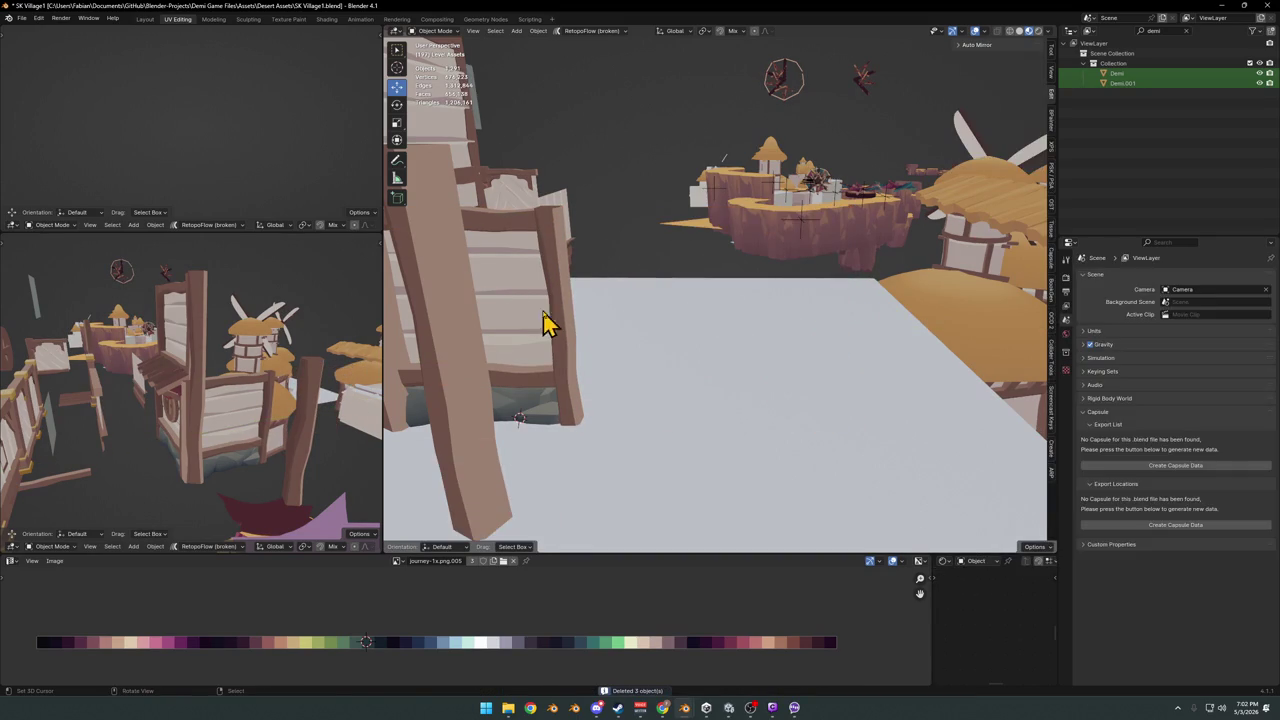
Duplicate the post and horizontal boards to the right of the original, then save
shift+click(565, 340)
shift+click(517, 240)
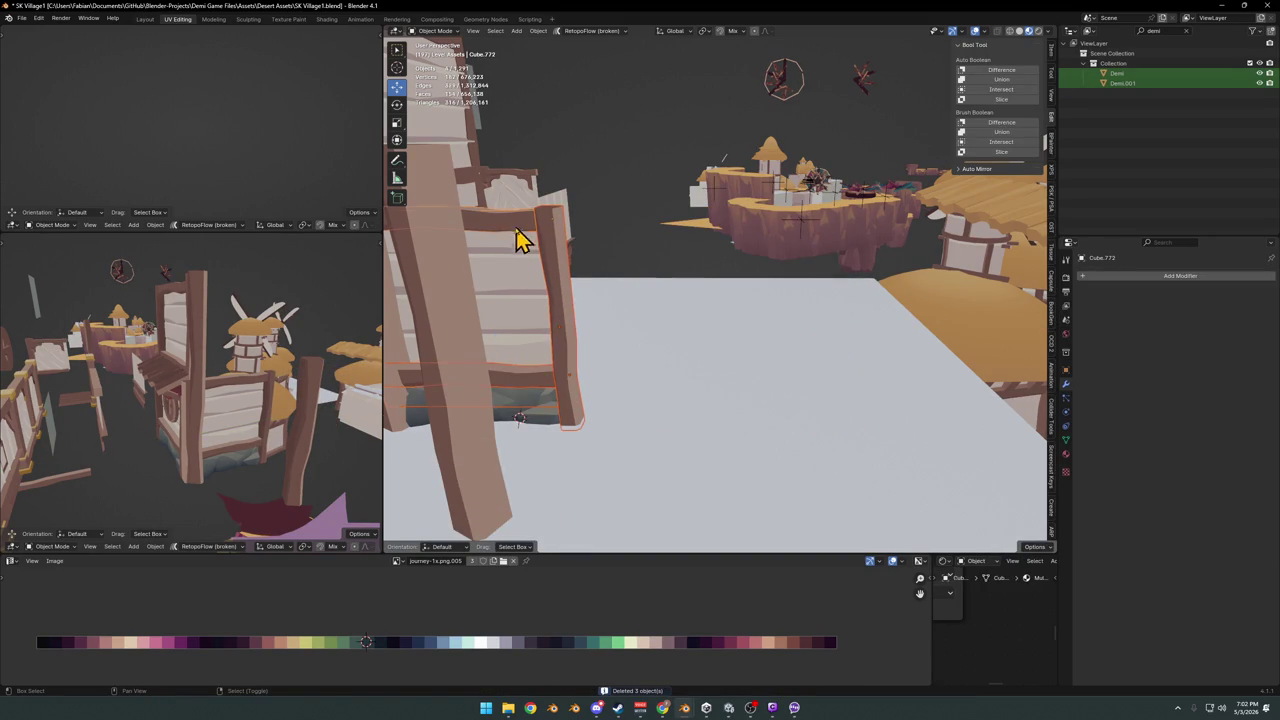
key(shift+d)
click(871, 297)
key(ctrl+s)
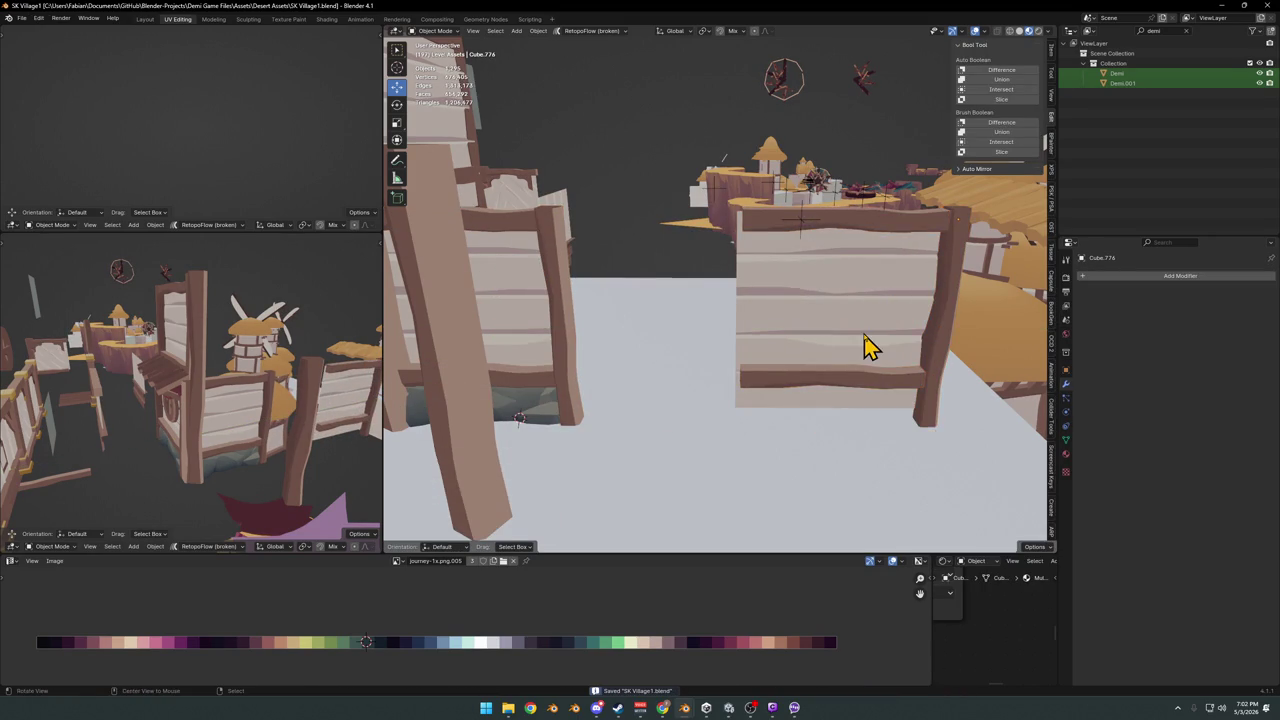
Join the new bottom board, top board, post and plank wall plane into one object
scroll(800, 346, up, 5)
scroll(718, 390, down, 2)
right_click(760, 370)
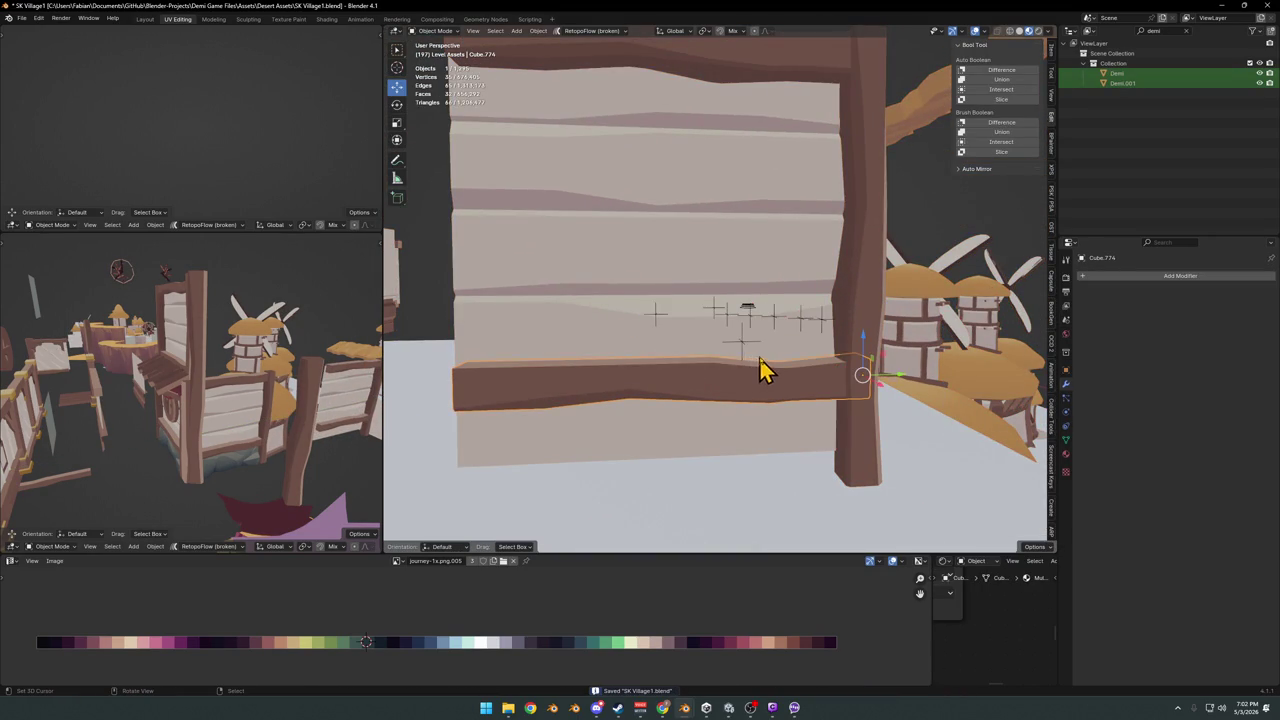
scroll(795, 340, down, 3)
scroll(800, 335, up, 1)
scroll(734, 340, up, 1)
key(alt+a)
right_click(790, 360)
shift+right_click(786, 177)
shift+right_click(846, 206)
shift+right_click(785, 288)
key(ctrl+j)
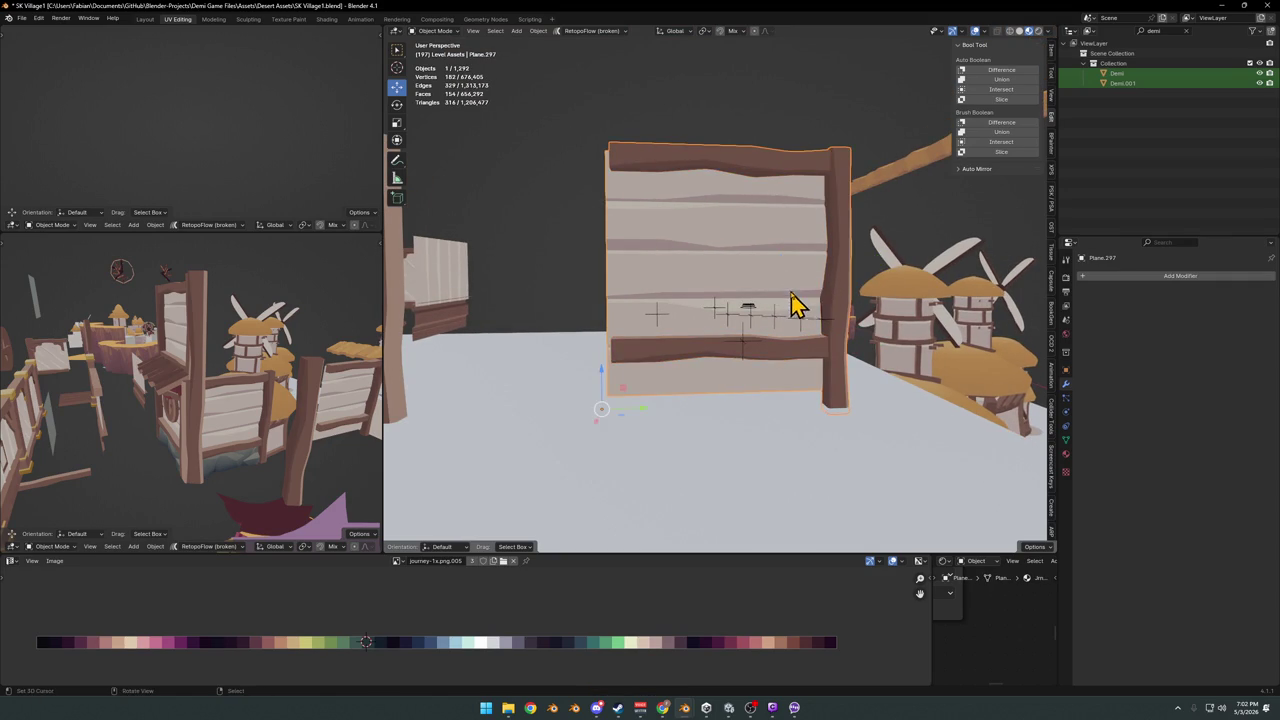
In Edit Mode, move the board's top edge -0.186 m along Y
middle_drag(740, 258, 617, 371)
scroll(663, 371, up, 5)
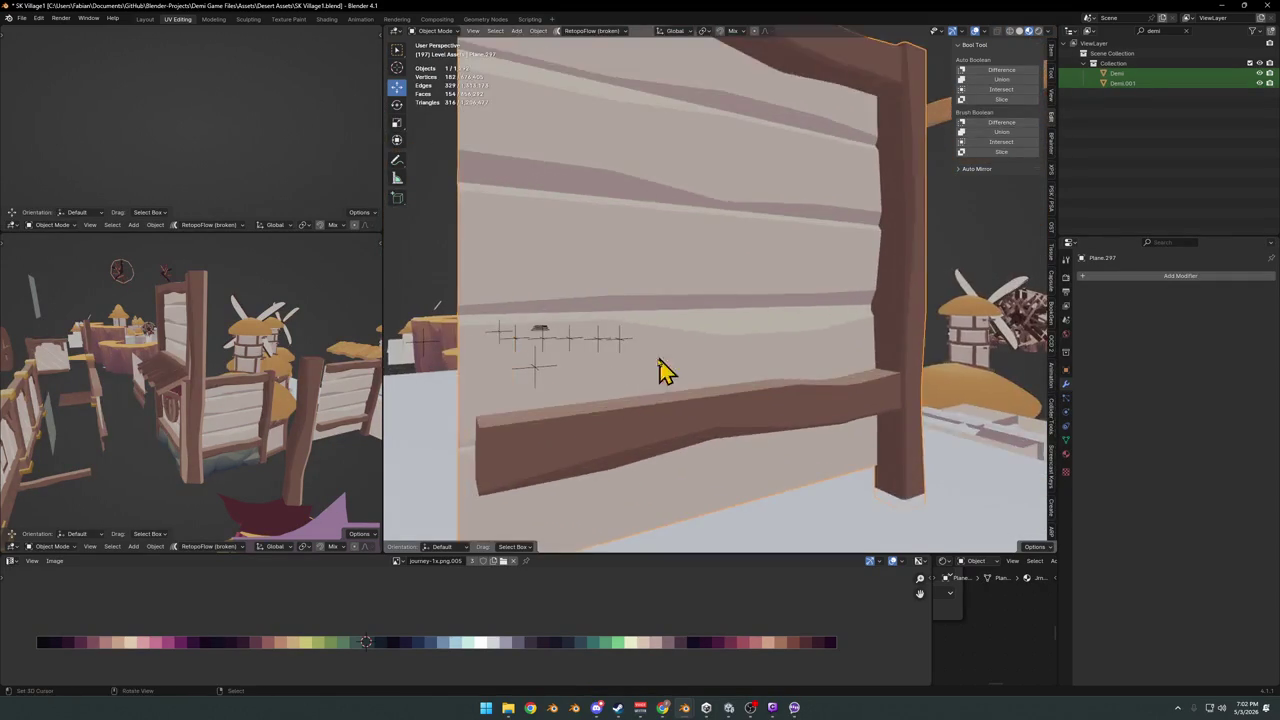
key(Tab)
alt+click(537, 434)
key(g)
key(y)
click(657, 292)
scroll(657, 292, down, 3)
key(alt+a)
middle_drag(657, 292, 657, 190)
key(g)
key(y)
click(634, 190)
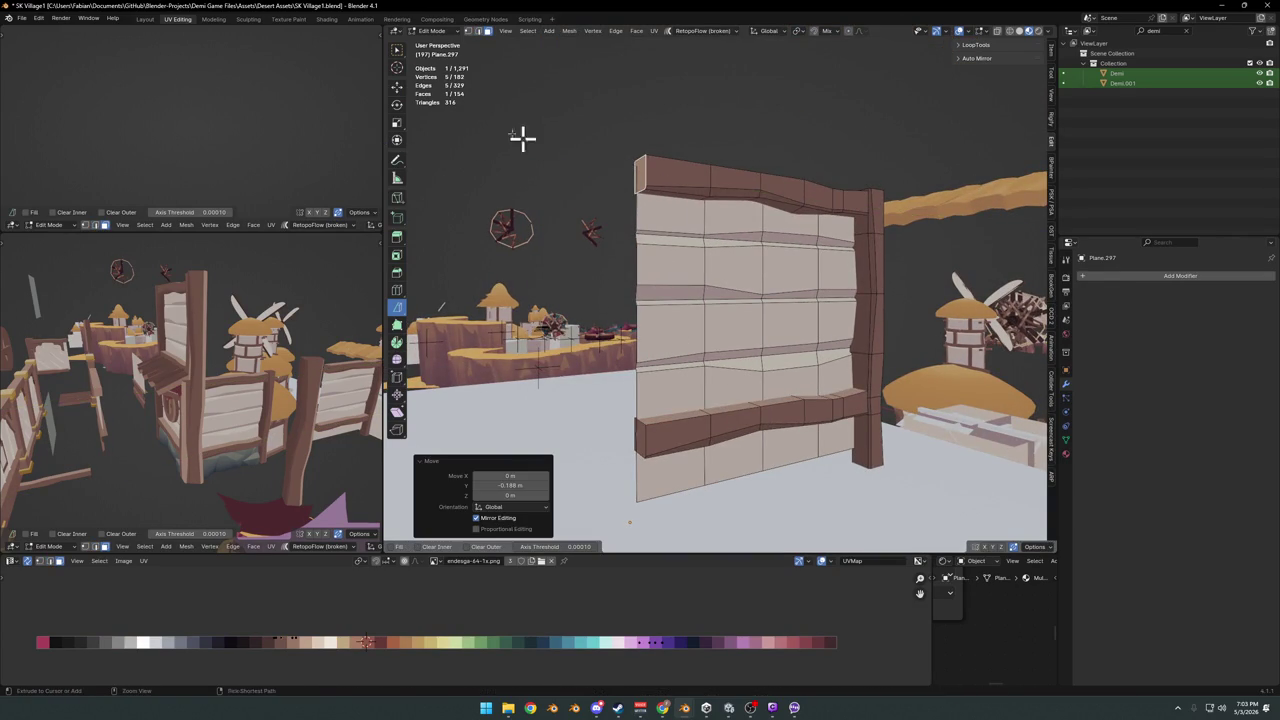
Delete the selected faces, leaving 152, and return to Object Mode
click(397, 90)
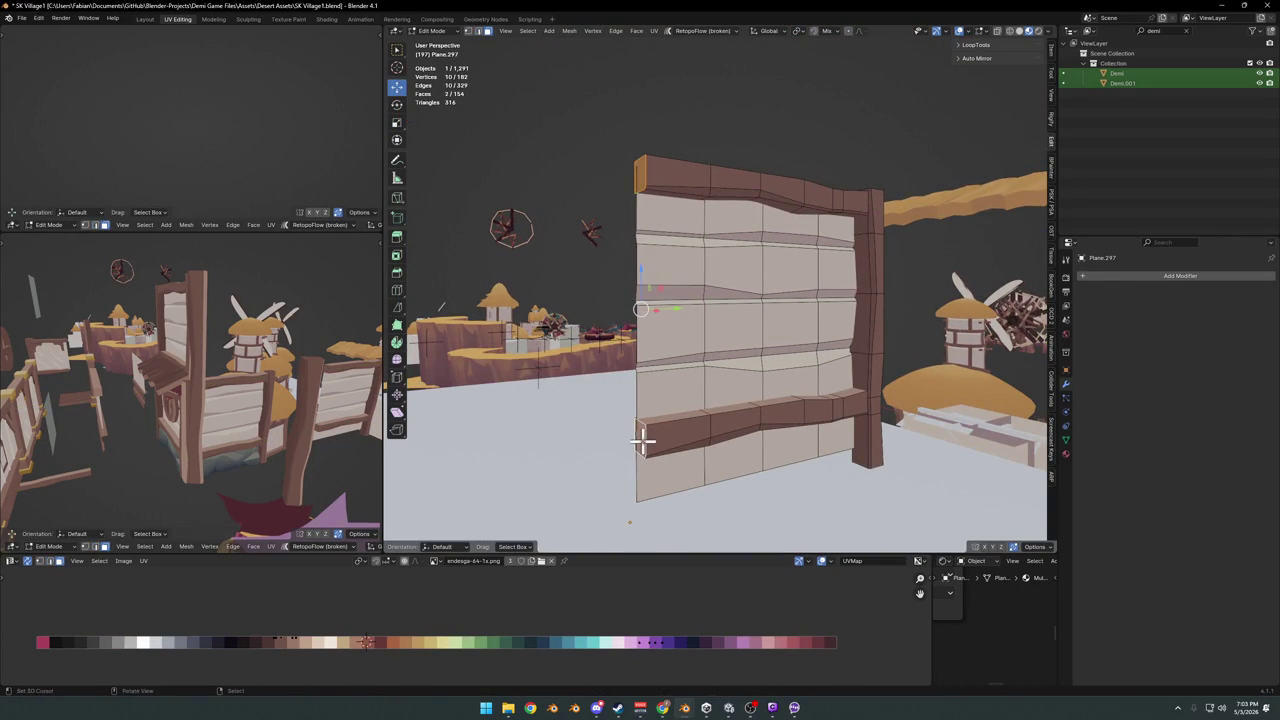
key(x)
click(645, 477)
middle_drag(791, 372, 757, 360)
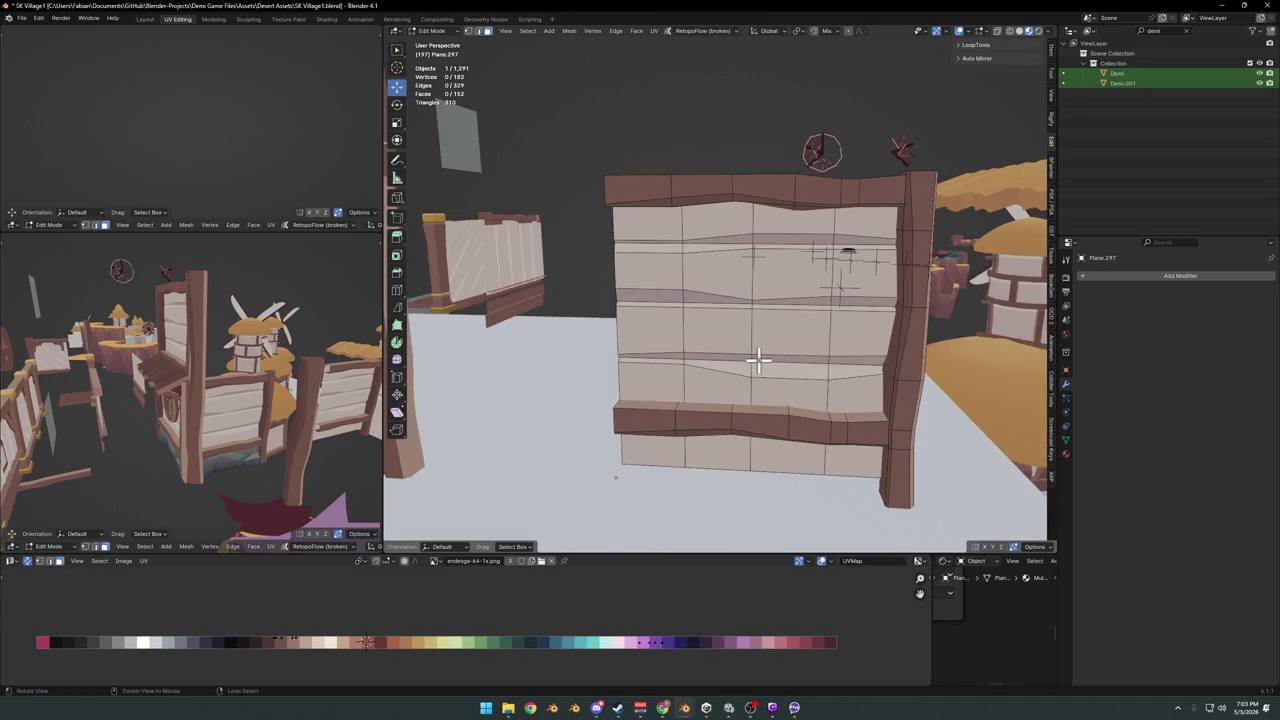
key(Tab)
Add an Array modifier to the fence panel with relative X offset -0.970
click(1137, 277)
text(ar)
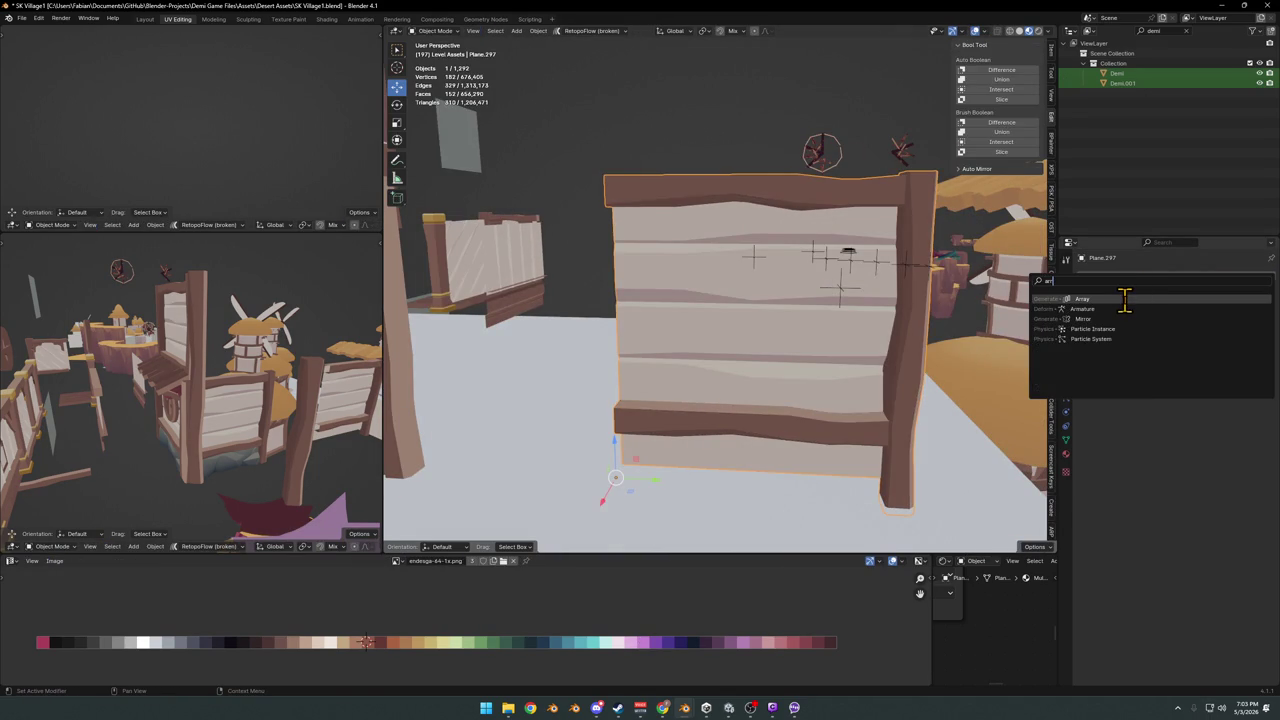
click(1127, 312)
mouse_move(843, 312)
middle_down()
mouse_move(814, 334)
mouse_move(743, 320)
mouse_move(828, 337)
middle_up()
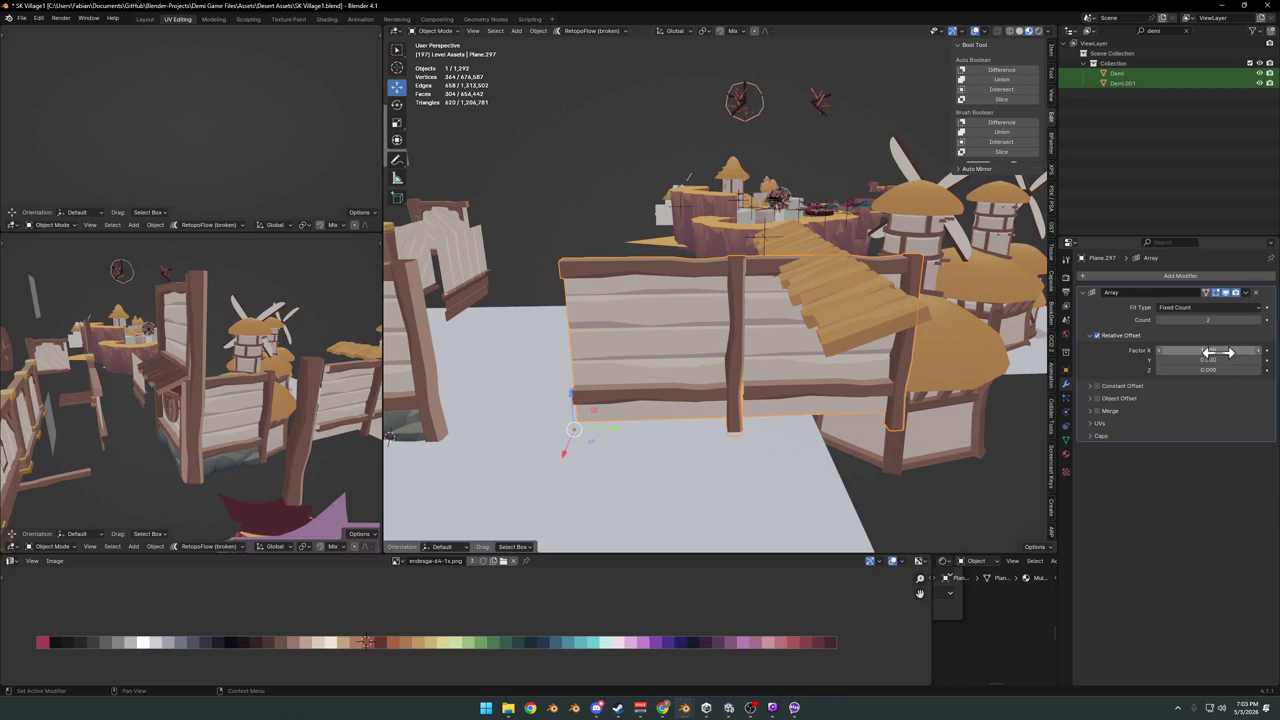
mouse_move(1218, 350)
mouse_down()
mouse_move(1150, 350)
mouse_move(1230, 350)
mouse_up()
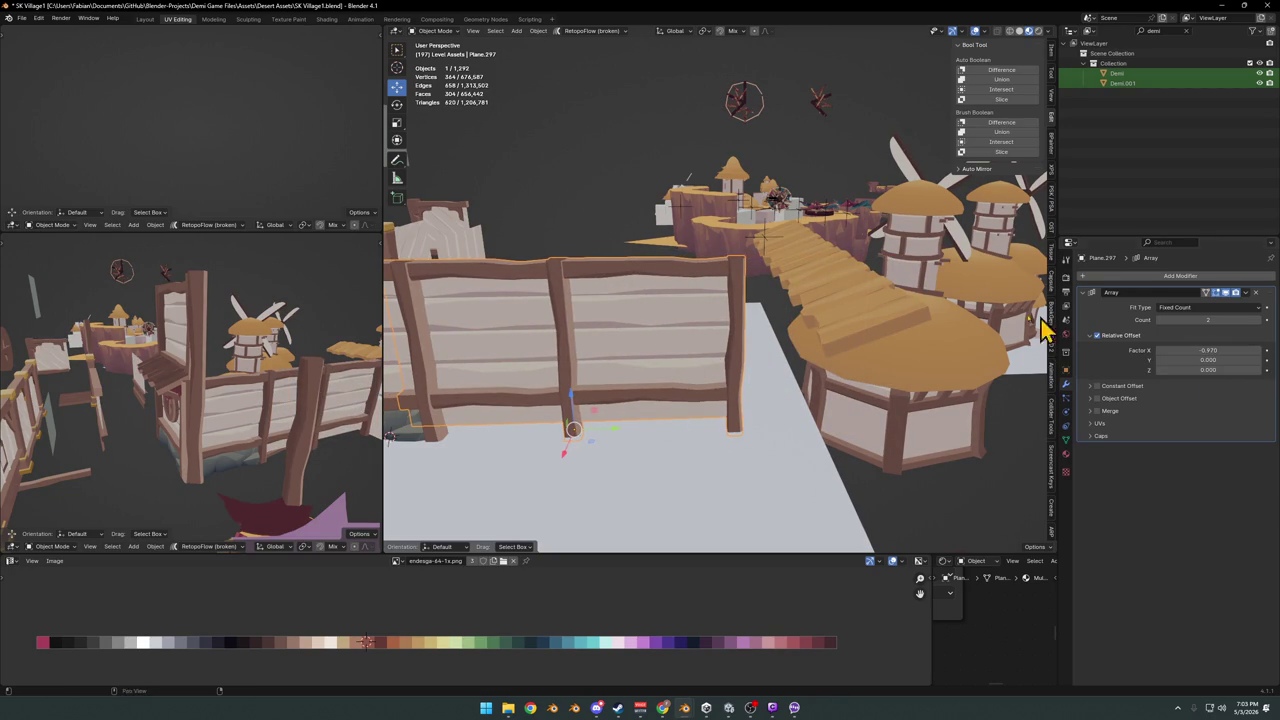
Move the fence further right at the same height and save
middle_drag(809, 334, 729, 340)
key(g)
key(shift+z)
click(786, 366)
key(ctrl+s)
Frame the fence, check its right end, then isolate it in Local View
key(KP_Decimal)
key(Tab)
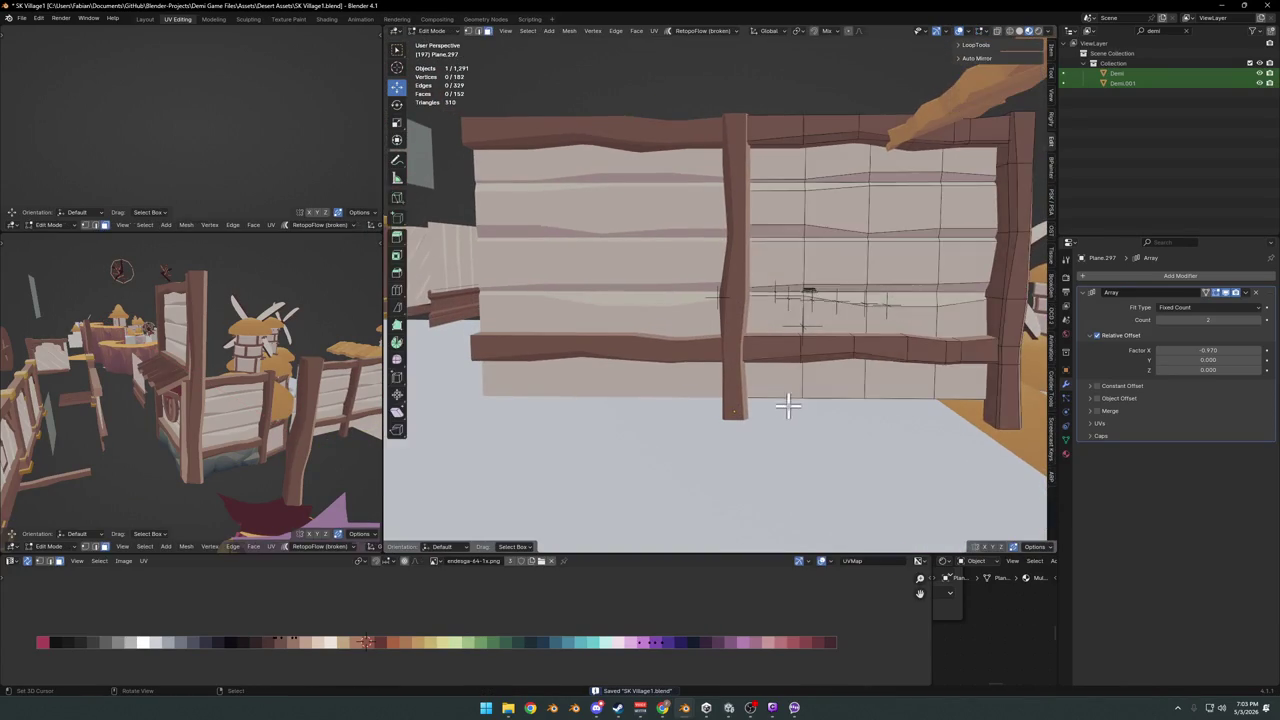
mouse_move(831, 375)
middle_down()
mouse_move(742, 378)
mouse_move(714, 289)
mouse_move(757, 343)
middle_up()
key(Tab)
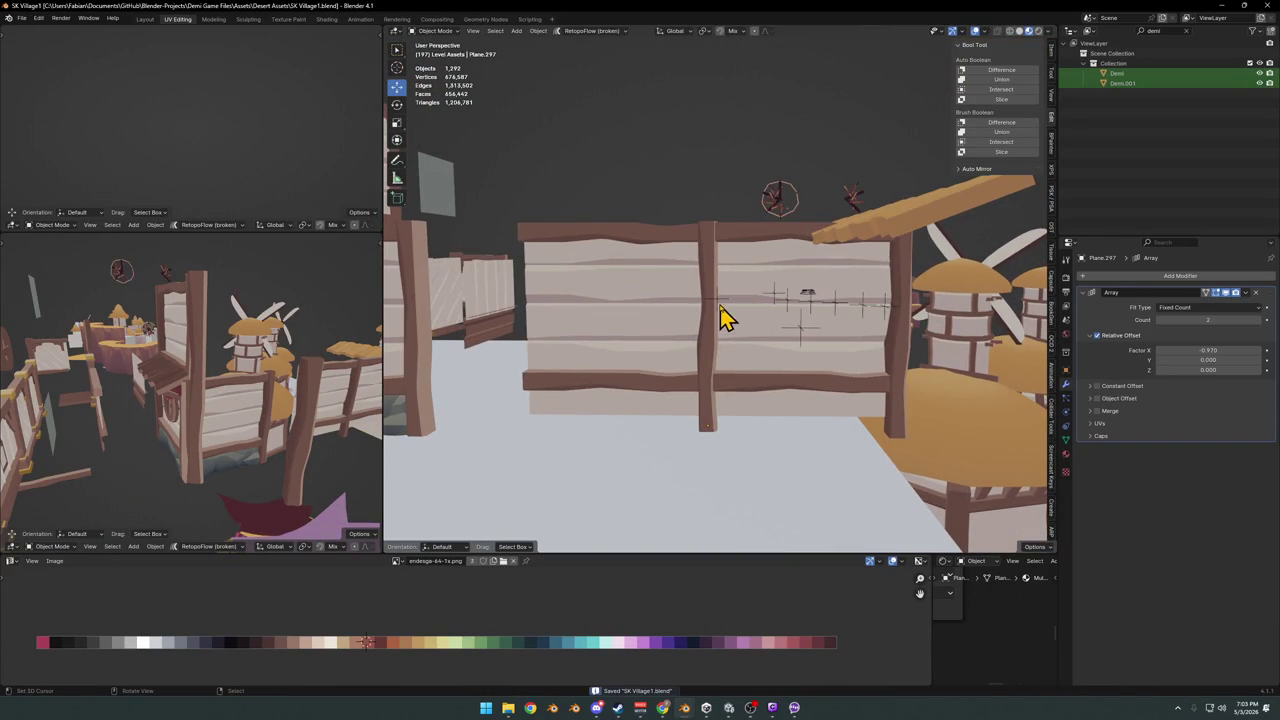
click(724, 316)
click(852, 346)
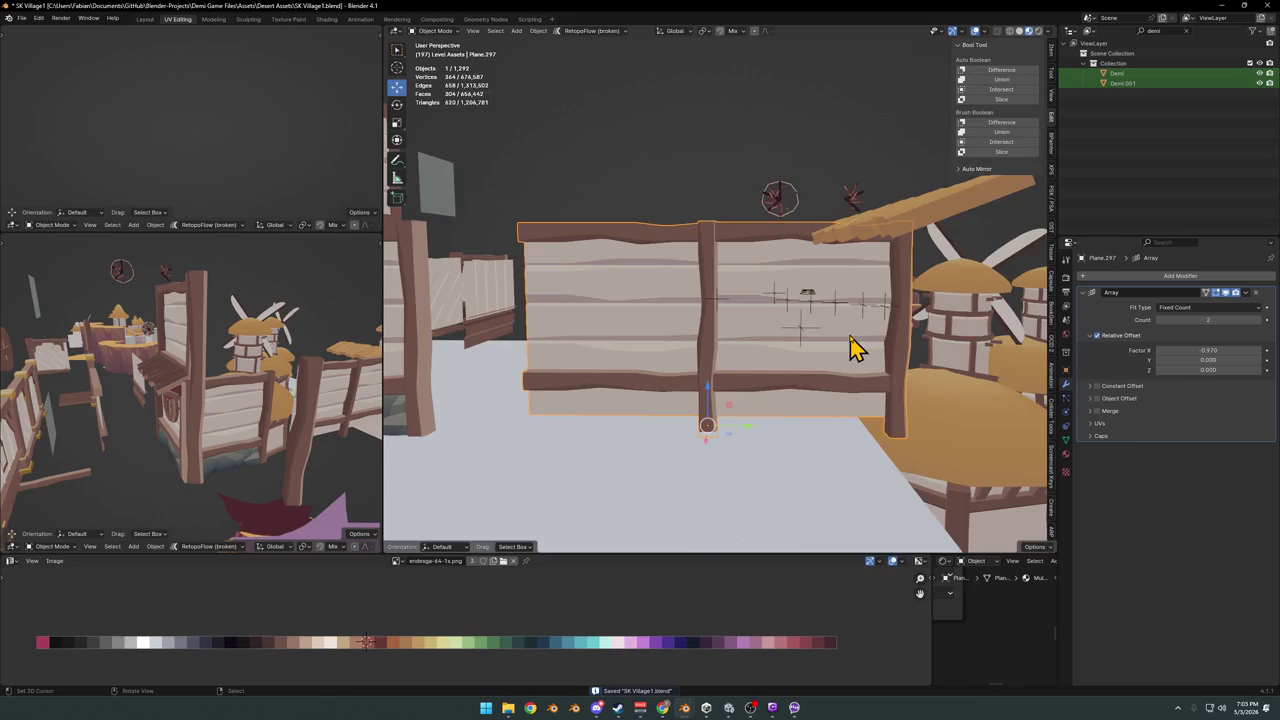
key(KP_Divide)
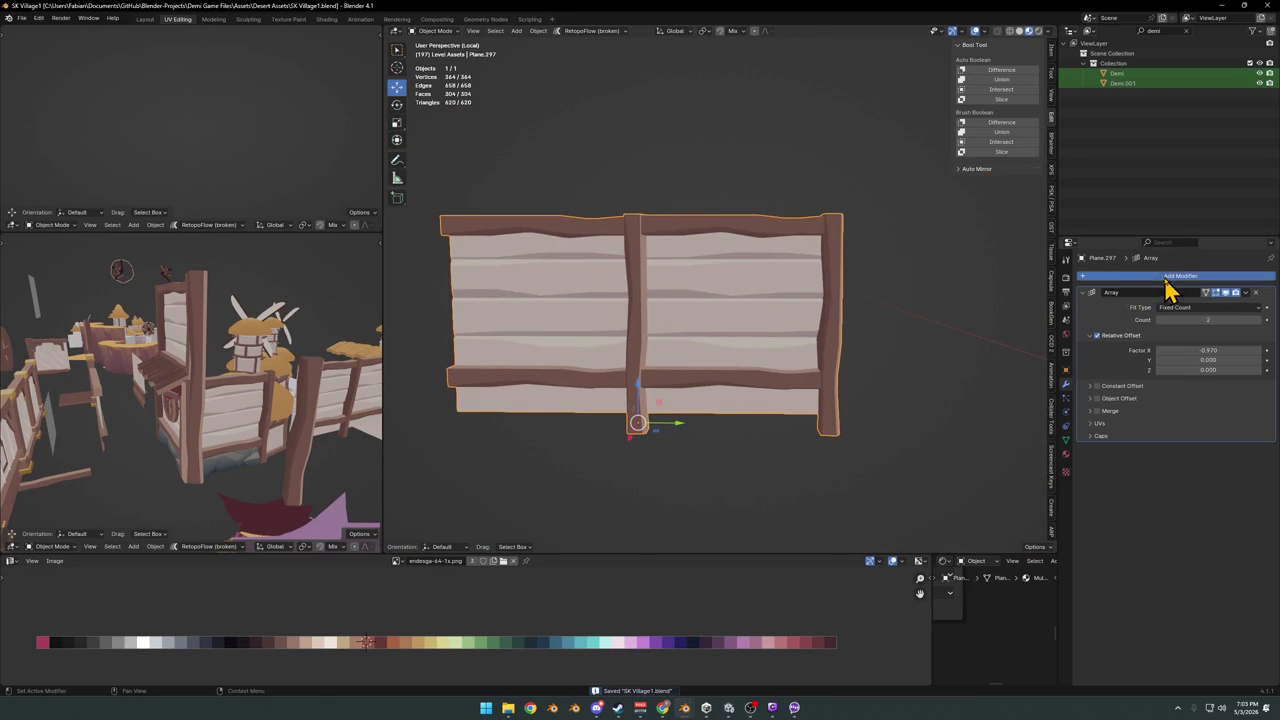
Add a Simple Deform modifier to the fence, set to Bend around the Z axis
click(1160, 276)
text(si)
key(Return)
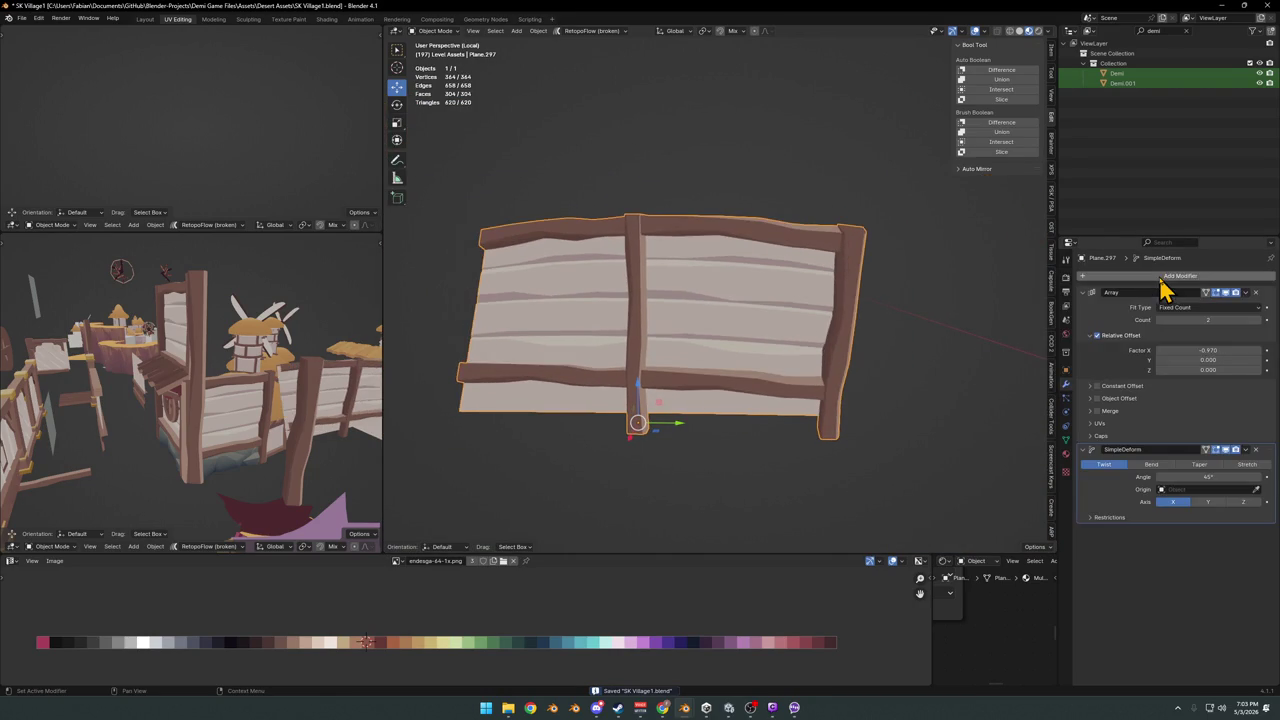
click(1152, 465)
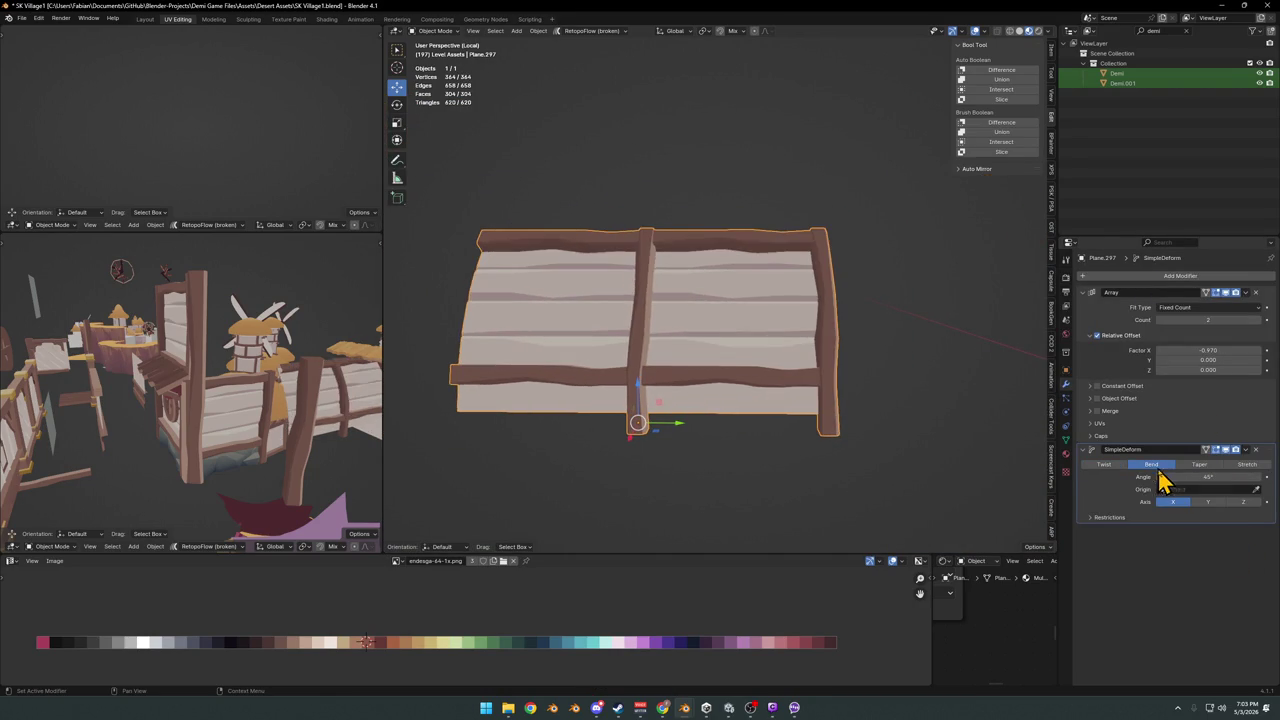
click(1246, 502)
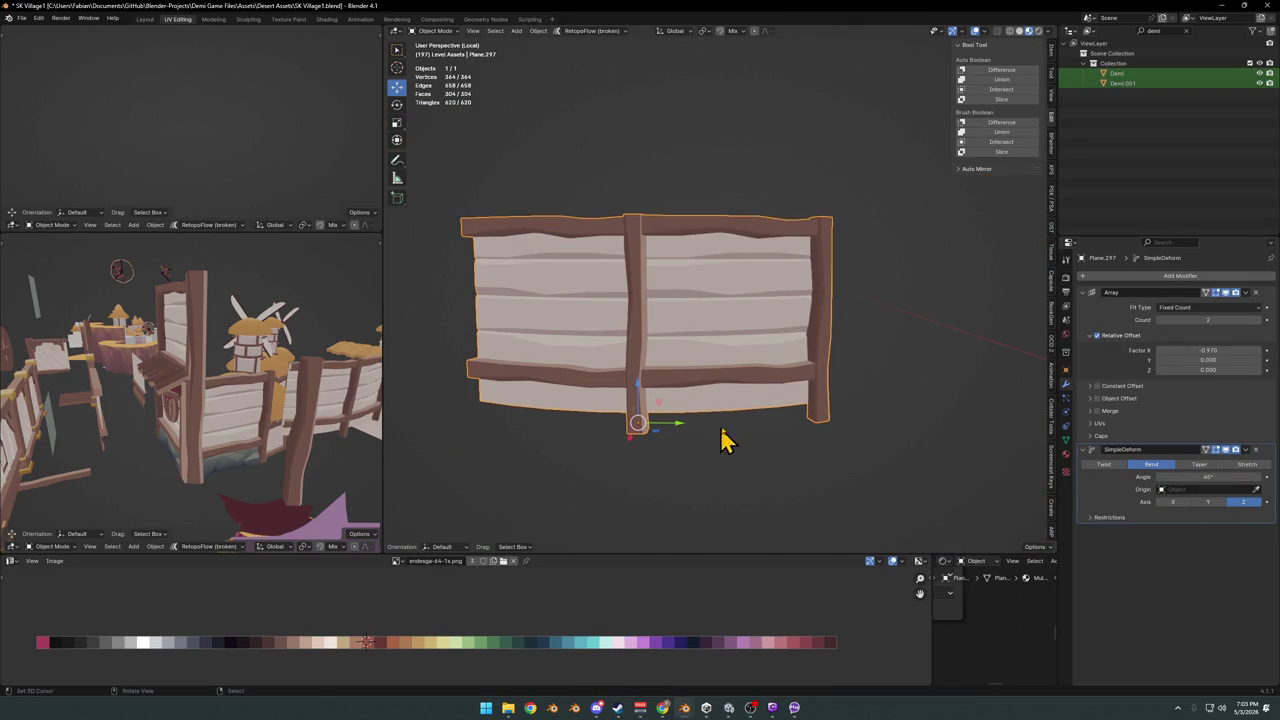
Move the fence's origin to the 3D cursor at the base of the end post
key(Tab)
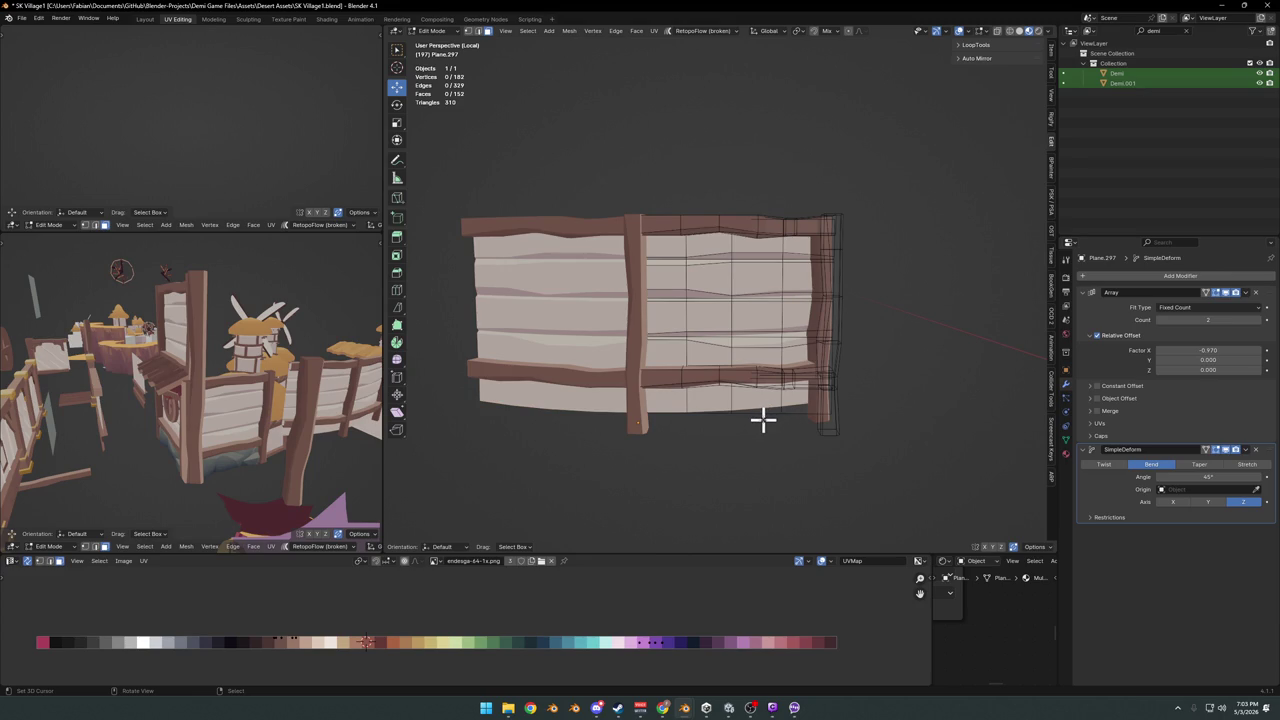
click(829, 432)
key(1)
shift+click(829, 433)
key(Tab)
key(q)
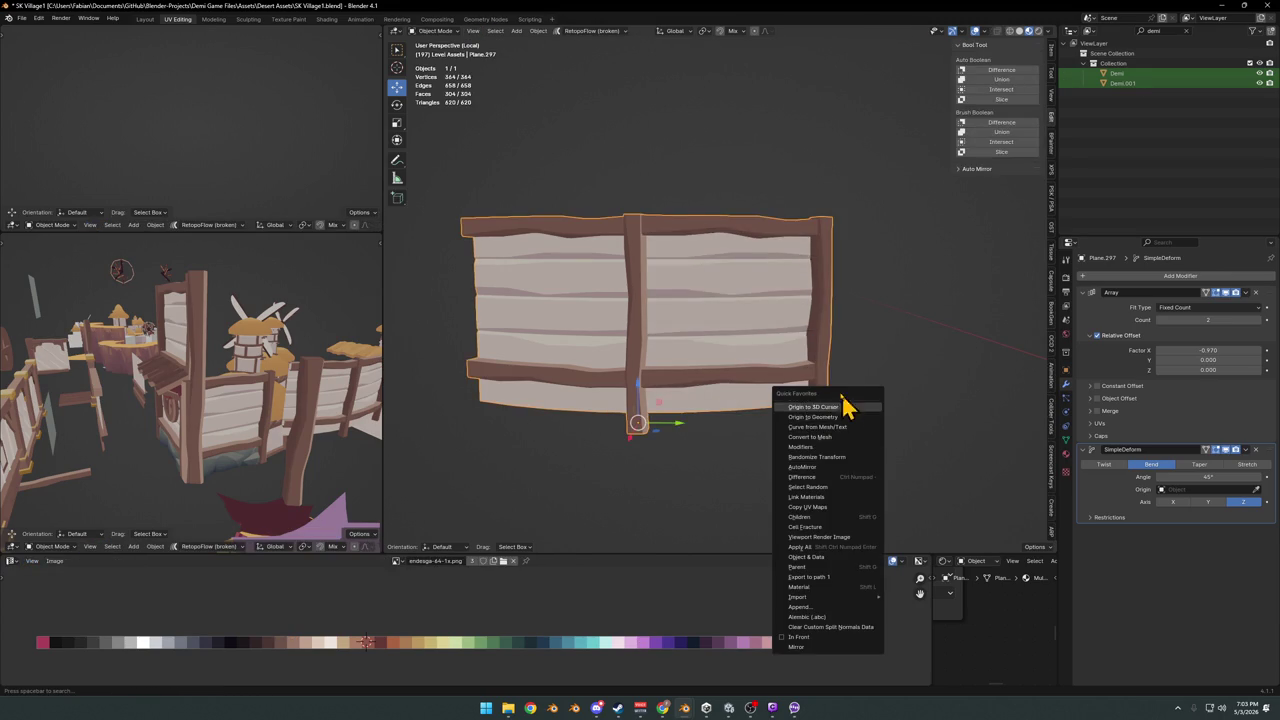
click(811, 408)
Increase the bend and raise the Array count to 5 panels
middle_drag(827, 420, 737, 371)
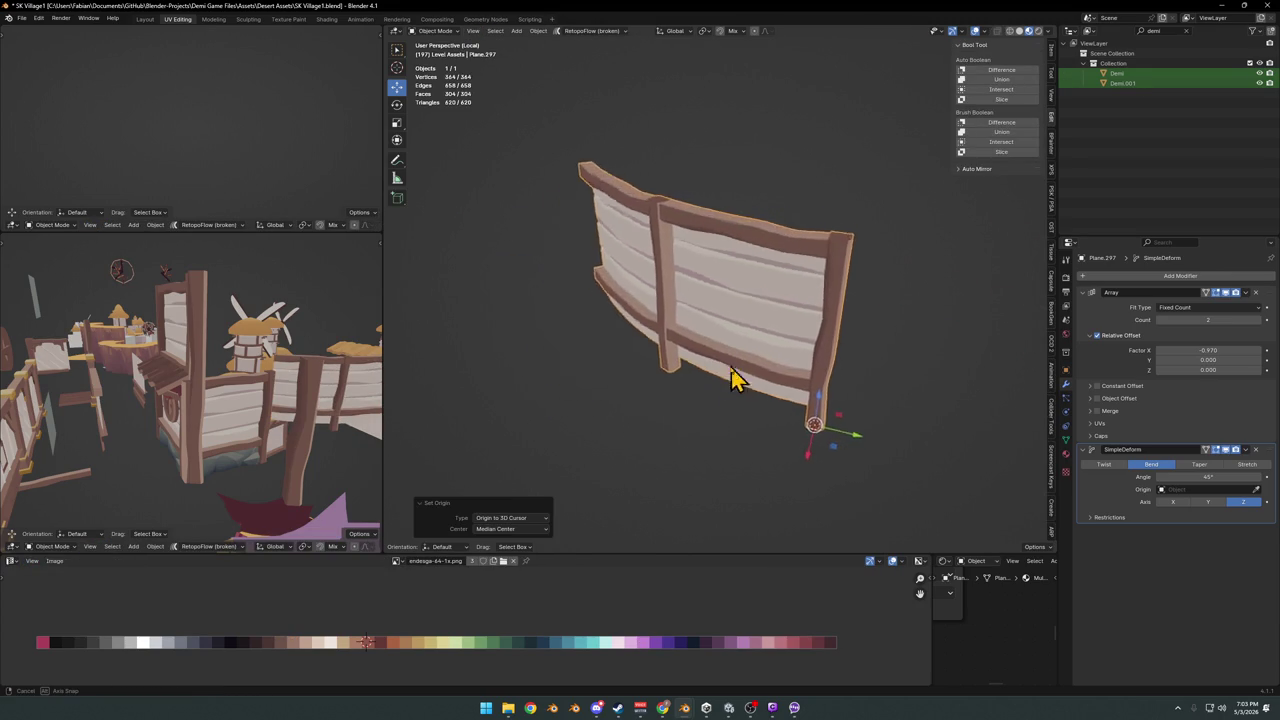
mouse_move(1210, 477)
mouse_down()
mouse_move(1230, 477)
mouse_move(1232, 461)
mouse_up()
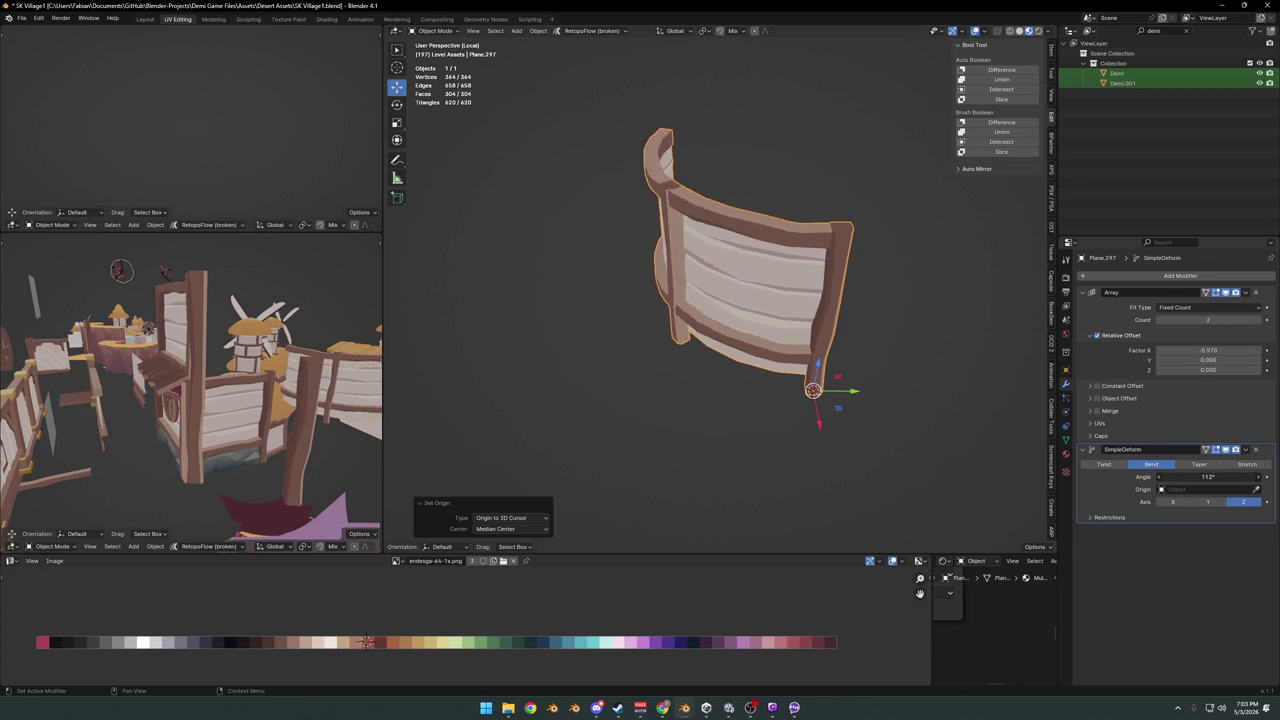
click(1260, 320)
click(1260, 320)
click(1260, 320)
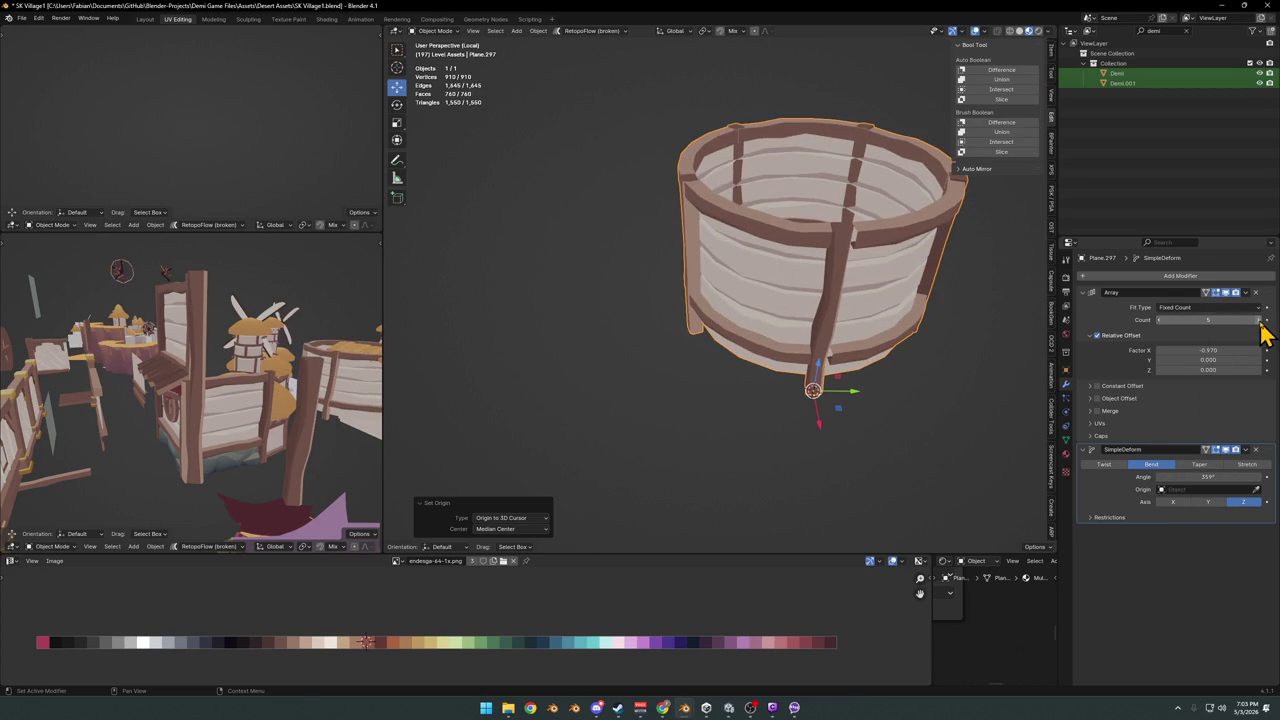
Set the Simple Deform bend angle to 362° to close the panels into a ring
middle_drag(691, 286, 770, 305)
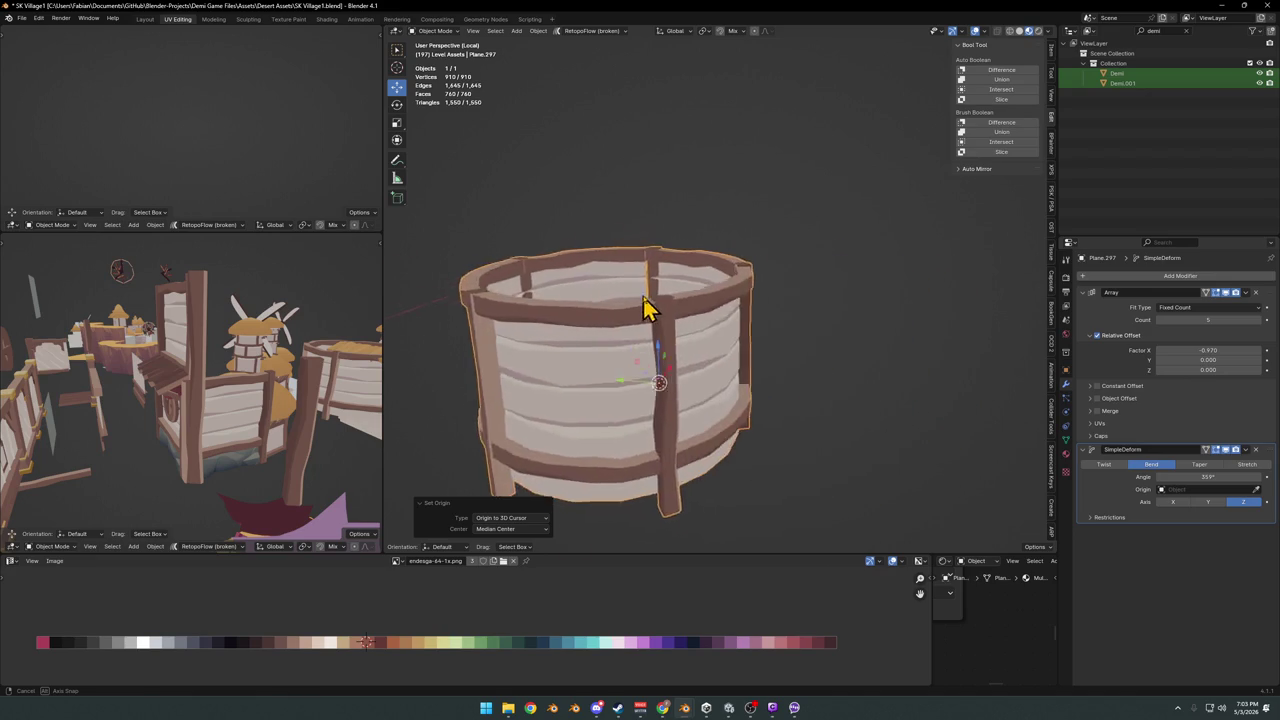
middle_drag(770, 305, 880, 305)
drag(1213, 481, 1222, 481)
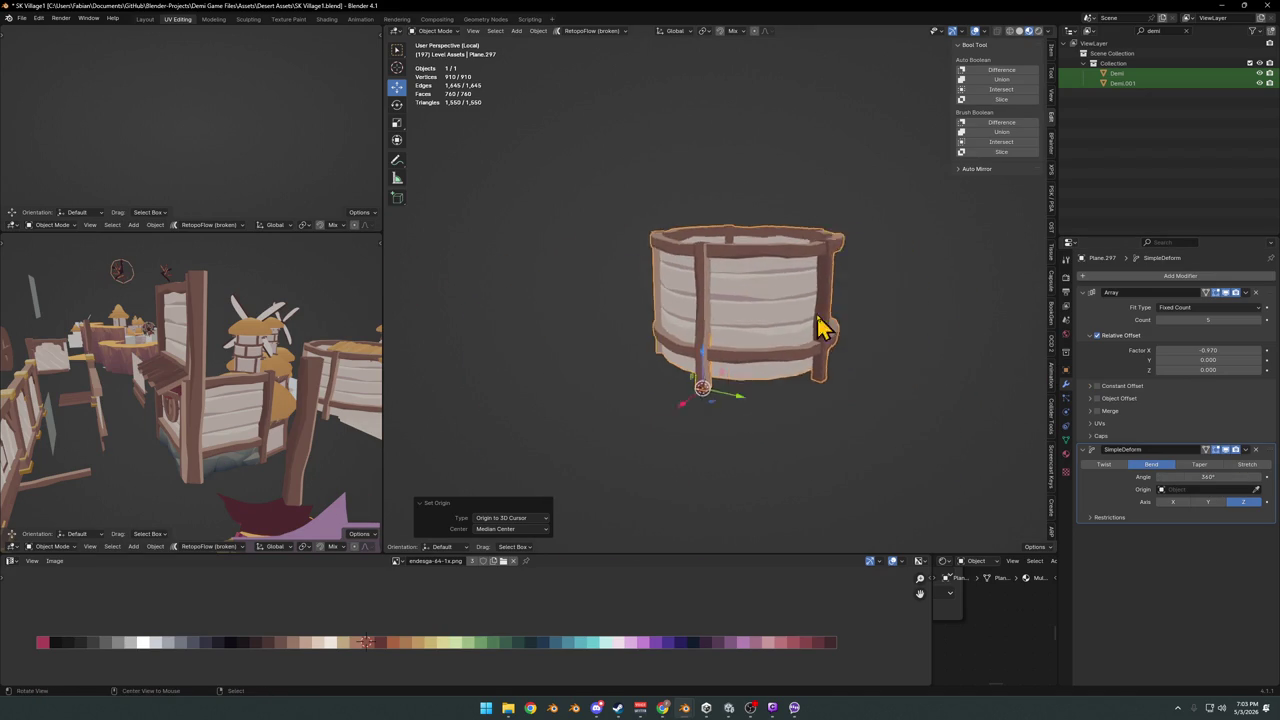
scroll(823, 329, up, 5)
middle_drag(623, 326, 640, 329)
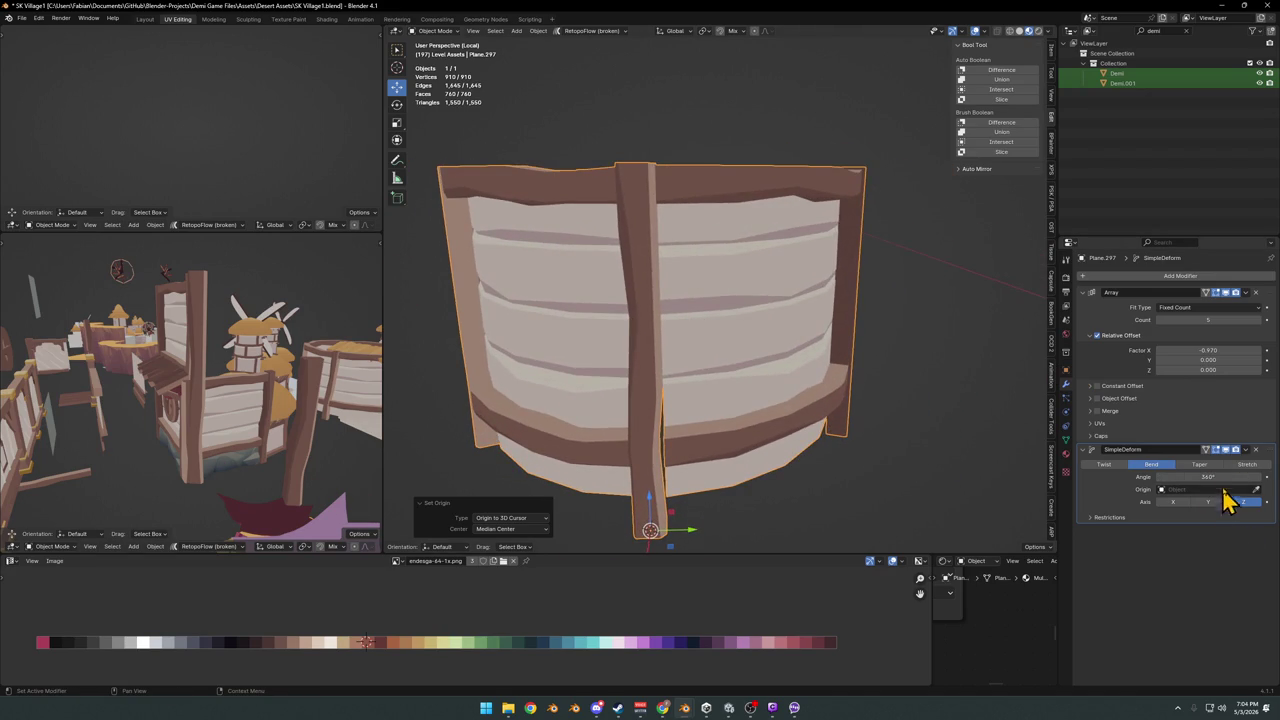
click(1180, 477)
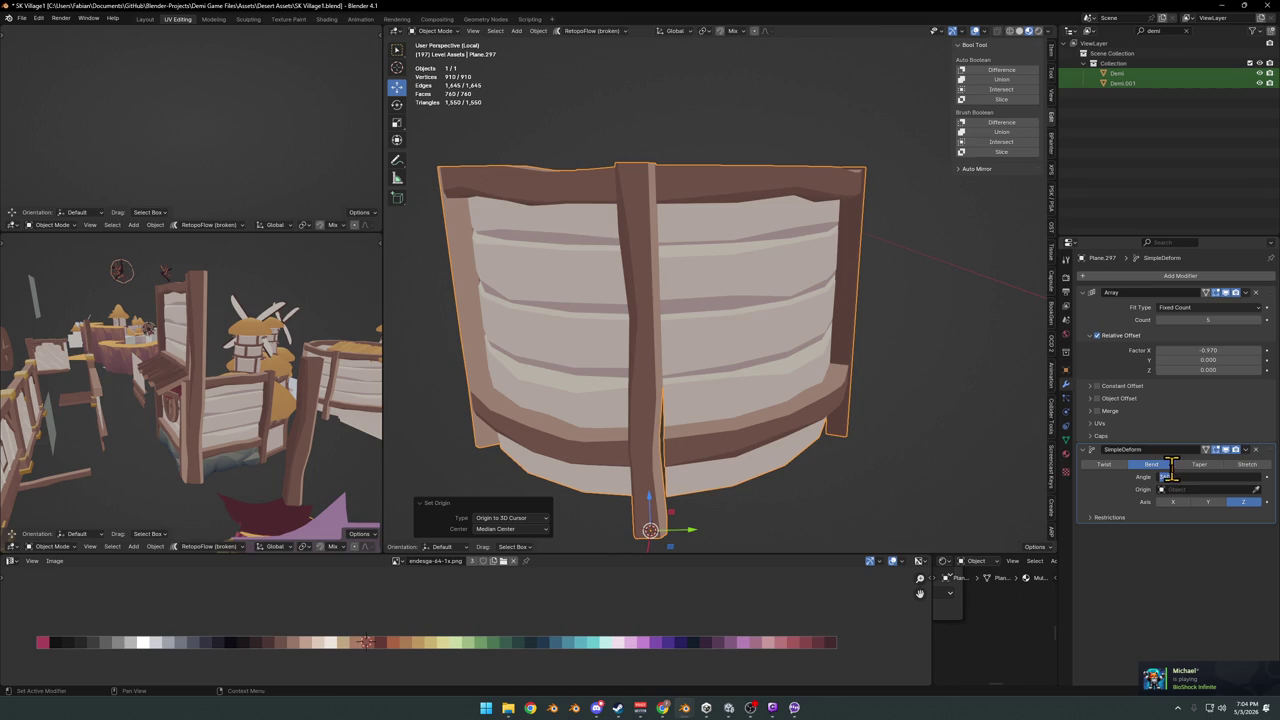
text(30)
key(Return)
Deselect the fence and inspect the bent ring from several angles
key(alt+a)
scroll(620, 323, down, 2)
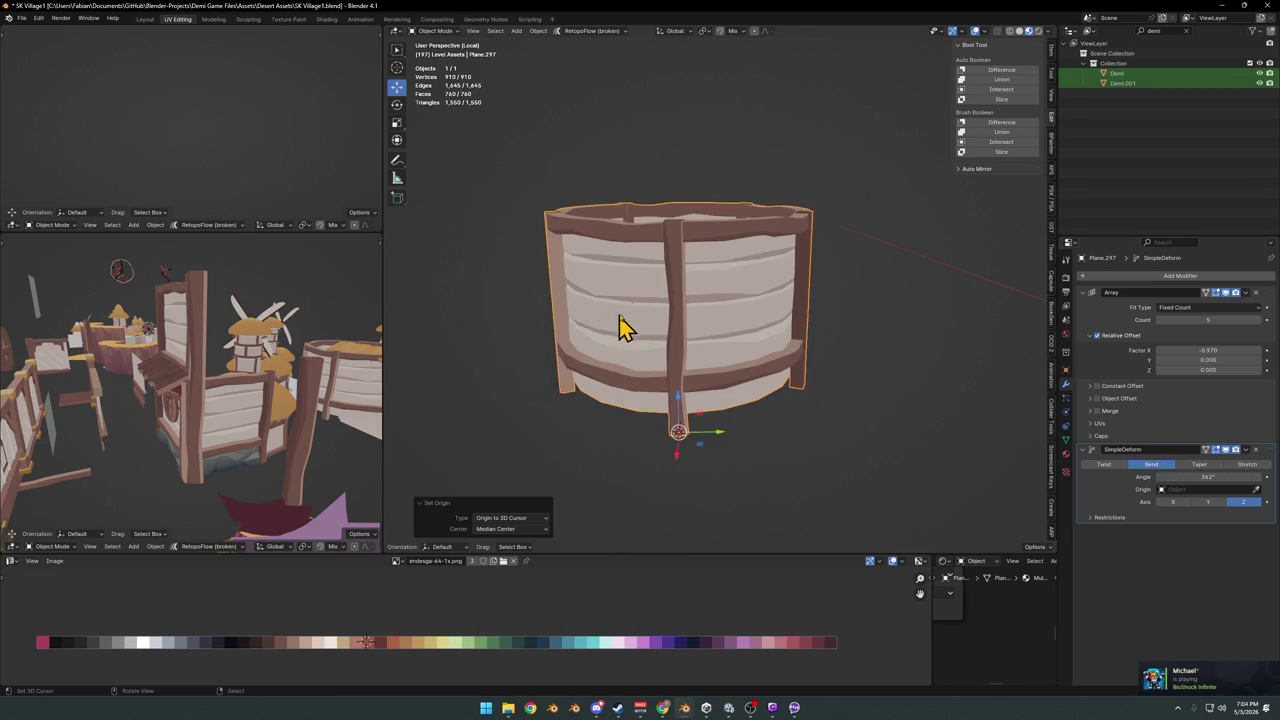
mouse_move(620, 323)
middle_down()
mouse_move(690, 300)
mouse_move(871, 286)
mouse_move(766, 300)
mouse_move(720, 286)
mouse_move(685, 318)
middle_up()
scroll(715, 300, up, 3)
scroll(715, 300, down, 3)
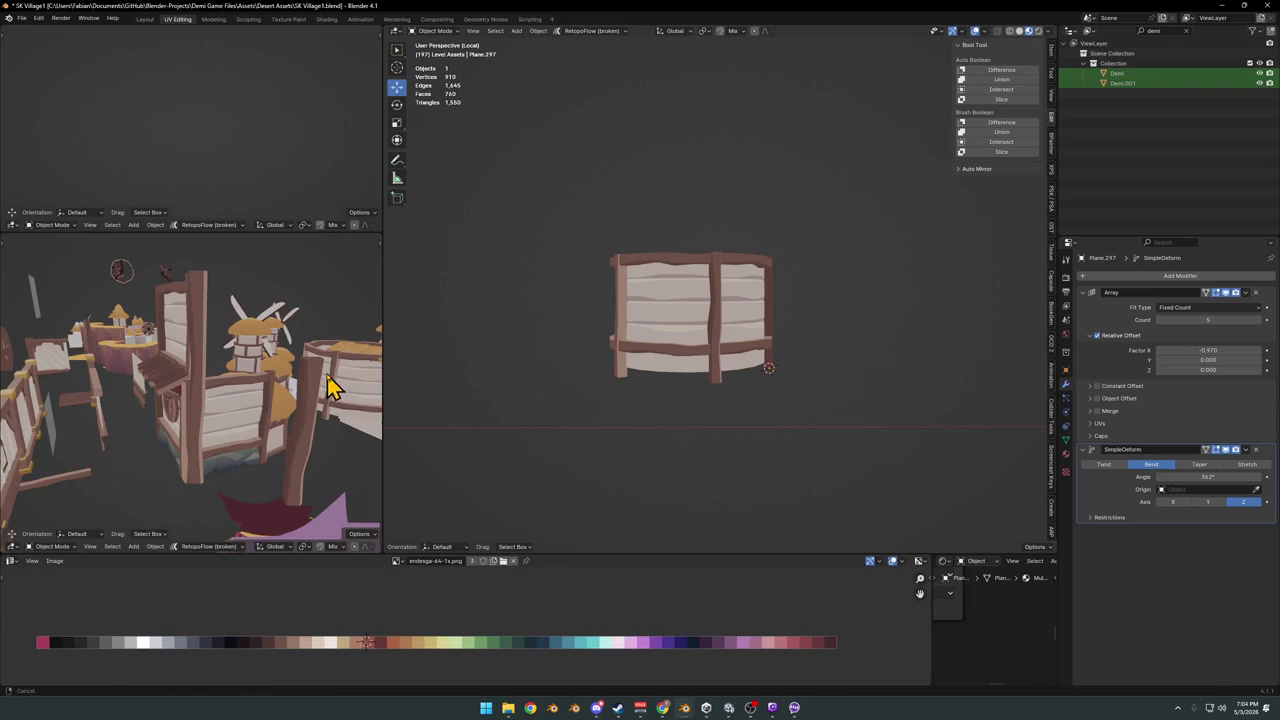
middle_drag(329, 386, 255, 408)
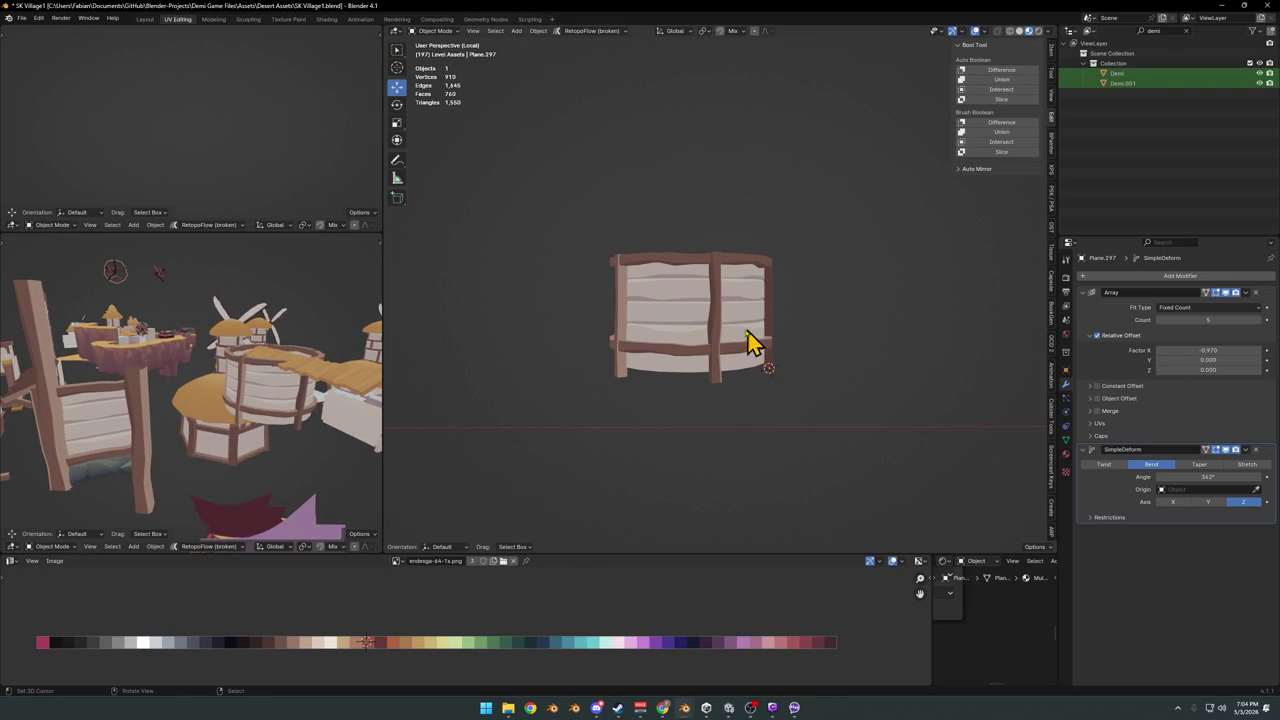
mouse_move(725, 293)
middle_down()
mouse_move(748, 314)
mouse_move(694, 343)
mouse_move(717, 334)
mouse_move(715, 318)
mouse_move(718, 360)
middle_up()
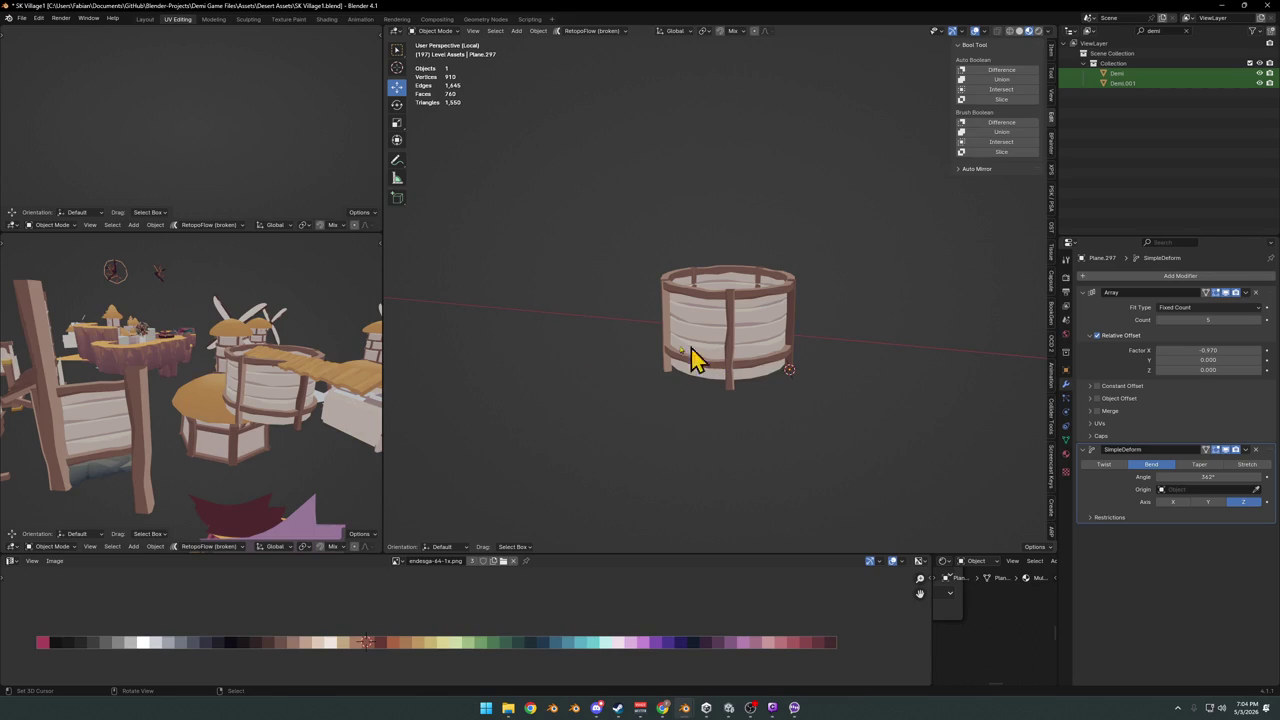
scroll(737, 323, up, 1)
scroll(737, 334, up, 3)
mouse_move(737, 334)
middle_down()
mouse_move(737, 400)
mouse_move(737, 338)
middle_up()
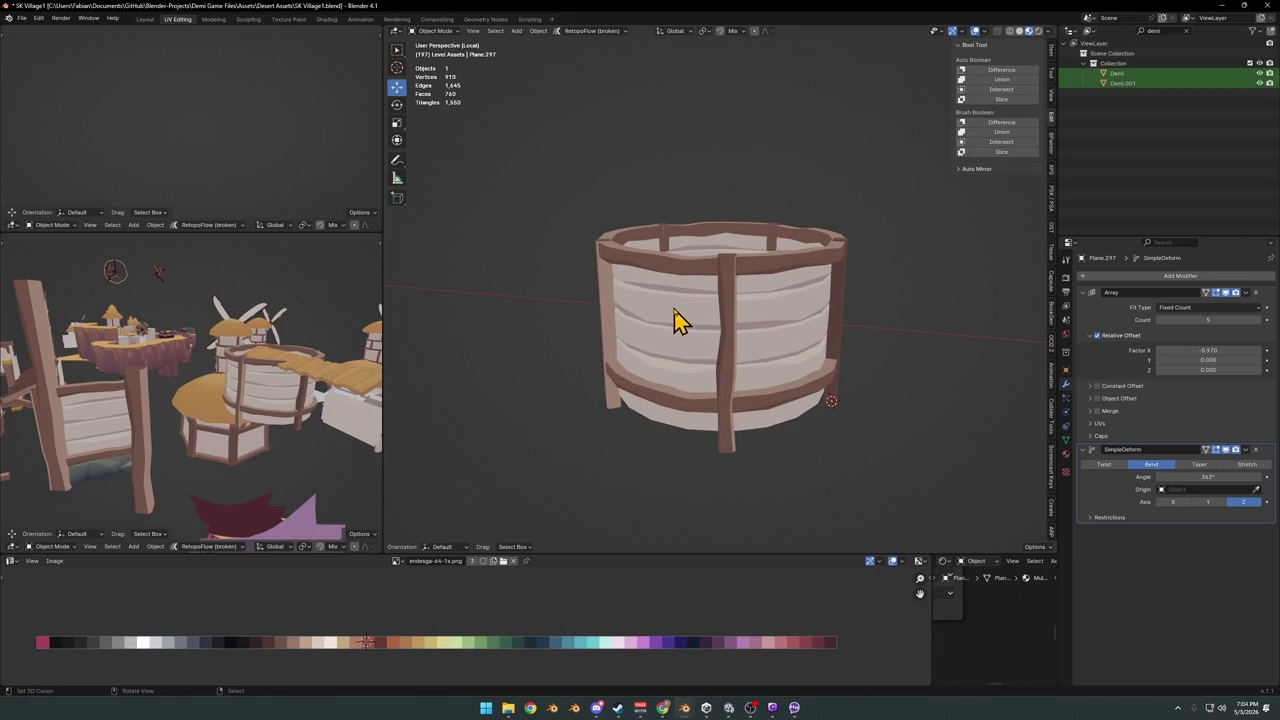
Delete the Simple Deform modifier so the five panels run straight, then reselect the fence
click(1256, 449)
mouse_move(777, 334)
middle_down()
mouse_move(857, 306)
mouse_move(753, 325)
middle_up()
scroll(686, 351, down, 3)
mouse_move(686, 351)
shift+middle_down()
mouse_move(766, 380)
mouse_move(757, 325)
shift+middle_up()
scroll(829, 349, up, 3)
scroll(805, 362, up, 2)
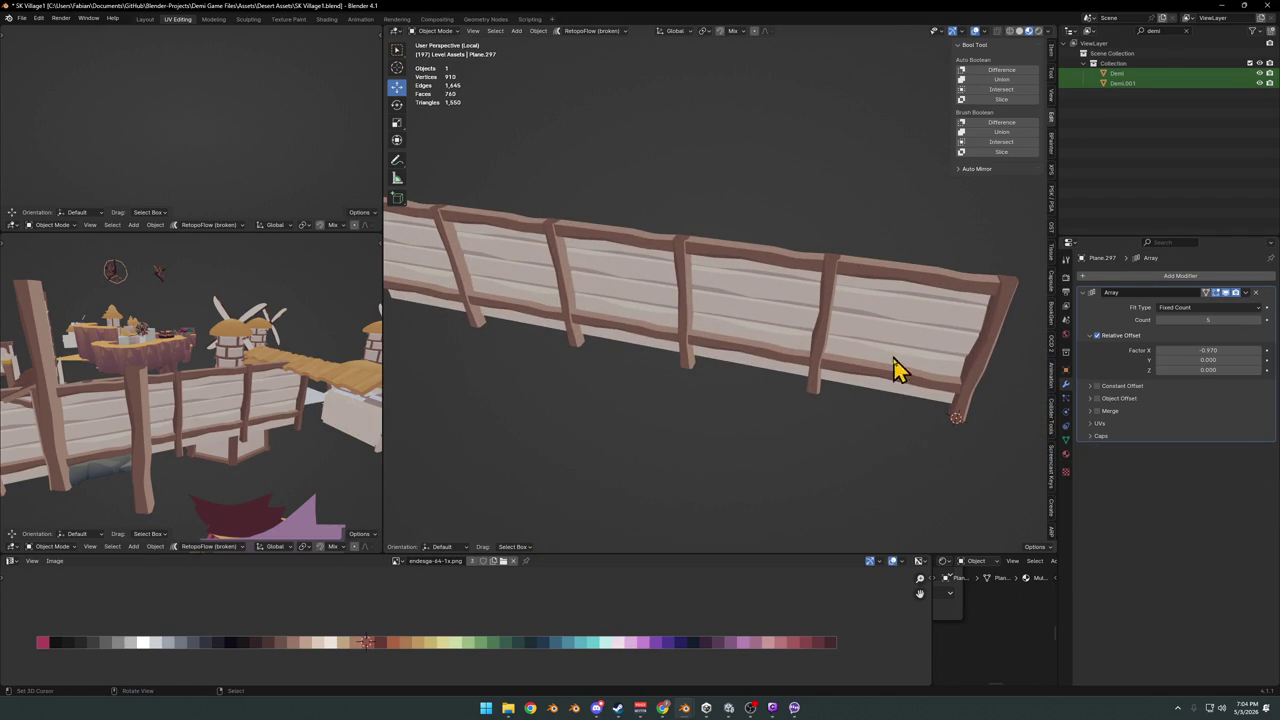
click(800, 375)
key(shift+s)
key(shift+a)
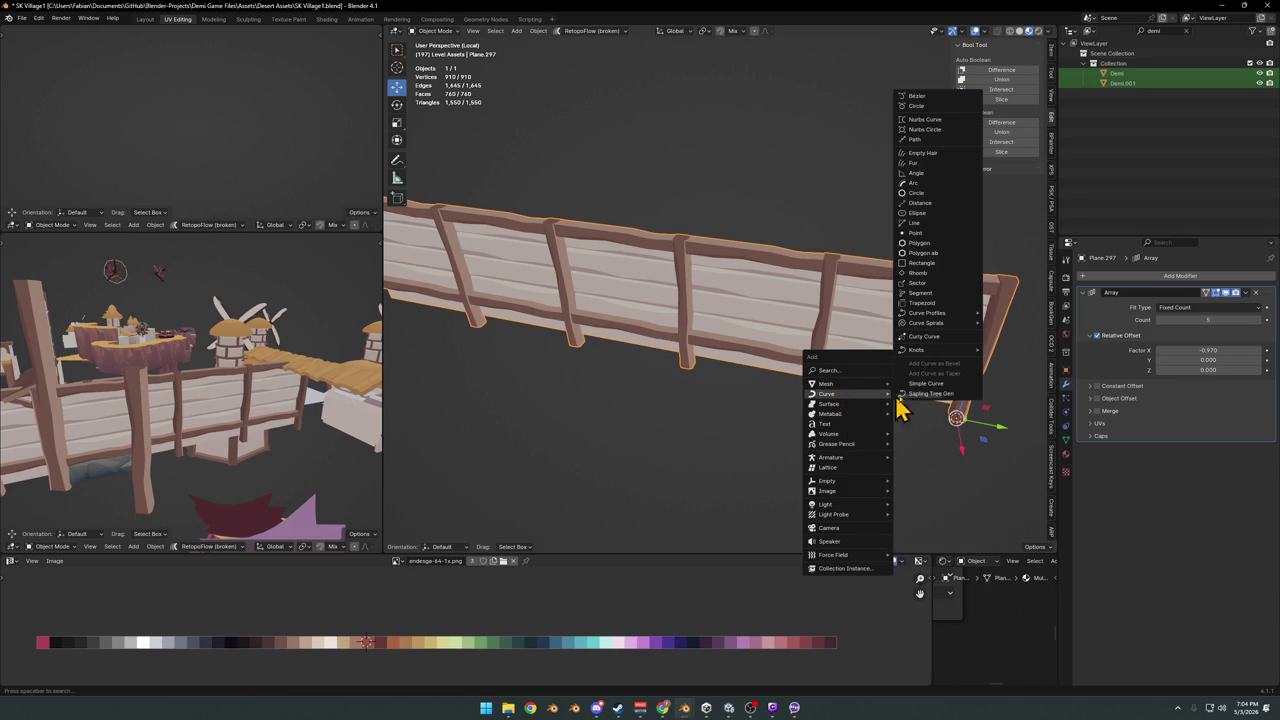
mouse_move(827, 393)
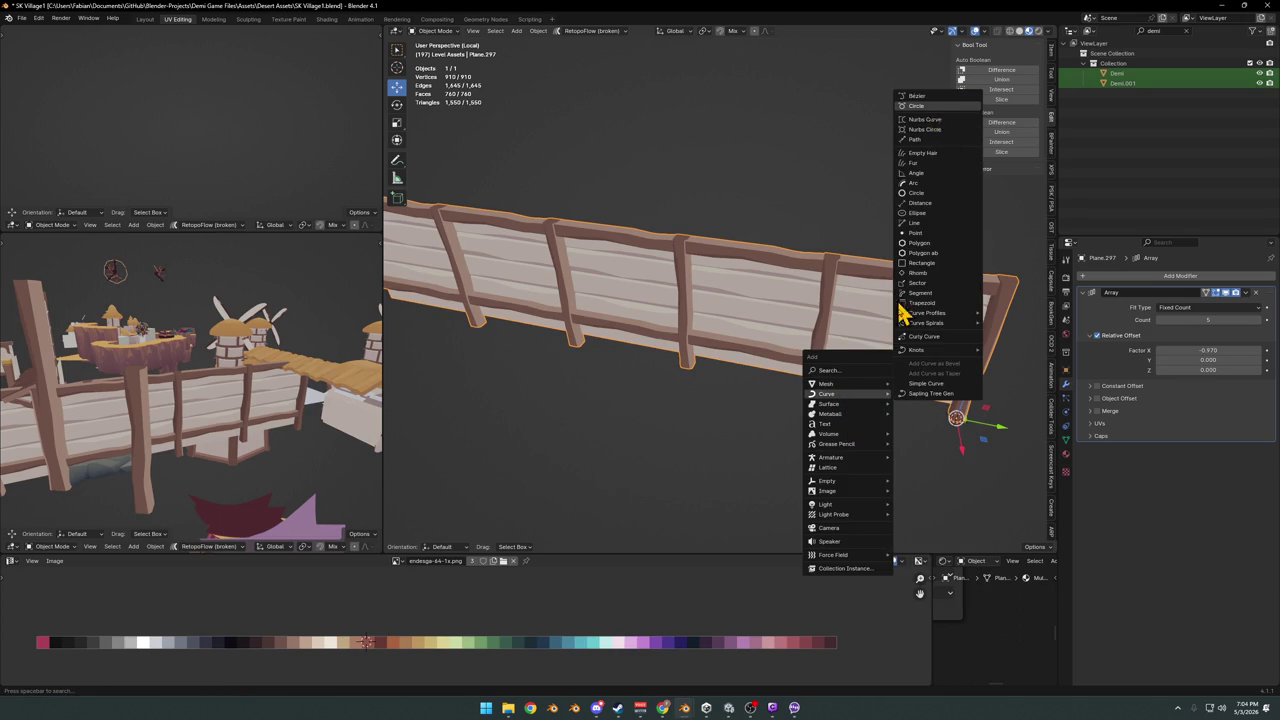
key(Return)
key(Tab)
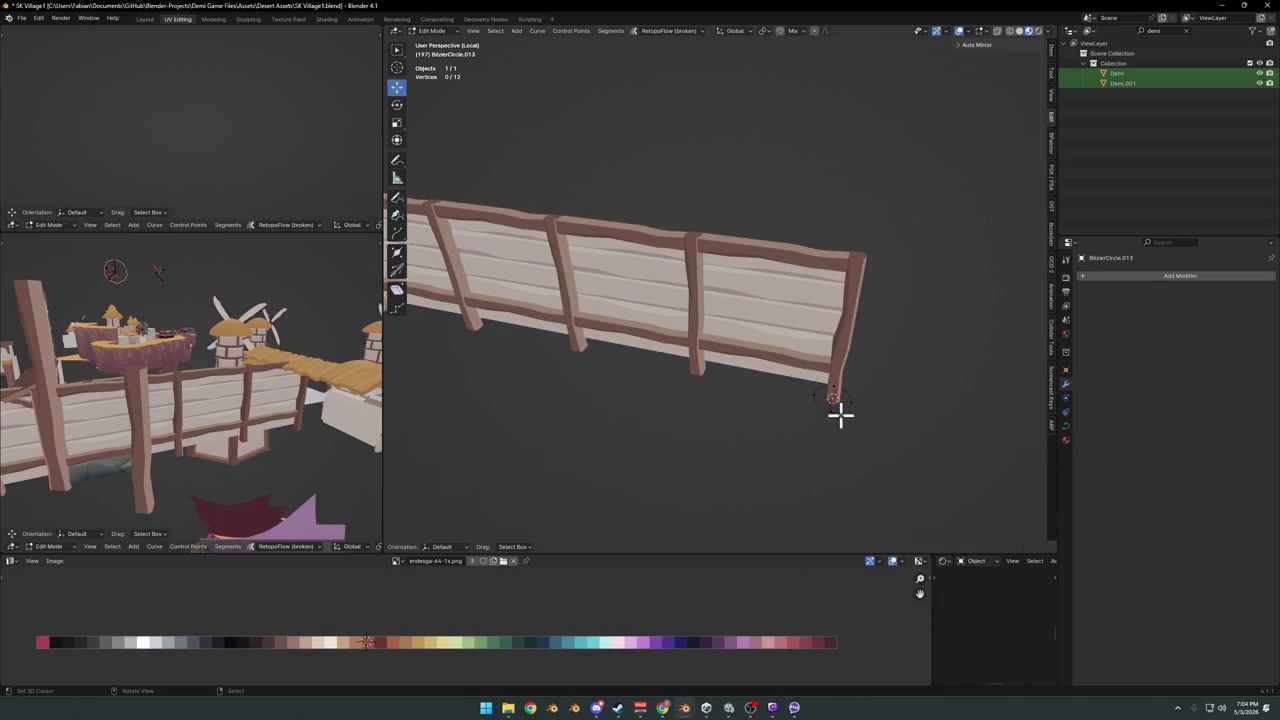
key(s)
click(600, 443)
key(Tab)
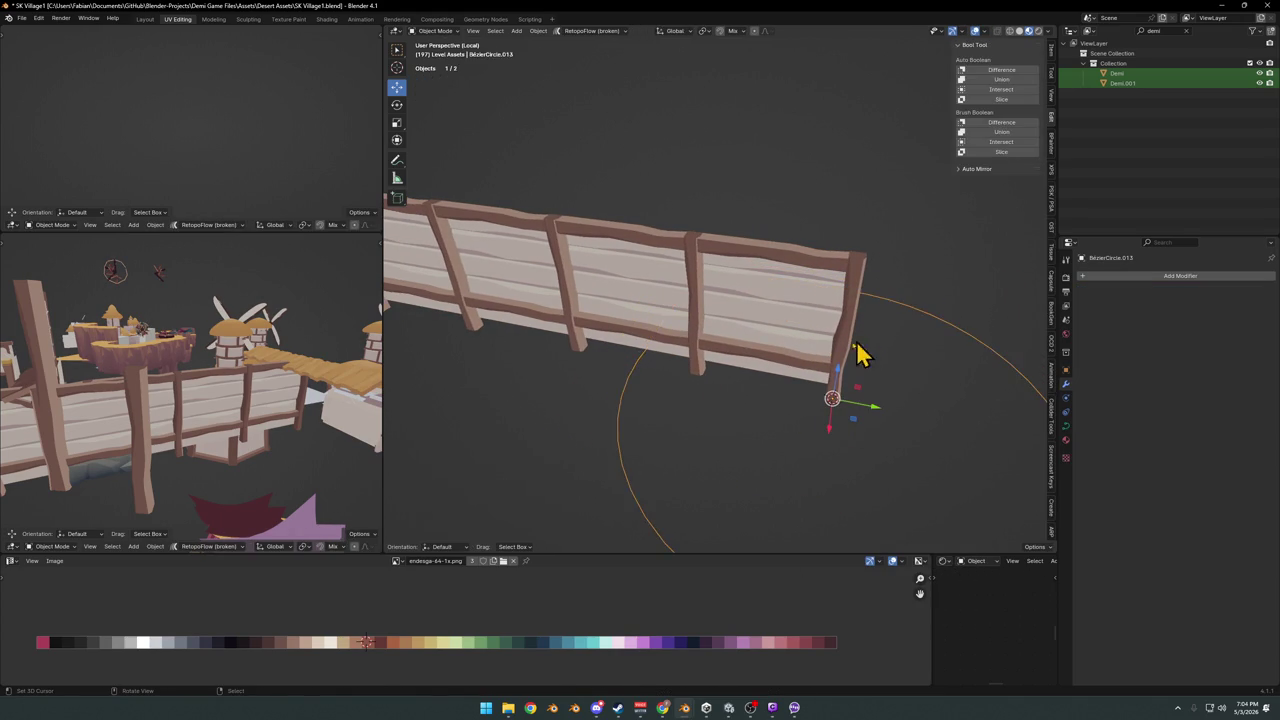
click(857, 350)
click(1100, 276)
text(cur)
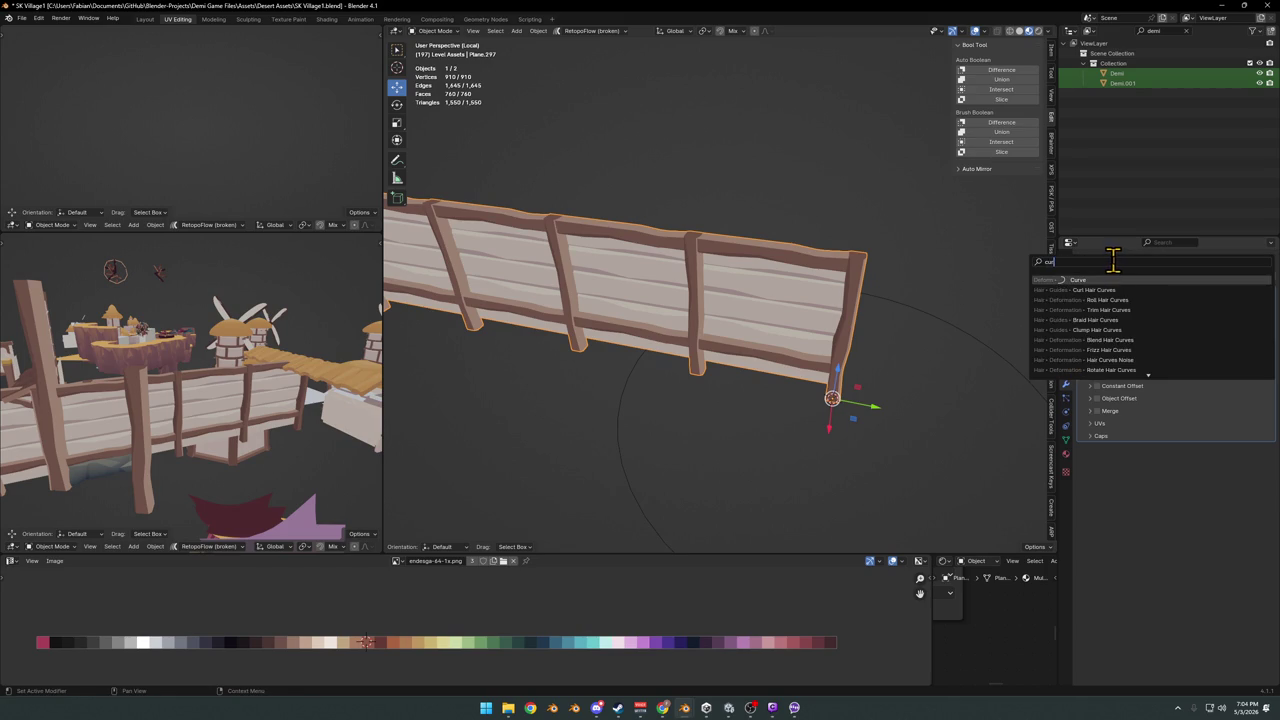
key(Return)
click(1257, 466)
click(982, 357)
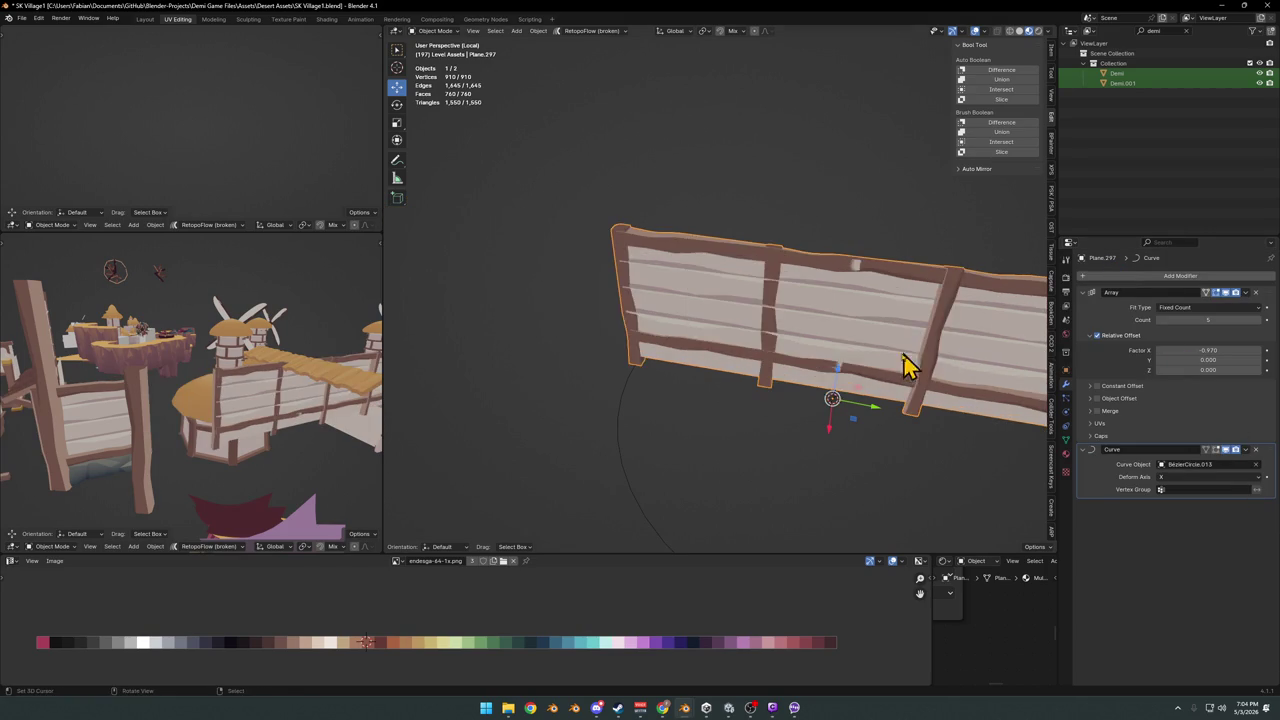
scroll(880, 390, down, 3)
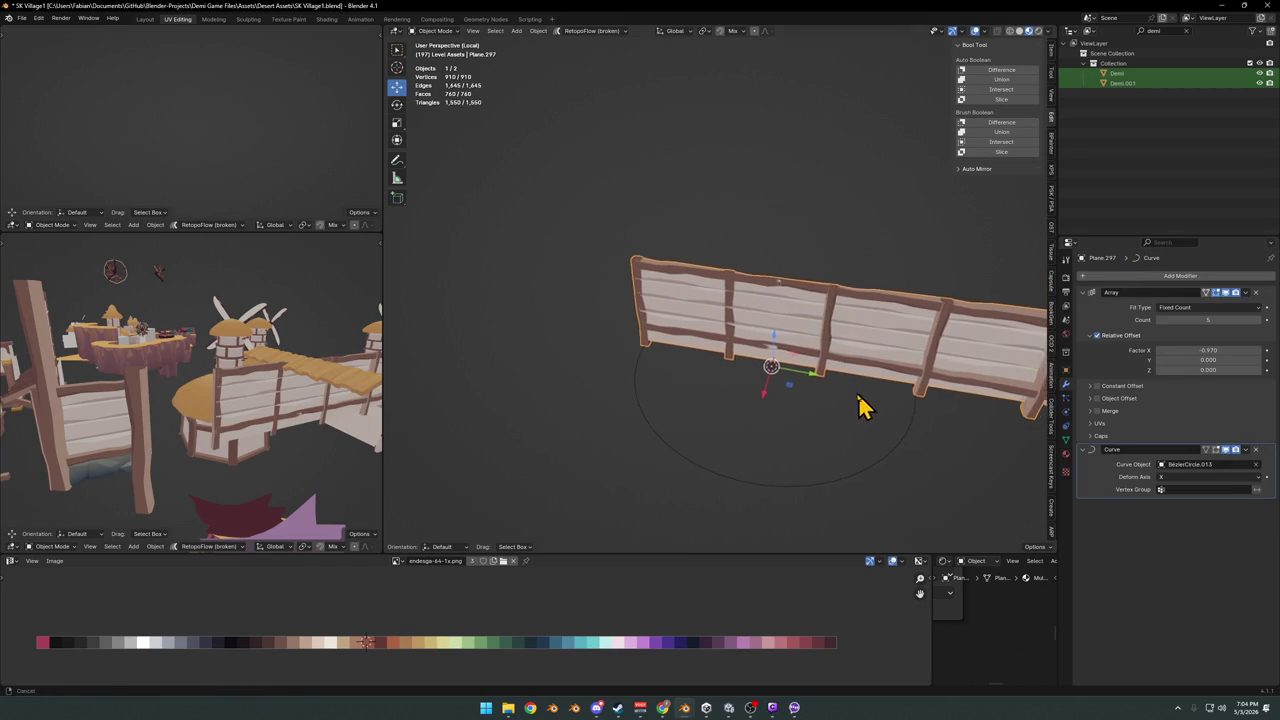
click(1235, 477)
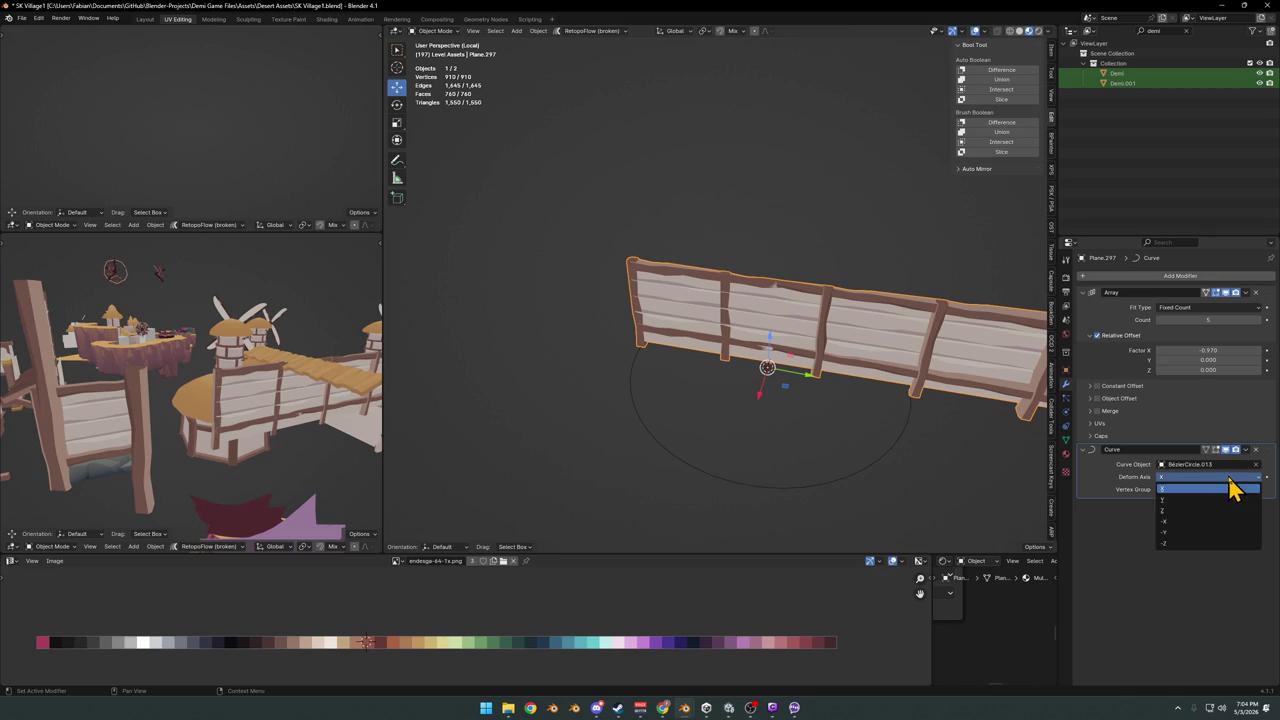
click(1185, 515)
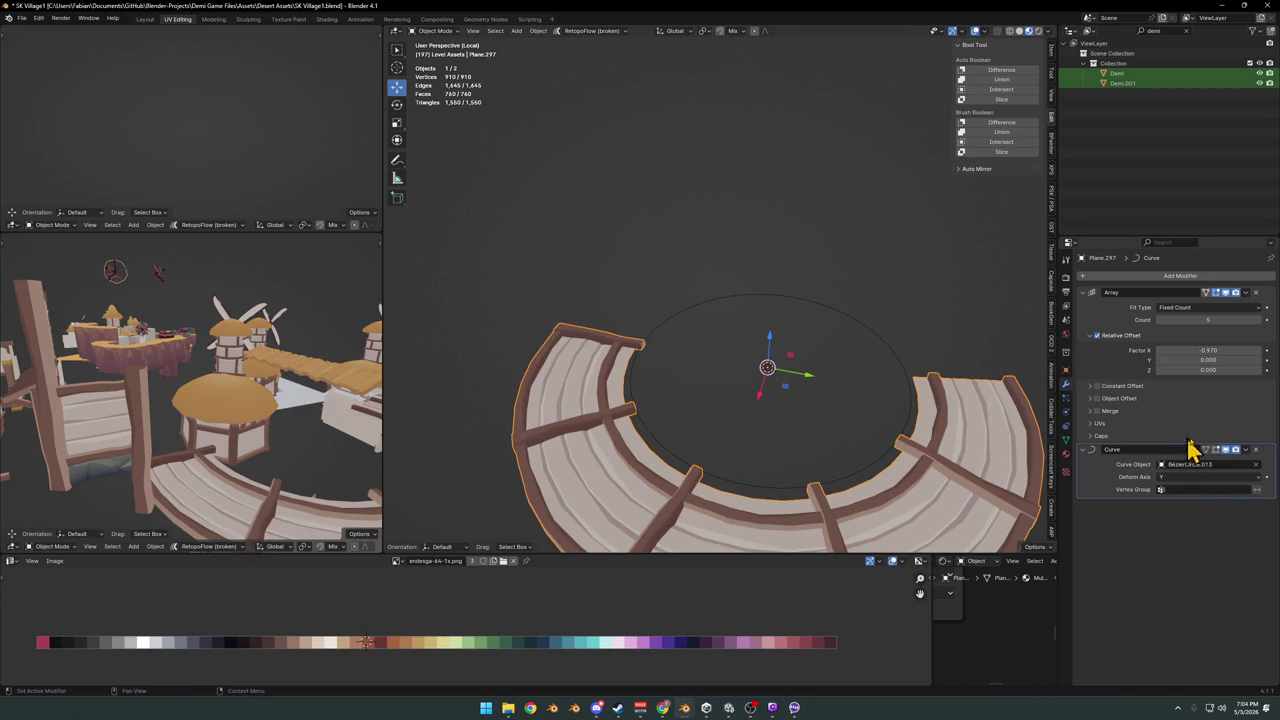
click(1257, 450)
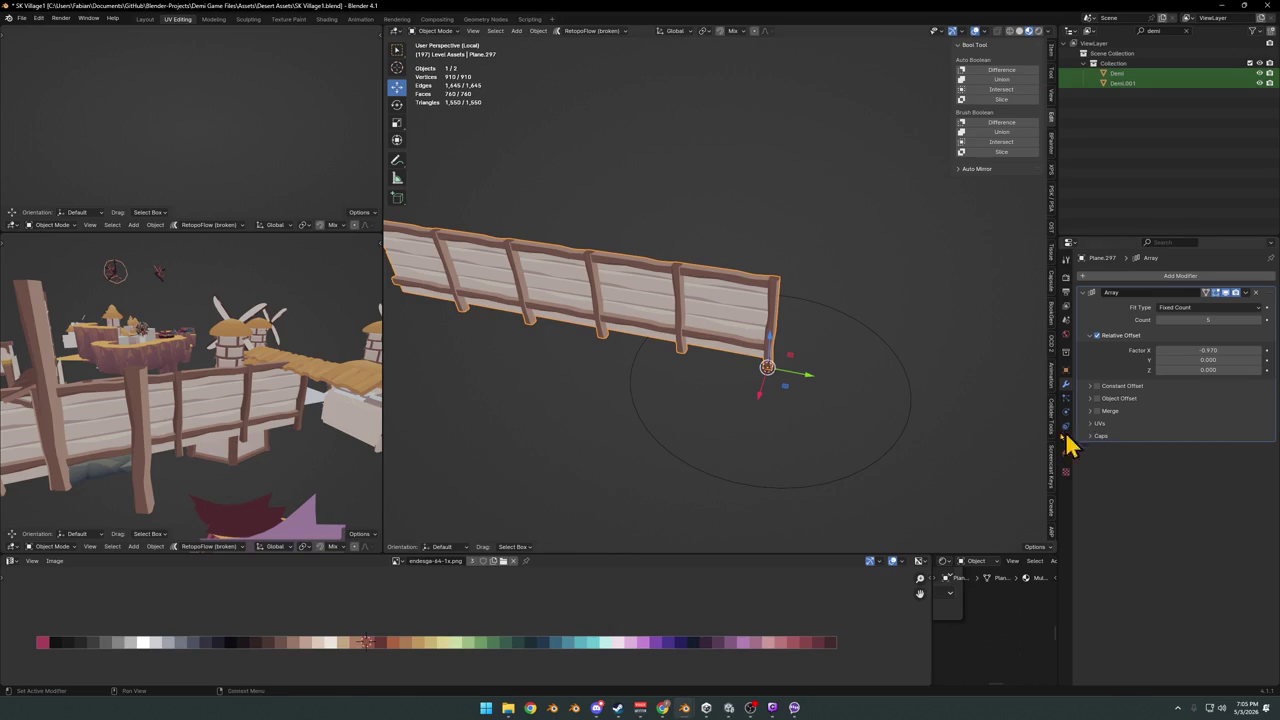
click(903, 368)
key(Delete)
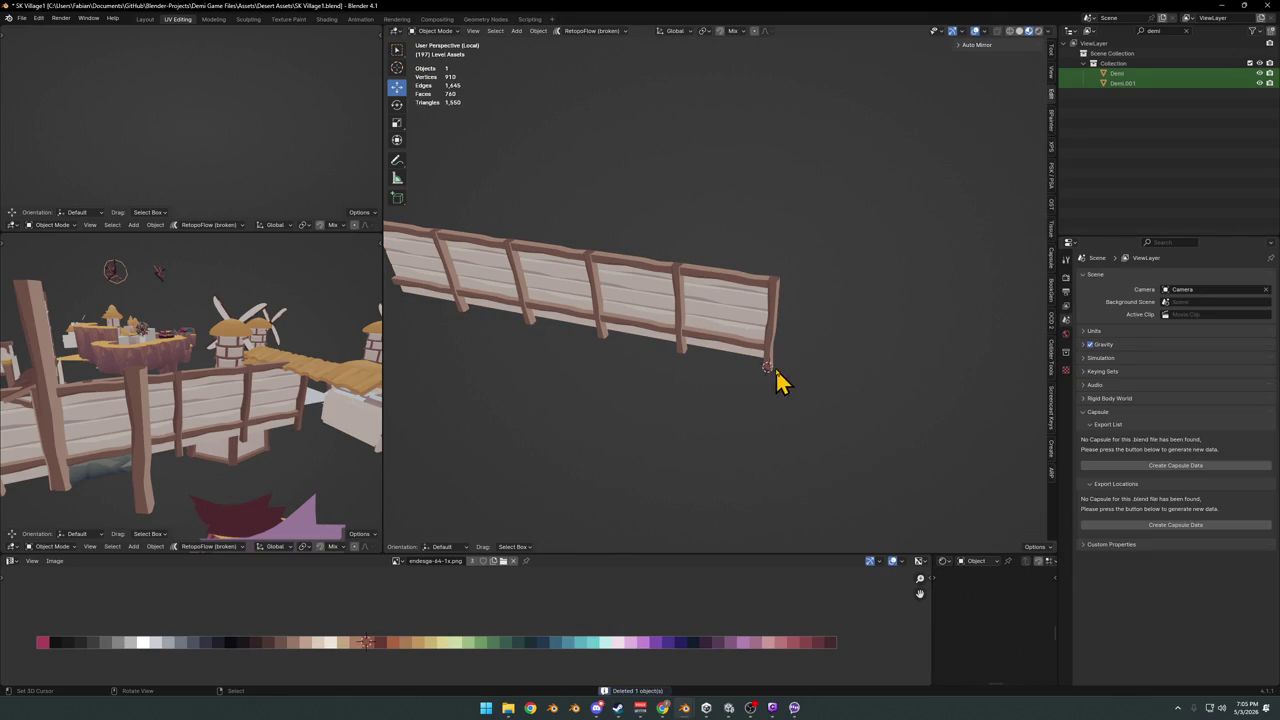
click(770, 363)
key(shift+a)
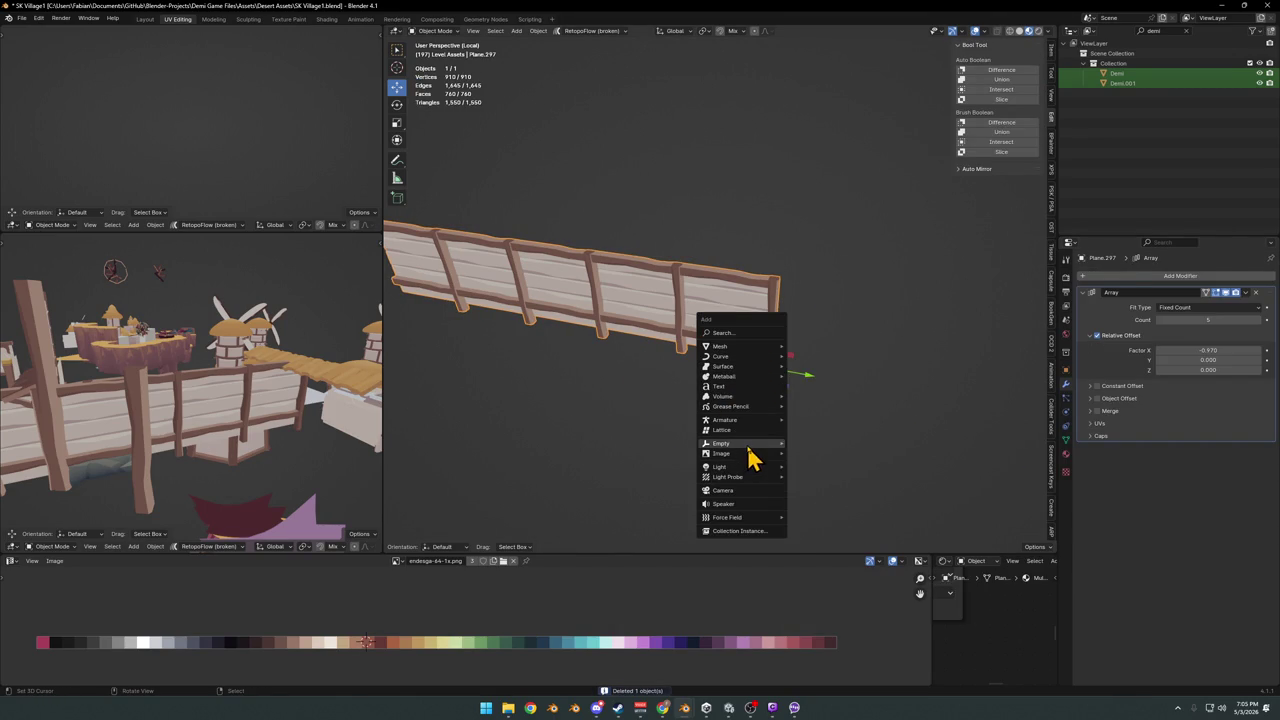
Add a plain axes empty at the fence end and enlarge its display size
mouse_move(722, 443)
click(836, 455)
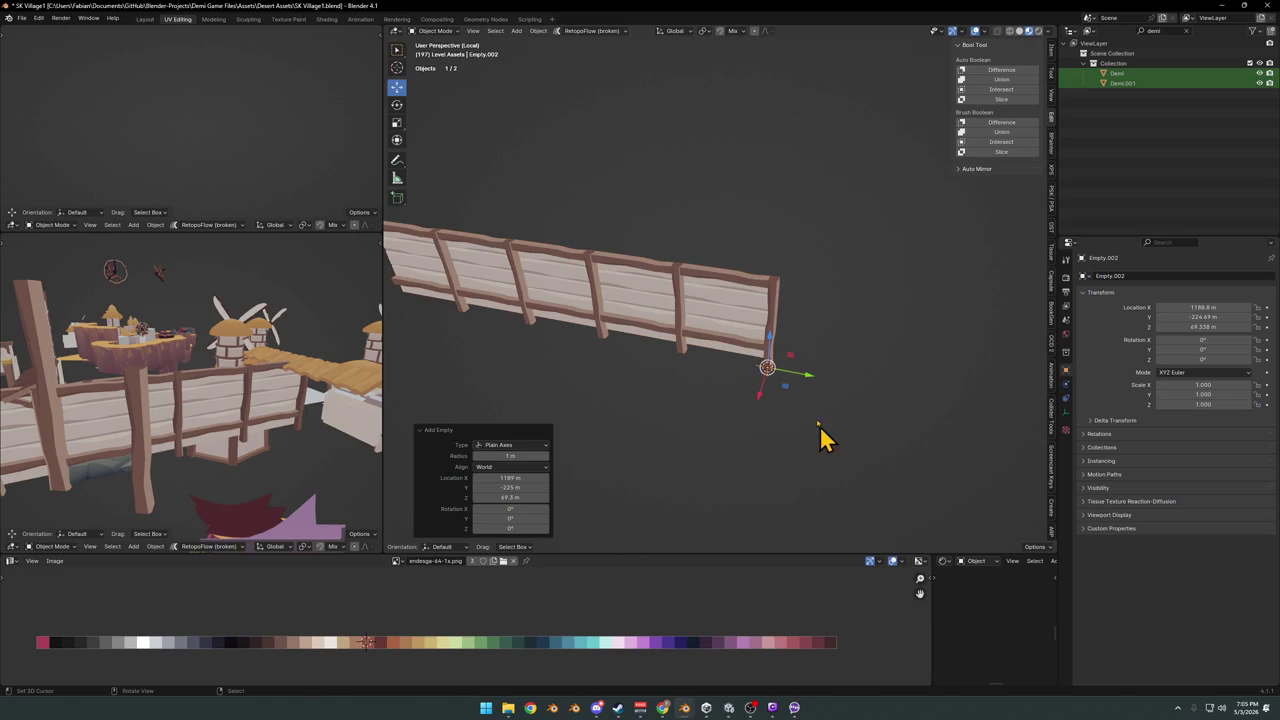
middle_drag(820, 434, 823, 400)
right_click(823, 395)
key(Escape)
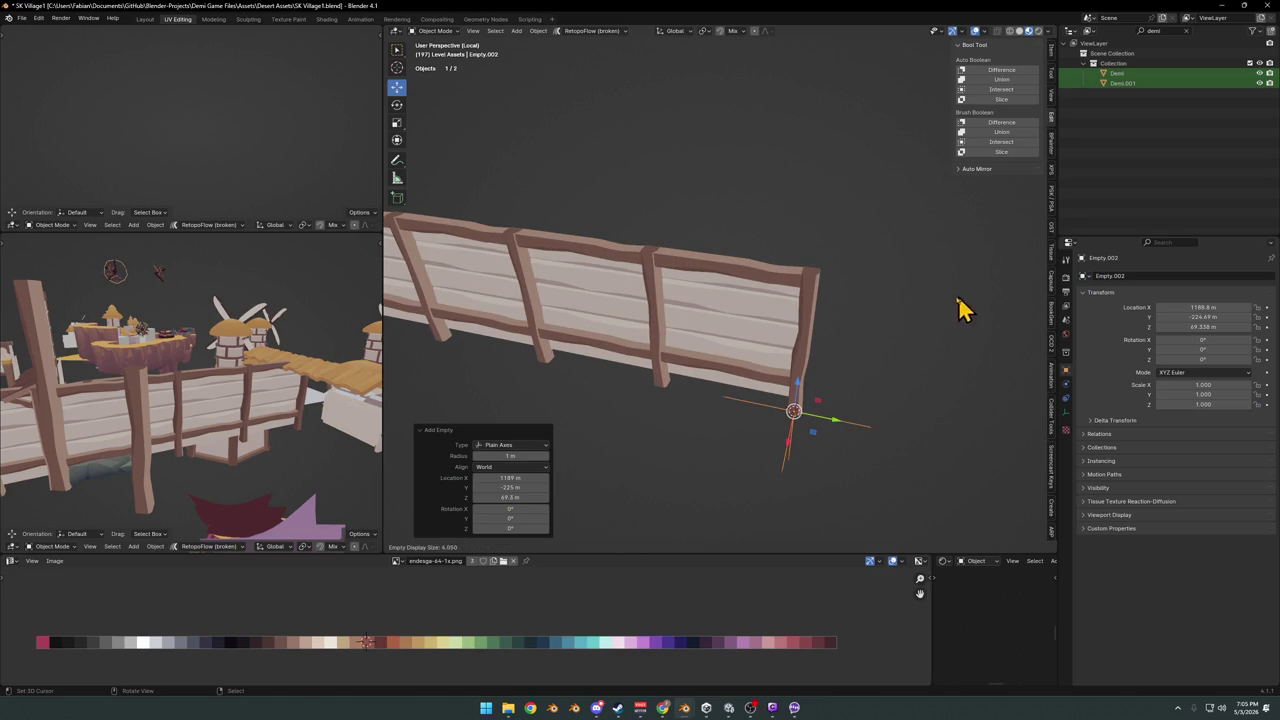
middle_drag(943, 320, 790, 385)
key(q)
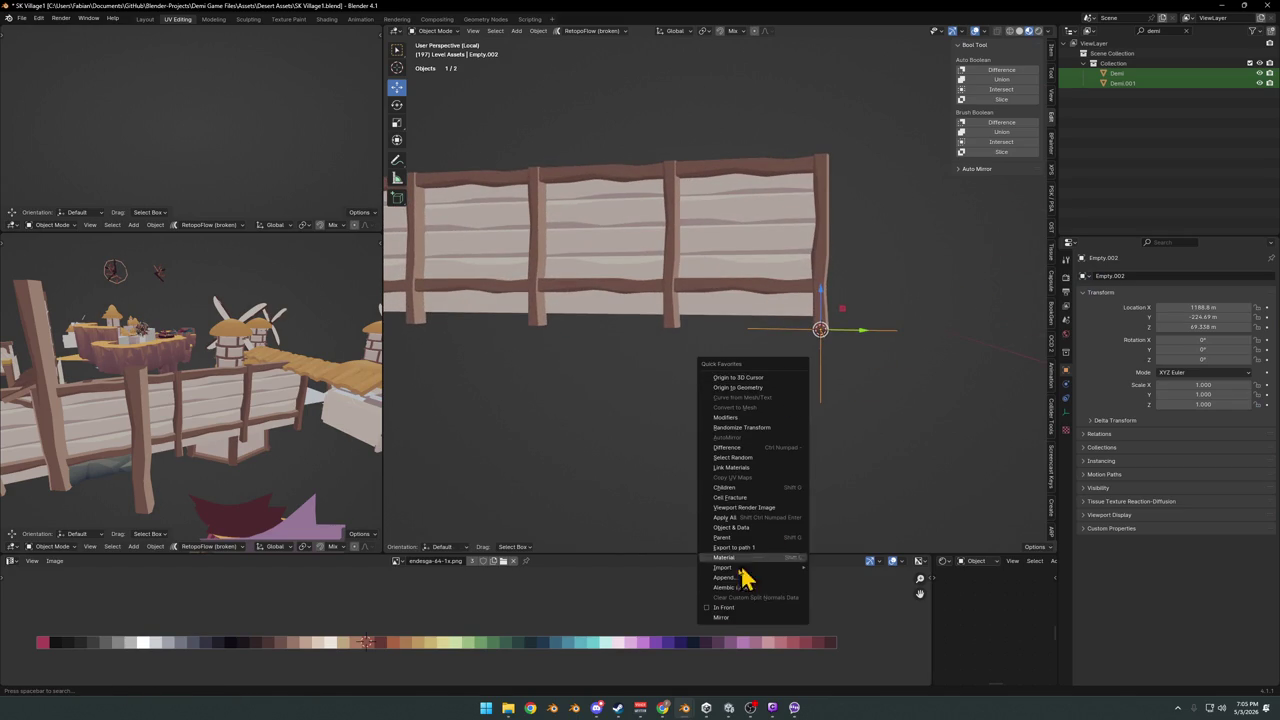
mouse_move(888, 337)
middle_down()
mouse_move(866, 357)
mouse_move(815, 355)
mouse_move(806, 380)
middle_up()
Enable Object Offset in the fence's Array modifier and pick Empty.002 as the offset object
click(777, 363)
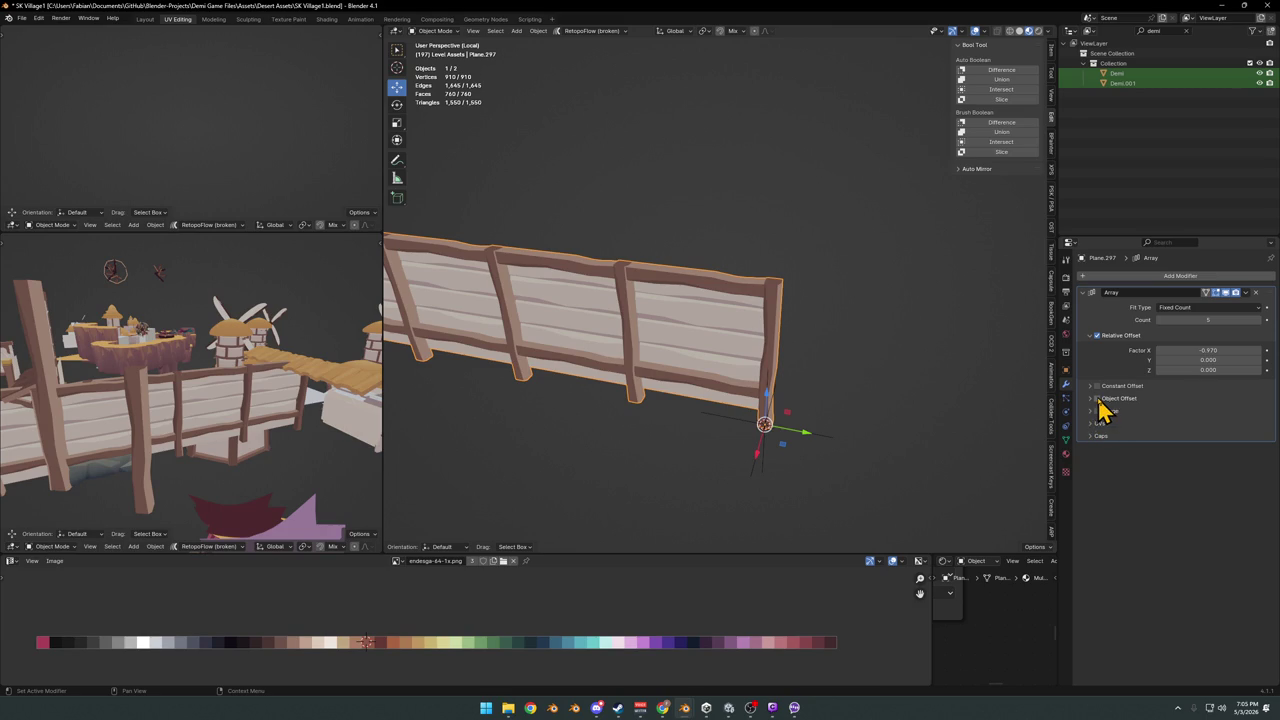
click(1090, 399)
click(1256, 414)
click(761, 466)
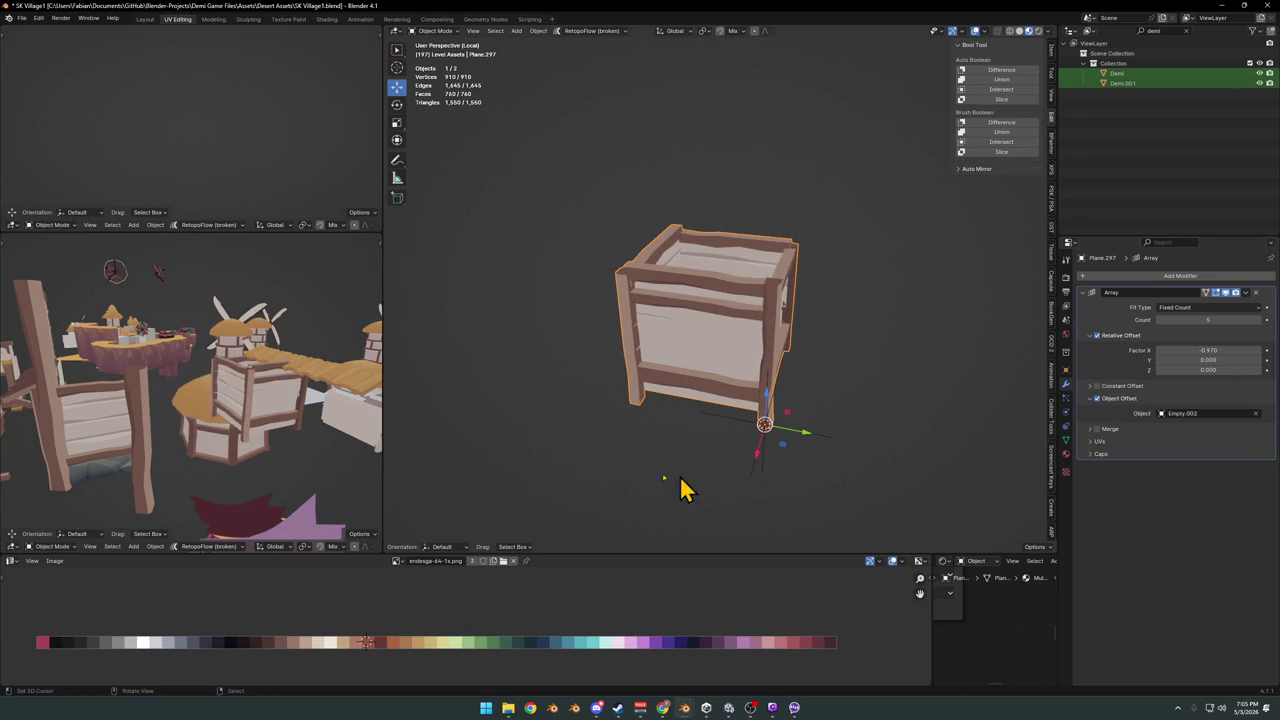
scroll(845, 320, up, 2)
mouse_move(845, 320)
middle_down()
mouse_move(726, 334)
mouse_move(791, 343)
mouse_move(735, 428)
middle_up()
Select Empty.002 and clear its rotation so the fence runs straight
key(alt+a)
scroll(790, 350, down, 1)
click(714, 460)
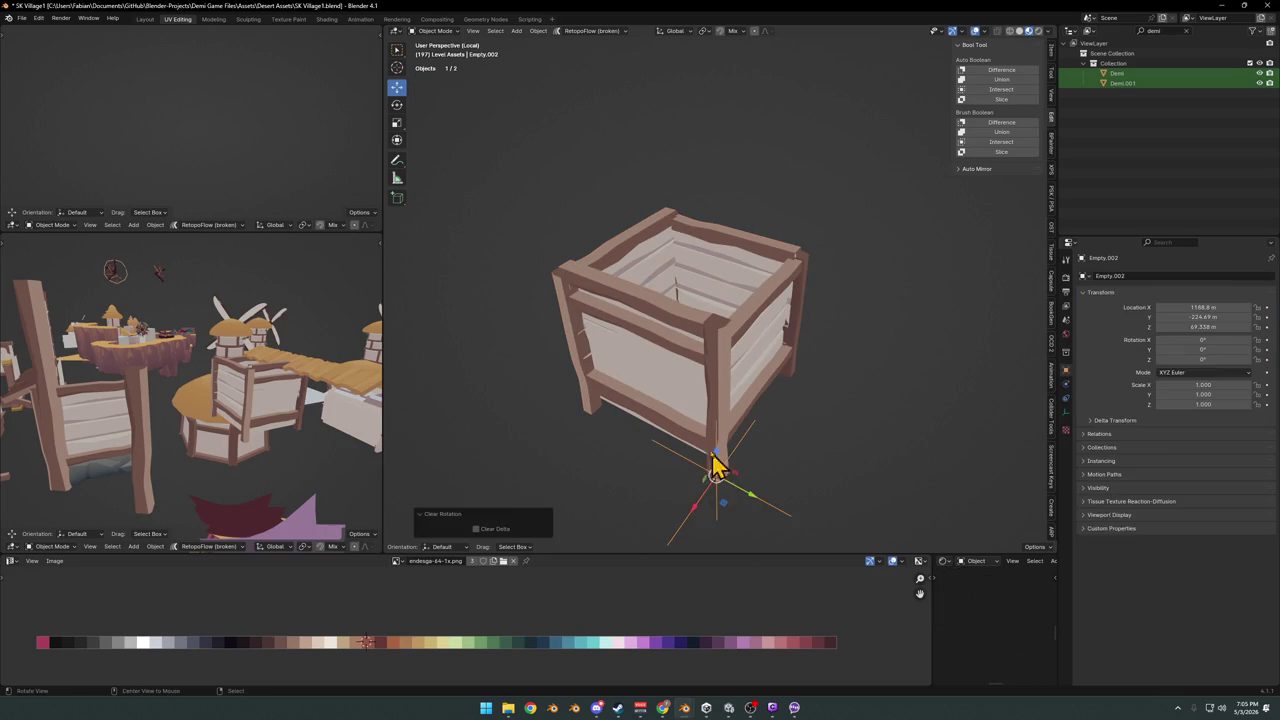
key(alt+r)
middle_drag(720, 395, 634, 457)
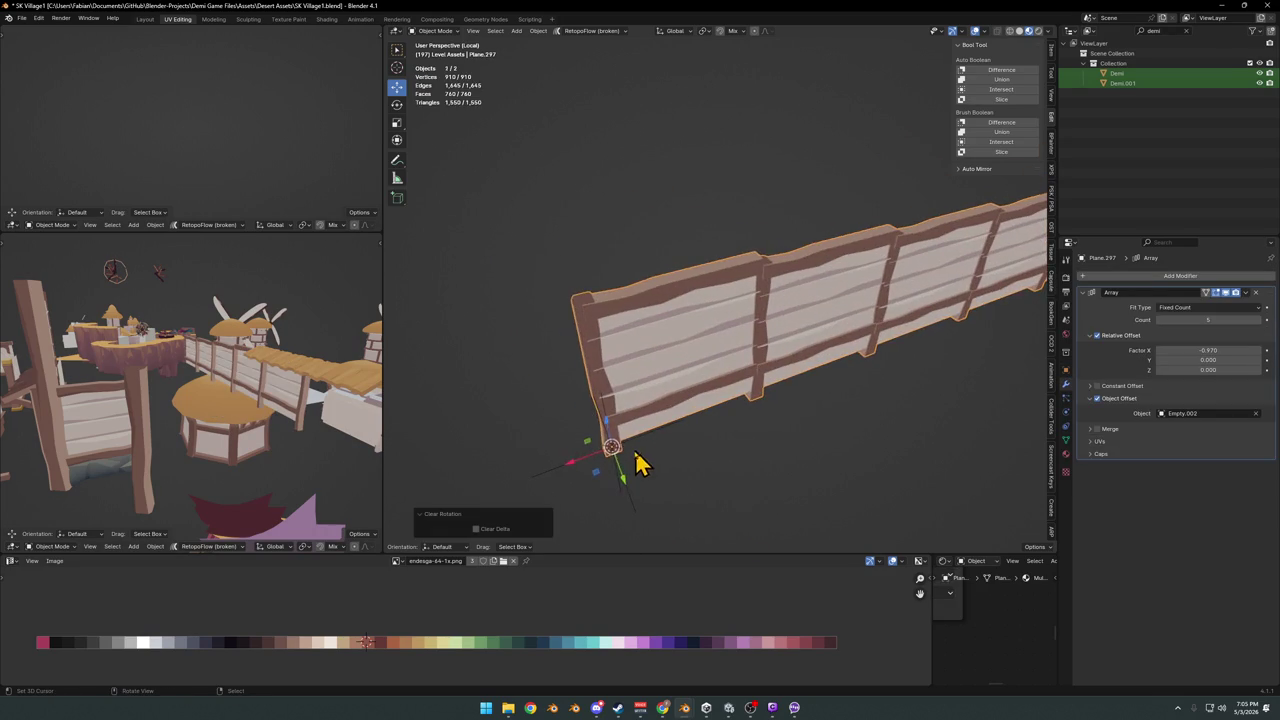
click(640, 480)
key(r)
key(z)
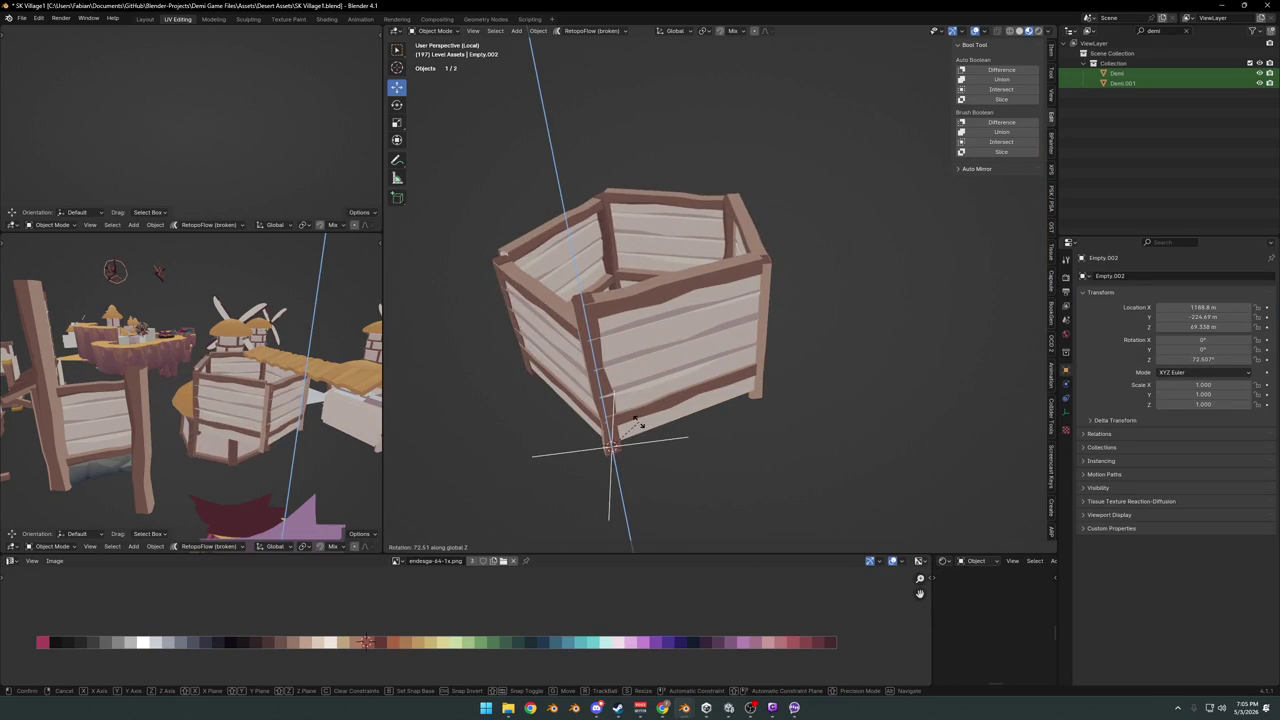
key(Escape)
In top view, rotate Empty.002 about -72° on Z to form a pentagon, and reset its scale
key(KP_7)
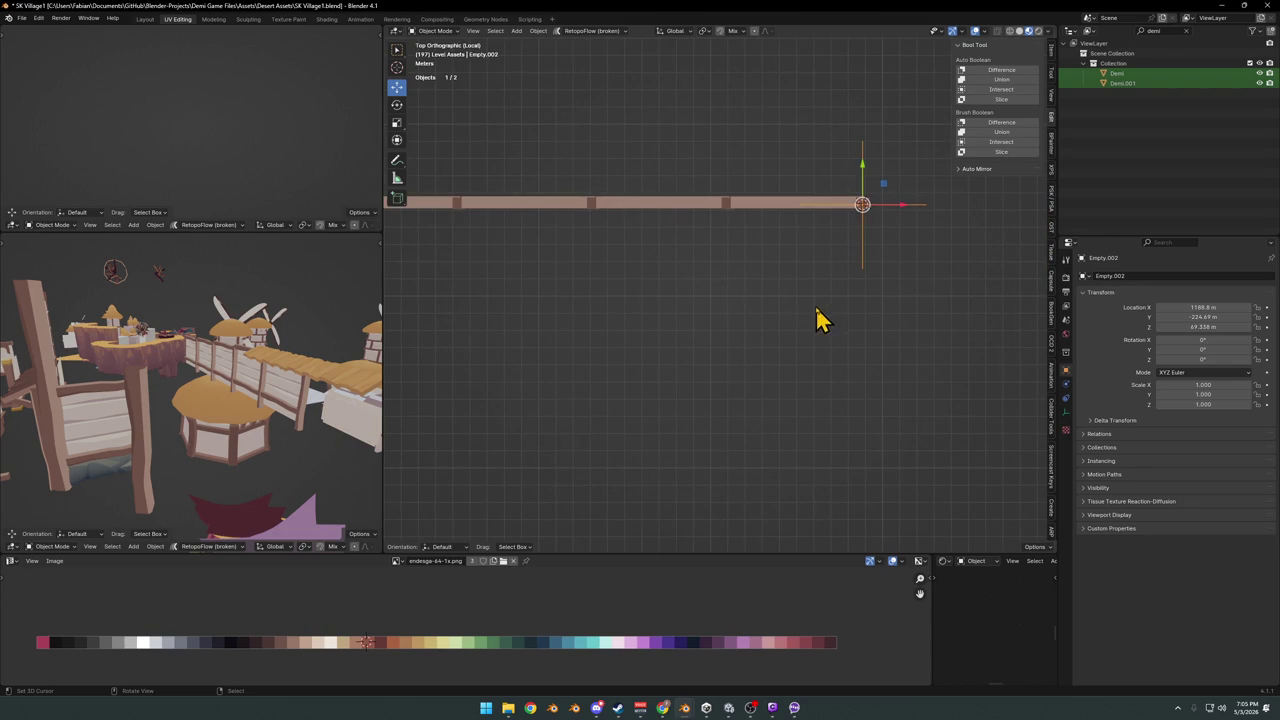
key(r)
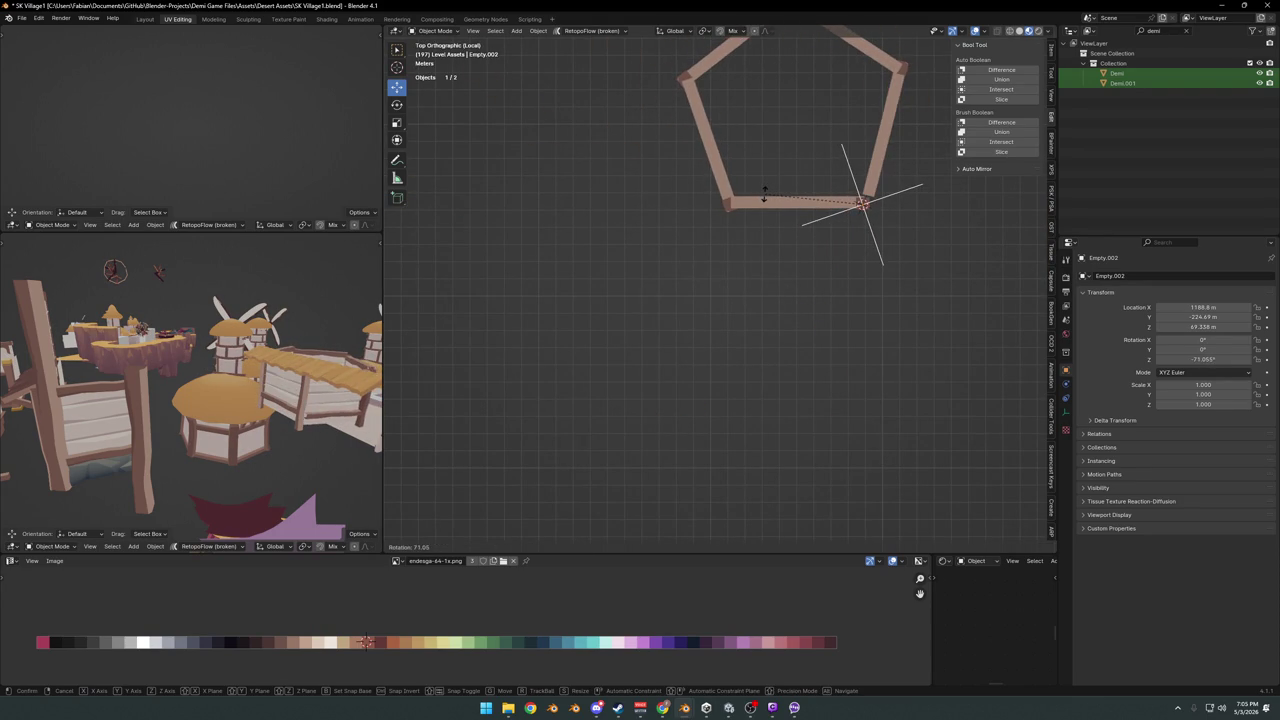
click(775, 155)
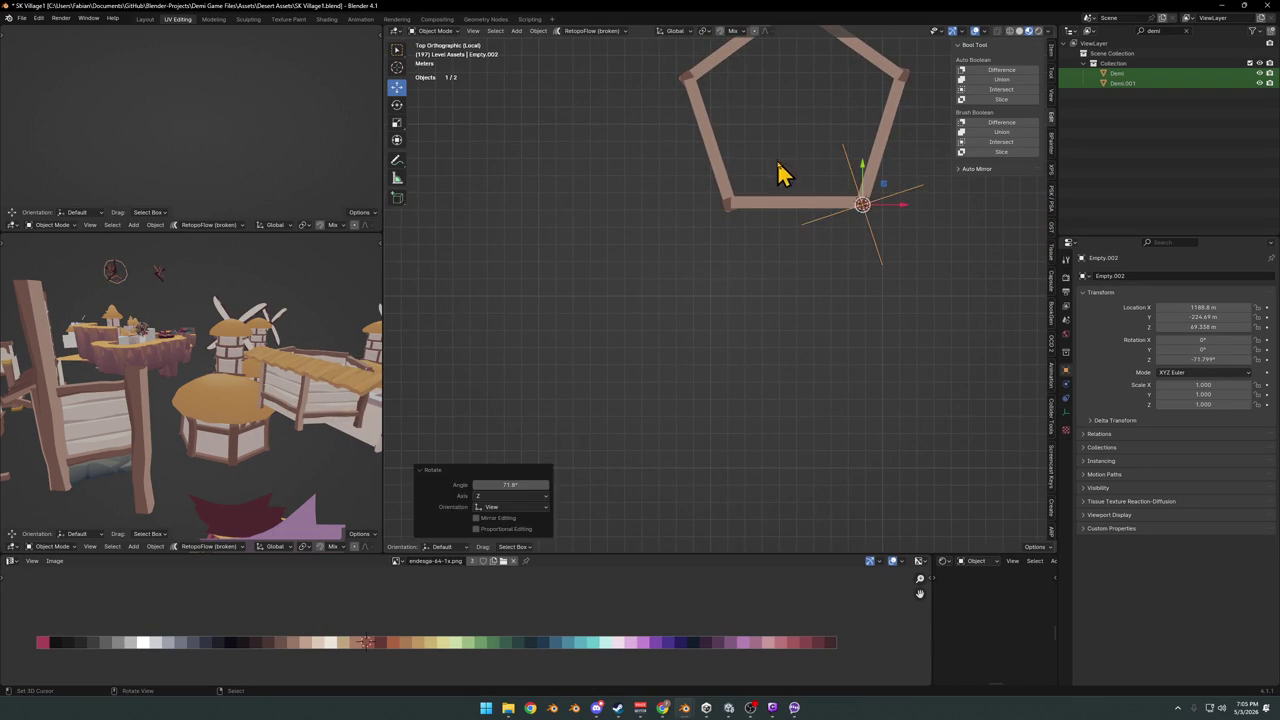
mouse_move(806, 229)
middle_down()
mouse_move(777, 271)
mouse_move(773, 232)
mouse_move(645, 232)
middle_up()
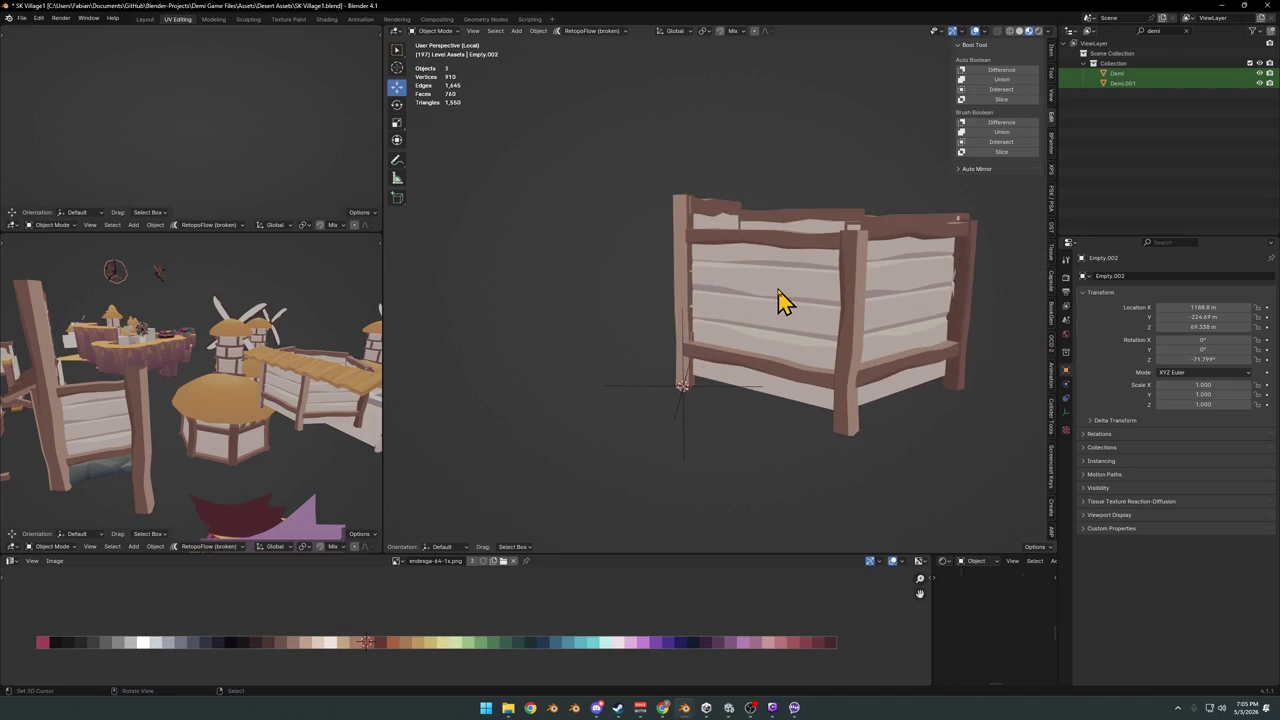
key(alt+s)
mouse_move(785, 298)
middle_down()
mouse_move(814, 277)
mouse_move(937, 294)
mouse_move(837, 286)
mouse_move(845, 345)
mouse_move(894, 306)
mouse_move(751, 334)
mouse_move(762, 296)
mouse_move(900, 251)
mouse_move(851, 274)
middle_up()
click(814, 277)
scroll(836, 280, up, 3)
scroll(749, 323, down, 5)
Clear Empty.002's rotation to 0° so the fence runs straight
scroll(751, 306, up, 4)
key(g)
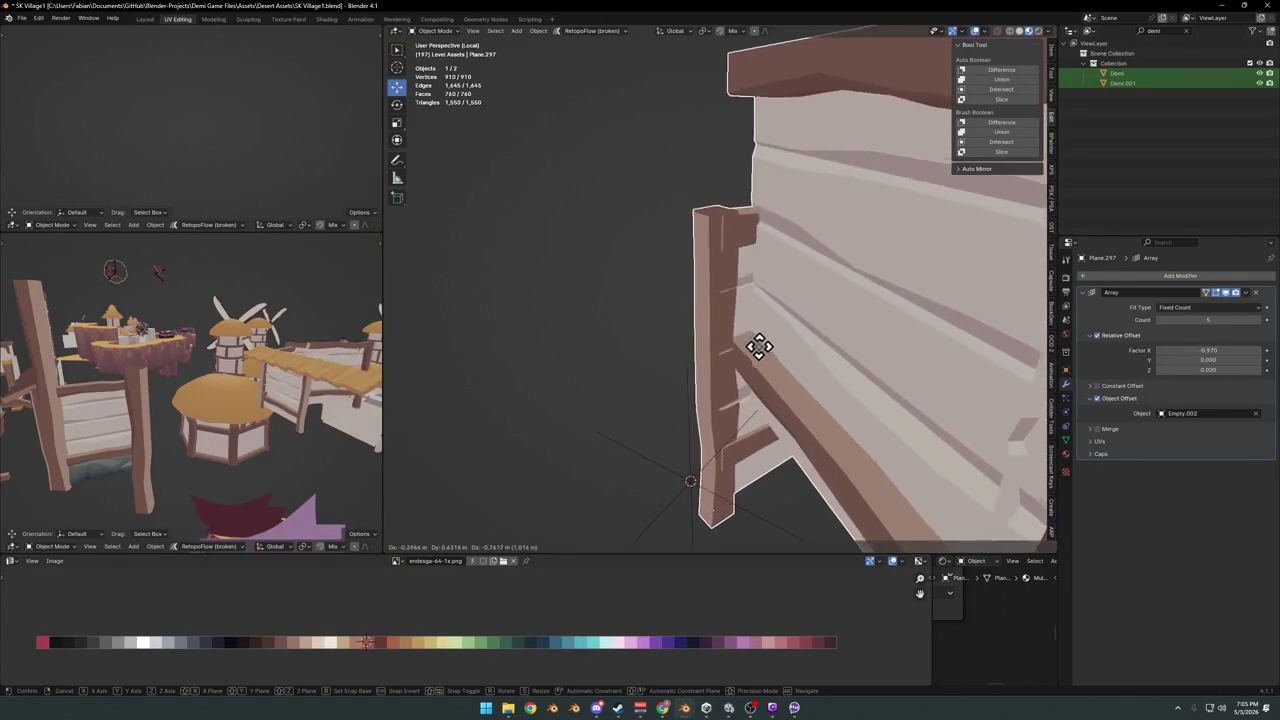
key(Escape)
mouse_move(729, 328)
middle_down()
mouse_move(708, 346)
mouse_move(771, 334)
mouse_move(740, 347)
mouse_move(693, 490)
mouse_move(755, 383)
middle_up()
click(727, 478)
key(alt+r)
right_click(808, 387)
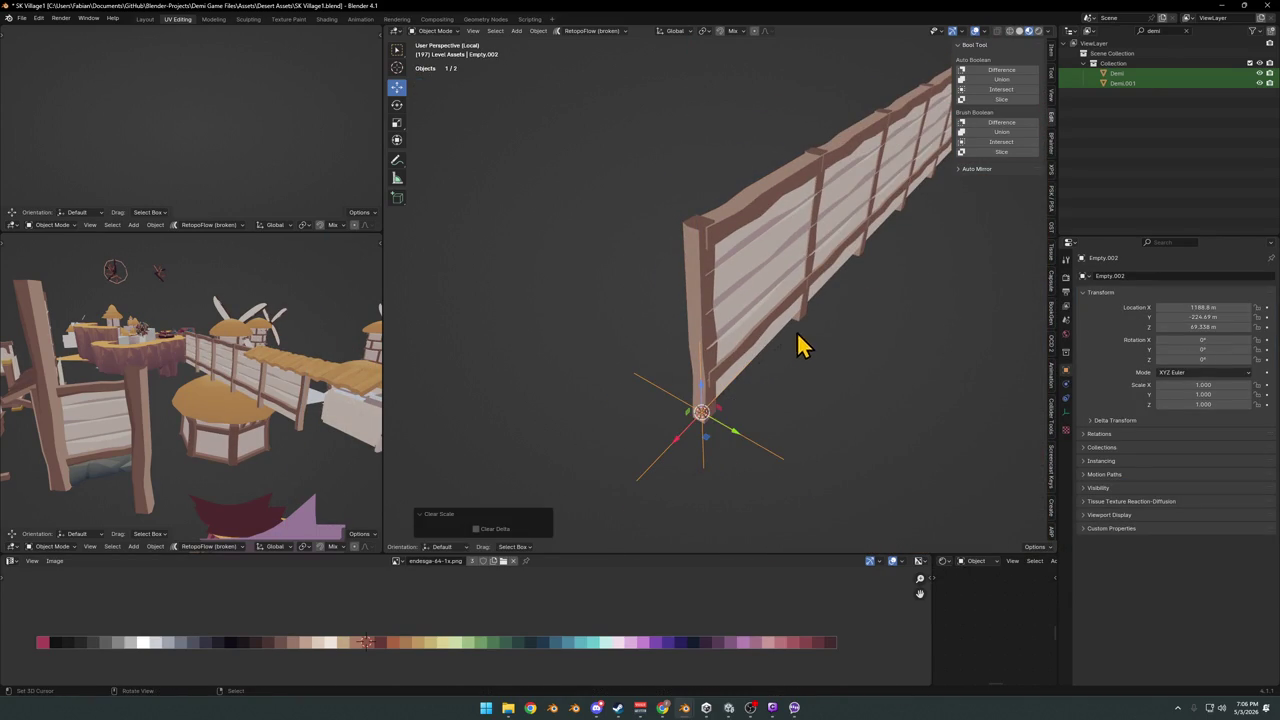
key(r)
key(z)
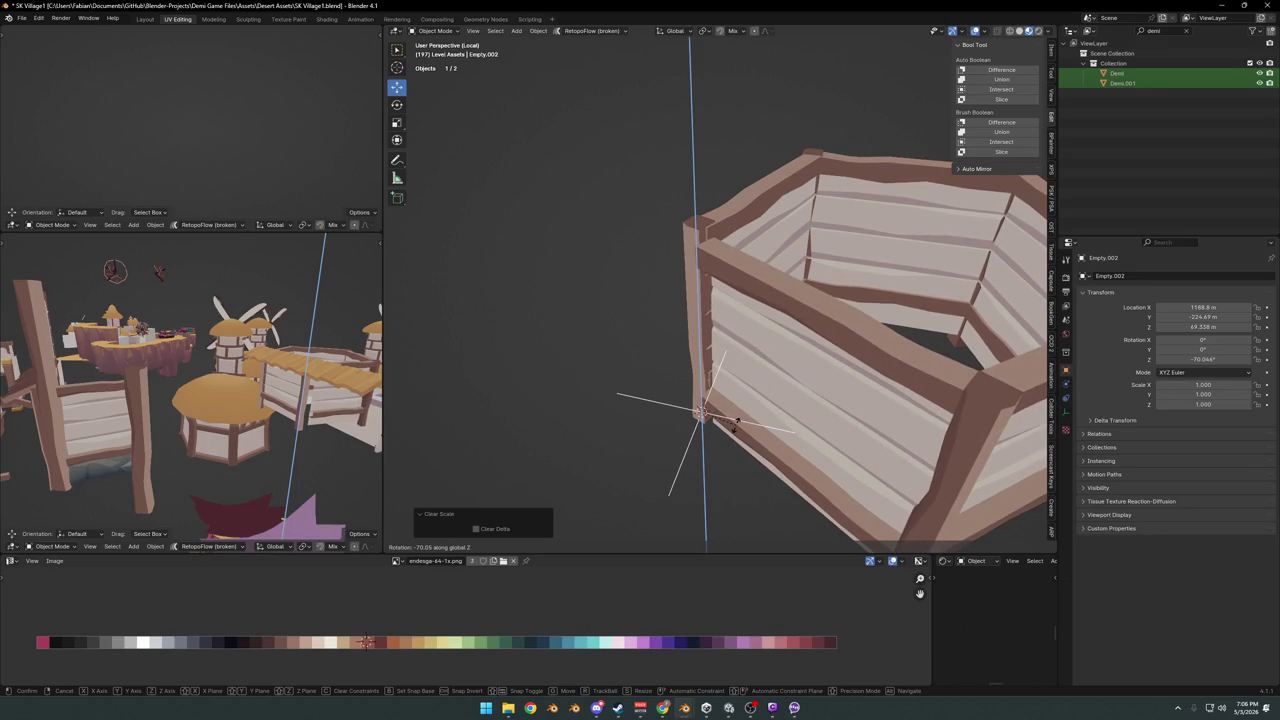
right_click(737, 424)
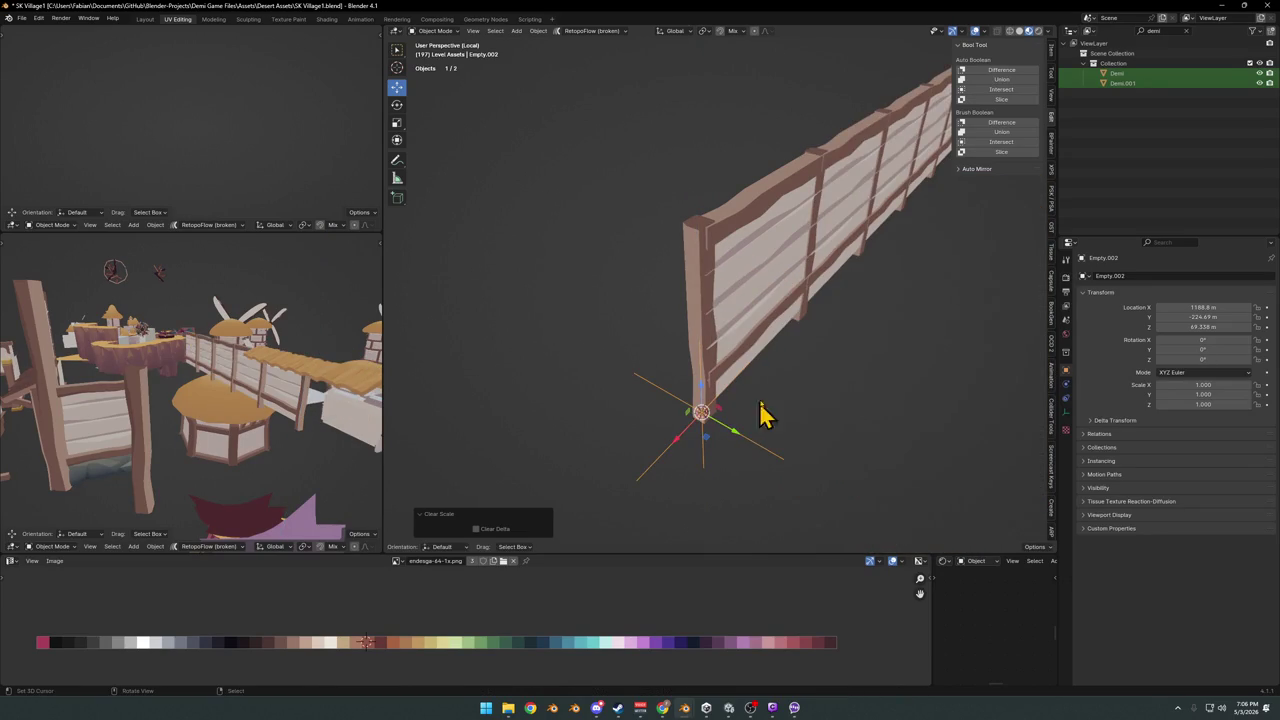
In Edit Mode on Plane.297, select the connected planks and shift them along Y
click(757, 305)
key(Tab)
scroll(754, 289, up, 3)
key(a)
key(alt+a)
key(l)
mouse_move(714, 318)
middle_down()
mouse_move(748, 334)
mouse_move(811, 319)
mouse_move(729, 337)
middle_up()
key(g)
key(y)
click(709, 337)
Delete a few stray vertices from the fence panel and return to Object Mode
scroll(736, 342, up, 2)
key(alt+a)
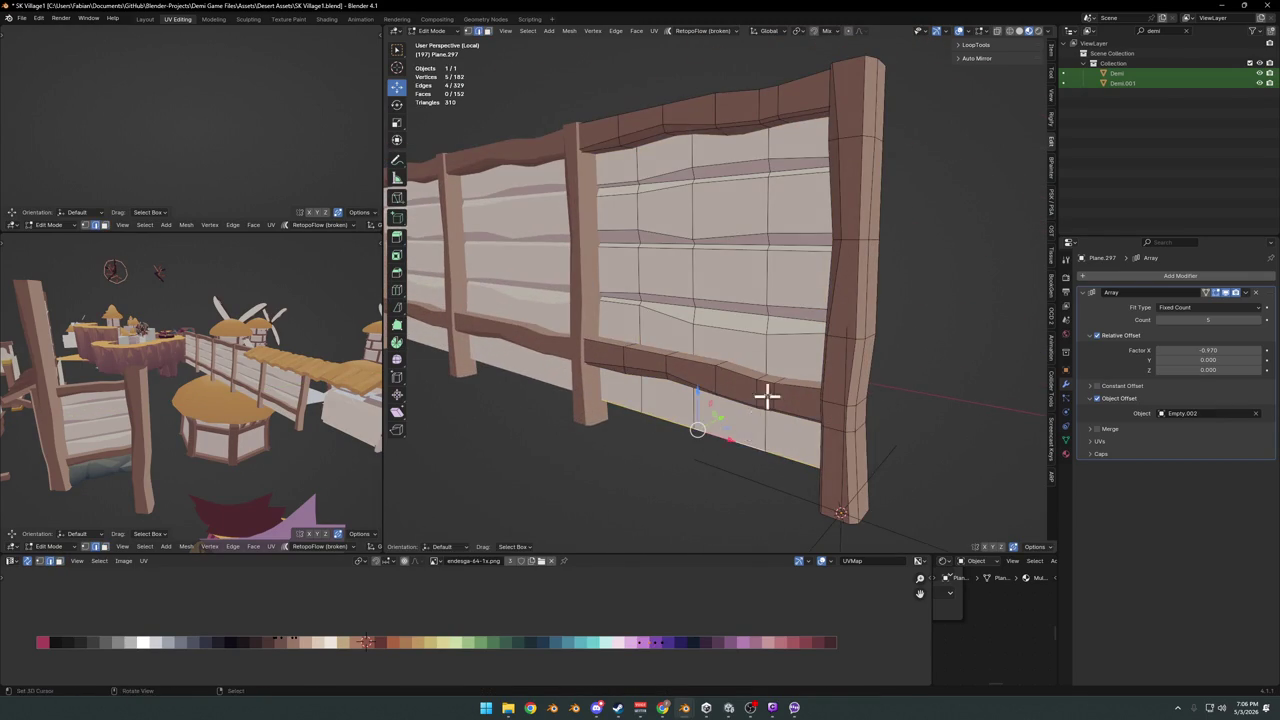
click(758, 370)
mouse_move(751, 366)
middle_down()
mouse_move(729, 380)
mouse_move(811, 386)
mouse_move(785, 412)
mouse_move(646, 429)
mouse_move(789, 337)
mouse_move(727, 393)
middle_up()
key(Tab)
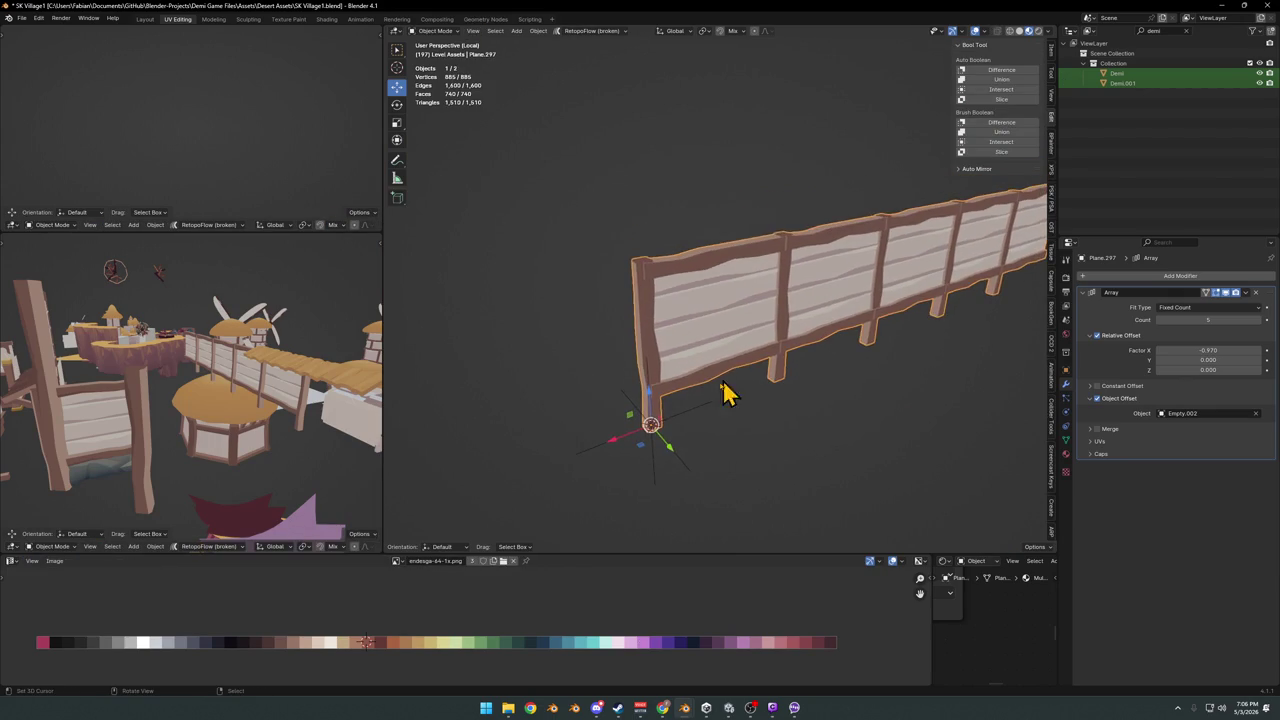
middle_drag(729, 337, 677, 289)
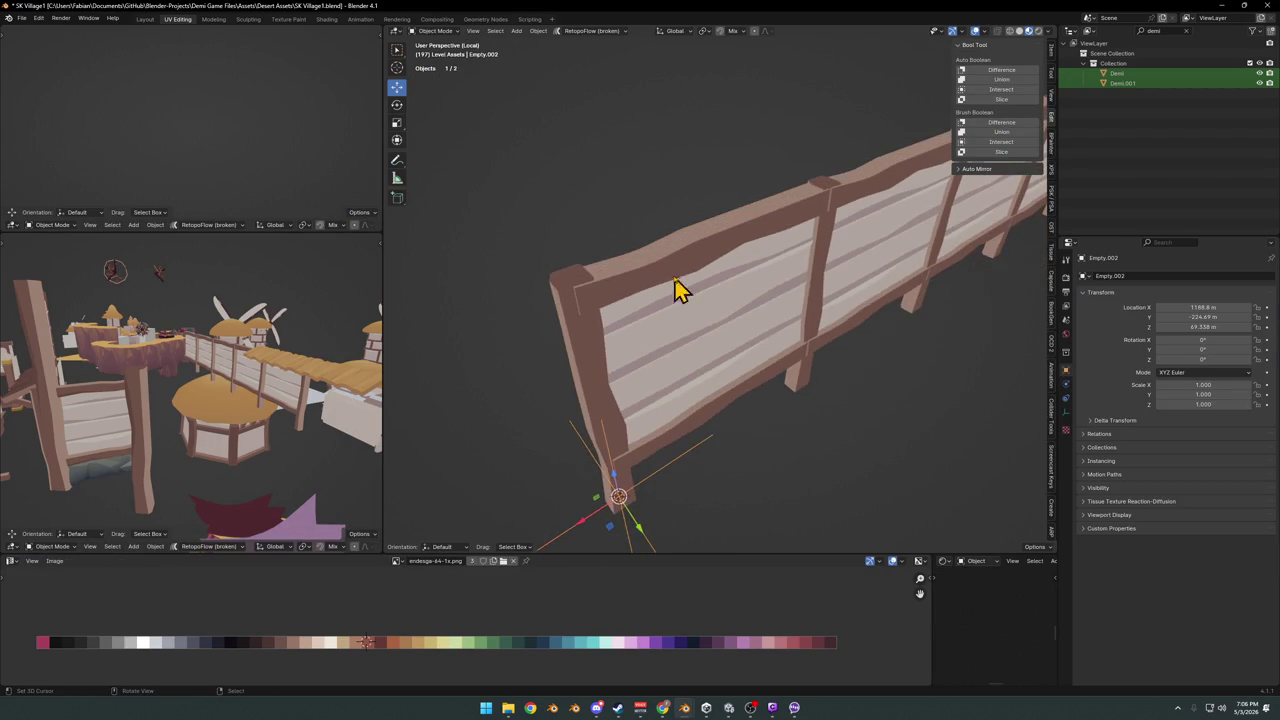
Shift the top and bottom rail faces of the fence panel along Y
key(Tab)
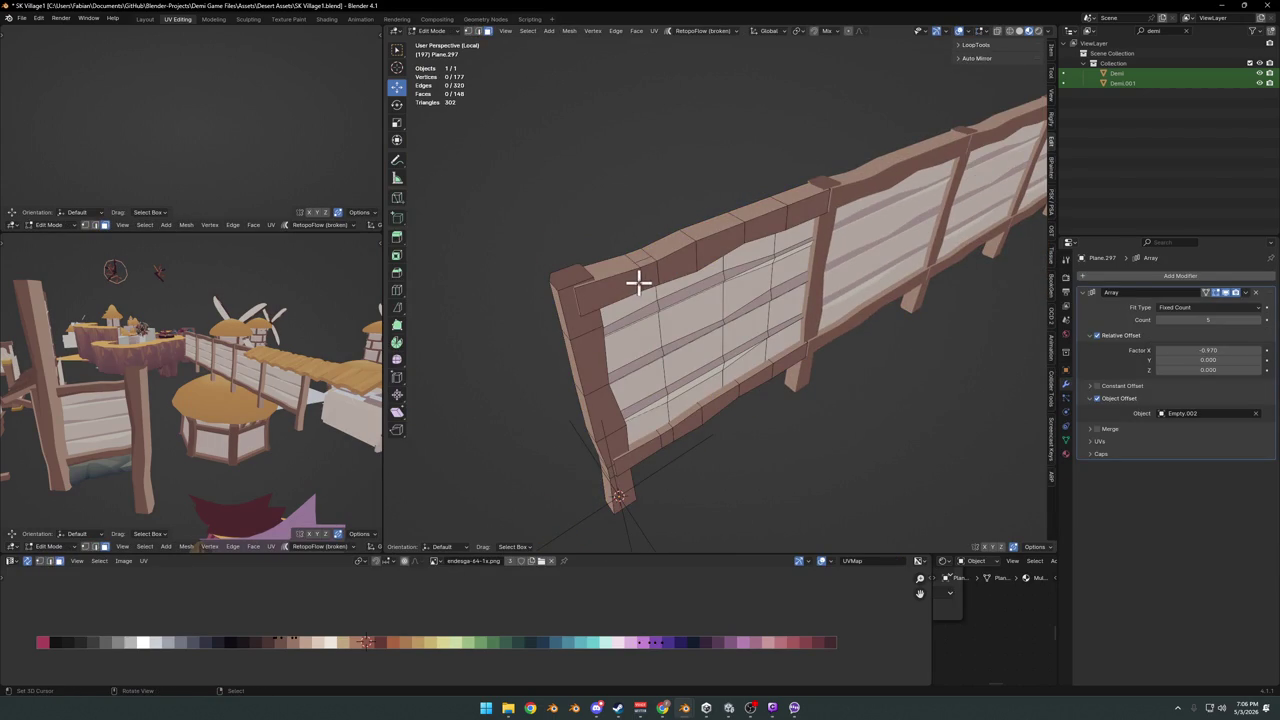
ctrl+click(789, 222)
middle_drag(809, 240, 800, 262)
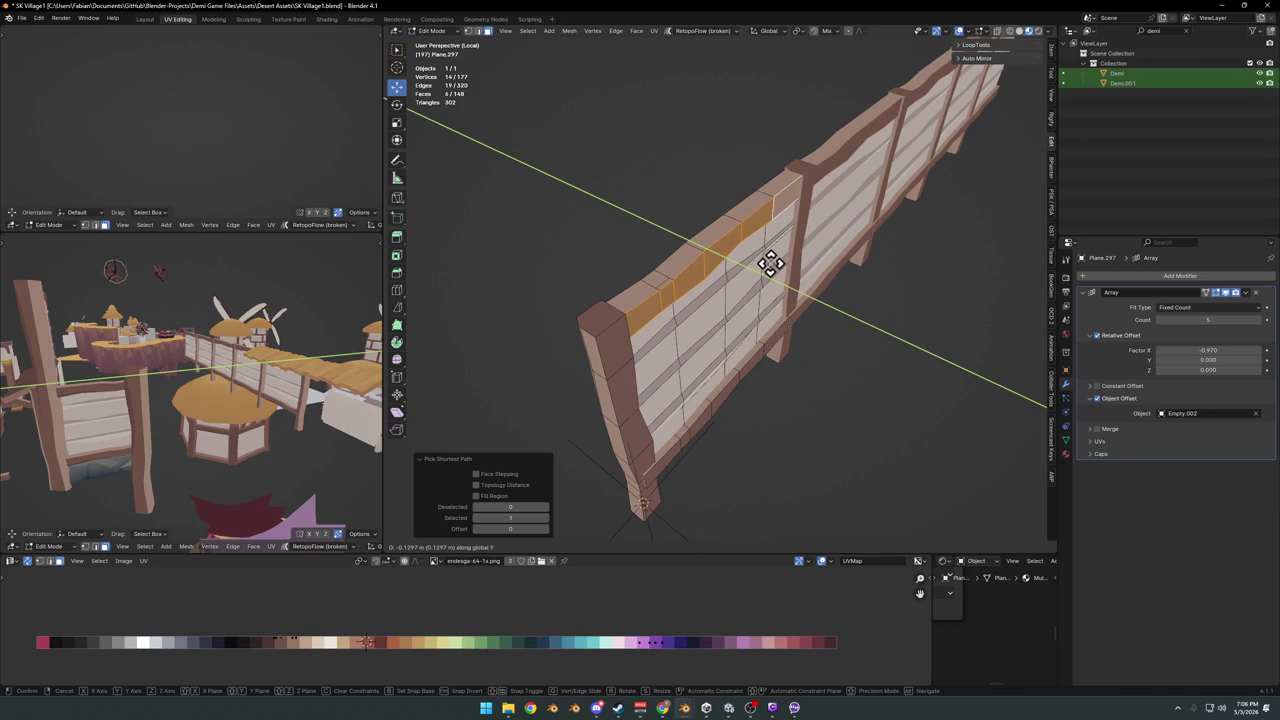
click(770, 263)
key(alt+a)
mouse_move(766, 263)
middle_down()
mouse_move(726, 366)
mouse_move(810, 422)
middle_up()
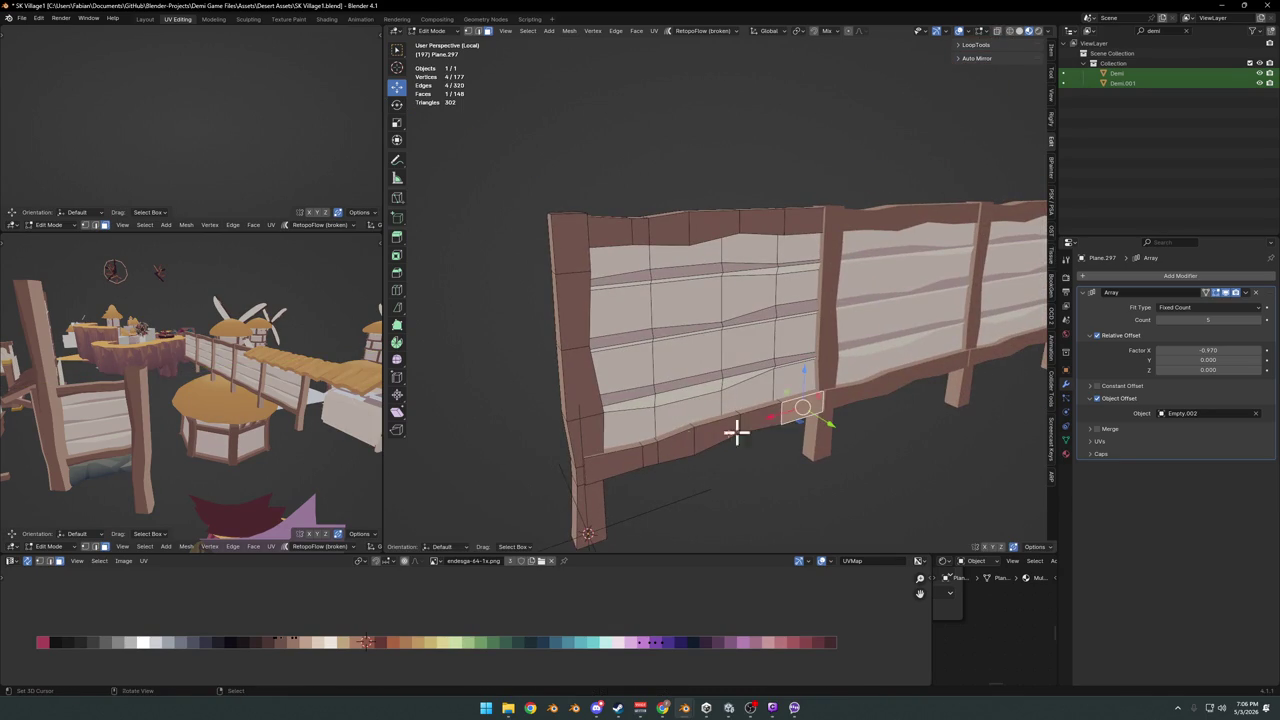
ctrl+click(592, 465)
middle_drag(646, 457, 778, 453)
click(773, 451)
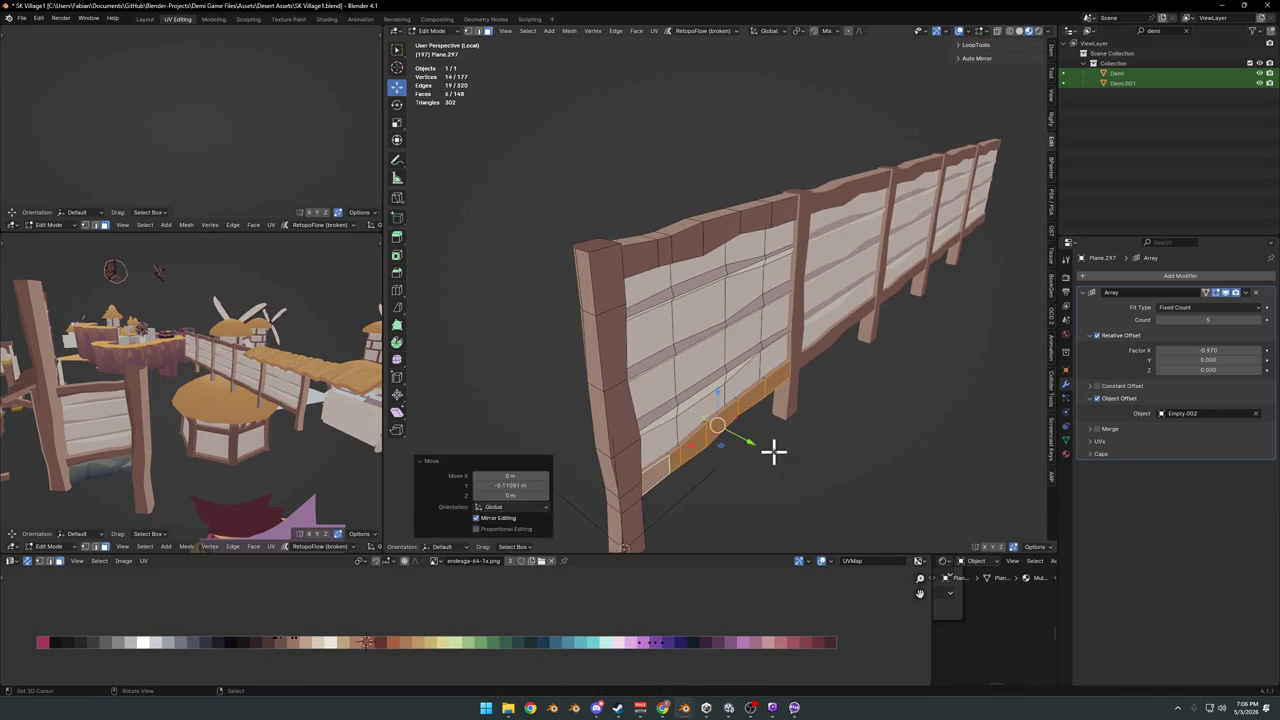
Save the blend file
scroll(766, 377, down, 3)
middle_drag(766, 377, 729, 380)
key(ctrl+s)
Rotate Empty.002 around Z to bend the fence back toward an enclosure
key(Tab)
click(695, 480)
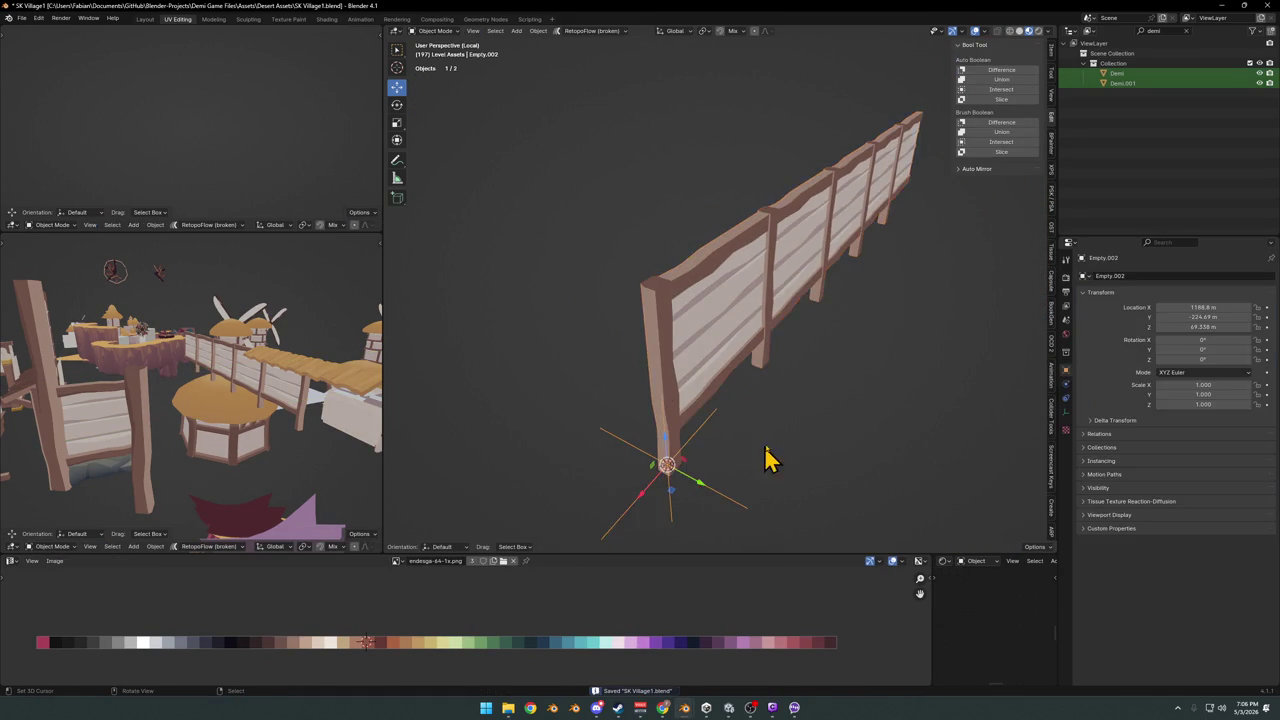
key(r)
key(z)
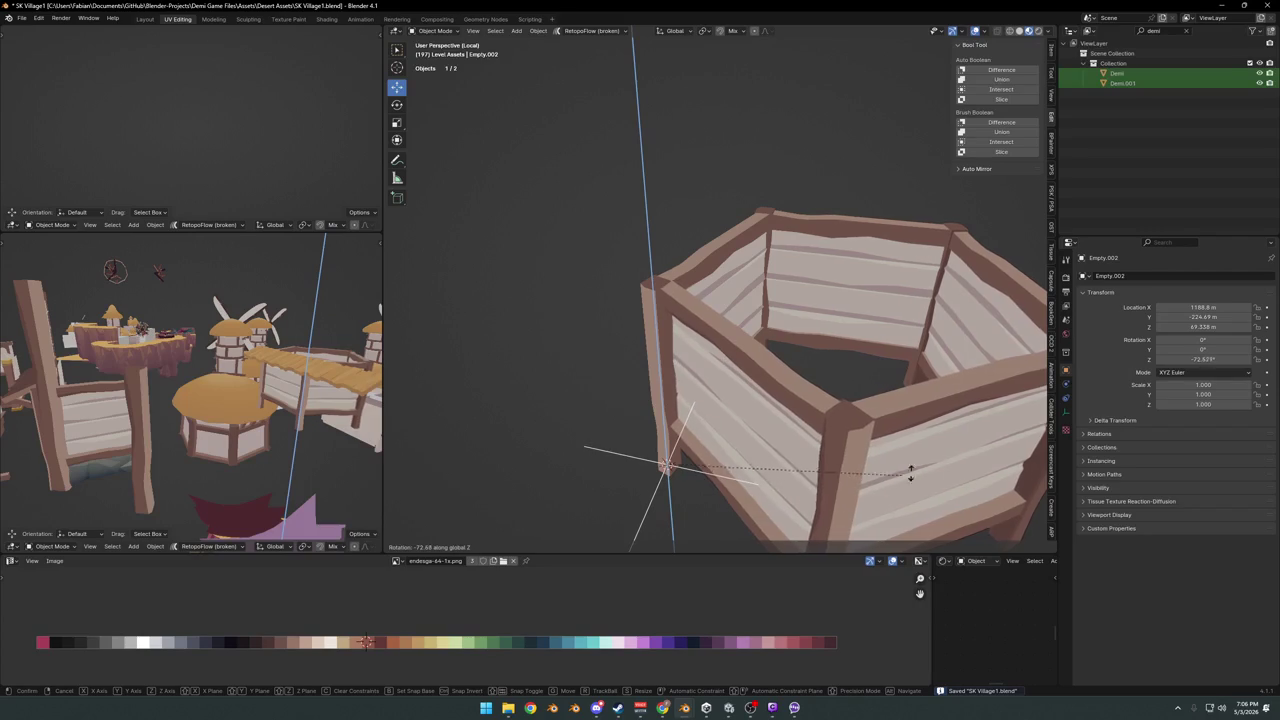